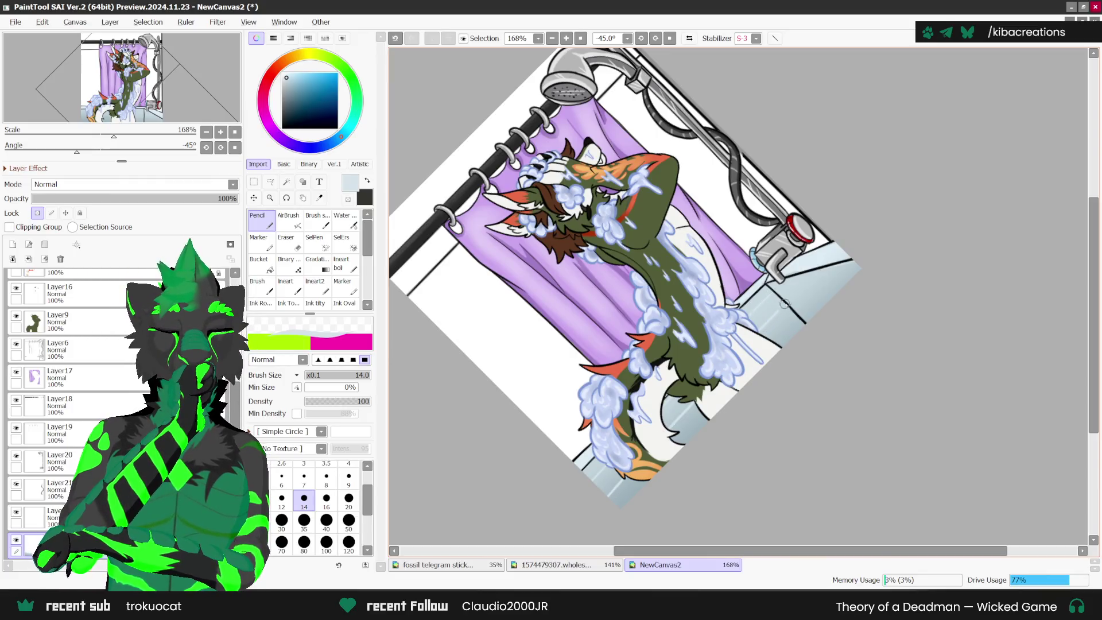
- Undo the stray strokes on the bathtub rim and drop the pencil size to 7
key(ctrl+z)
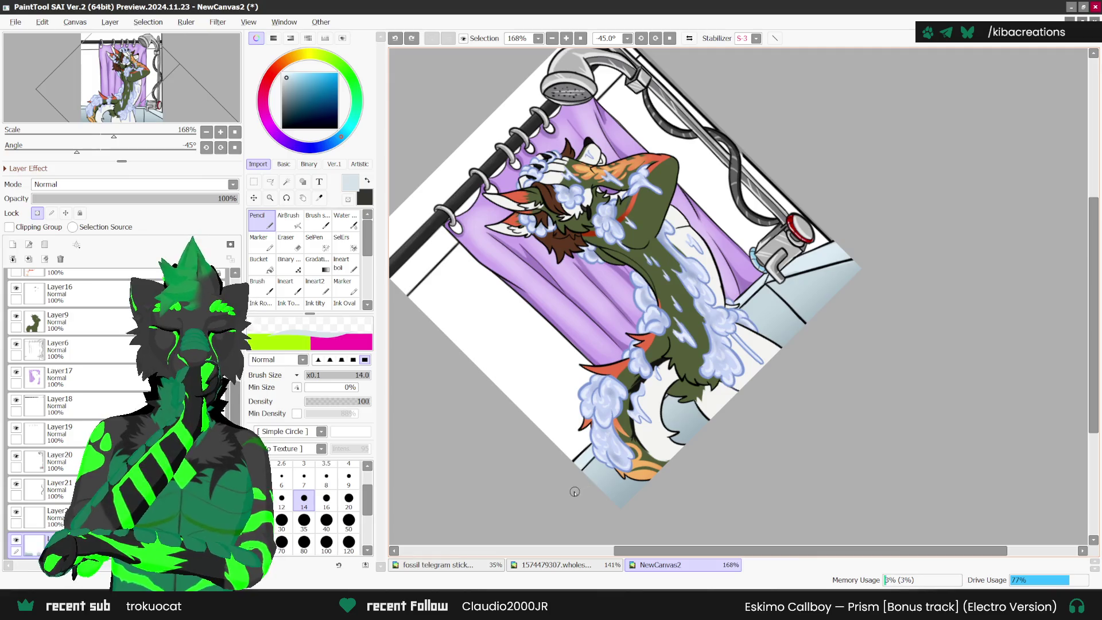
click(763, 315)
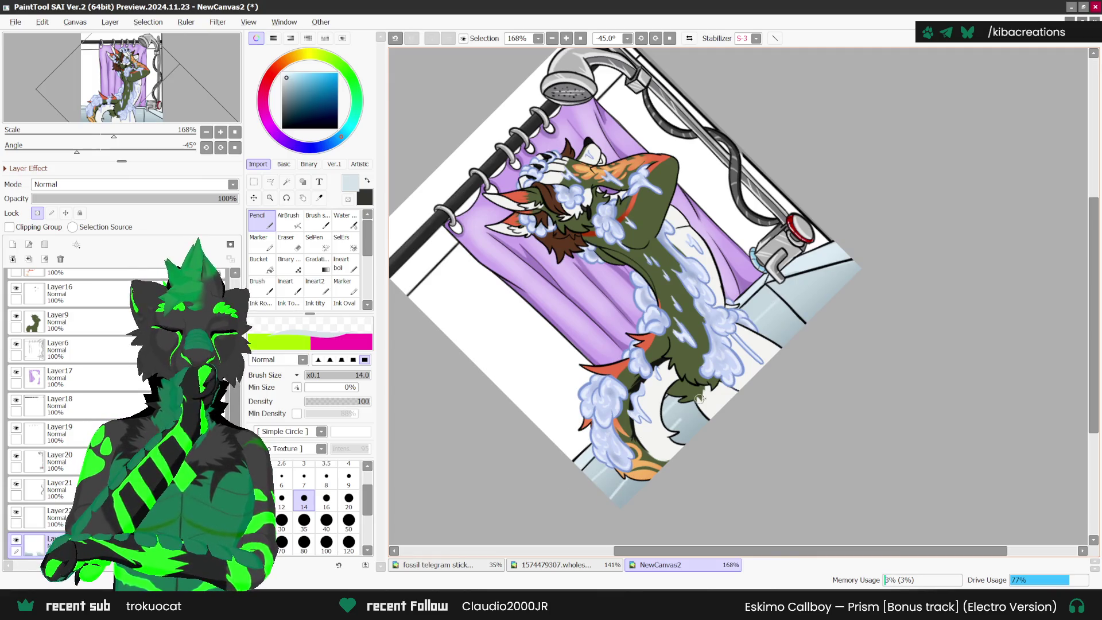
key(ctrl+z)
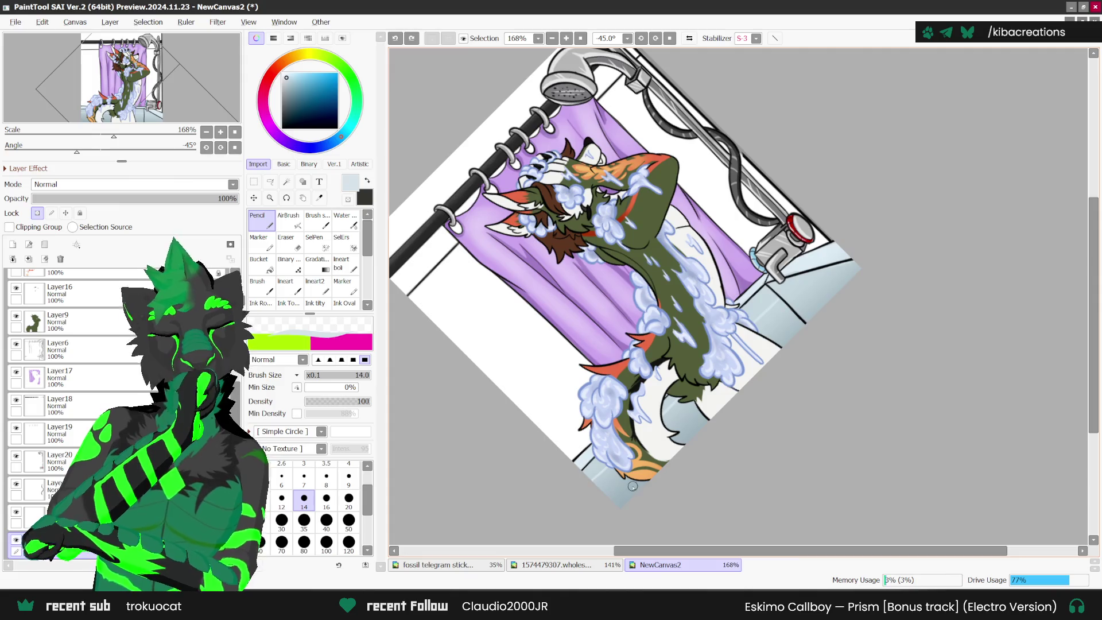
key(bracketleft)
key(bracketleft)
key(bracketleft)
- Draw thin straight tile lines across the wall beside the tub, then reset the view upright
mouse_move(582, 487)
mouse_down()
mouse_move(759, 306)
mouse_move(855, 276)
mouse_up()
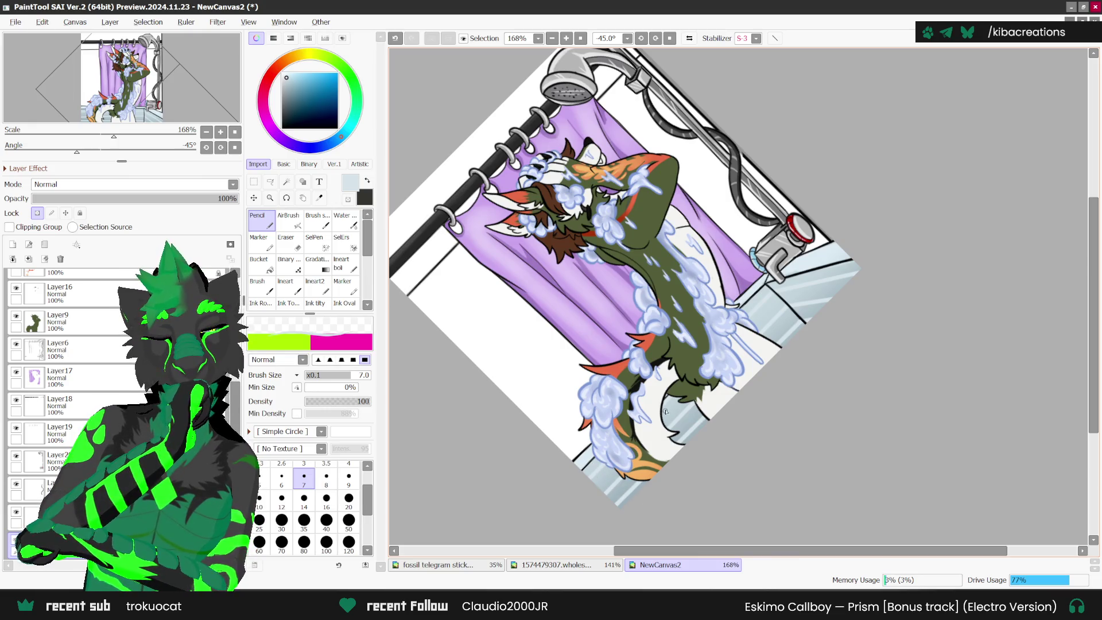
shift+click(699, 436)
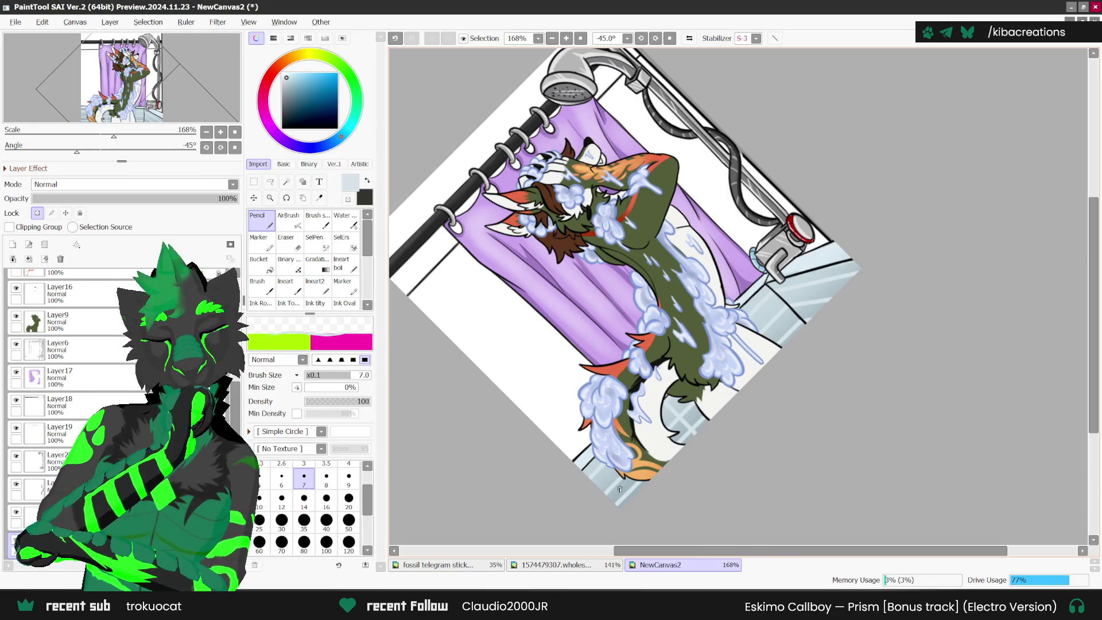
shift+click(630, 508)
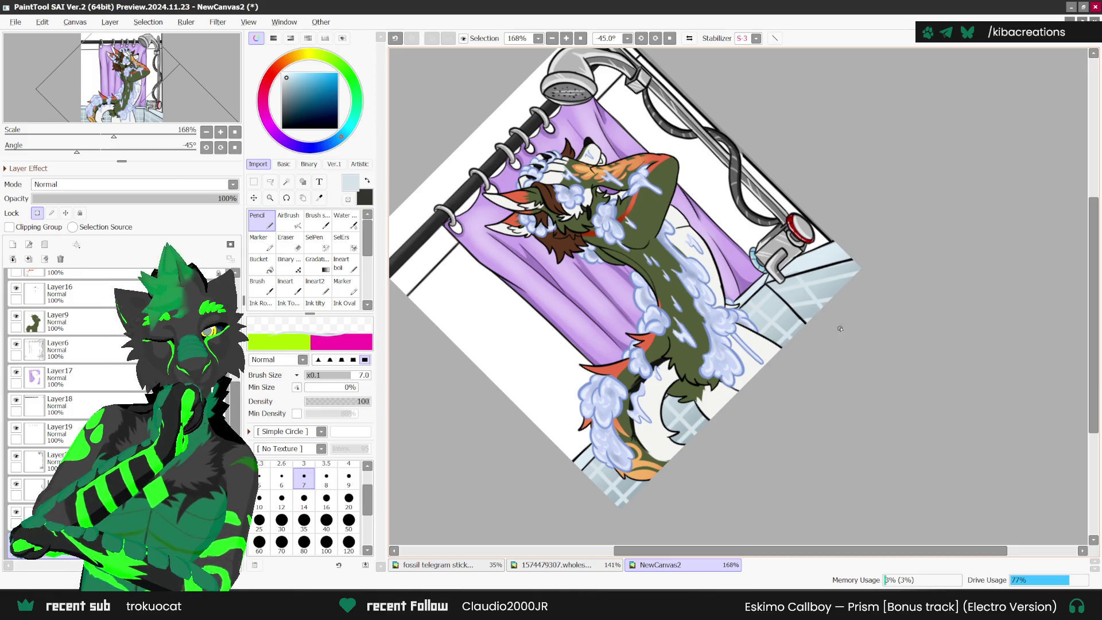
key(ctrl+z)
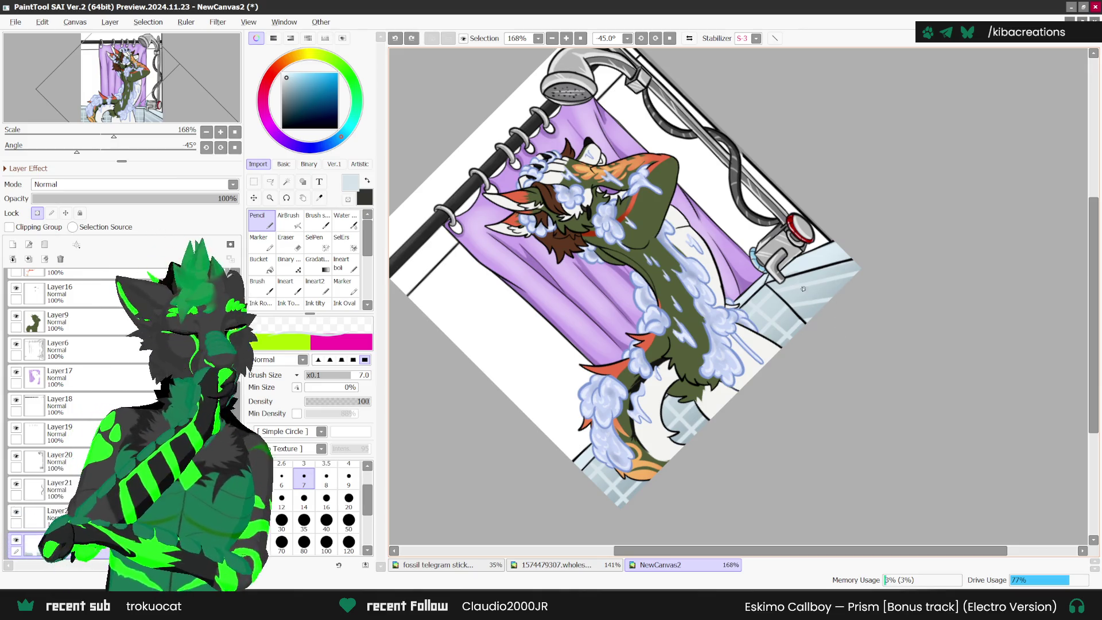
drag(795, 275, 808, 285)
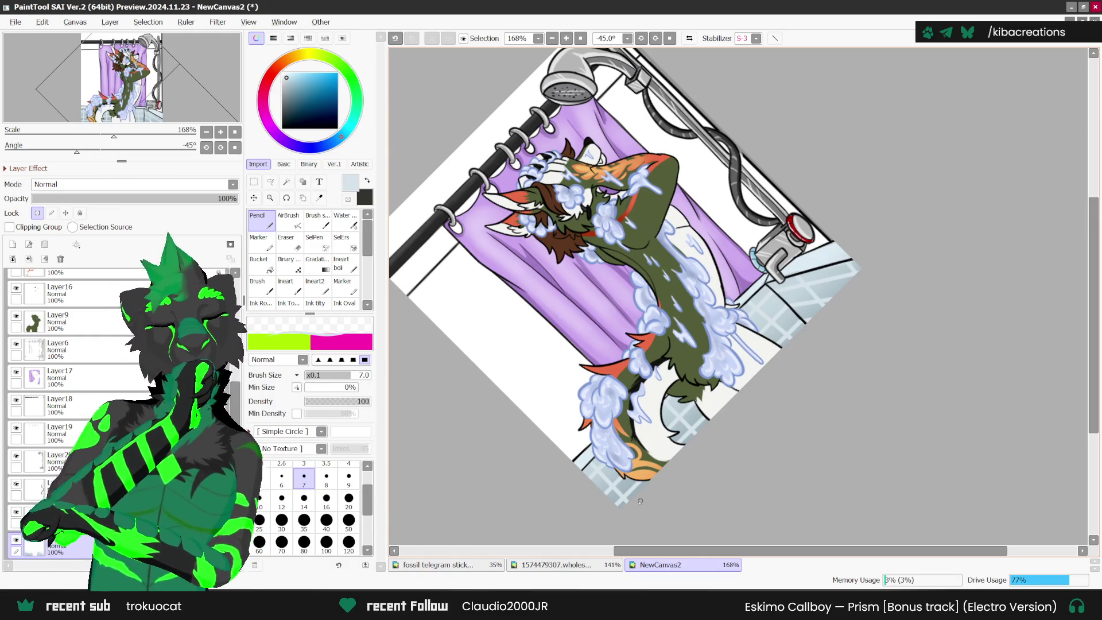
key(Home)
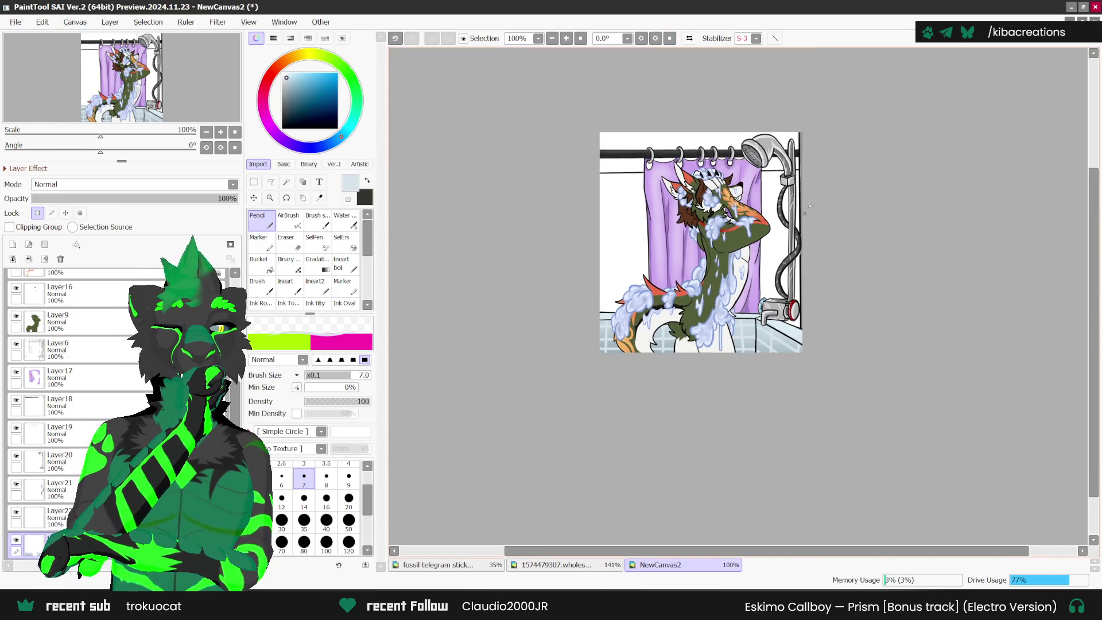
- Add a new empty Layer24 and move Layer7 above it
key(ctrl+t)
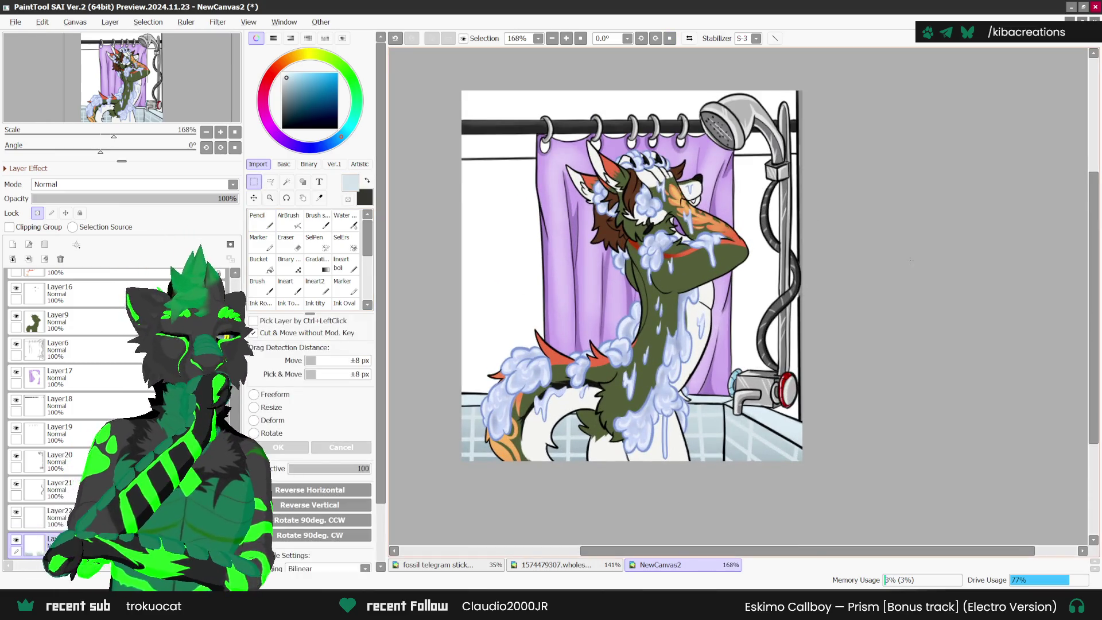
scroll(815, 381, up, 1)
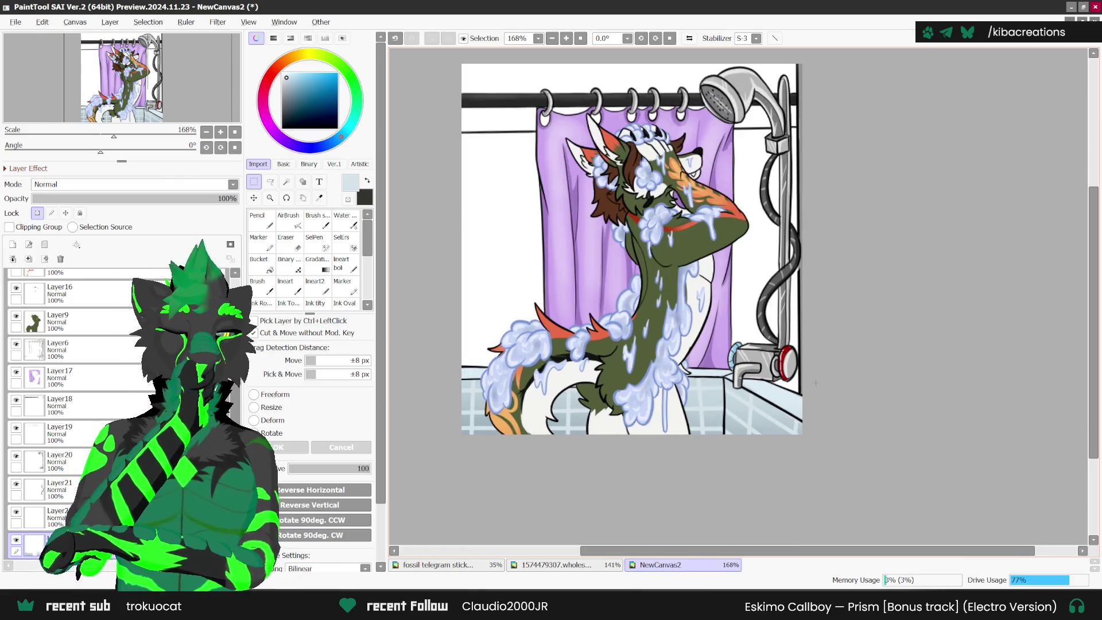
scroll(813, 382, down, 1)
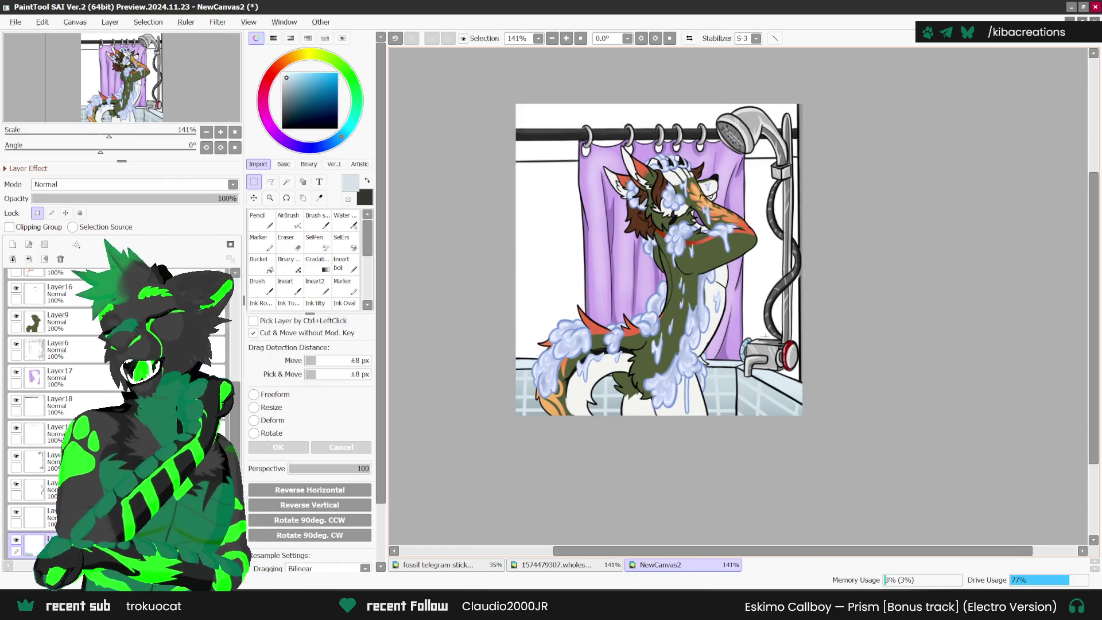
scroll(811, 362, down, 2)
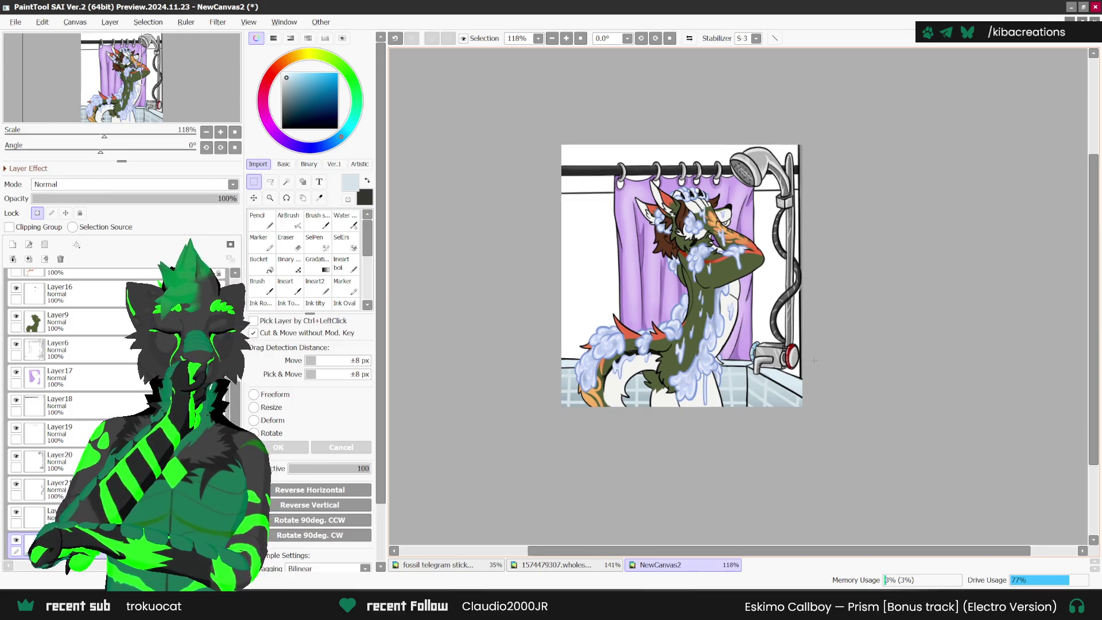
scroll(46, 401, down, 1)
click(13, 244)
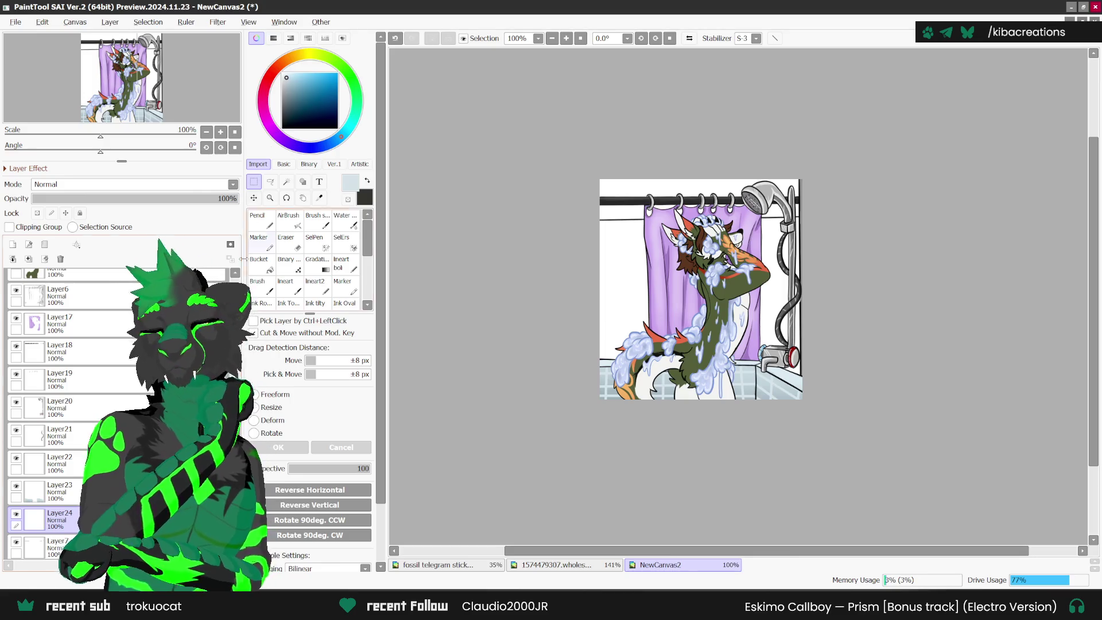
scroll(46, 402, down, 1)
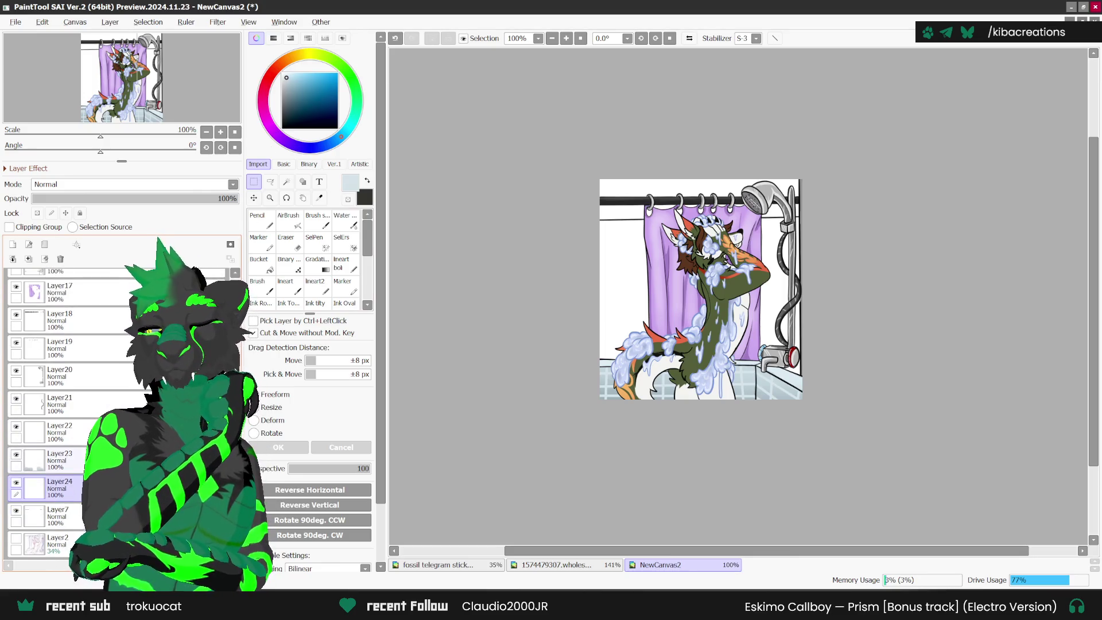
drag(57, 515, 58, 485)
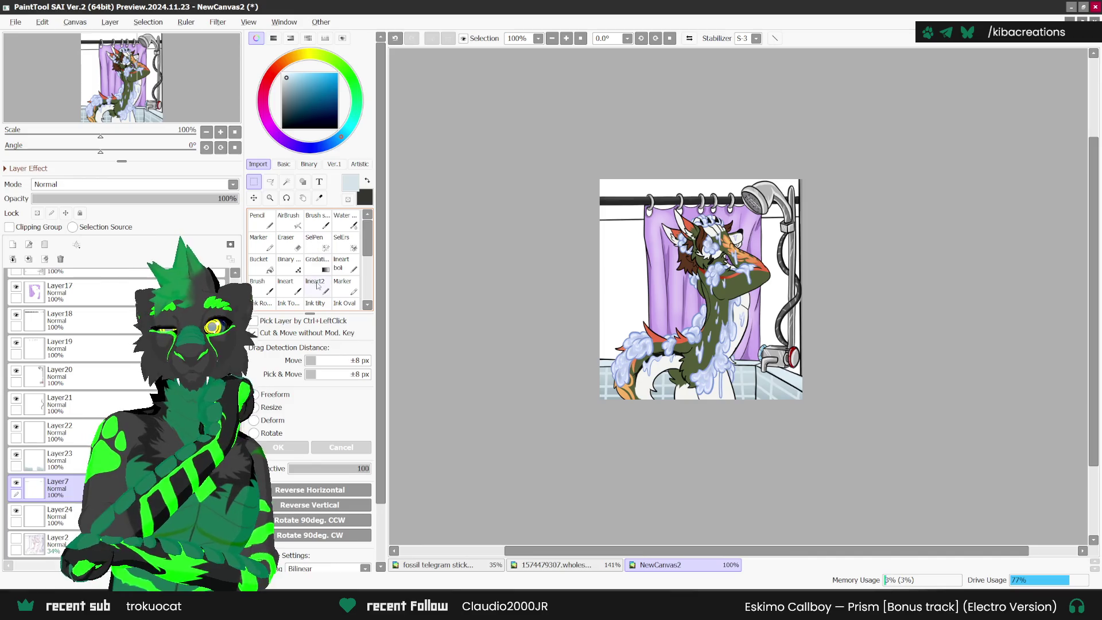
- With SelPen on a rotated, zoomed view, trace a selection line from the shower head
click(316, 248)
mouse_move(844, 290)
mouse_down()
mouse_move(809, 197)
mouse_move(780, 171)
mouse_up()
scroll(683, 241, up, 5)
drag(664, 270, 588, 379)
- Finish the SelPen line along the curtain rod and Magic Wand-select the wall area
drag(561, 424, 562, 427)
scroll(781, 172, down, 1)
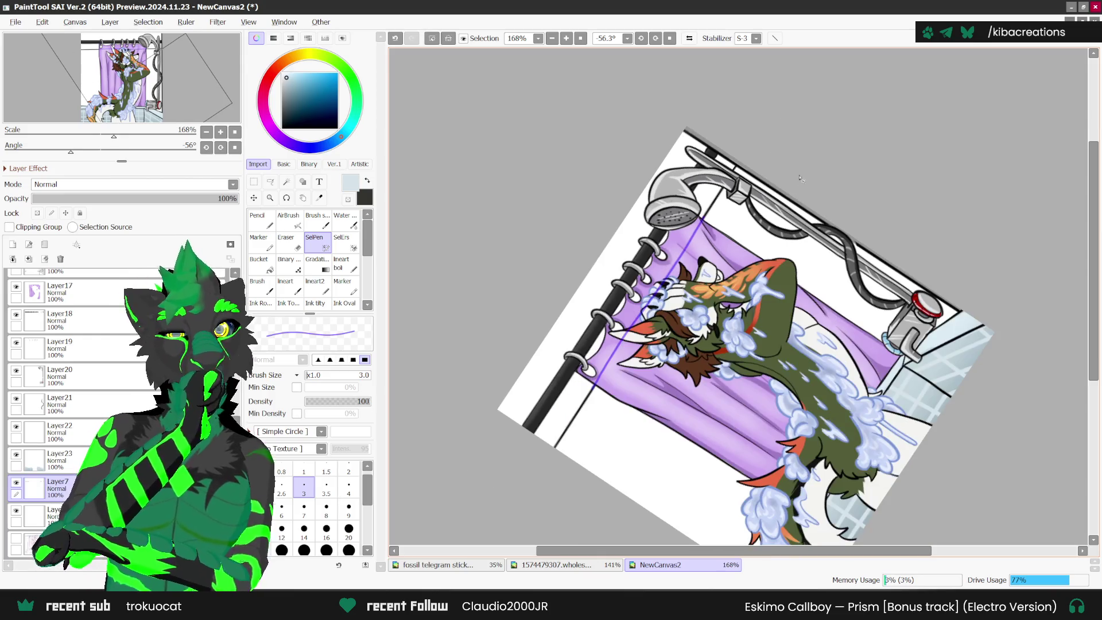
scroll(725, 196, up, 2)
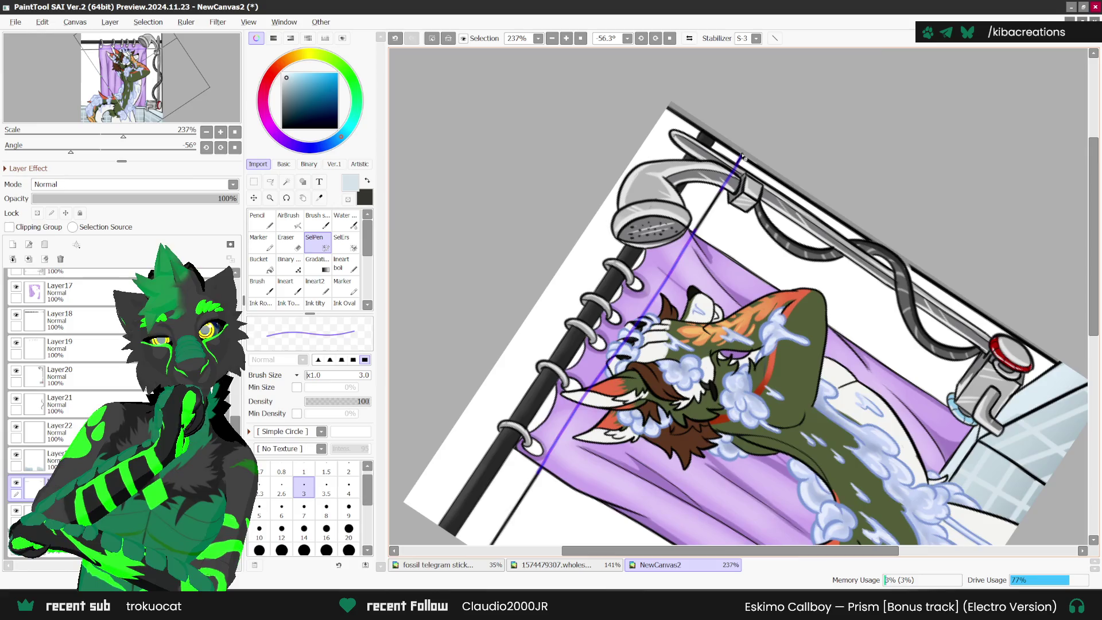
scroll(742, 156, down, 1)
key(Home)
click(286, 183)
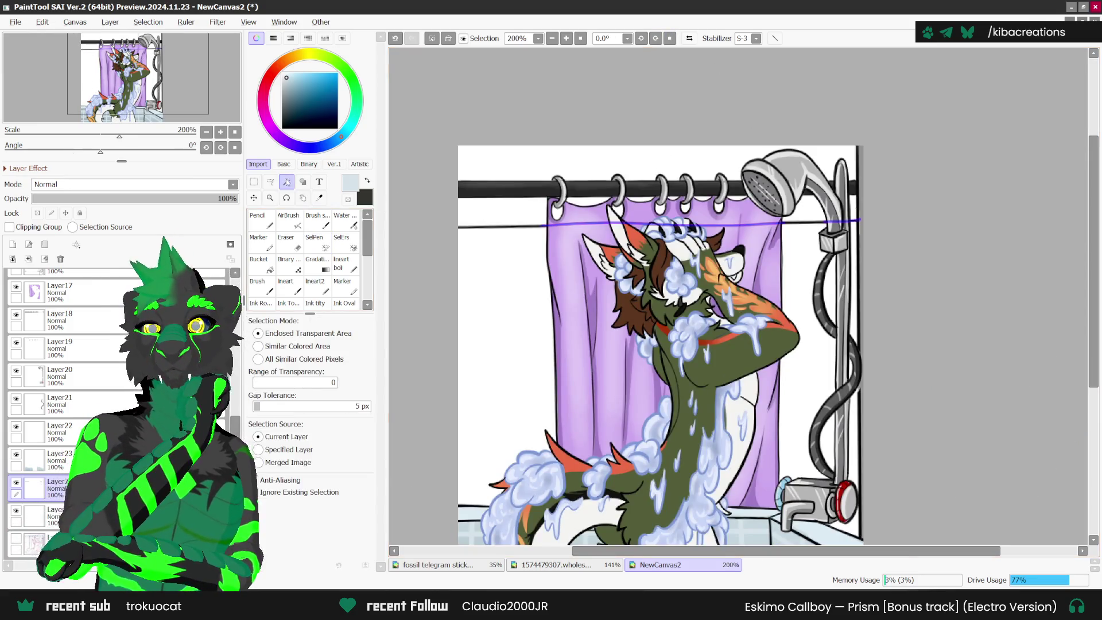
click(855, 282)
- Bucket-fill the wall selection light blue-grey on Layer24 at 35% opacity
scroll(855, 282, down, 3)
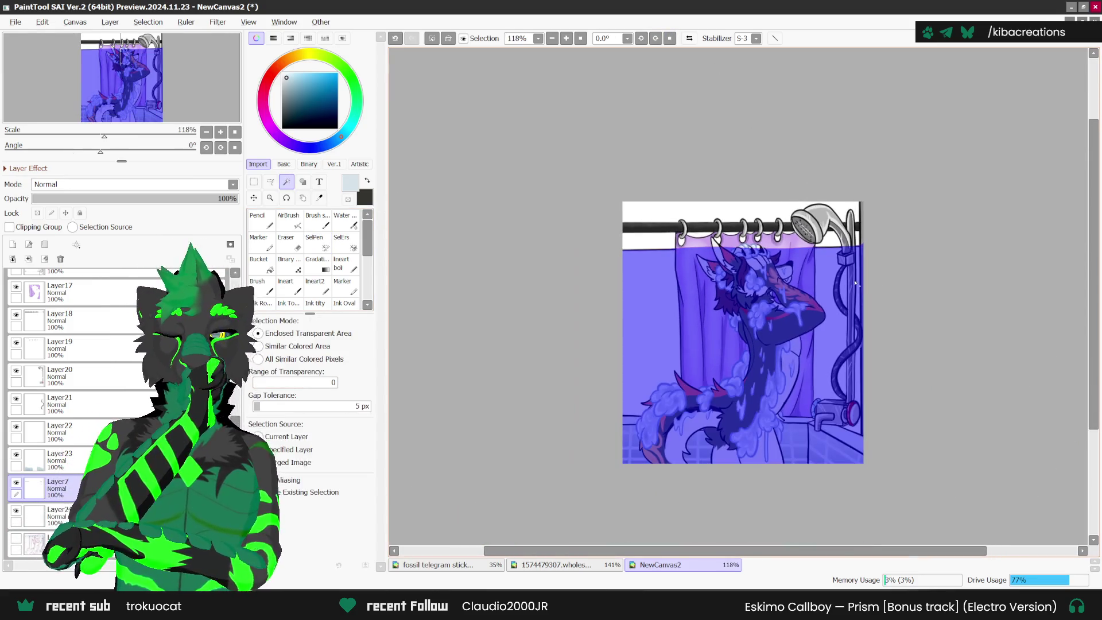
key(ctrl+shift+n)
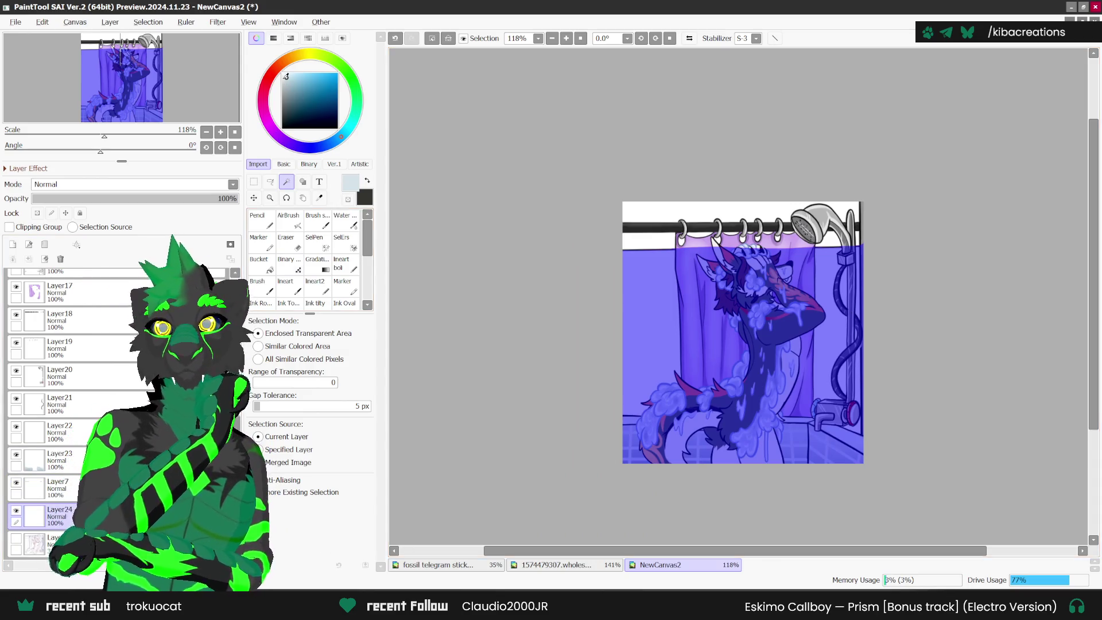
click(258, 263)
click(649, 356)
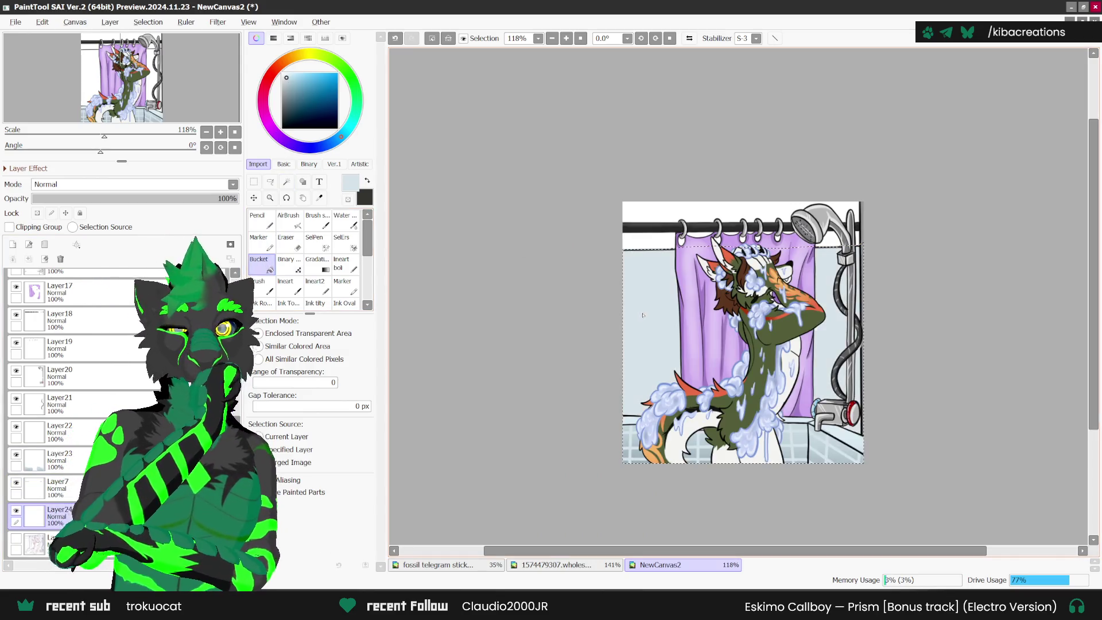
click(105, 198)
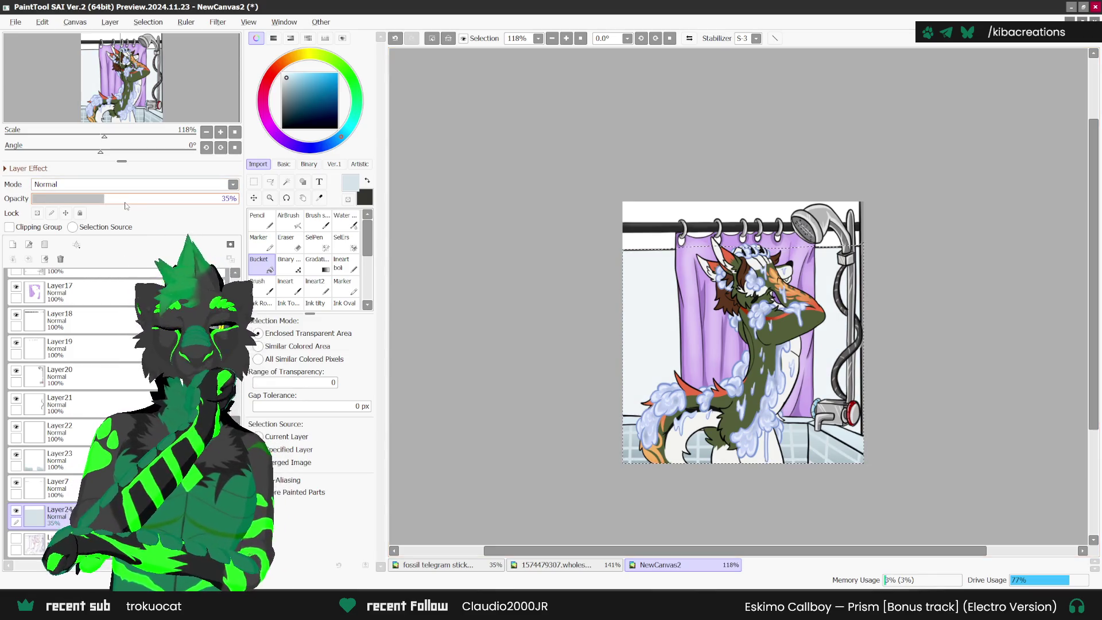
- Add a new layer with a white pencil, then bring up the reference sheet document
click(282, 73)
key(ctrl+shift+n)
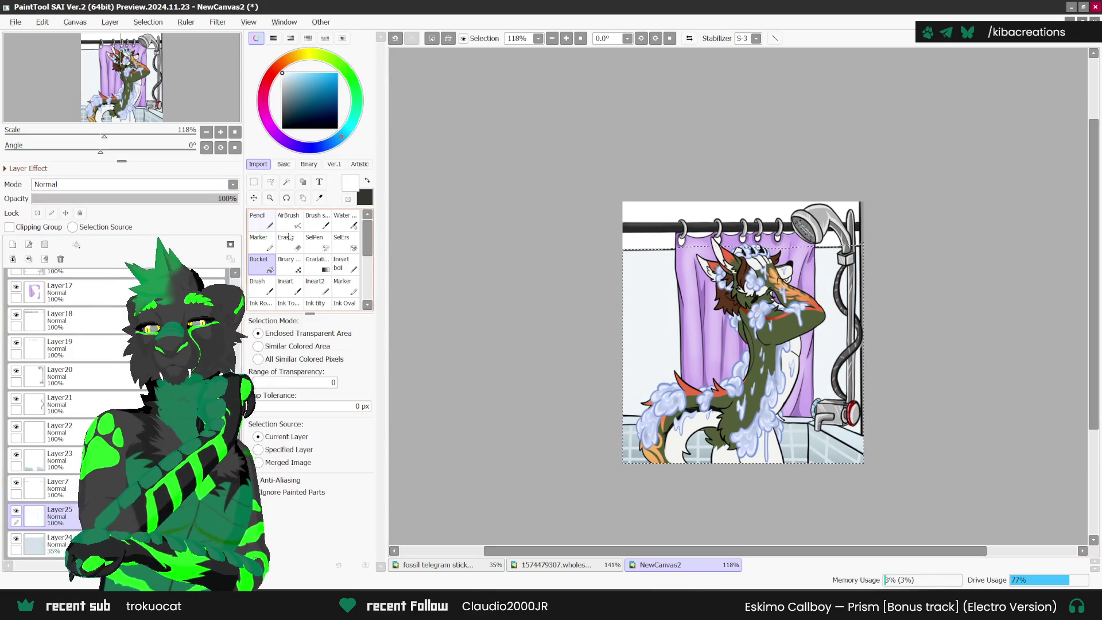
click(258, 218)
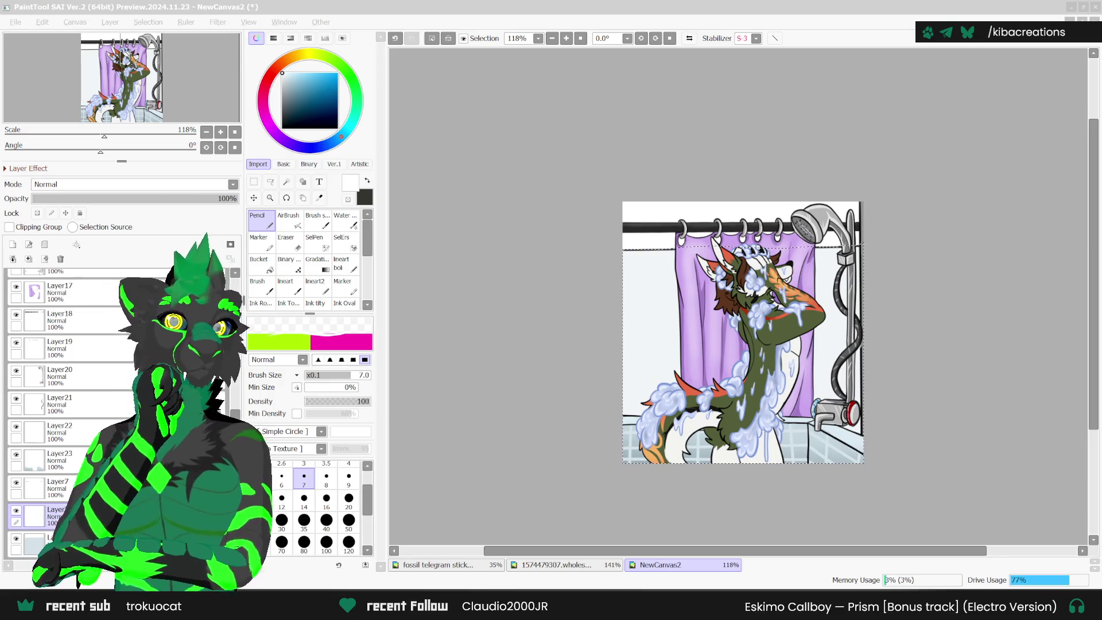
click(550, 564)
scroll(635, 409, down, 1)
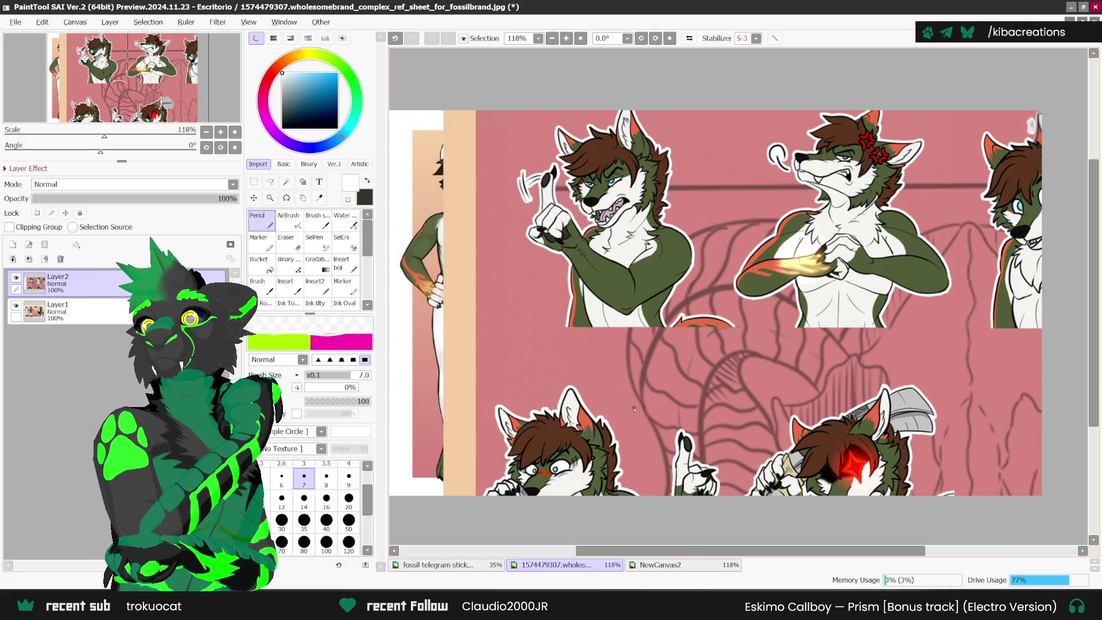
- Paste the meme image onto the reference sheet, delete its layer, and return to NewCanvas2
key(ctrl+v)
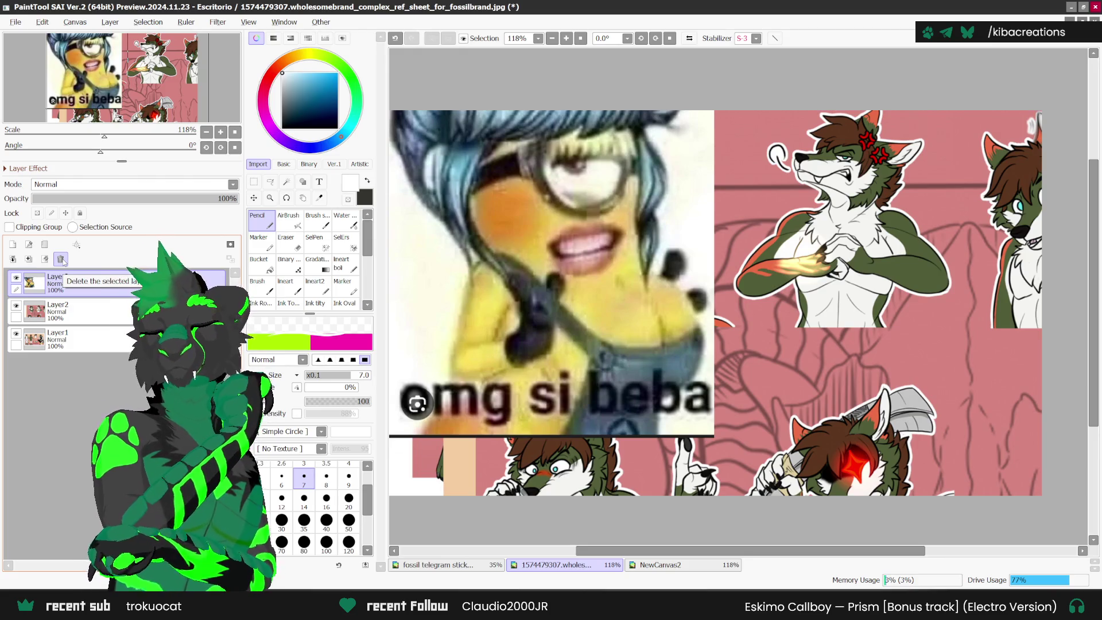
click(61, 259)
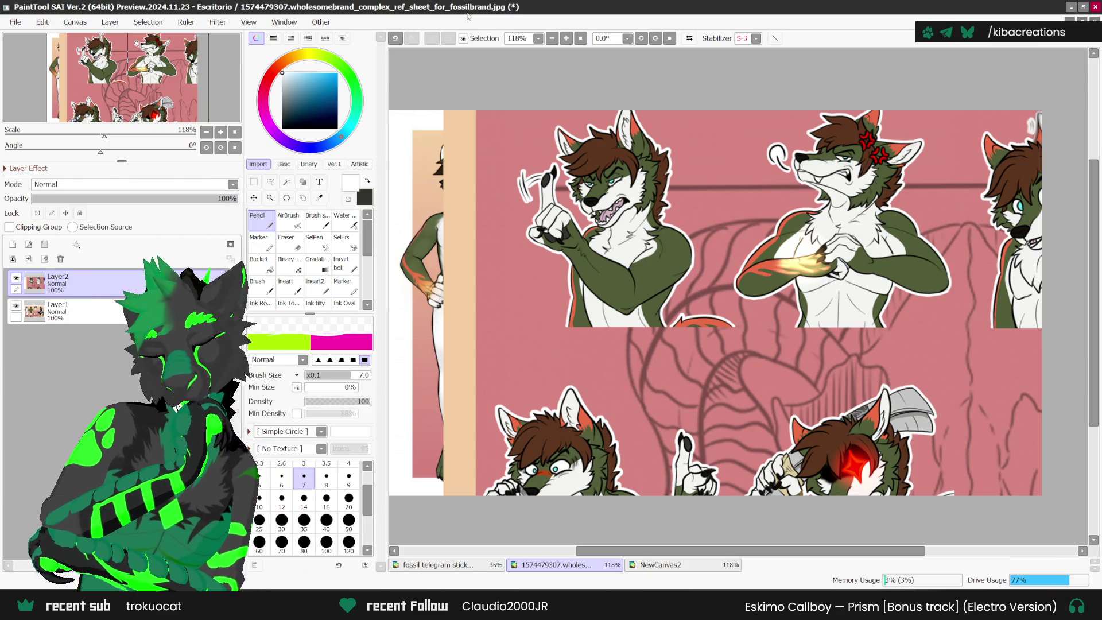
click(666, 564)
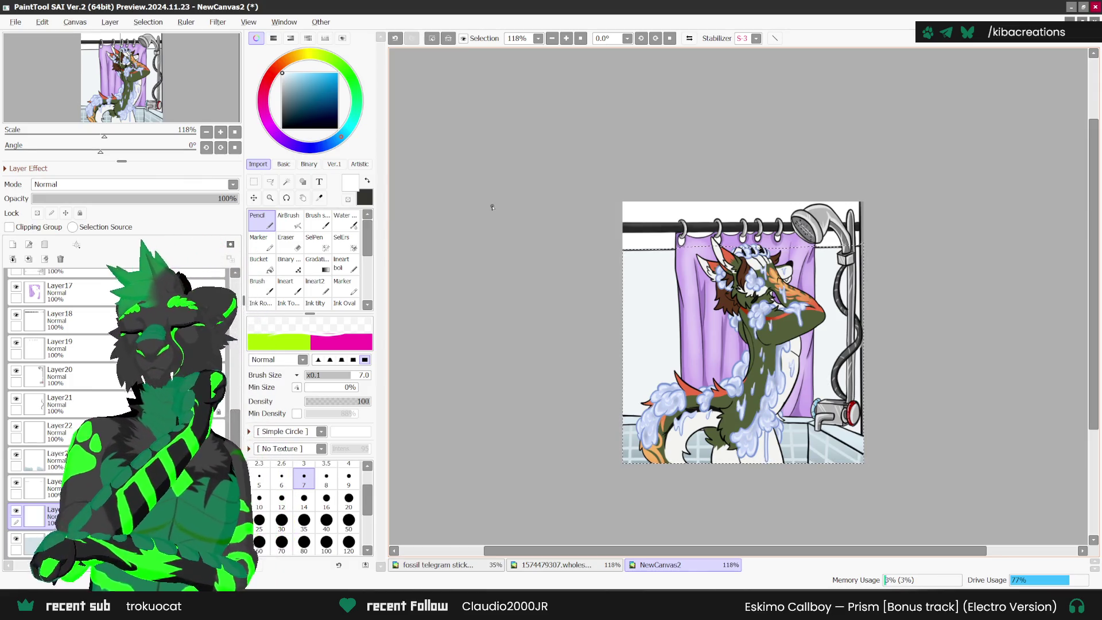
click(304, 542)
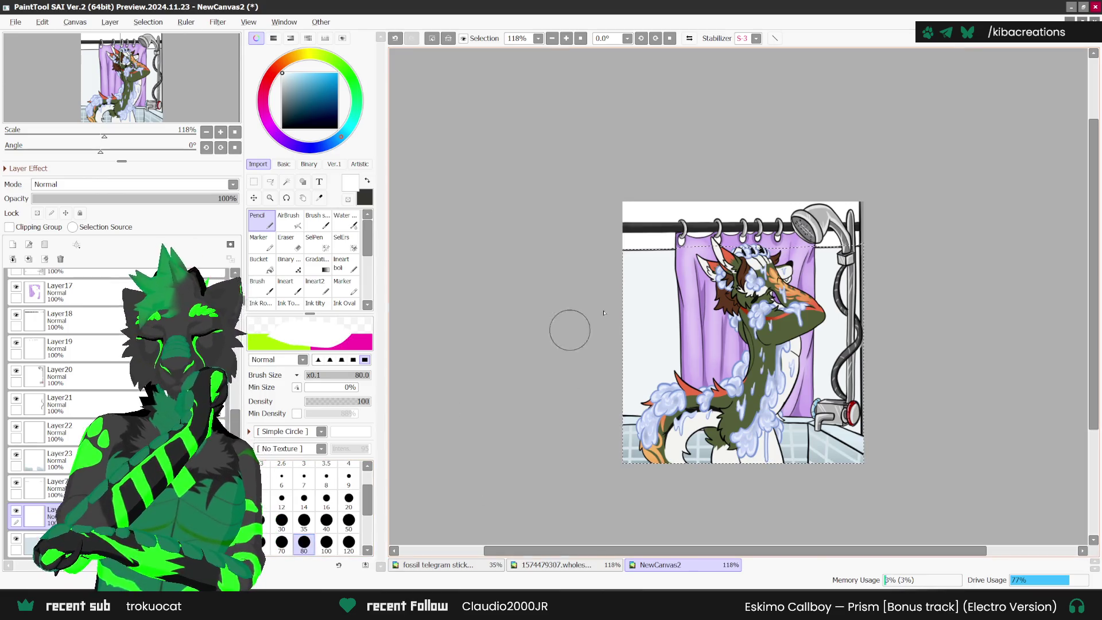
drag(666, 253, 609, 333)
drag(580, 423, 684, 238)
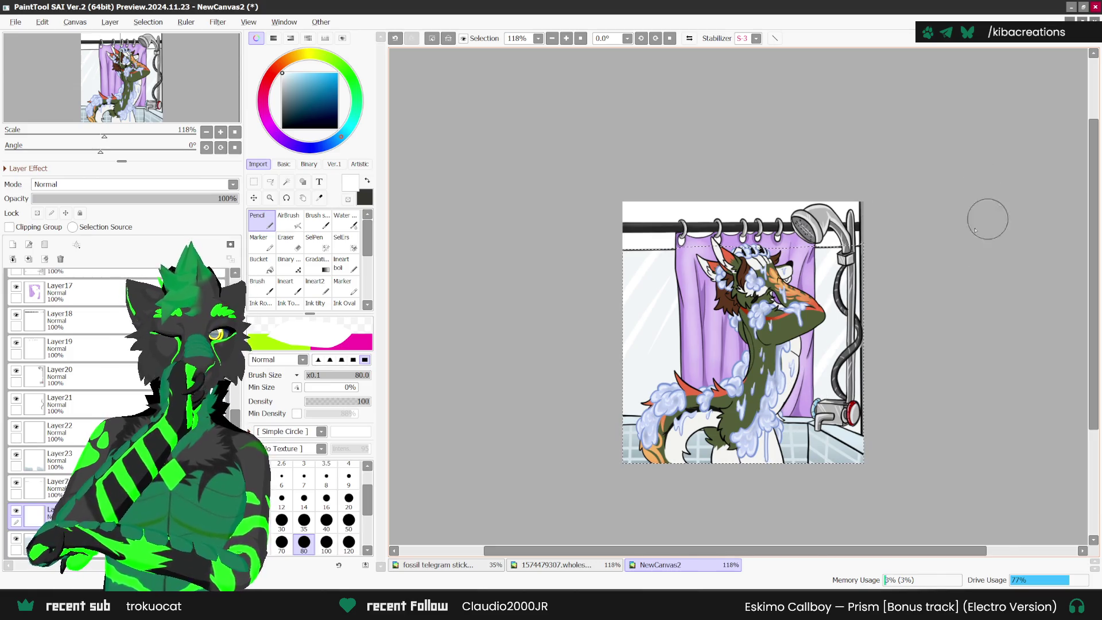
scroll(1004, 201, up, 1)
scroll(1003, 201, right, 1)
click(253, 184)
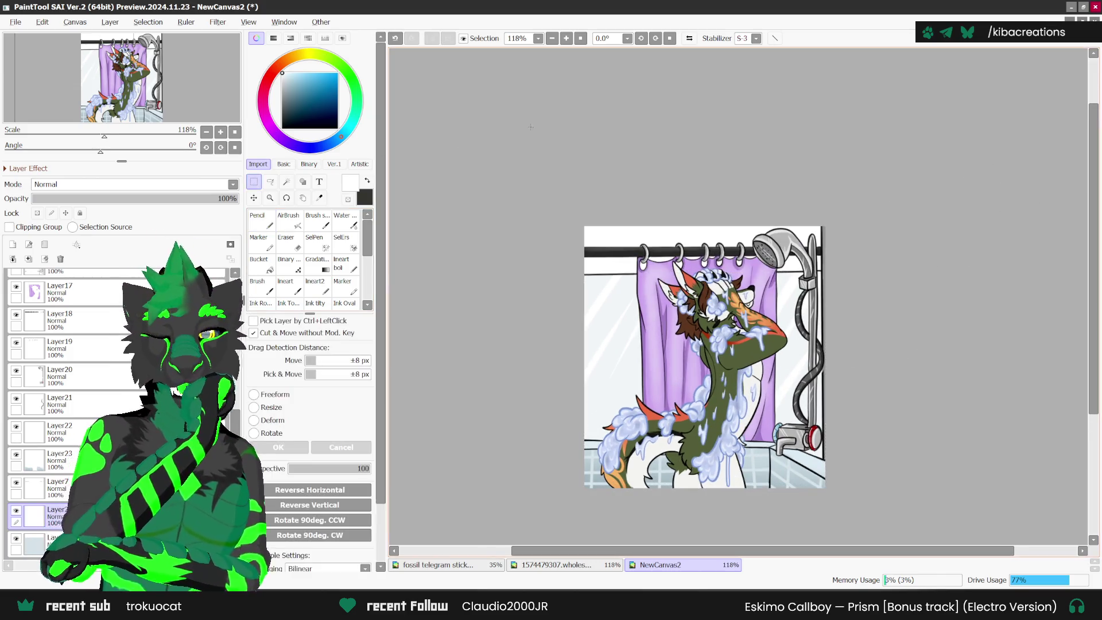
scroll(905, 339, up, 1)
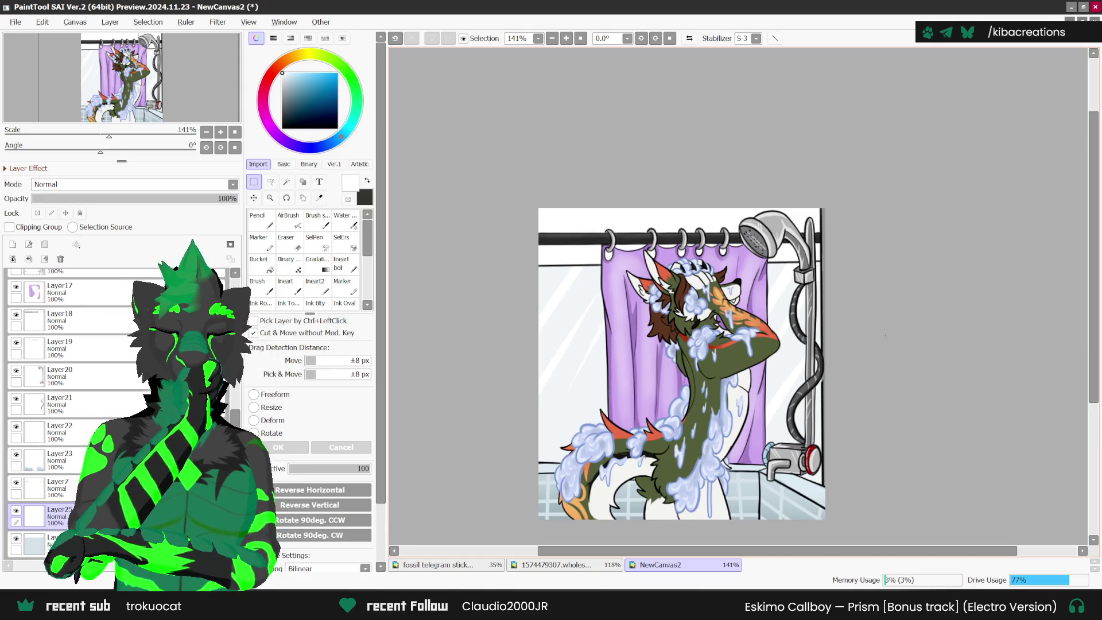
key(n)
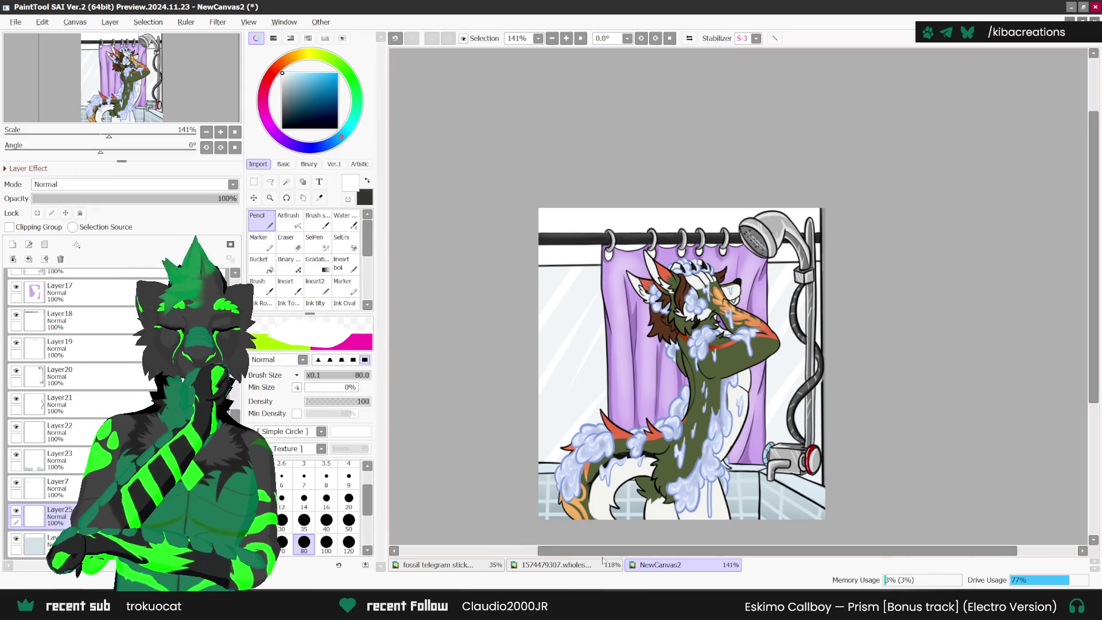
scroll(616, 518, down, 1)
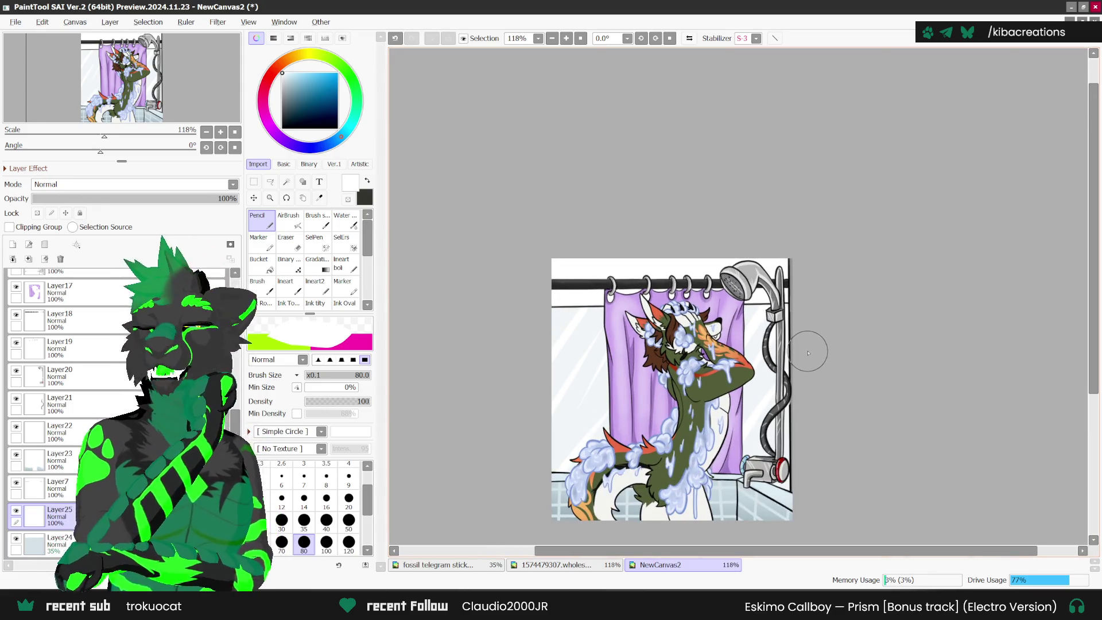
scroll(113, 317, down, 5)
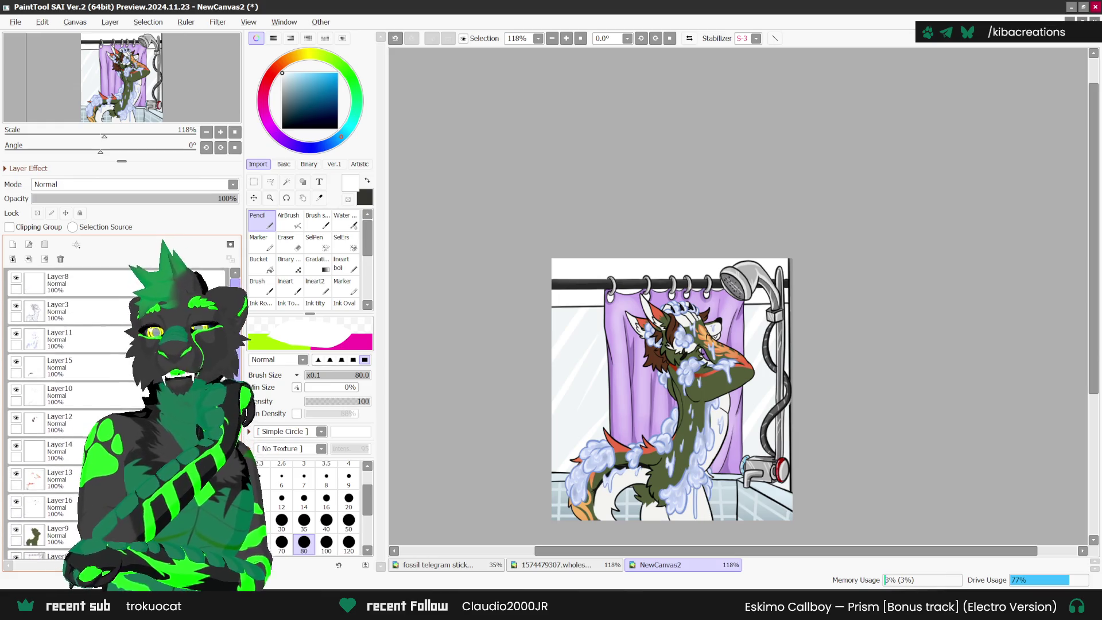
- Make Layer8 active and visible, and pick a light blue painting colour
click(23, 283)
click(16, 278)
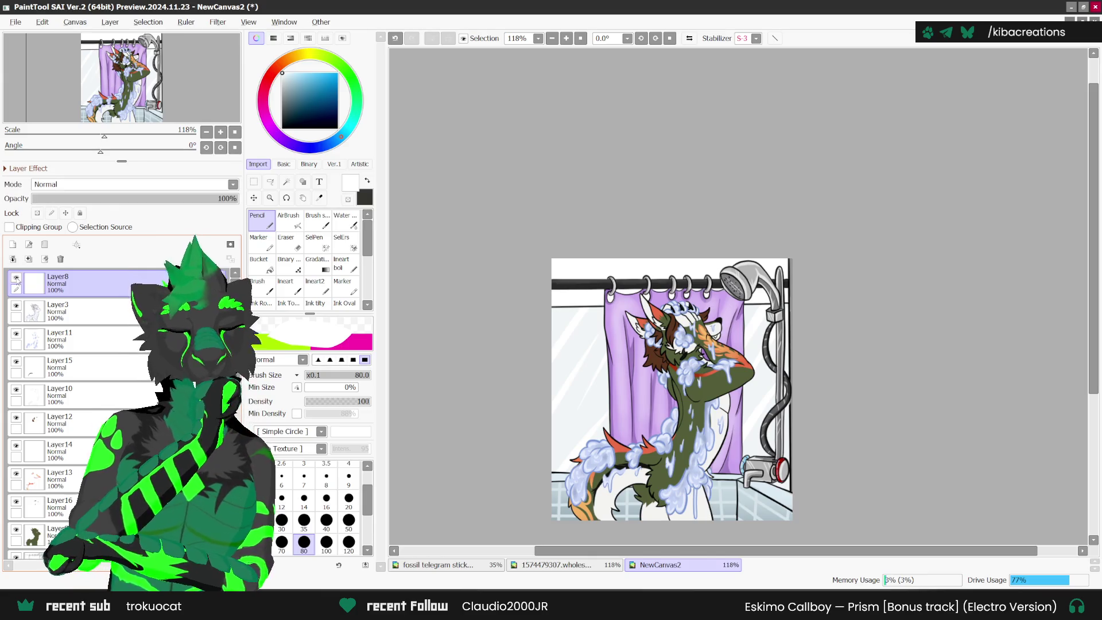
drag(300, 122, 303, 78)
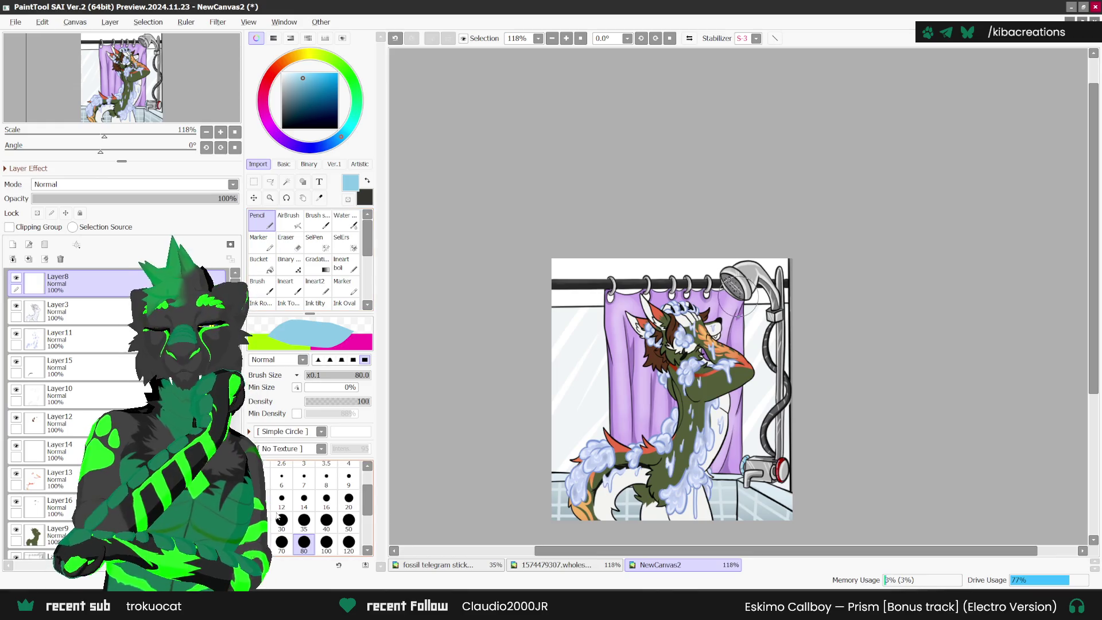
scroll(772, 280, up, 2)
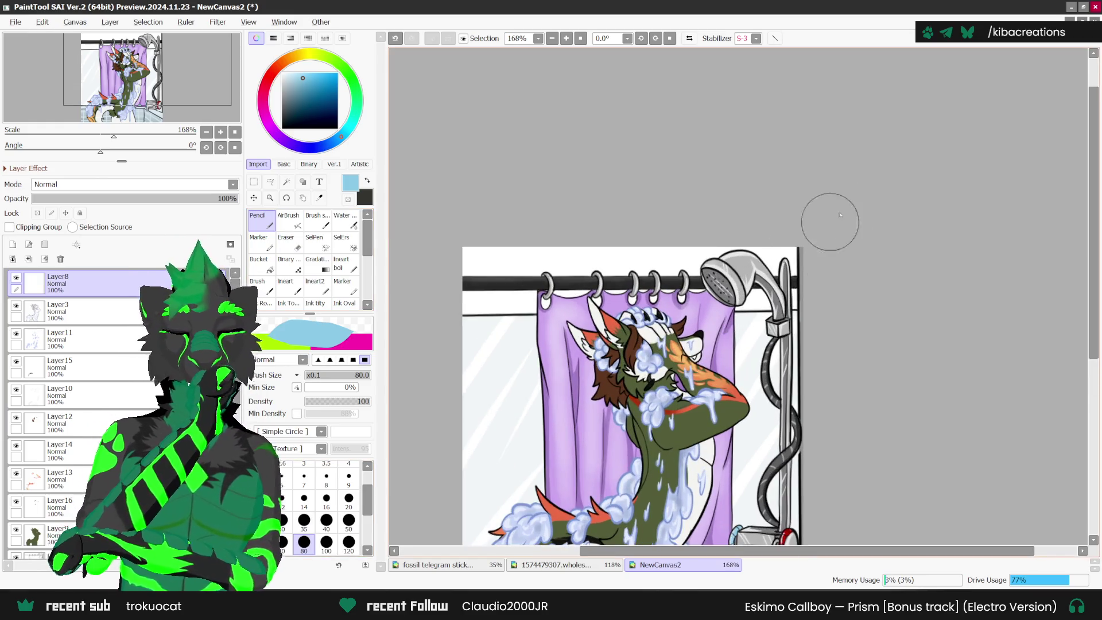
click(304, 498)
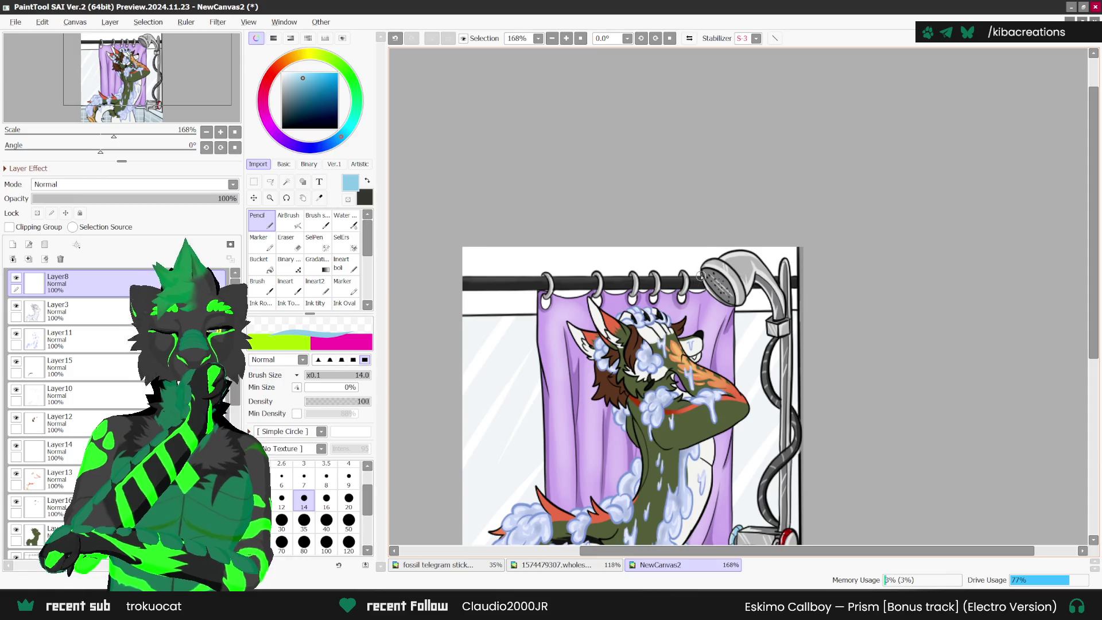
- At pencil size 7, draw light-blue lines forming a triangle from the shower head
drag(702, 269, 509, 419)
key(ctrl+z)
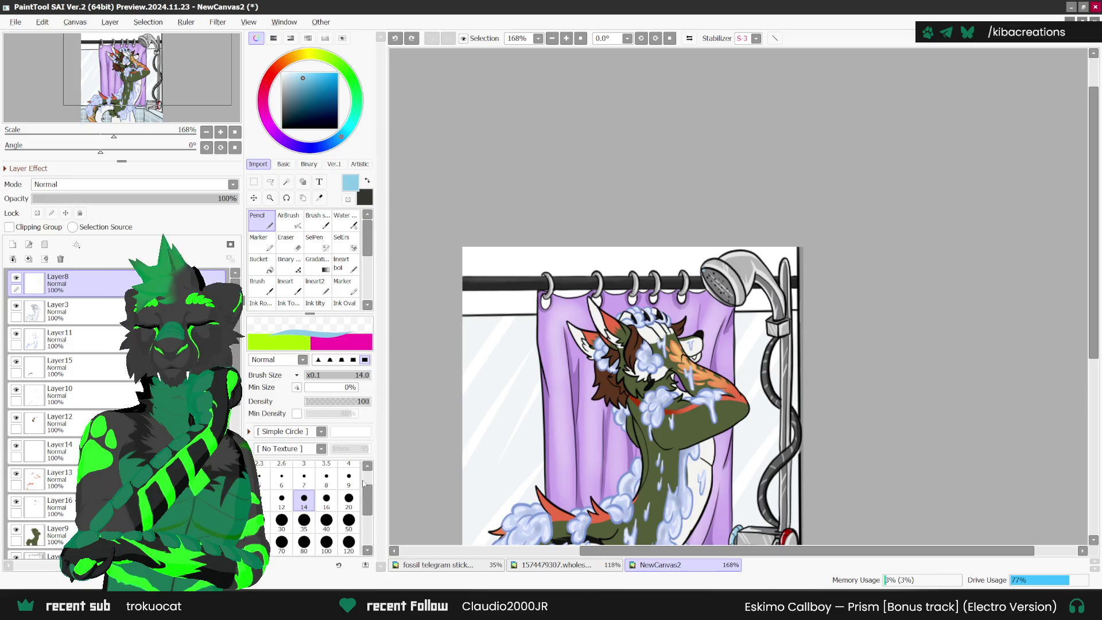
key(bracketleft)
key(bracketleft)
key(bracketleft)
drag(705, 270, 481, 422)
drag(735, 302, 717, 459)
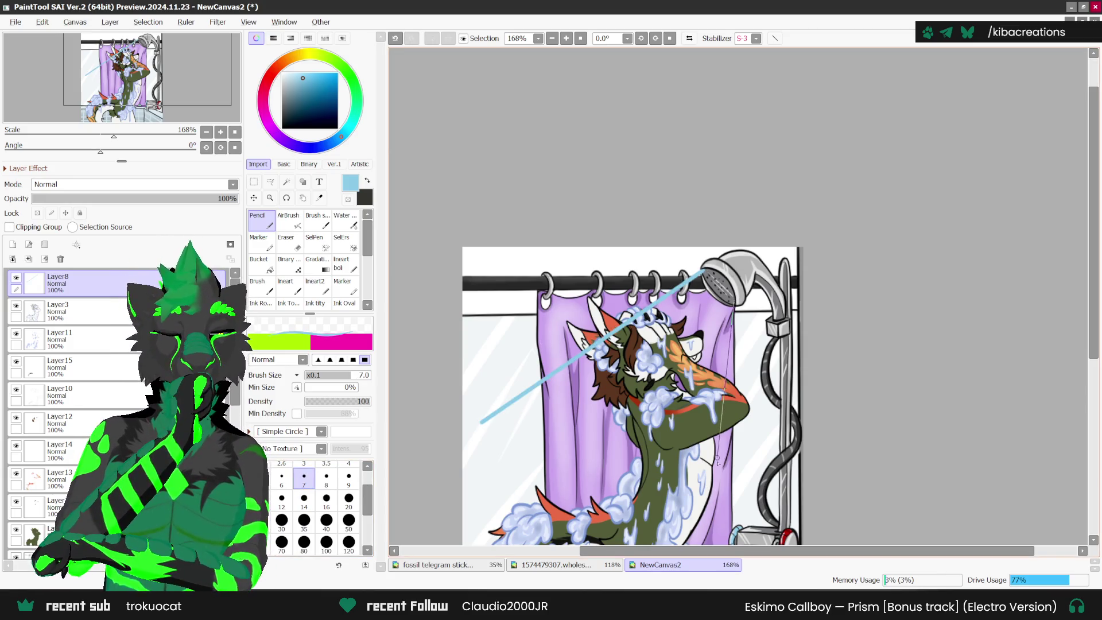
drag(709, 531, 481, 422)
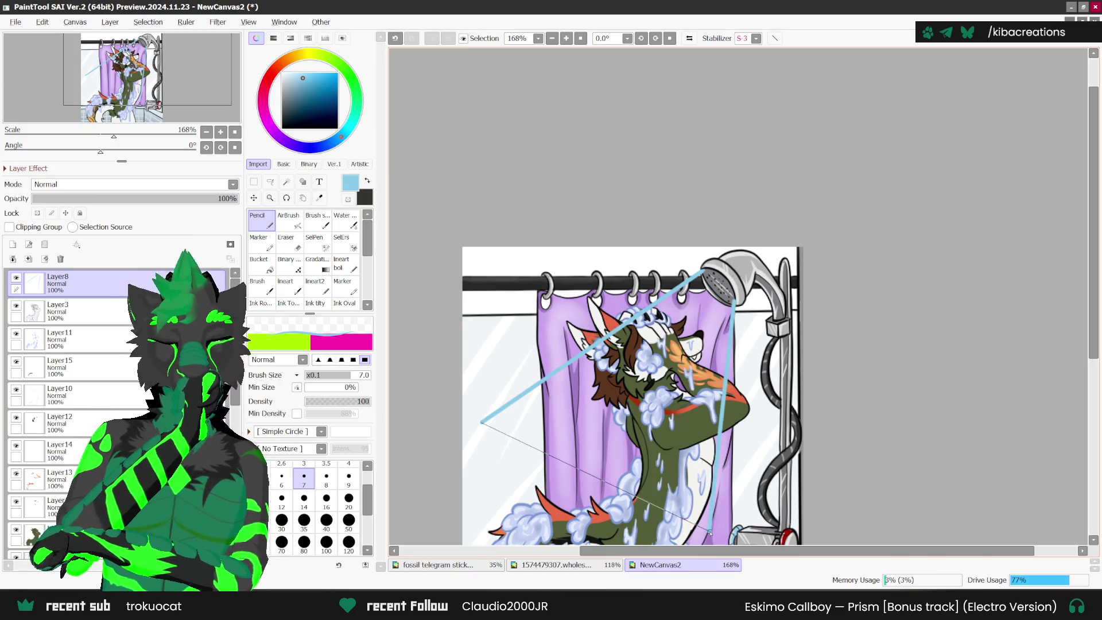
scroll(705, 271, up, 2)
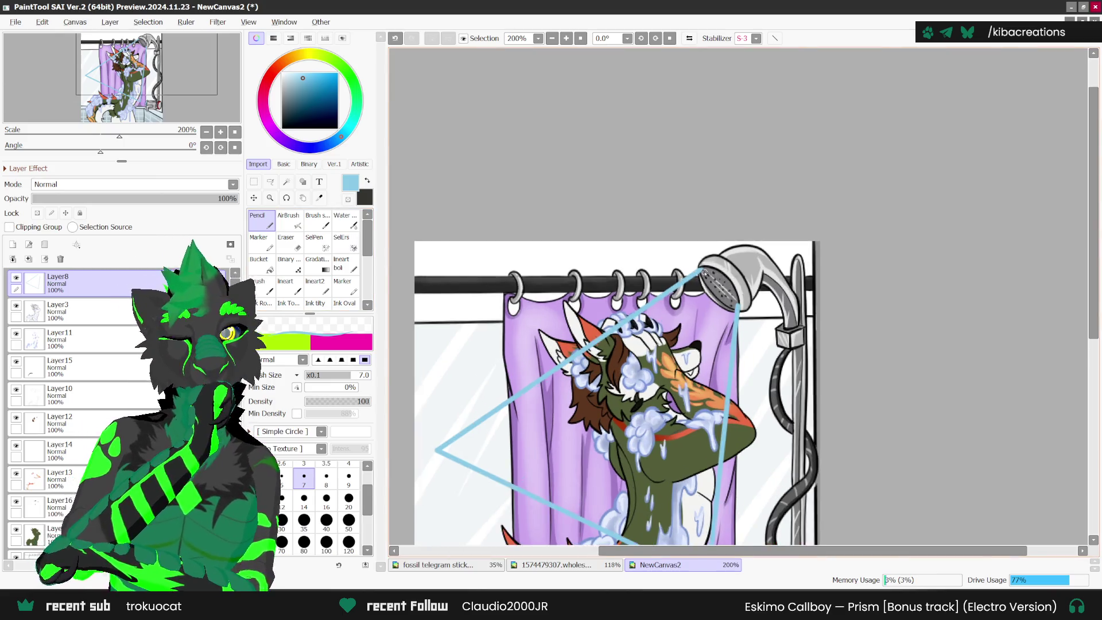
scroll(744, 315, down, 2)
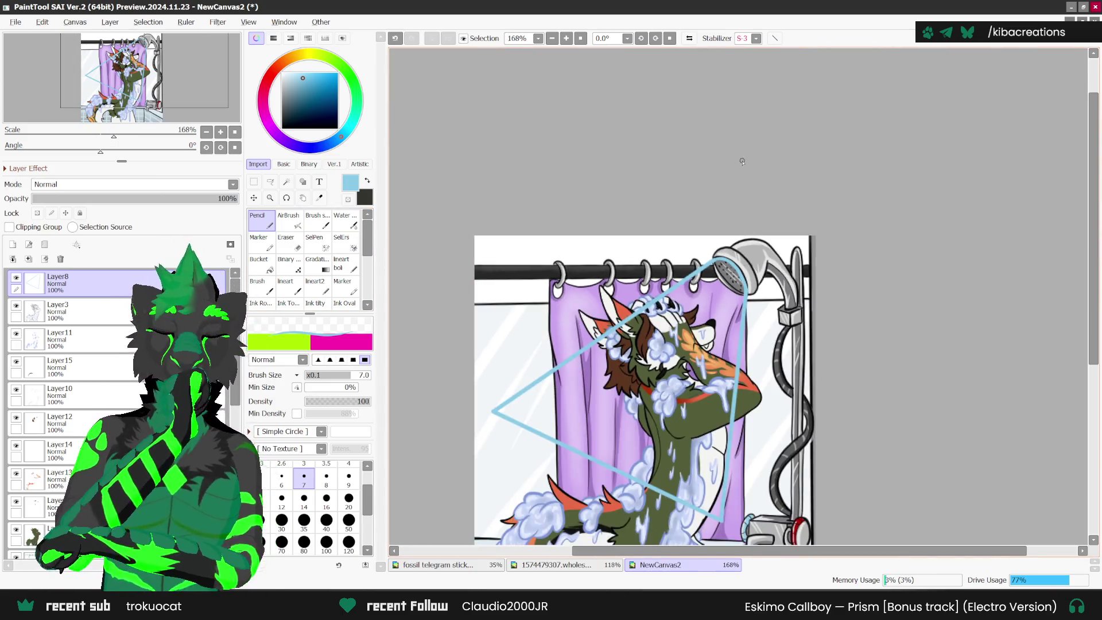
click(286, 241)
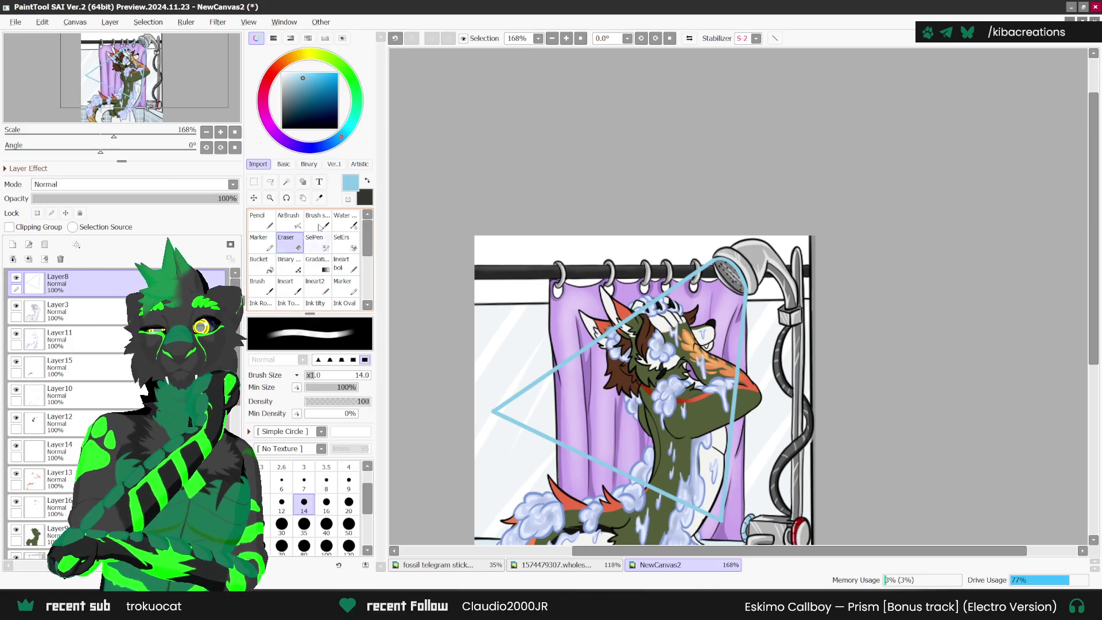
- Bucket-fill the spray triangle's interior with light blue
click(265, 266)
click(632, 373)
scroll(581, 305, down, 1)
key(m)
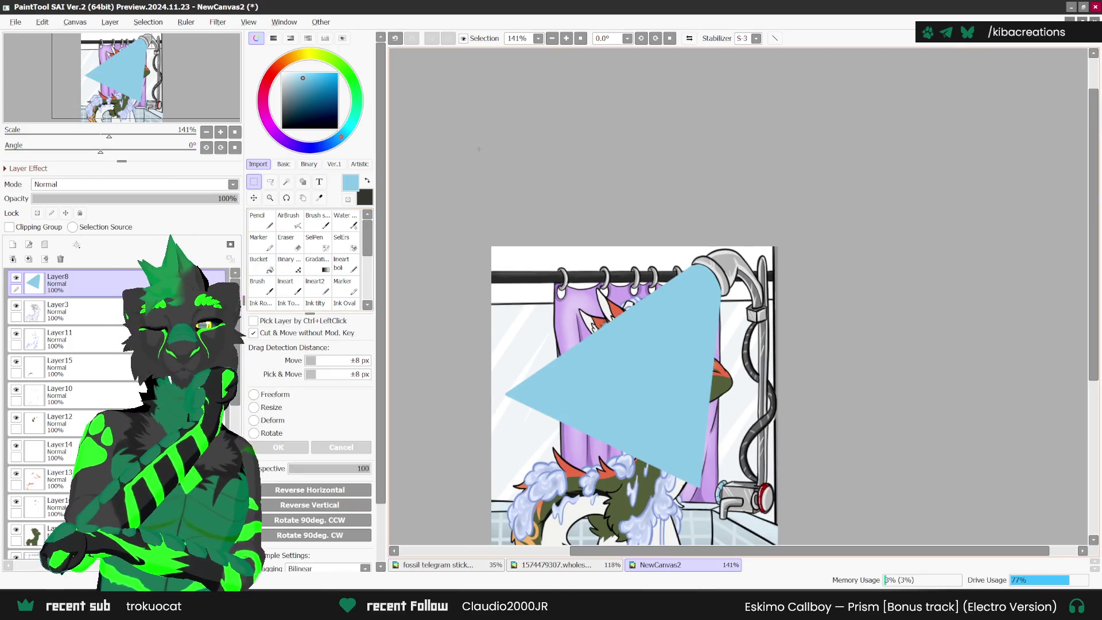
key(e)
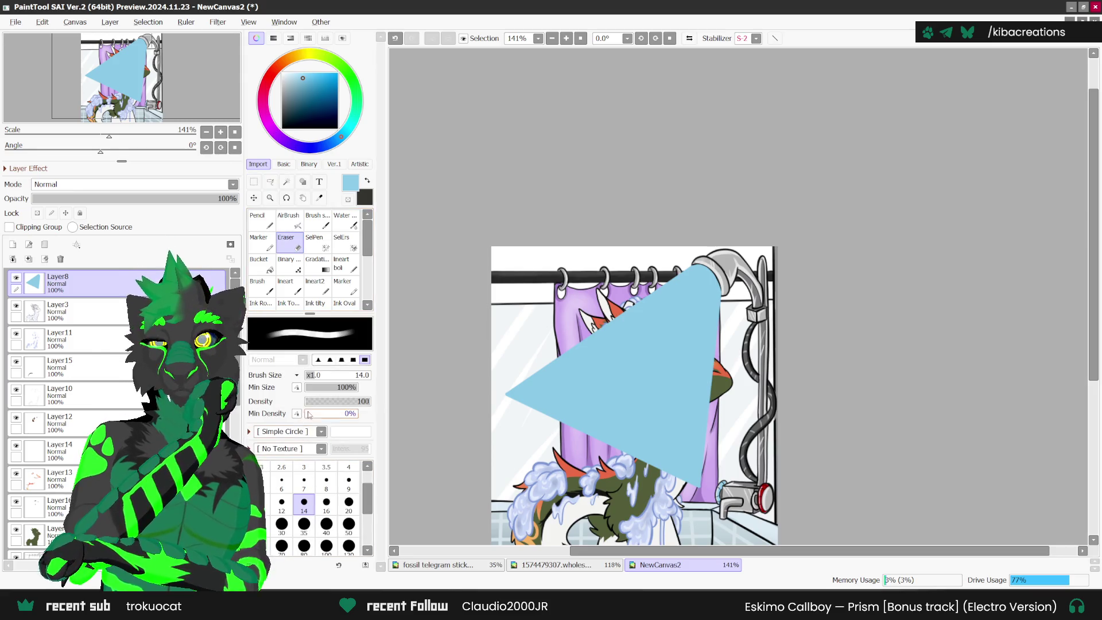
scroll(815, 284, down, 1)
- Fade the cone's edges with a size-80 eraser at density 20
click(303, 545)
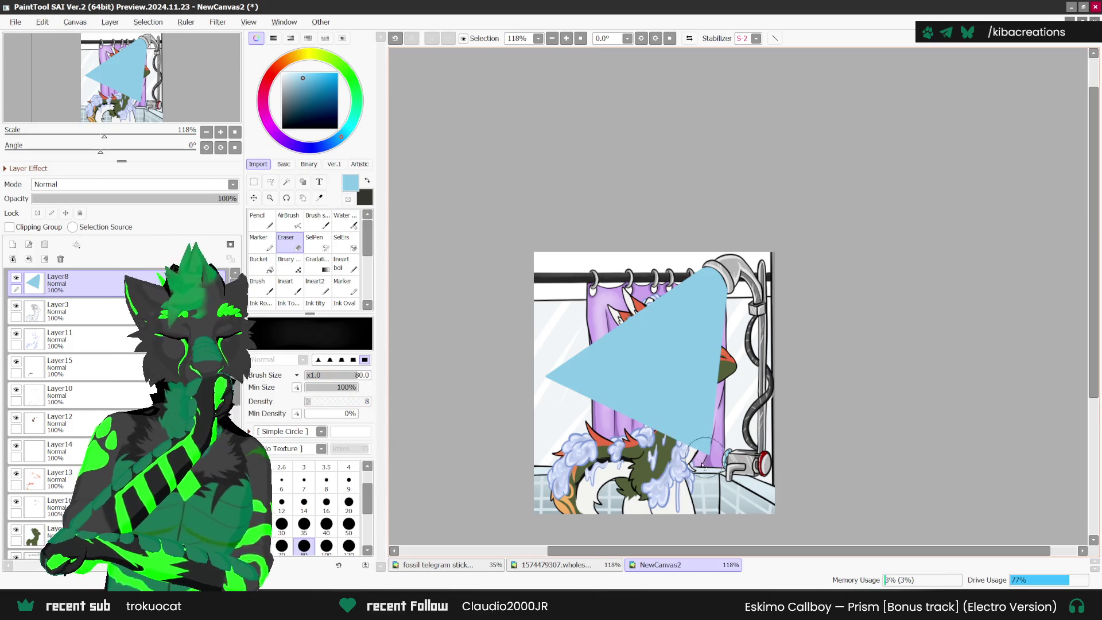
mouse_move(711, 439)
mouse_down()
mouse_move(689, 447)
mouse_move(706, 453)
mouse_move(657, 436)
mouse_move(597, 399)
mouse_move(564, 357)
mouse_move(544, 402)
mouse_move(559, 356)
mouse_up()
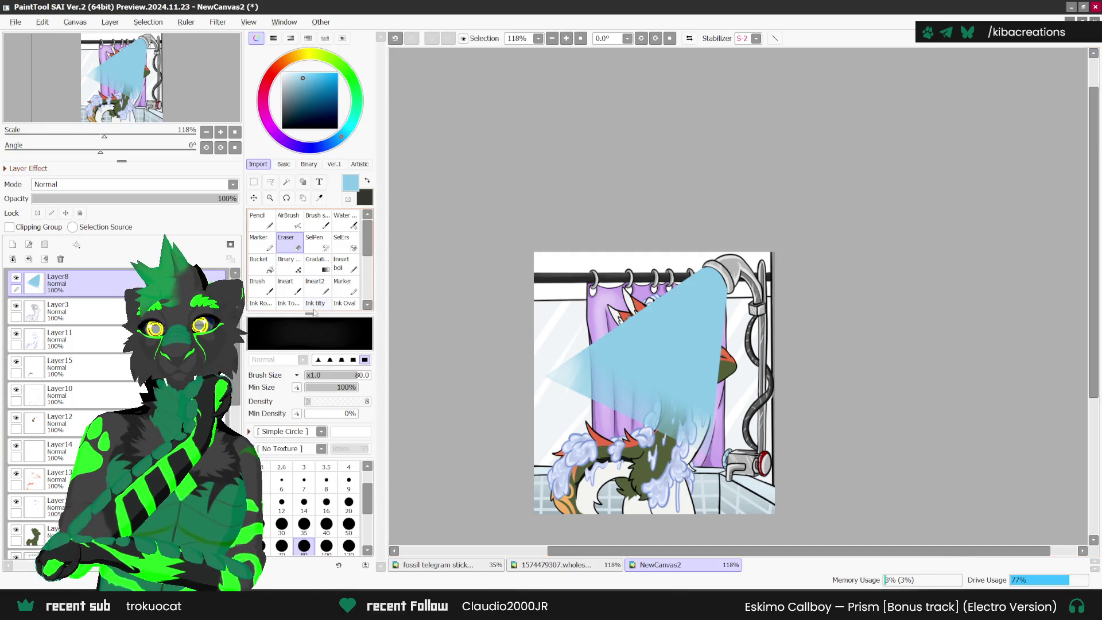
click(317, 401)
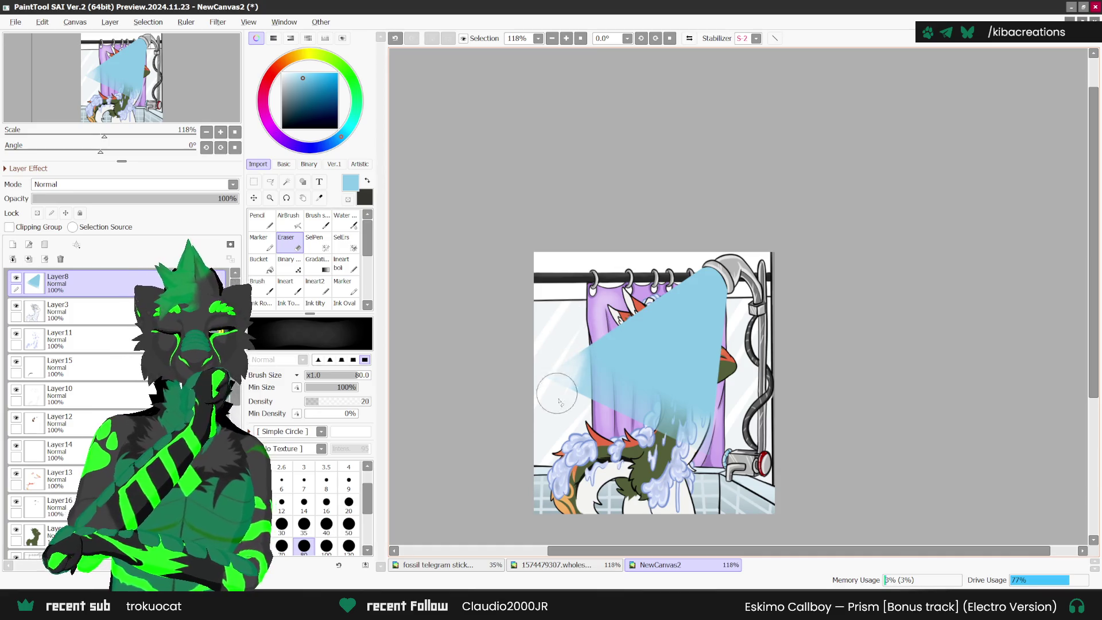
mouse_move(592, 336)
mouse_down()
mouse_move(591, 367)
mouse_move(569, 365)
mouse_move(574, 396)
mouse_move(618, 368)
mouse_move(629, 422)
mouse_move(668, 414)
mouse_move(706, 430)
mouse_move(656, 431)
mouse_move(617, 396)
mouse_move(689, 408)
mouse_move(736, 382)
mouse_move(719, 409)
mouse_up()
mouse_move(661, 445)
mouse_down()
mouse_move(585, 410)
mouse_move(591, 322)
mouse_up()
mouse_move(679, 282)
mouse_down()
mouse_move(687, 255)
mouse_move(623, 308)
mouse_move(737, 293)
mouse_move(741, 324)
mouse_move(744, 301)
mouse_up()
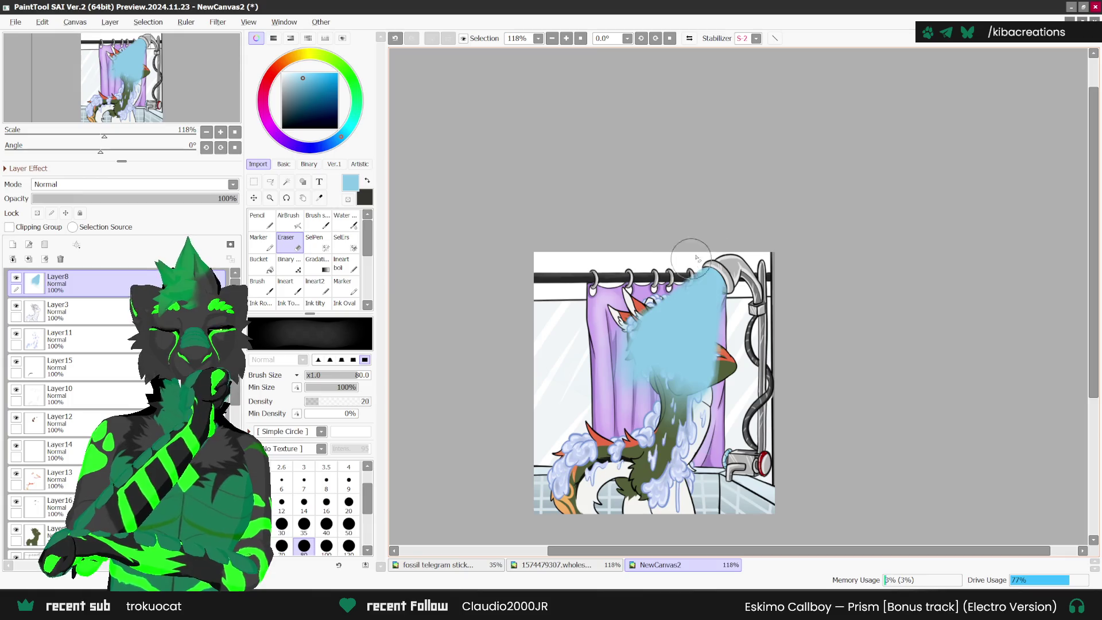
- Restore eraser density to 100 and lower Layer8 opacity to 29%
drag(335, 407, 372, 402)
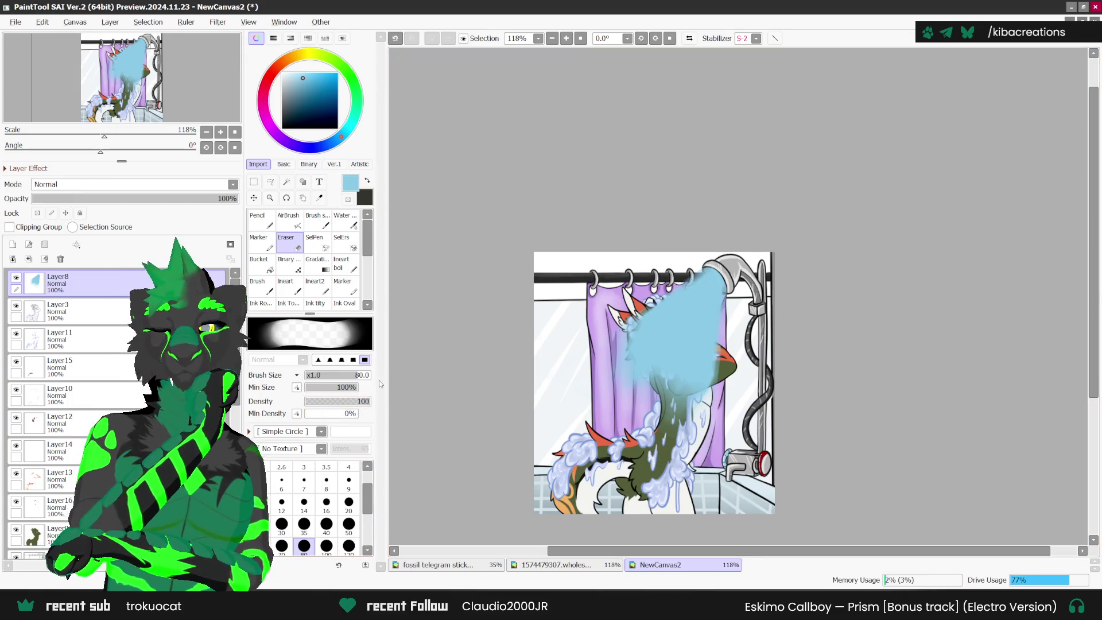
drag(138, 198, 93, 201)
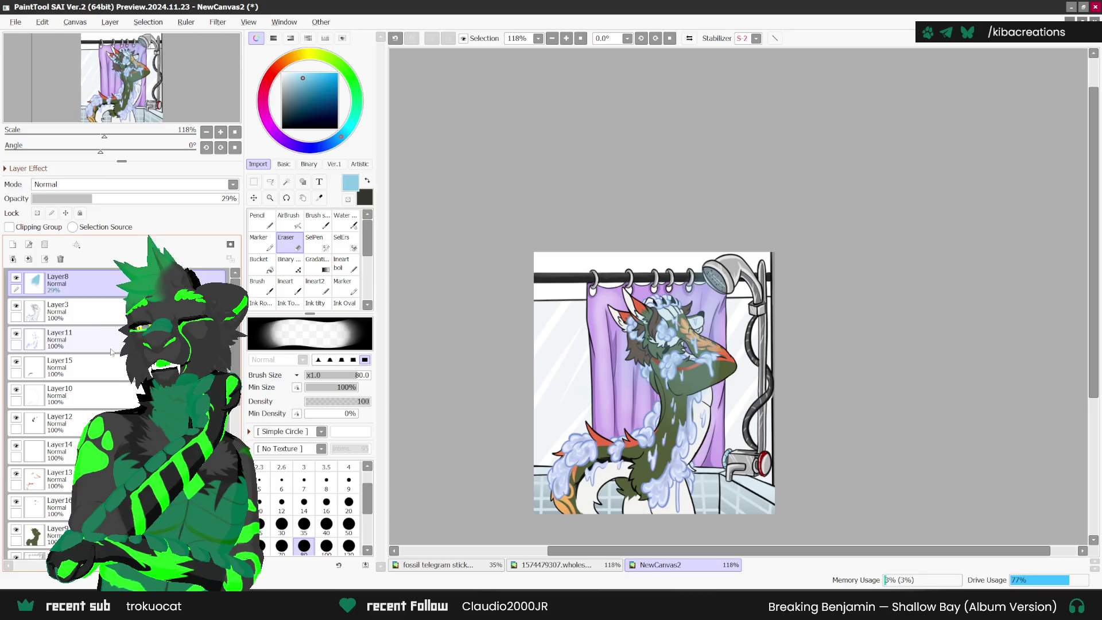
click(13, 244)
- Set up a very pale blue pencil for spray streaks on the new layer
click(289, 72)
click(258, 218)
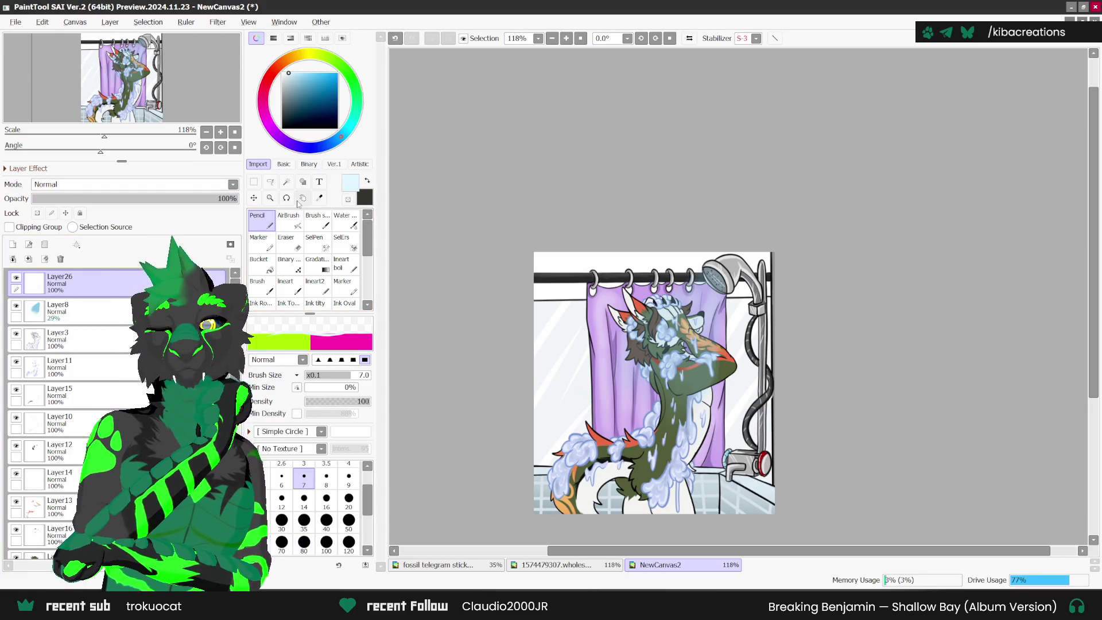
scroll(699, 274, up, 1)
scroll(699, 275, up, 1)
mouse_move(705, 264)
mouse_down()
mouse_move(680, 284)
mouse_move(689, 288)
mouse_move(678, 285)
mouse_move(724, 304)
mouse_move(724, 321)
mouse_move(684, 328)
mouse_move(647, 356)
mouse_move(658, 376)
mouse_up()
key(ctrl+z)
- Draw thin pale diagonal spray streaks over the face, beak, ears and head
key(ctrl+z)
mouse_move(698, 341)
mouse_down()
mouse_move(677, 381)
mouse_move(683, 409)
mouse_up()
mouse_move(706, 368)
mouse_down()
mouse_move(683, 461)
mouse_move(708, 404)
mouse_move(643, 438)
mouse_up()
drag(651, 372, 627, 425)
key(ctrl+z)
drag(660, 363, 626, 413)
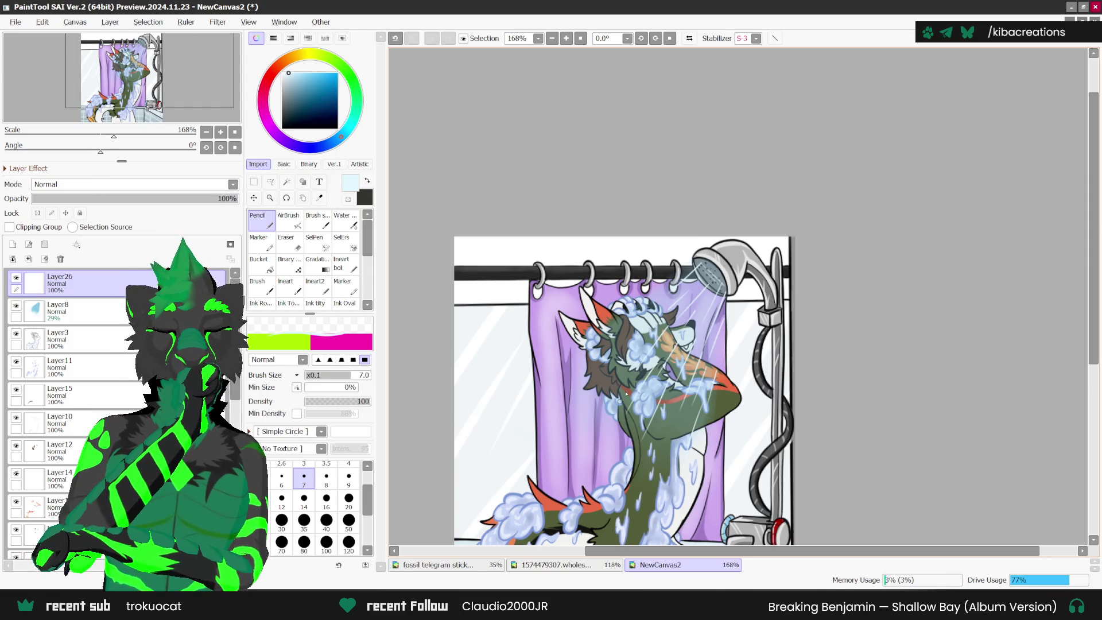
mouse_move(634, 355)
mouse_down()
mouse_move(605, 396)
mouse_move(597, 370)
mouse_up()
drag(659, 296, 630, 323)
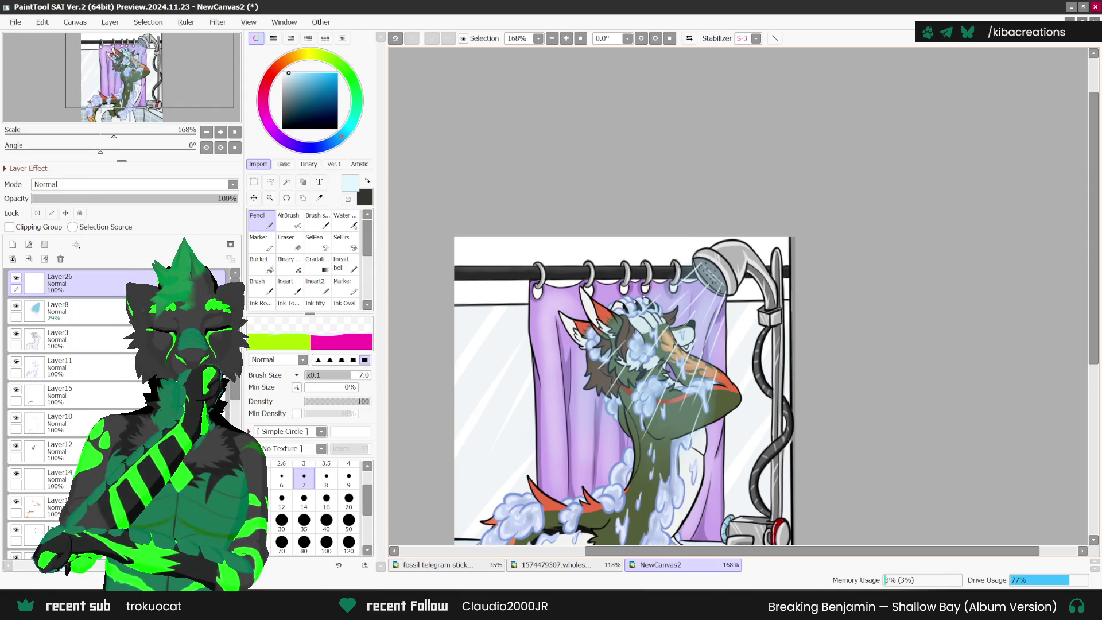
mouse_move(659, 284)
mouse_down()
mouse_move(634, 306)
mouse_move(654, 315)
mouse_up()
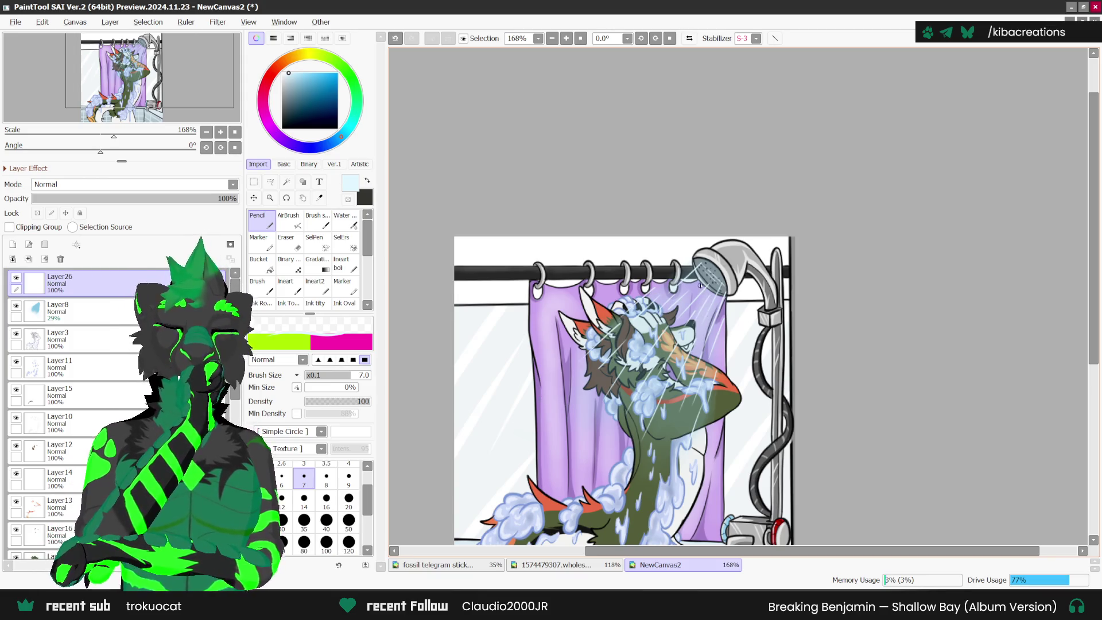
key(ctrl+z)
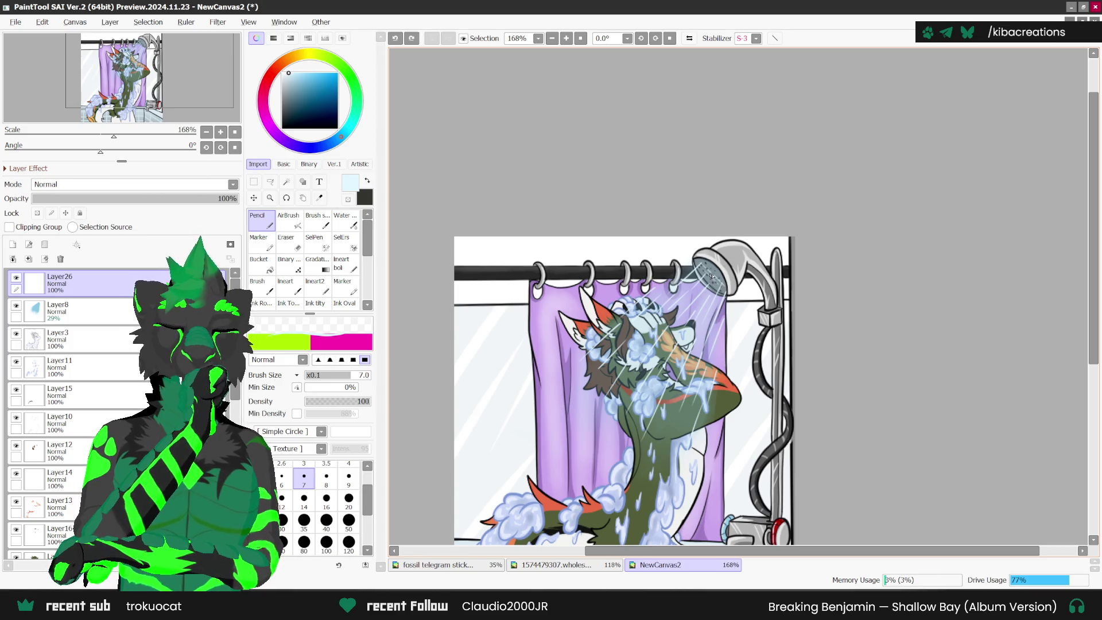
- Redraw a small light water streak on the purple curtain and zoom to inspect
drag(712, 275, 703, 287)
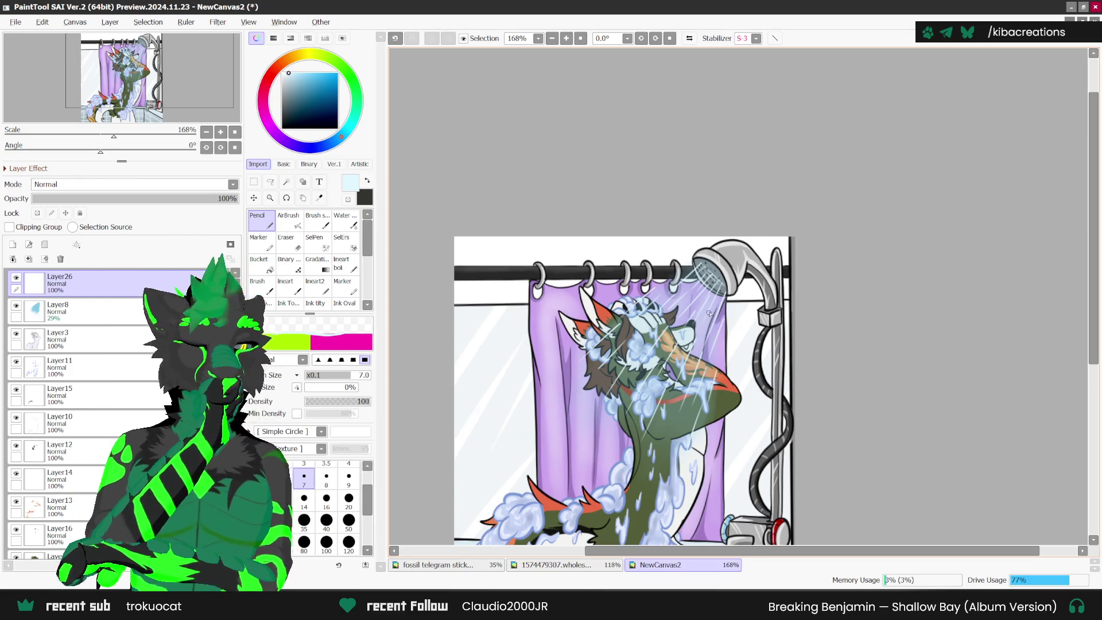
key(ctrl+z)
drag(717, 321, 714, 337)
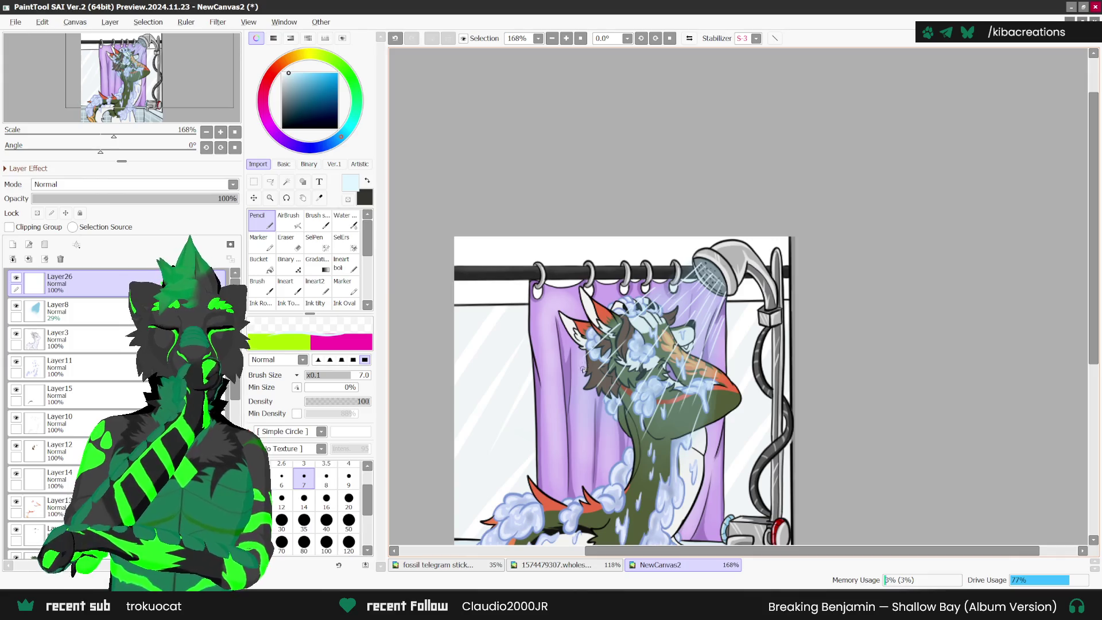
scroll(728, 313, up, 1)
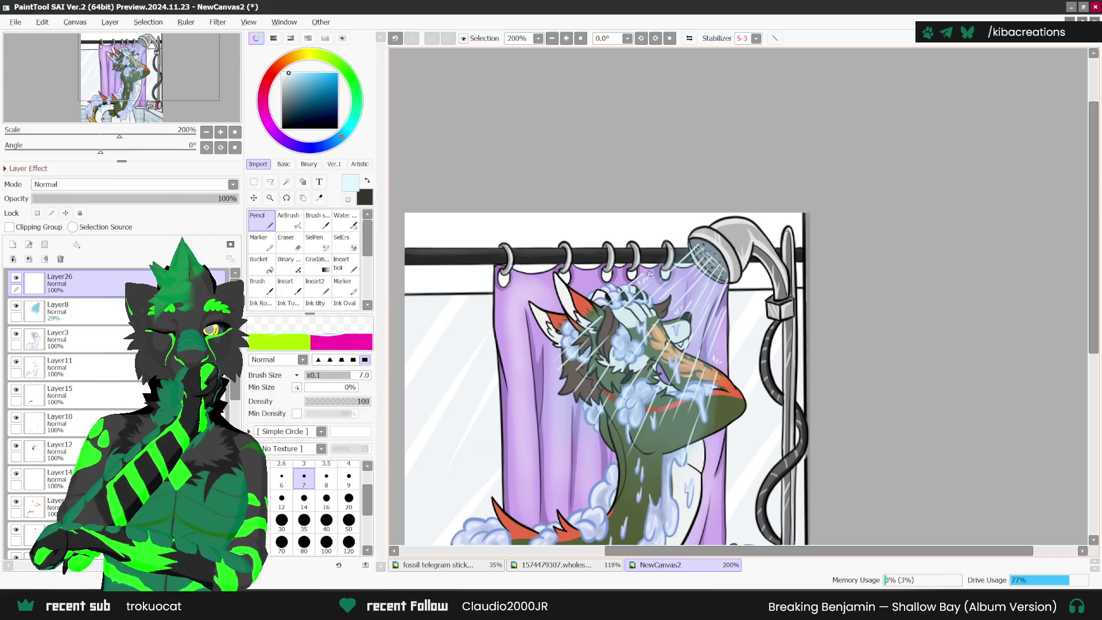
scroll(674, 340, up, 1)
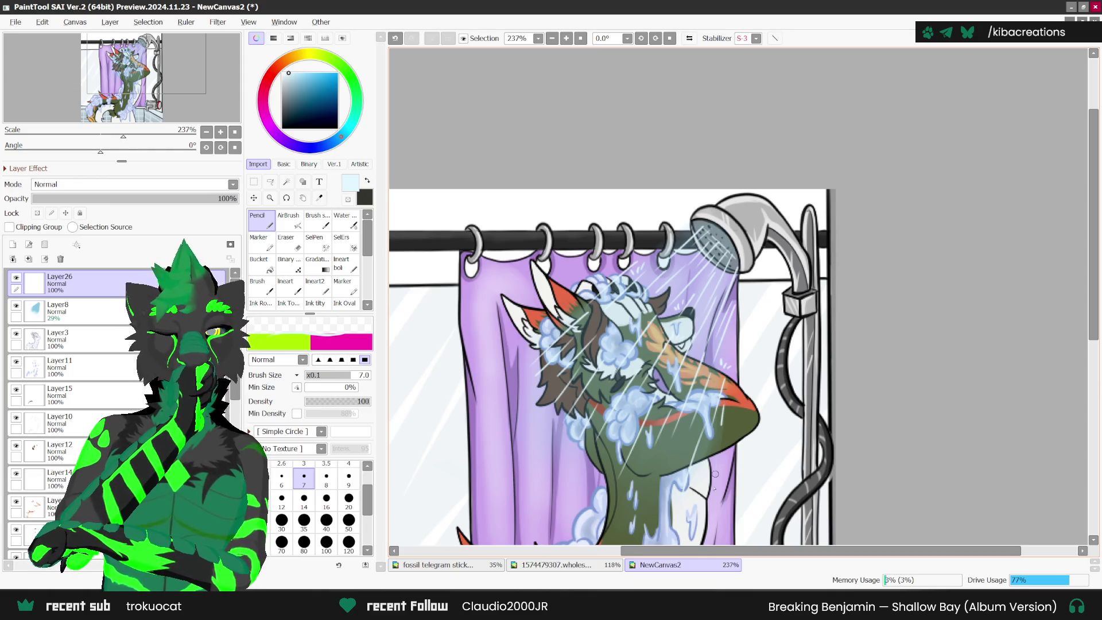
scroll(718, 442, down, 1)
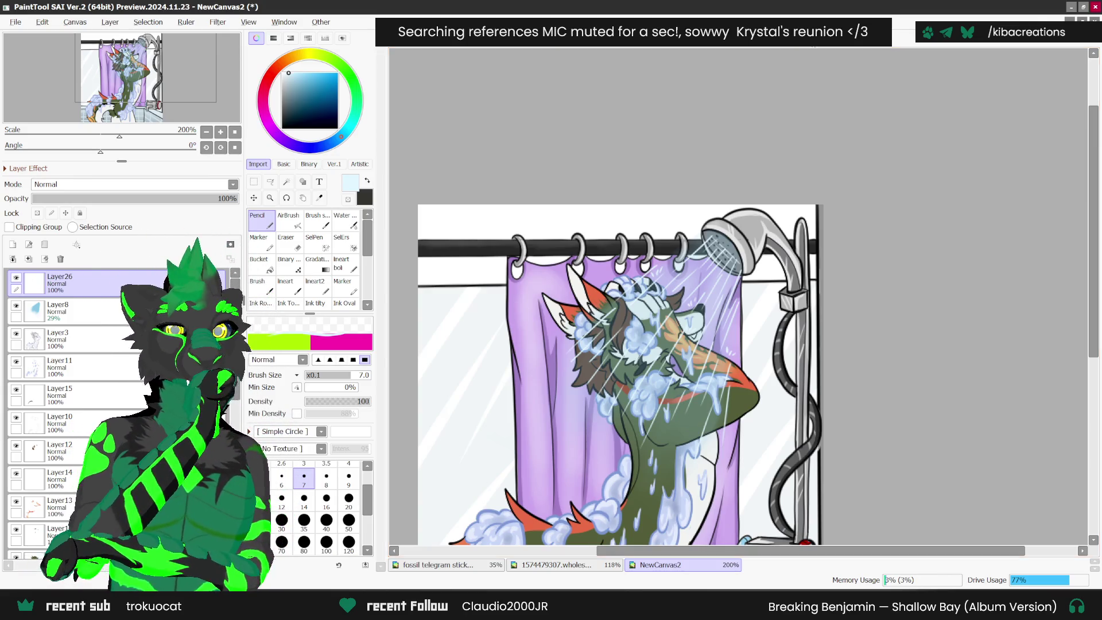
scroll(657, 373, up, 1)
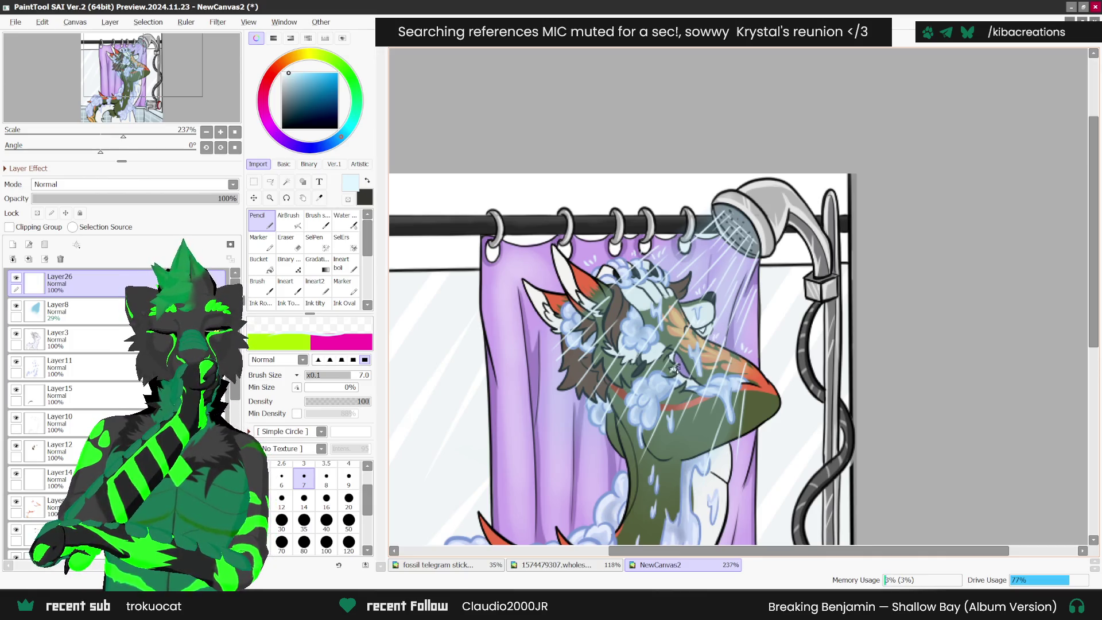
scroll(683, 376, down, 2)
scroll(703, 396, up, 1)
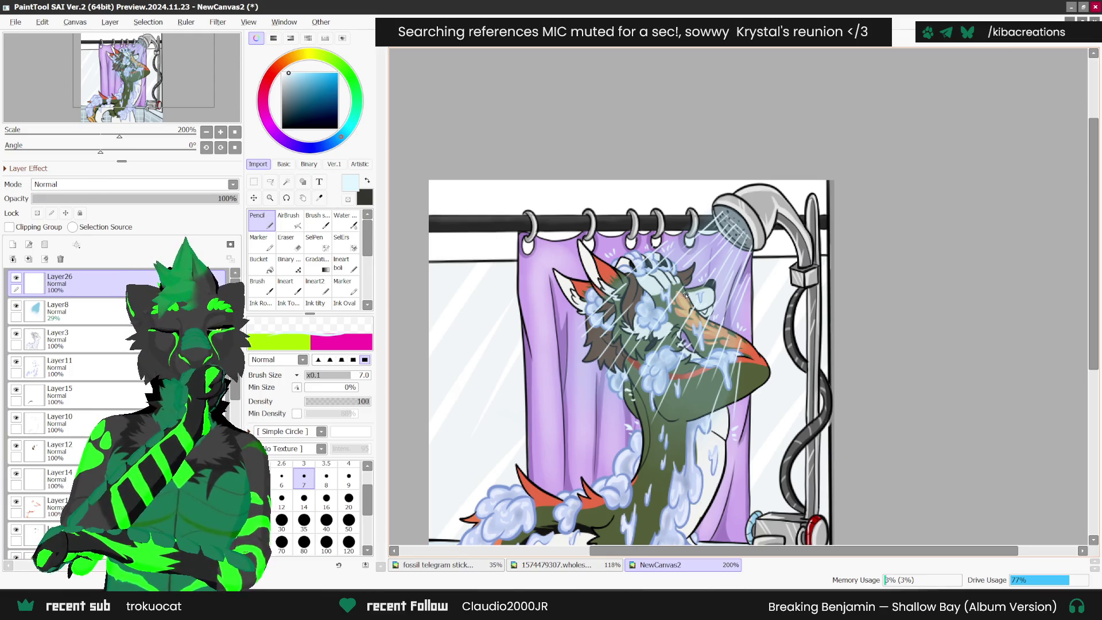
scroll(687, 294, down, 5)
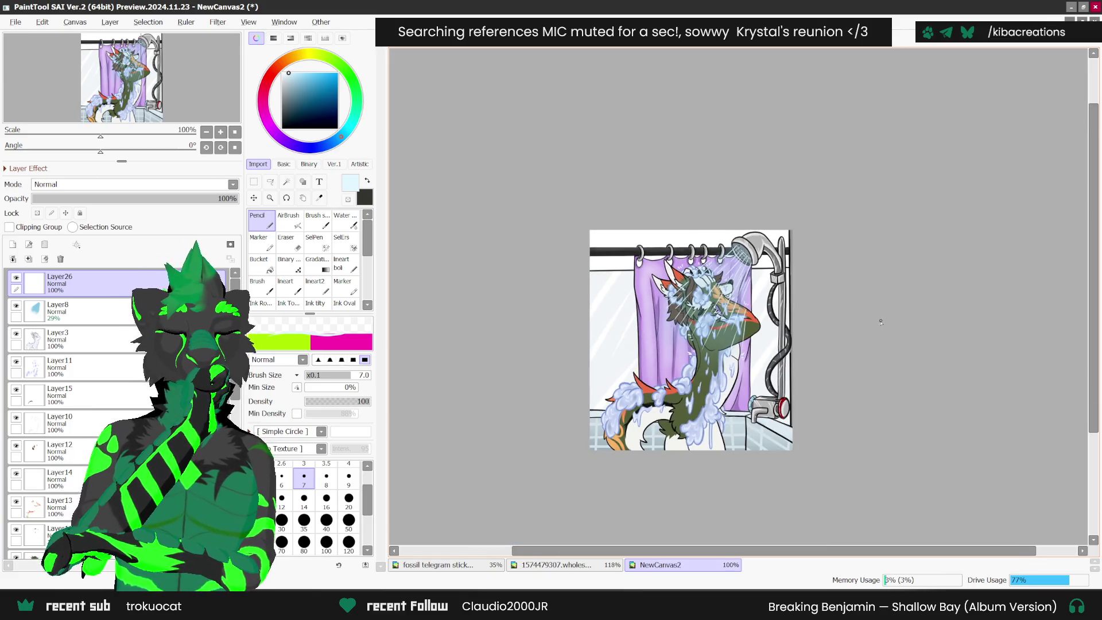
scroll(881, 321, up, 1)
- On a new layer, draw a white waterline and fill below it pale blue
click(12, 245)
scroll(838, 359, down, 1)
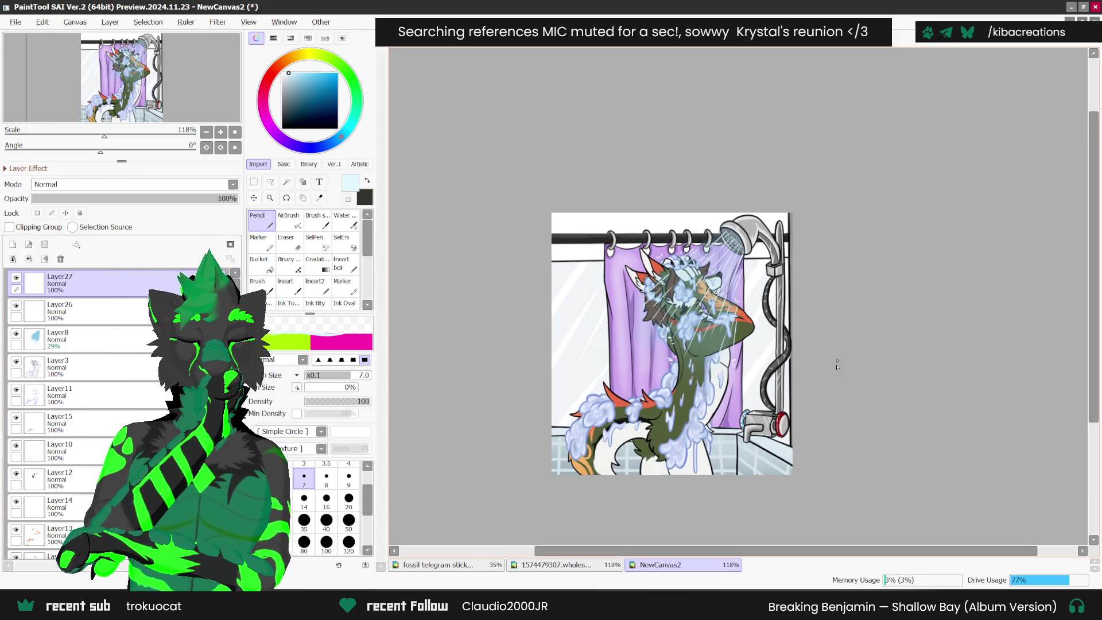
scroll(801, 397, up, 1)
mouse_move(796, 371)
mouse_down()
mouse_move(742, 438)
mouse_move(685, 463)
mouse_move(588, 480)
mouse_move(505, 458)
mouse_up()
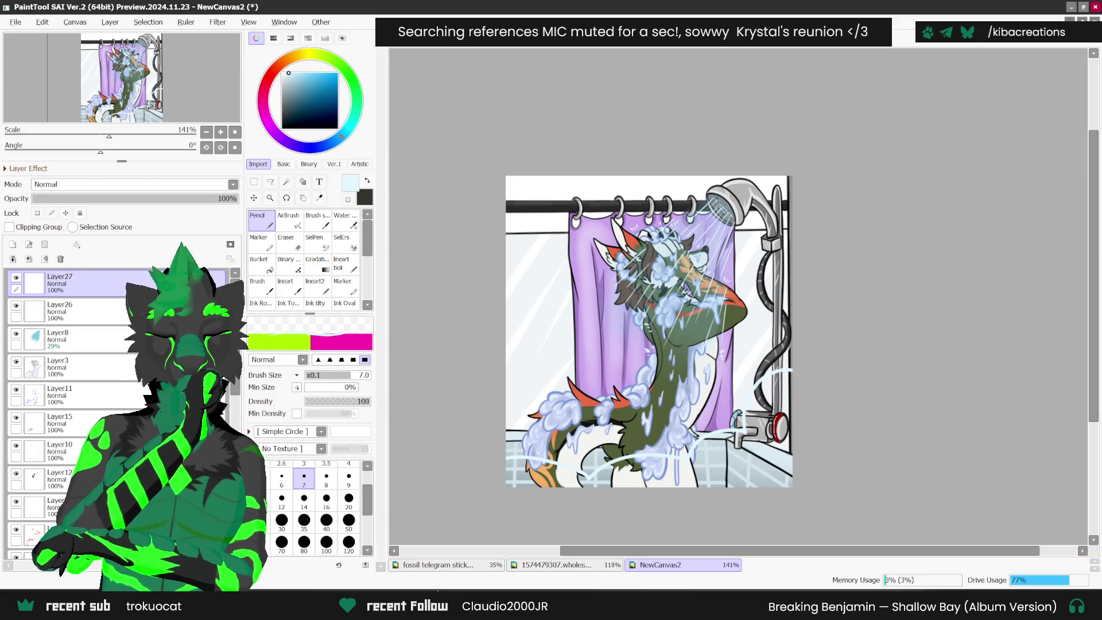
click(259, 261)
click(699, 453)
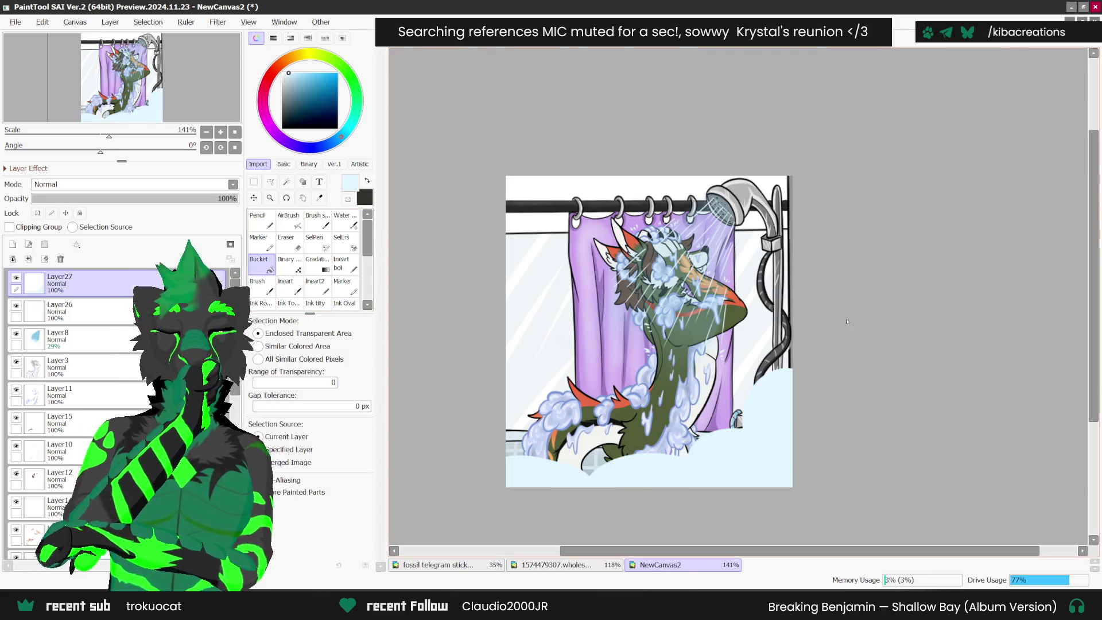
- Try Screen blending, set the water layer to 46% opacity, and return to Normal
click(132, 184)
click(69, 237)
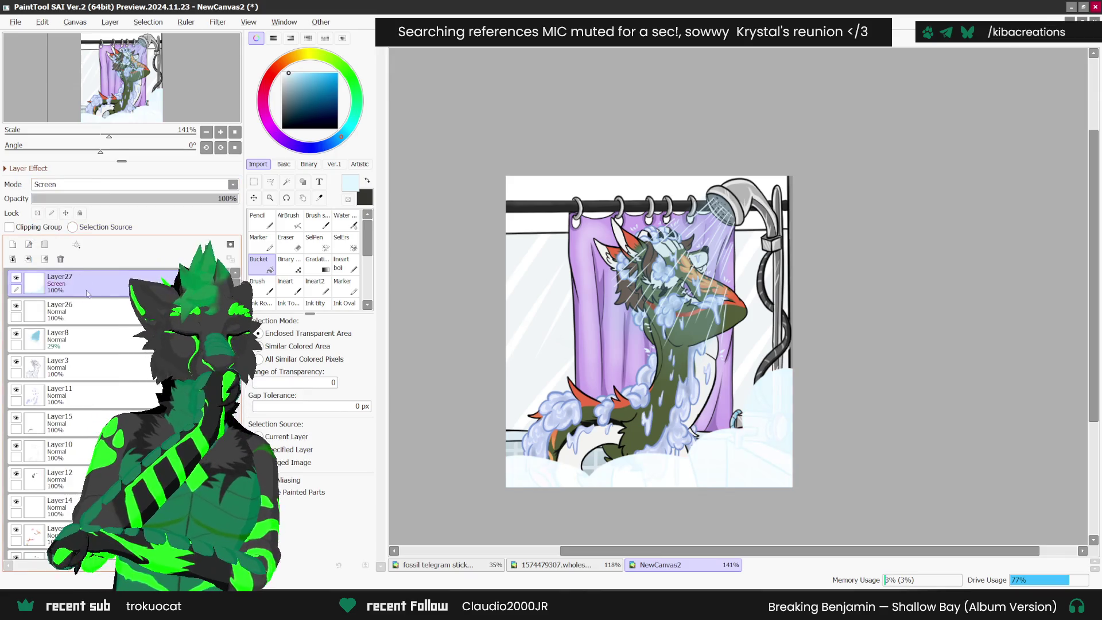
click(127, 198)
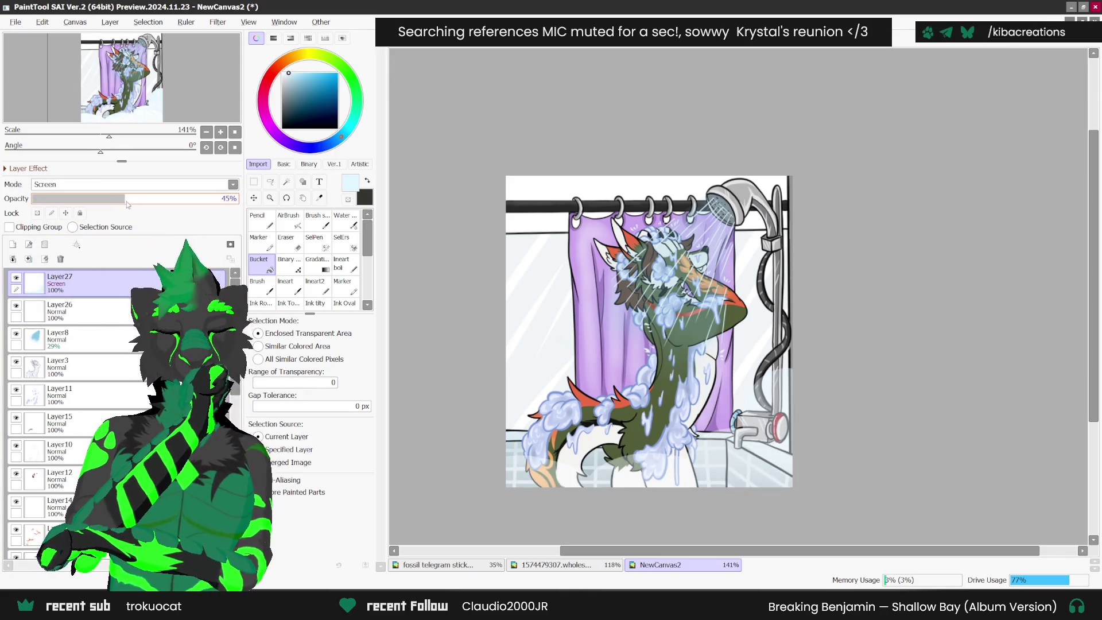
click(211, 184)
click(186, 198)
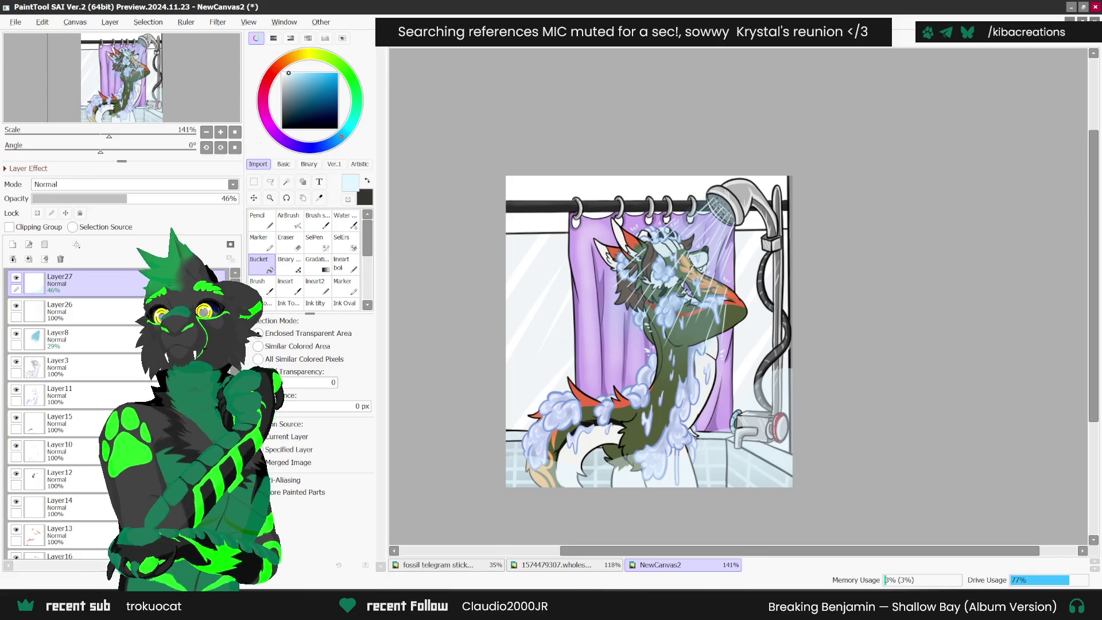
key(alt+Tab)
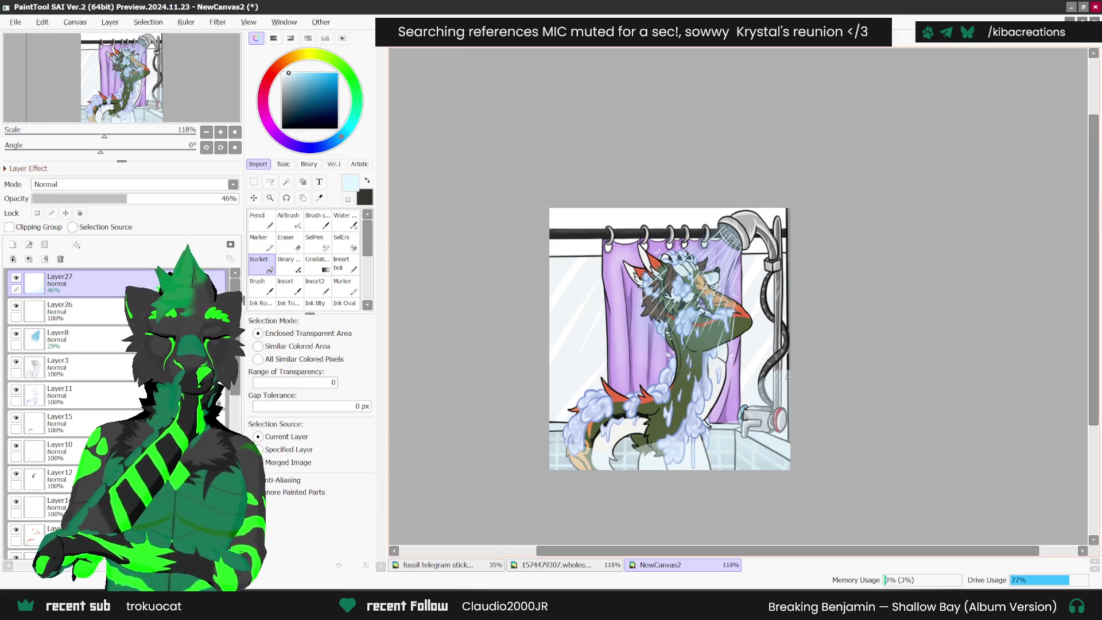
scroll(810, 378, up, 1)
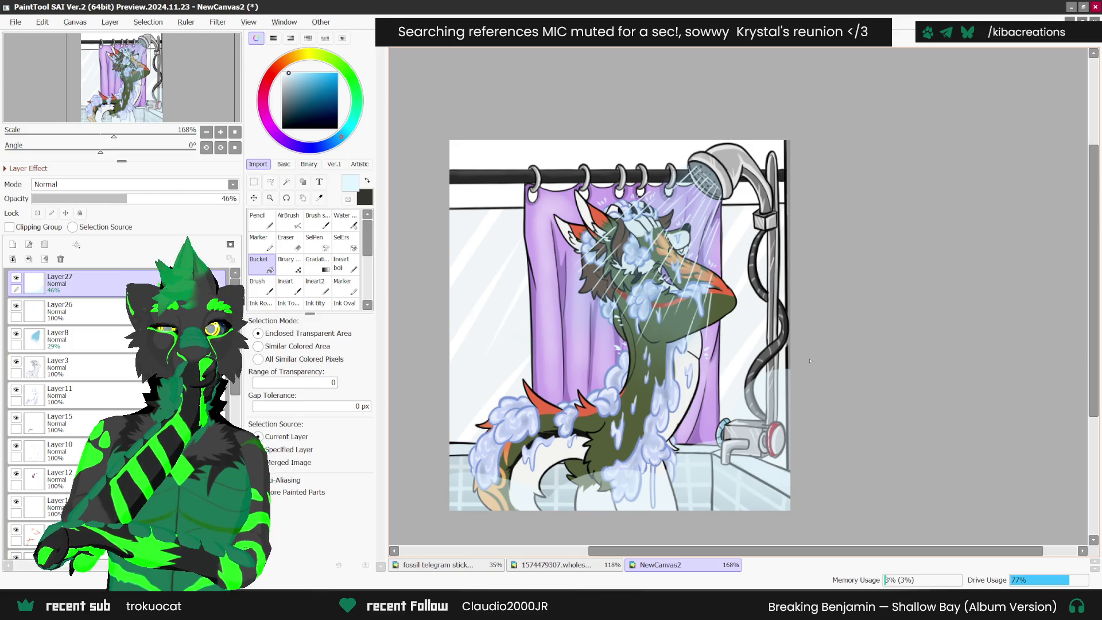
scroll(809, 361, down, 1)
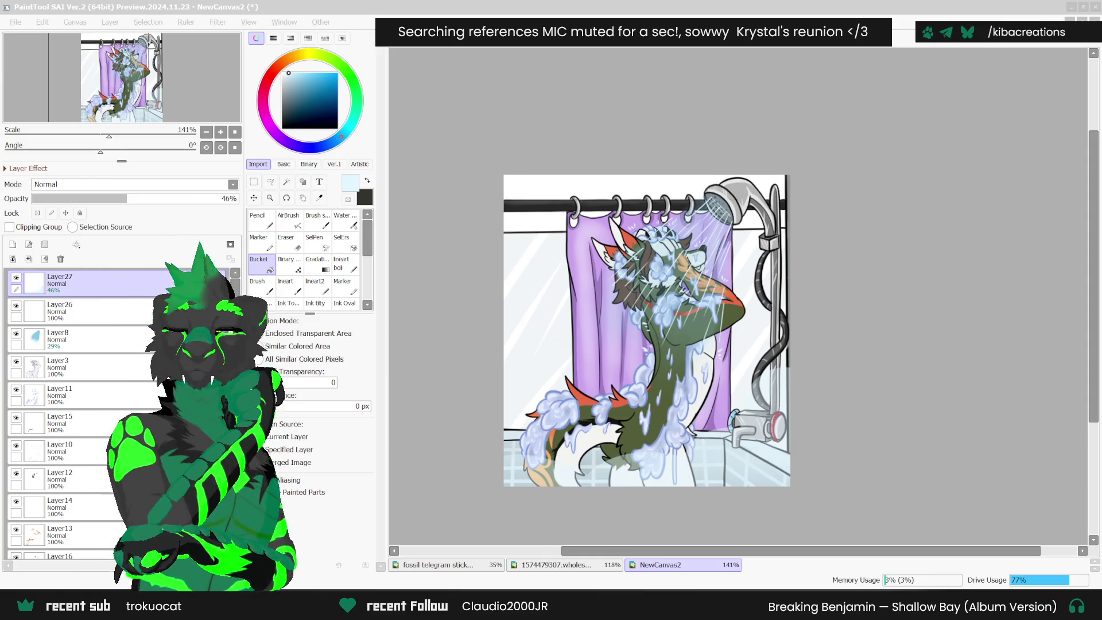
click(728, 103)
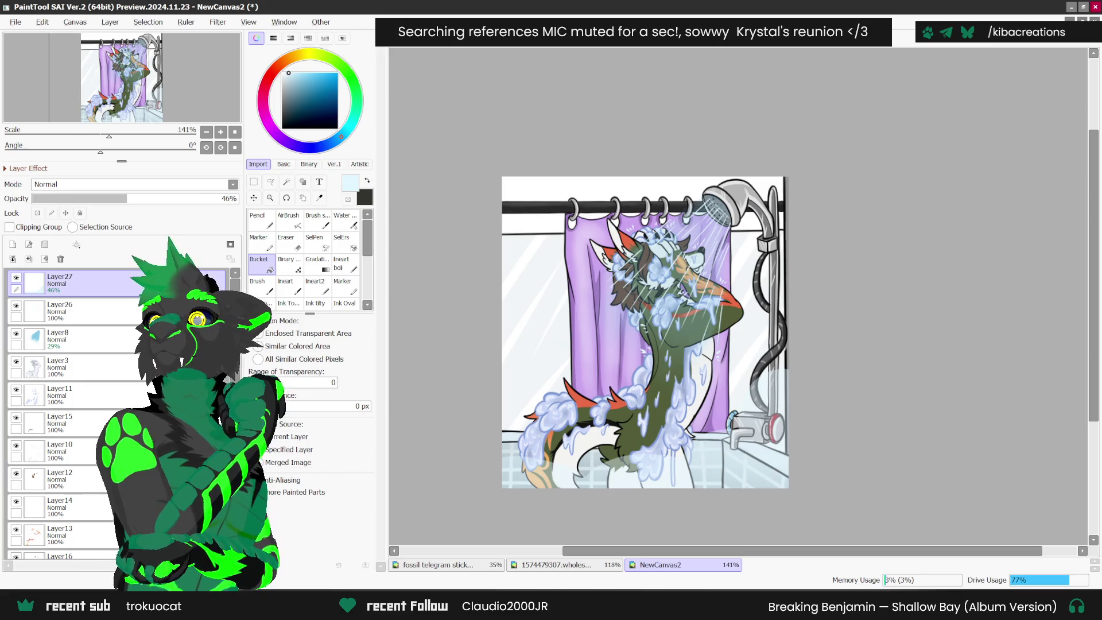
key(alt+Tab)
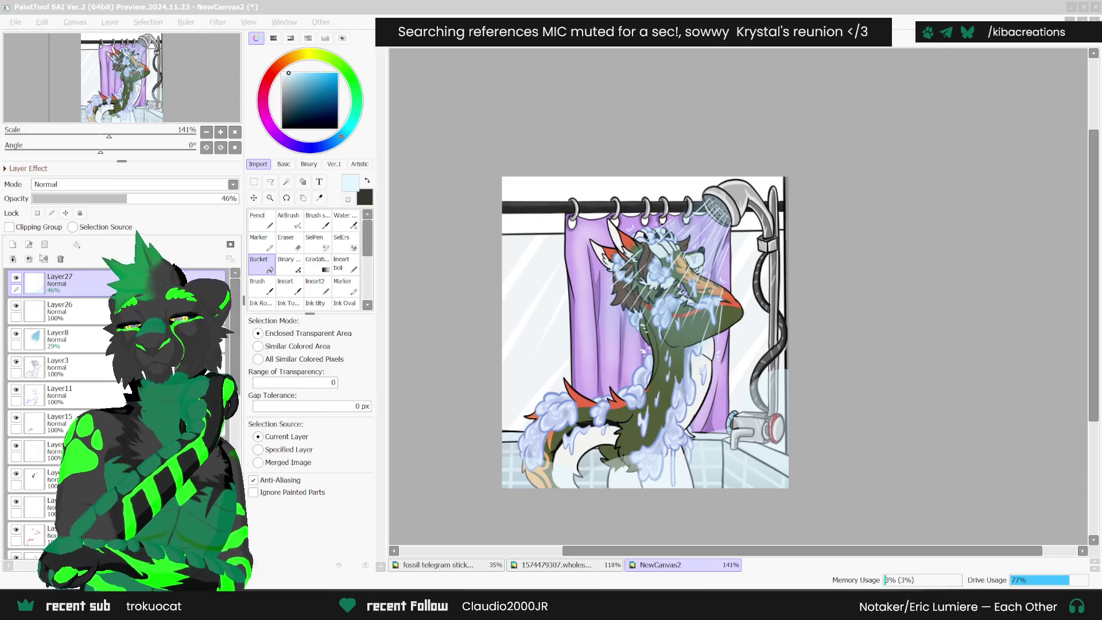
click(13, 245)
- Pick a greyer light blue and switch back to the pencil
alt+click(776, 428)
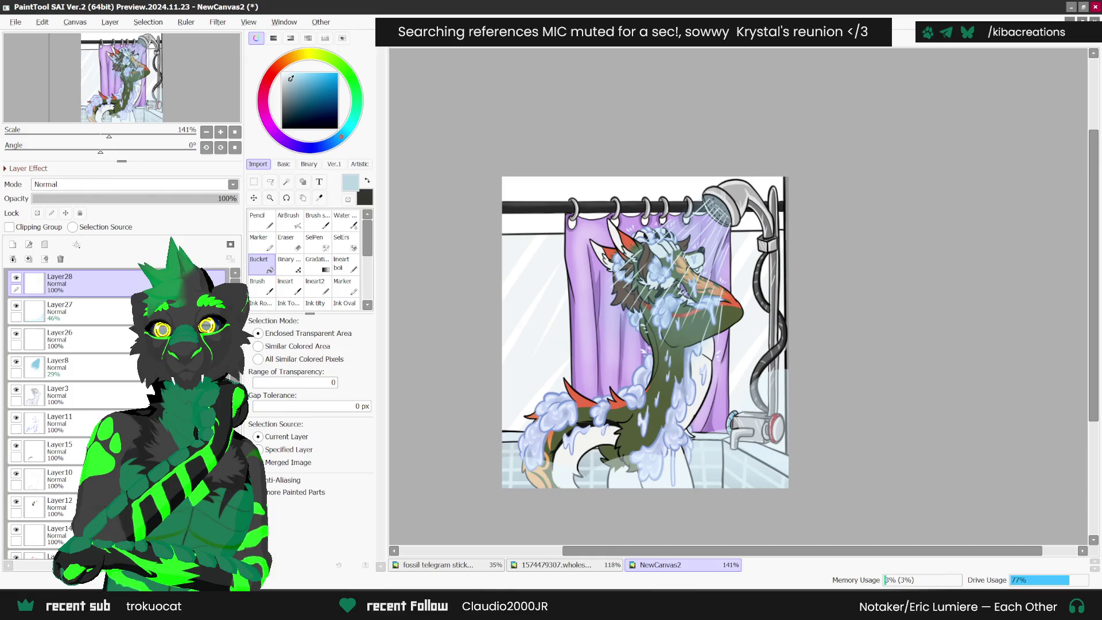
key(n)
scroll(777, 429, up, 1)
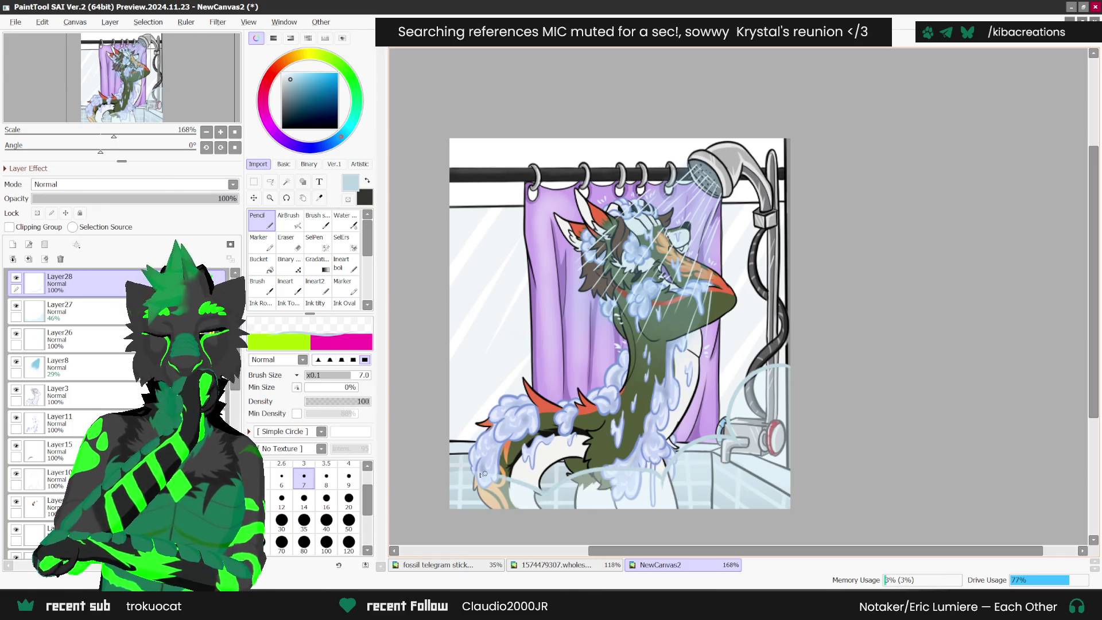
scroll(721, 375, down, 2)
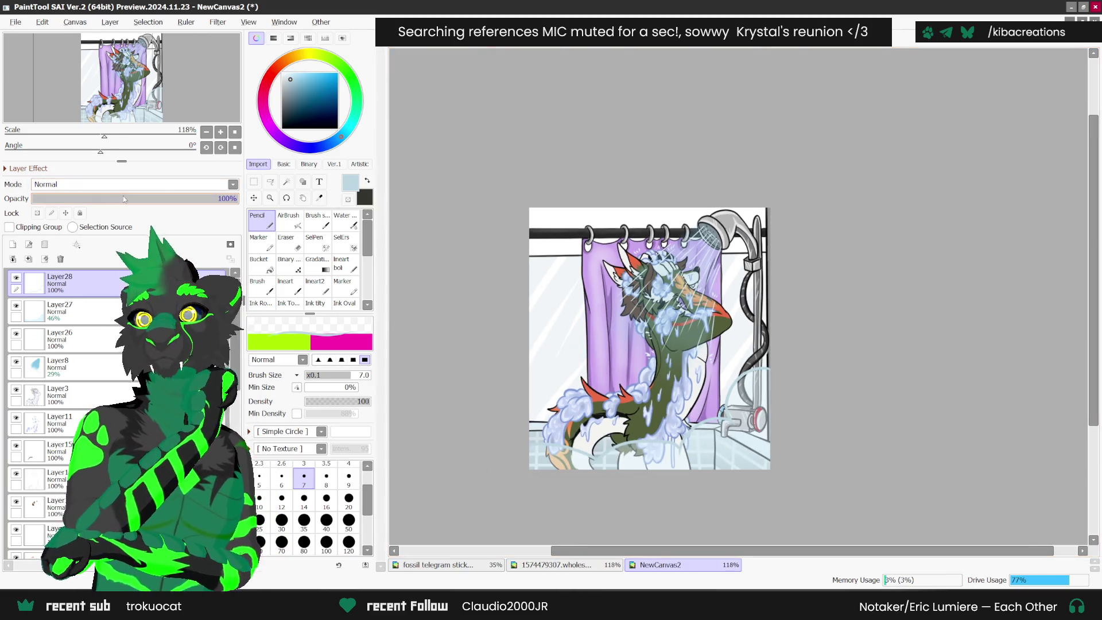
- Raise the Layer27 water wash opacity from 46% to about 61%
click(86, 311)
drag(127, 198, 158, 199)
scroll(504, 514, up, 1)
scroll(505, 514, down, 2)
scroll(505, 513, up, 2)
scroll(69, 402, down, 8)
scroll(69, 402, down, 3)
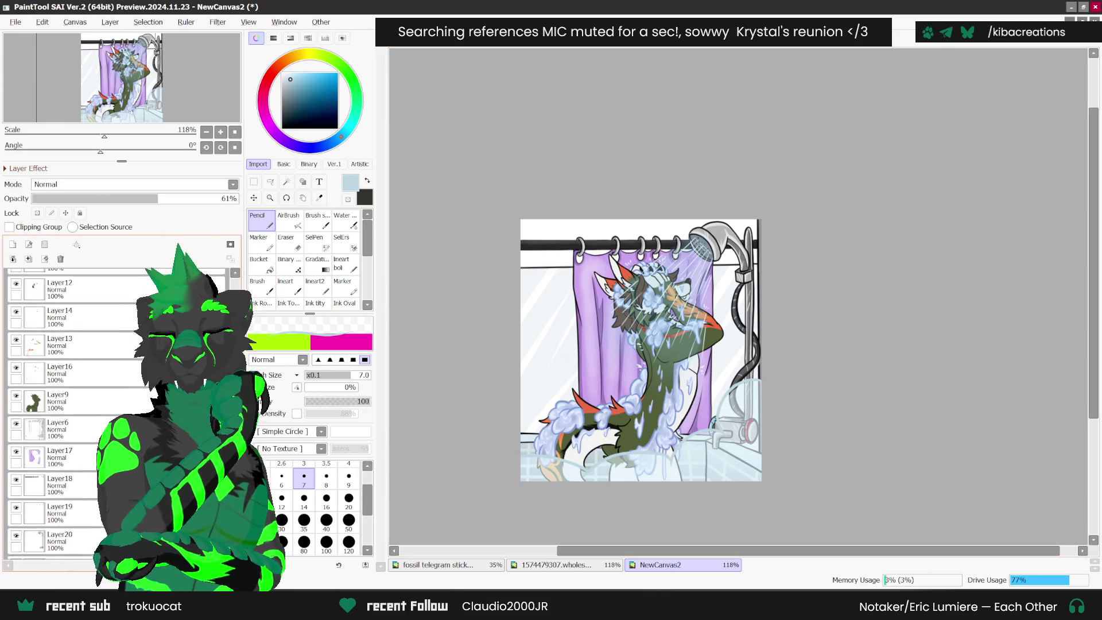
- Merge the stacked layers down repeatedly into a few layers
click(28, 259)
click(29, 259)
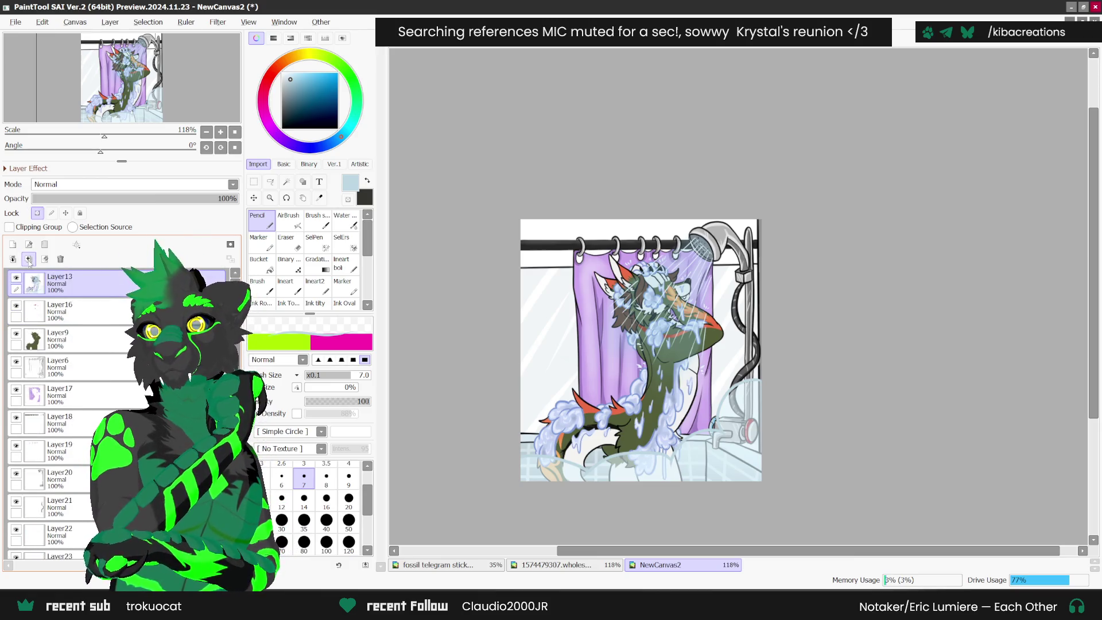
click(28, 259)
click(29, 259)
click(28, 259)
click(28, 259)
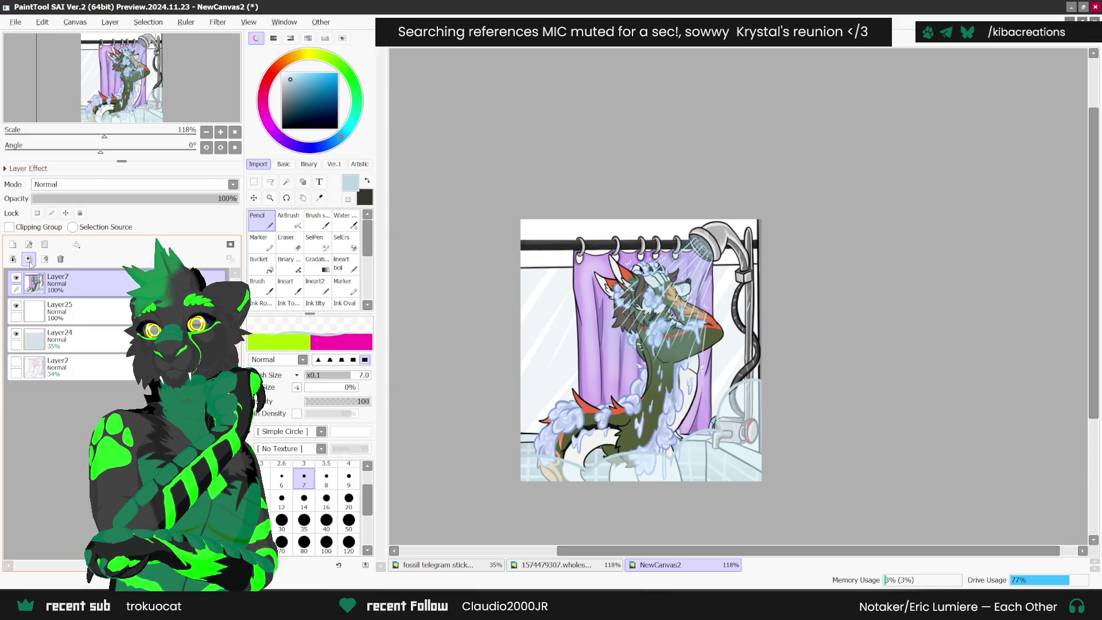
click(29, 260)
click(29, 260)
click(29, 260)
click(29, 259)
- Add a new layer with Shine blending for the glow
click(12, 244)
click(132, 185)
click(54, 257)
- Sample a pale yellow from the character reference sheet's palette
click(319, 197)
click(551, 565)
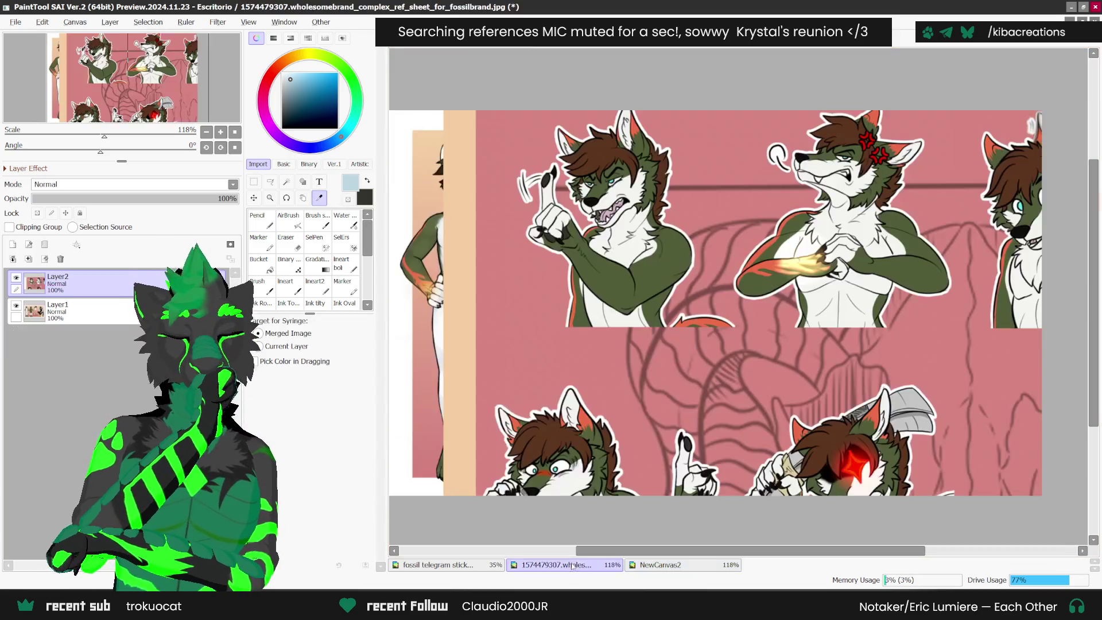
click(17, 277)
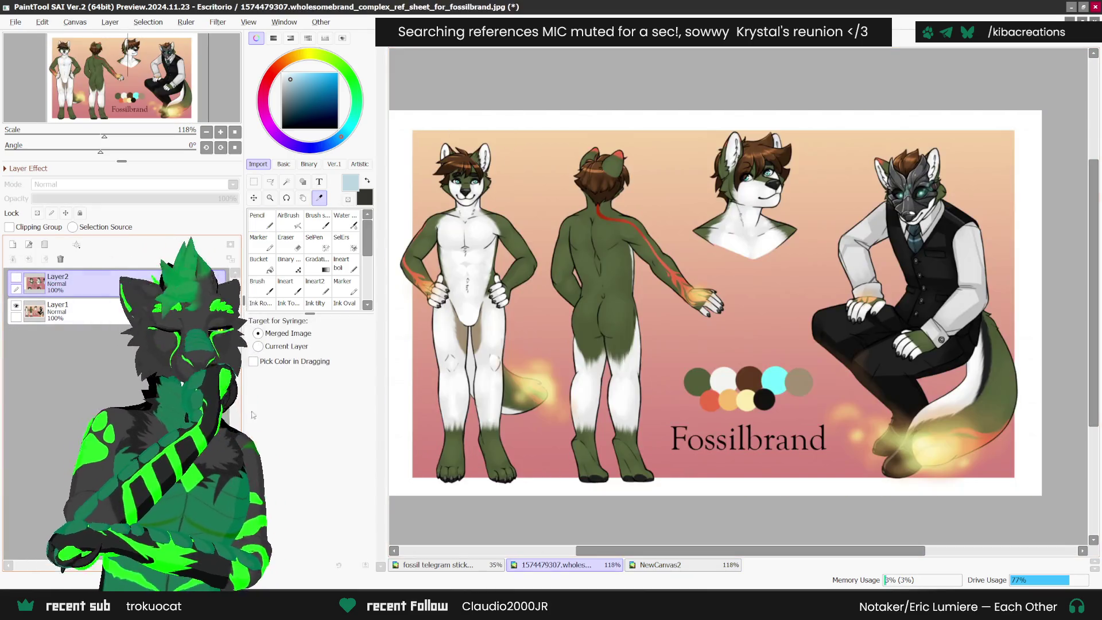
click(745, 397)
click(660, 564)
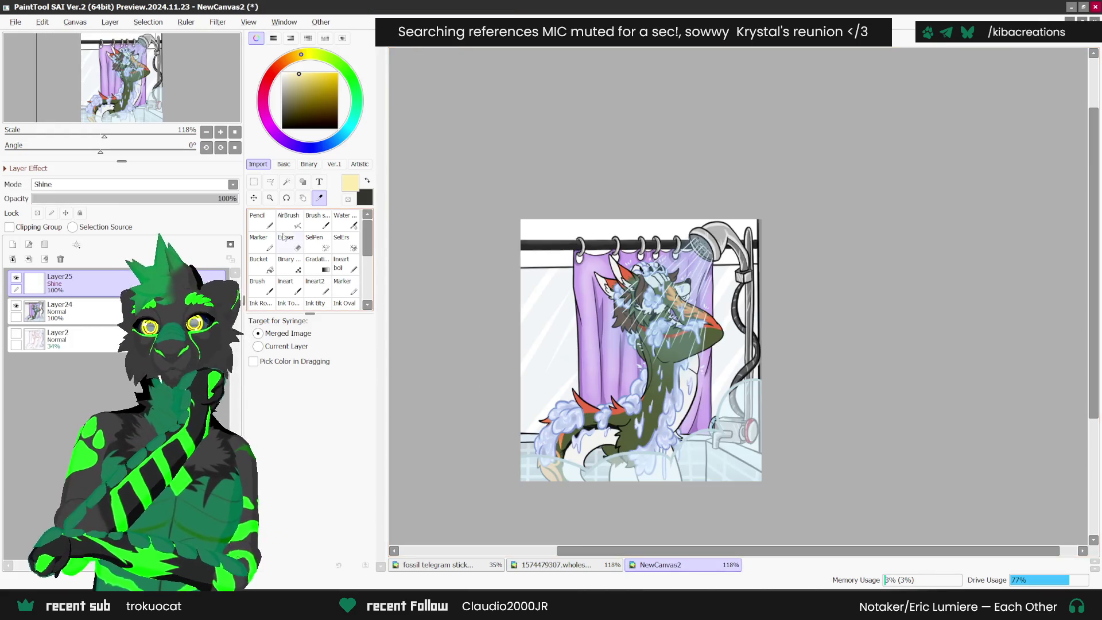
- Airbrush a soft glow at size 80 over the face and lower-left bubbles
click(288, 218)
scroll(686, 285, up, 1)
key(bracketright)
key(bracketright)
key(bracketright)
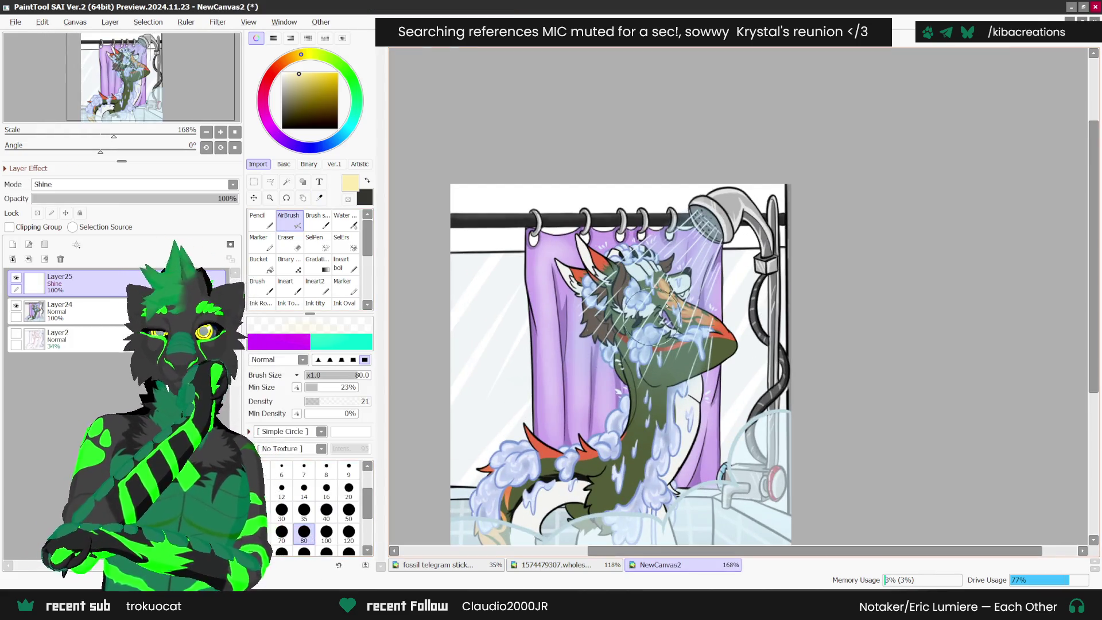
drag(674, 285, 668, 290)
mouse_move(488, 519)
mouse_down()
mouse_move(477, 522)
mouse_move(517, 512)
mouse_up()
- Lower the glow layer to 32% opacity and merge it down into Layer24
scroll(532, 261, down, 2)
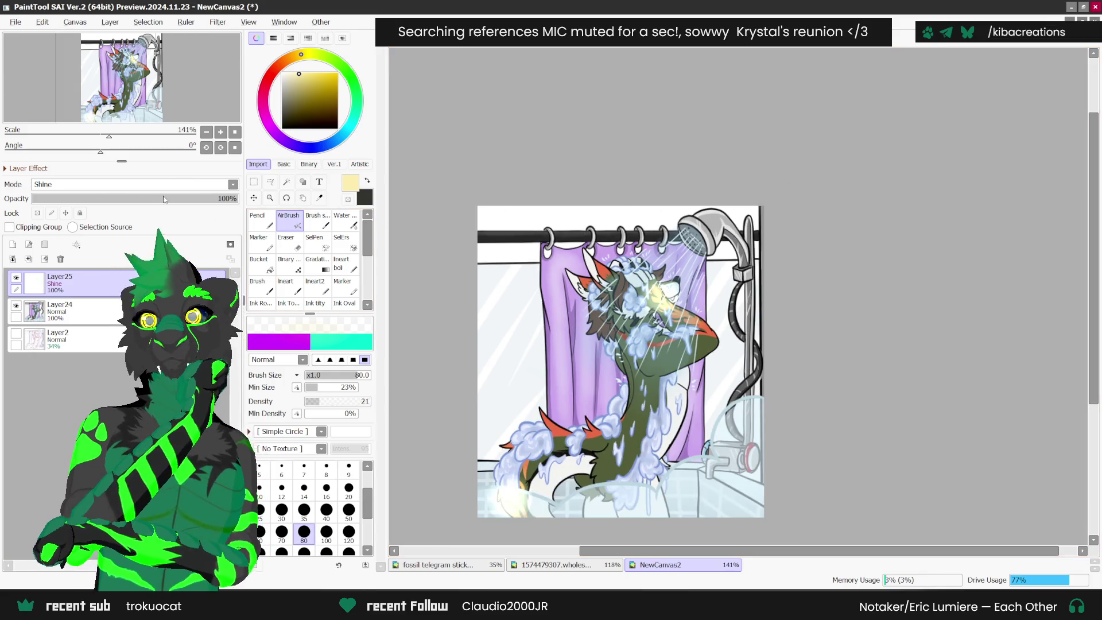
drag(227, 198, 98, 198)
scroll(762, 356, up, 1)
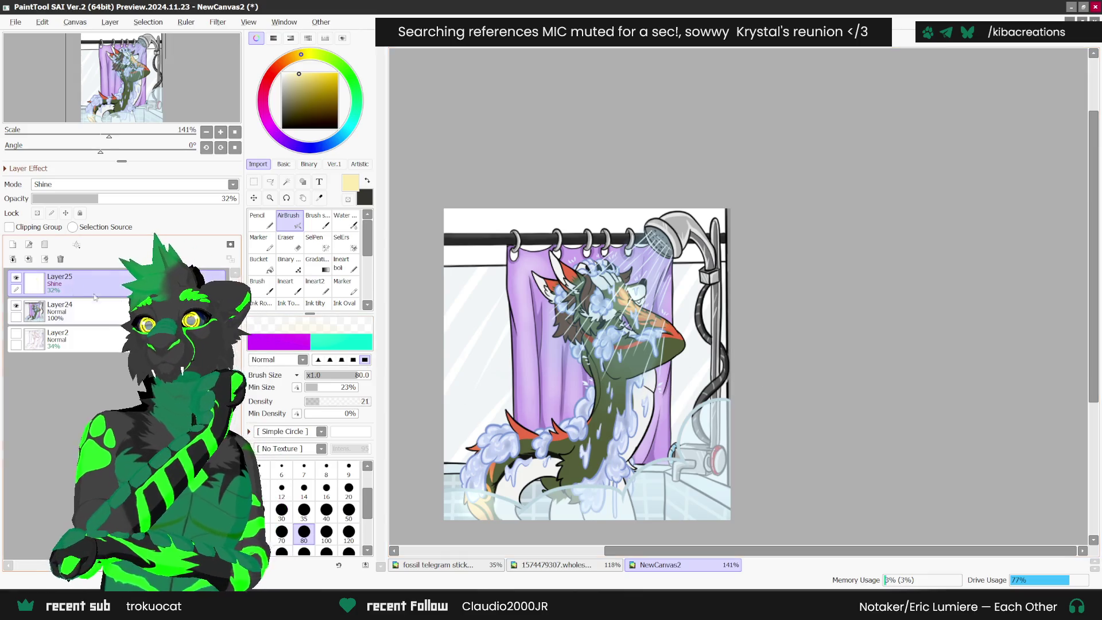
click(29, 259)
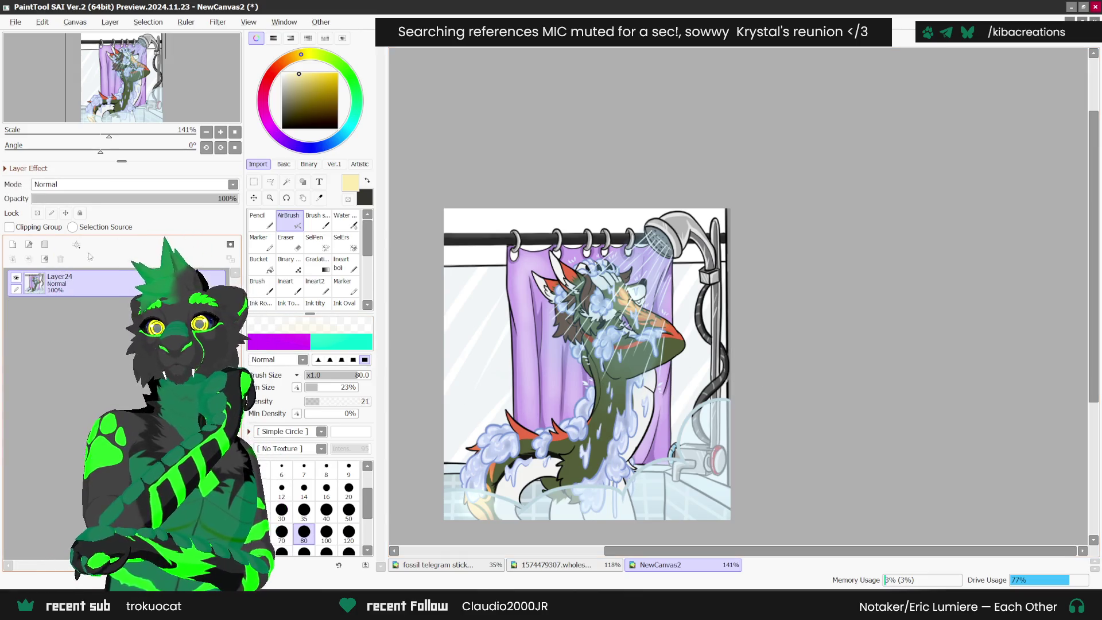
- Copy the whole shower picture and paste it into the fossil telegram stickers sheet
key(ctrl+t)
key(ctrl+minus)
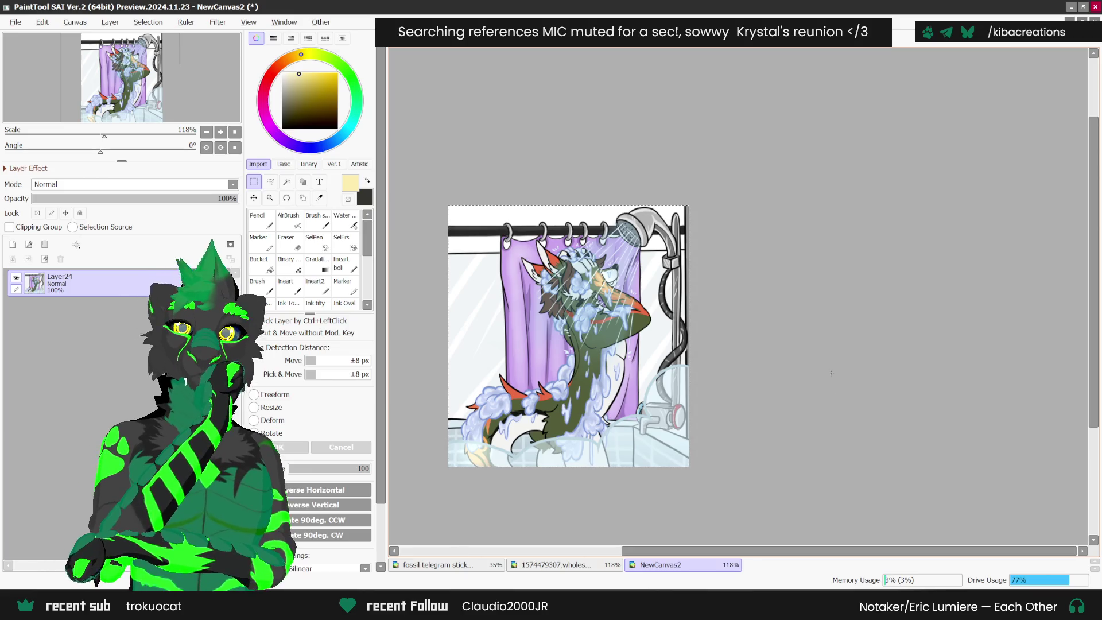
click(470, 566)
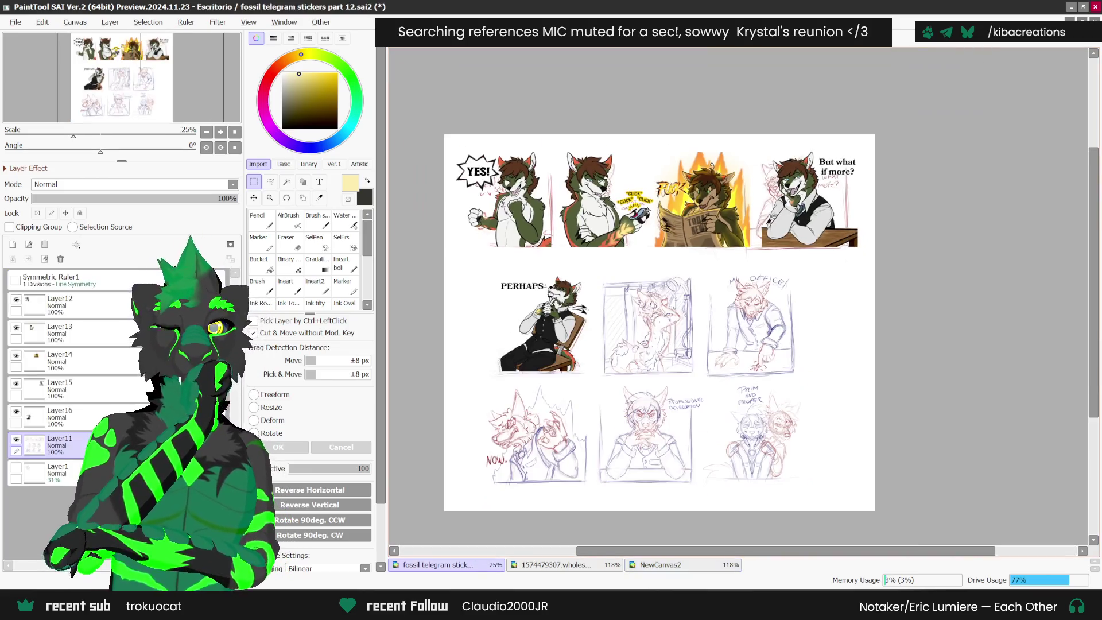
key(ctrl+v)
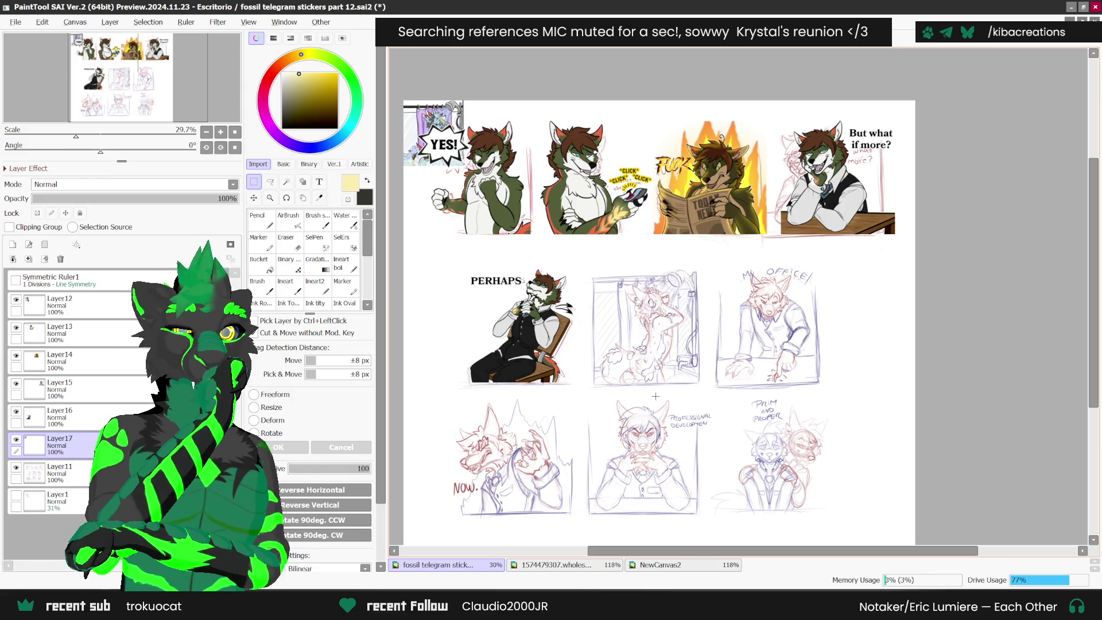
- Enlarge the pasted picture over the shower sketch near PERHAPS, then return to NewCanvas2
scroll(519, 338, up, 2)
drag(440, 138, 518, 361)
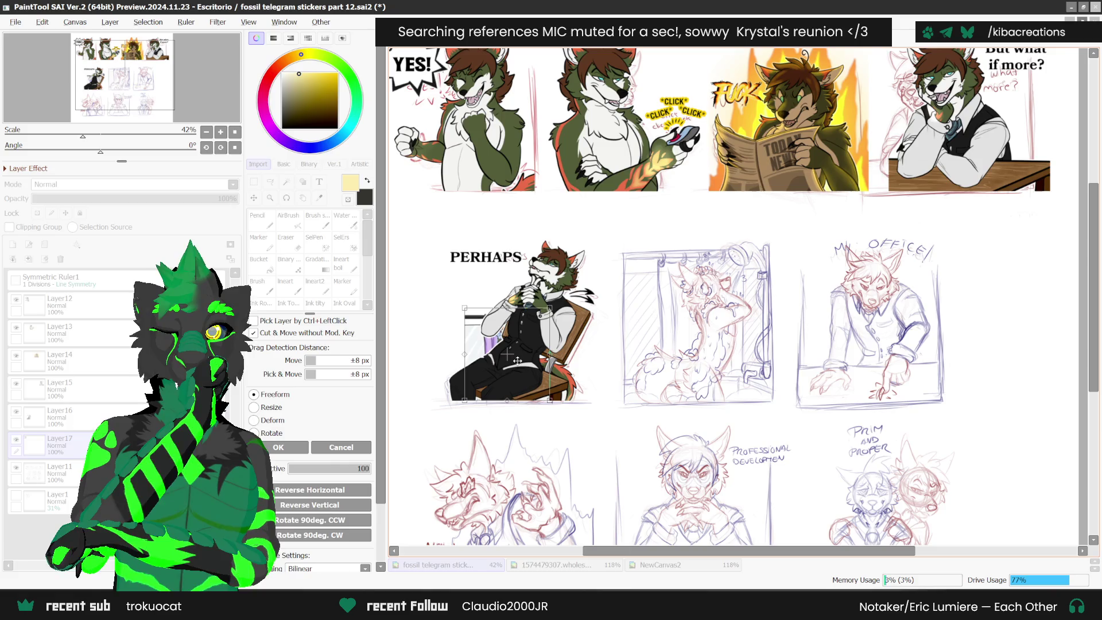
drag(549, 308, 617, 237)
mouse_move(565, 344)
mouse_down()
mouse_move(720, 354)
mouse_move(672, 363)
mouse_move(724, 366)
mouse_move(739, 347)
mouse_up()
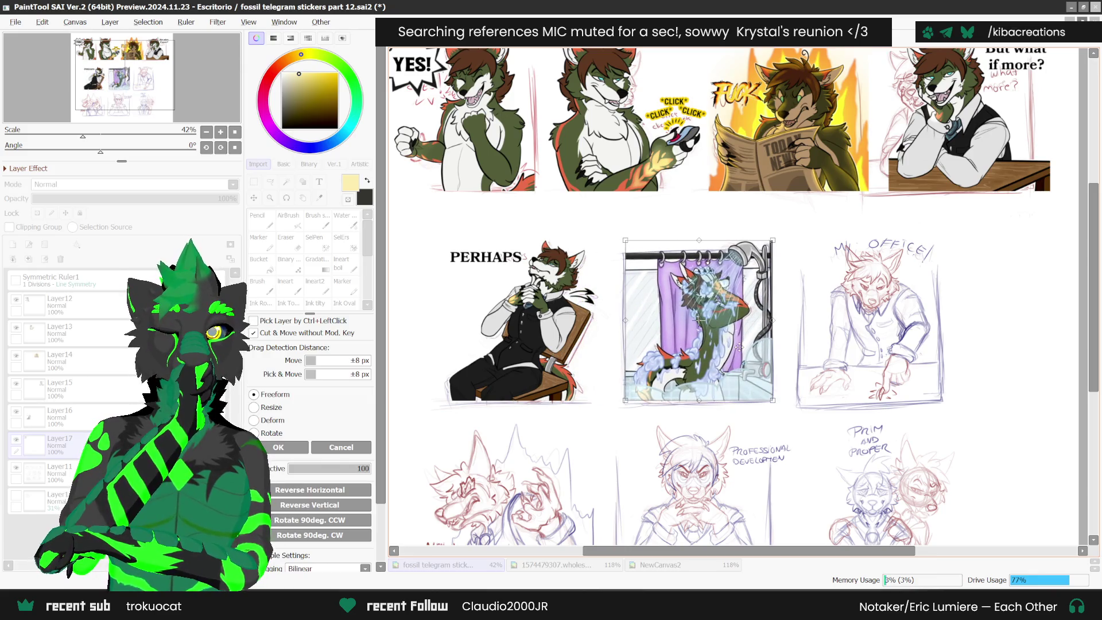
click(282, 447)
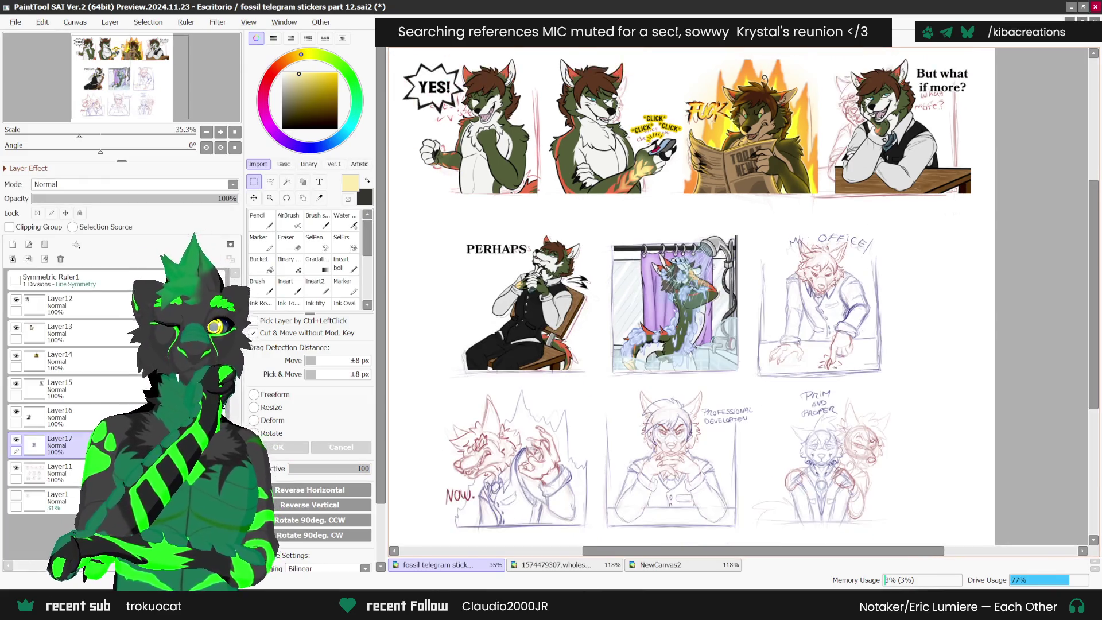
scroll(784, 436, down, 1)
scroll(784, 436, up, 1)
click(660, 565)
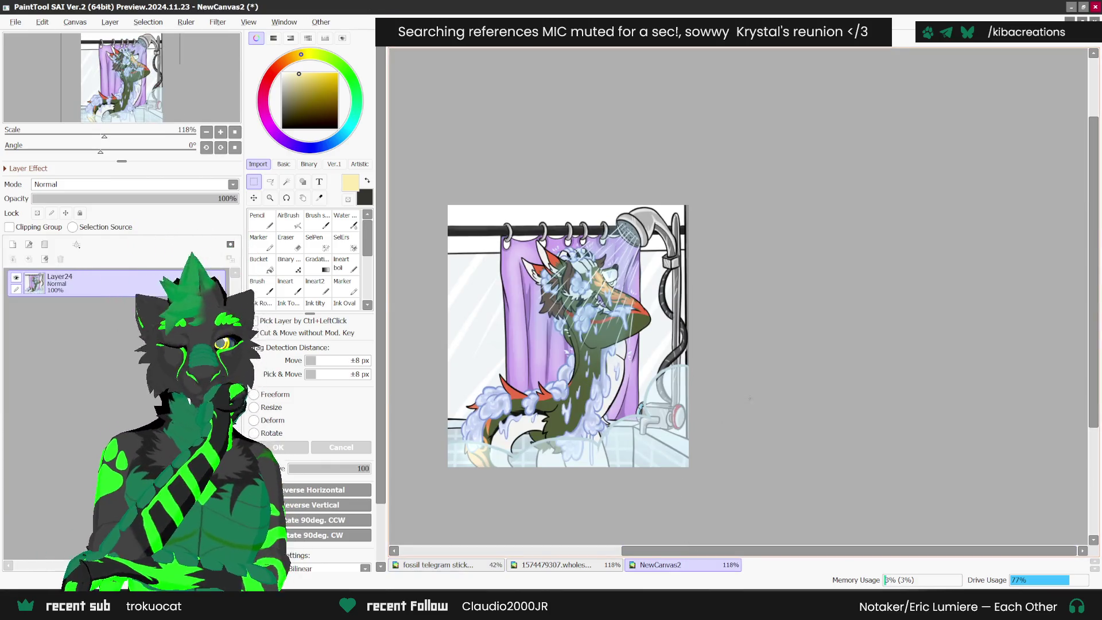
- Save the shower picture as 6.png, close it, and return to the sticker sheet
click(15, 22)
click(38, 125)
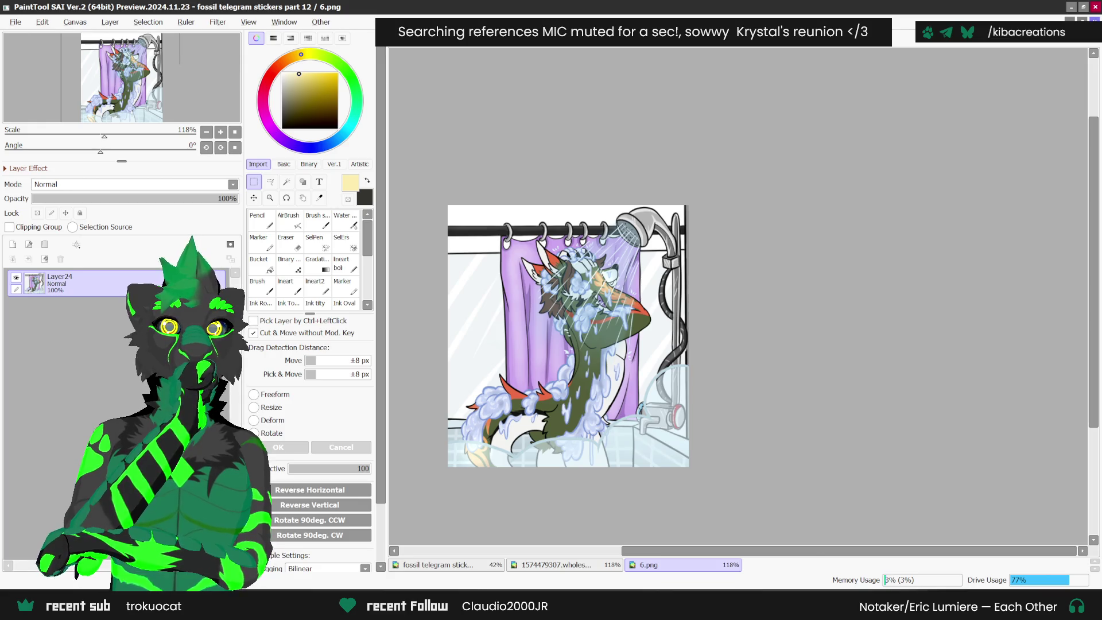
click(1095, 20)
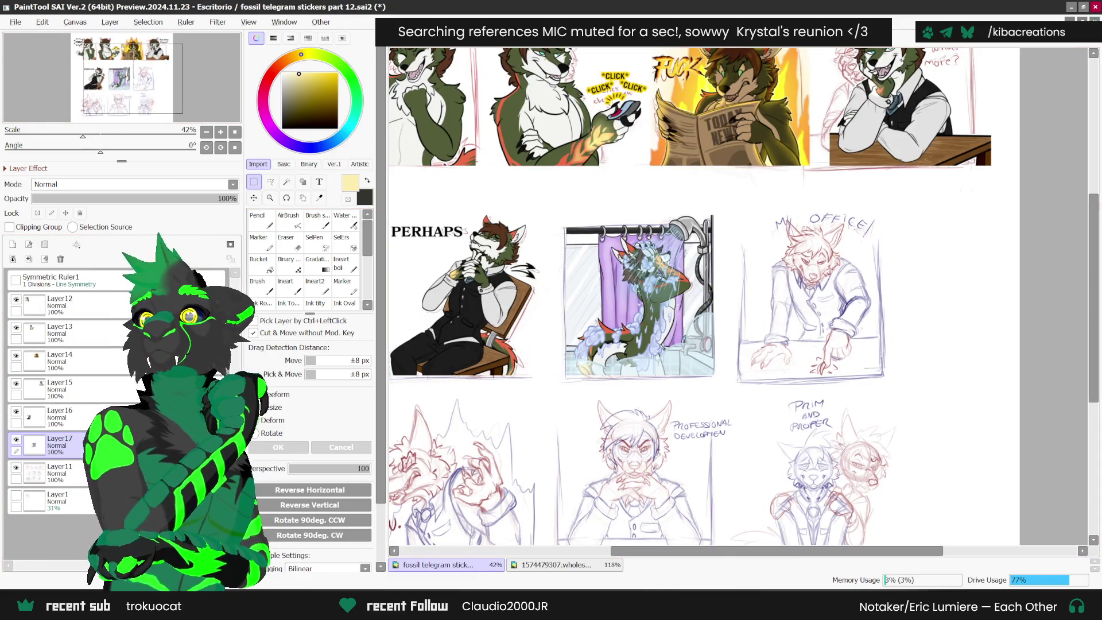
key(alt+Tab)
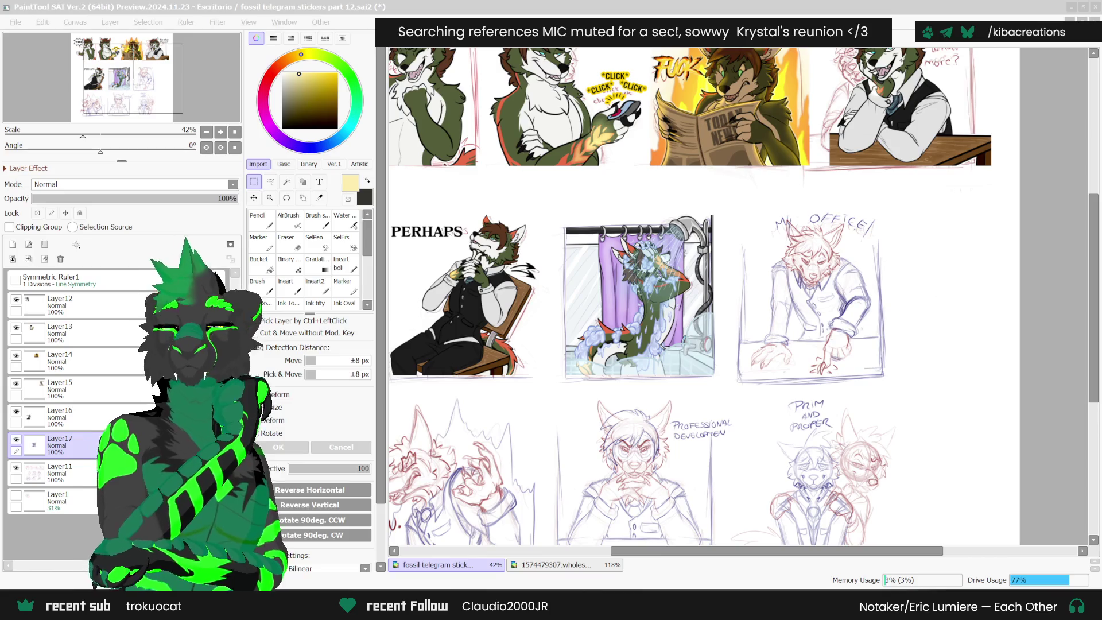
click(58, 473)
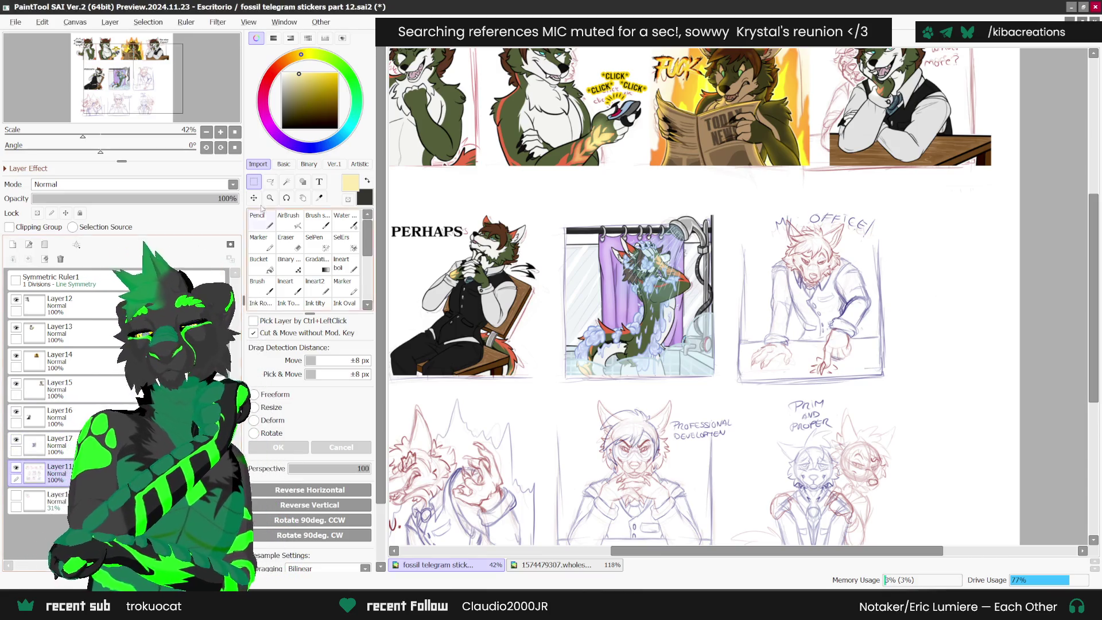
- Copy the OFFICE sketch from Layer11 into a new blank canvas
click(270, 181)
mouse_move(740, 209)
mouse_down()
mouse_move(728, 375)
mouse_move(802, 390)
mouse_move(919, 351)
mouse_move(749, 195)
mouse_up()
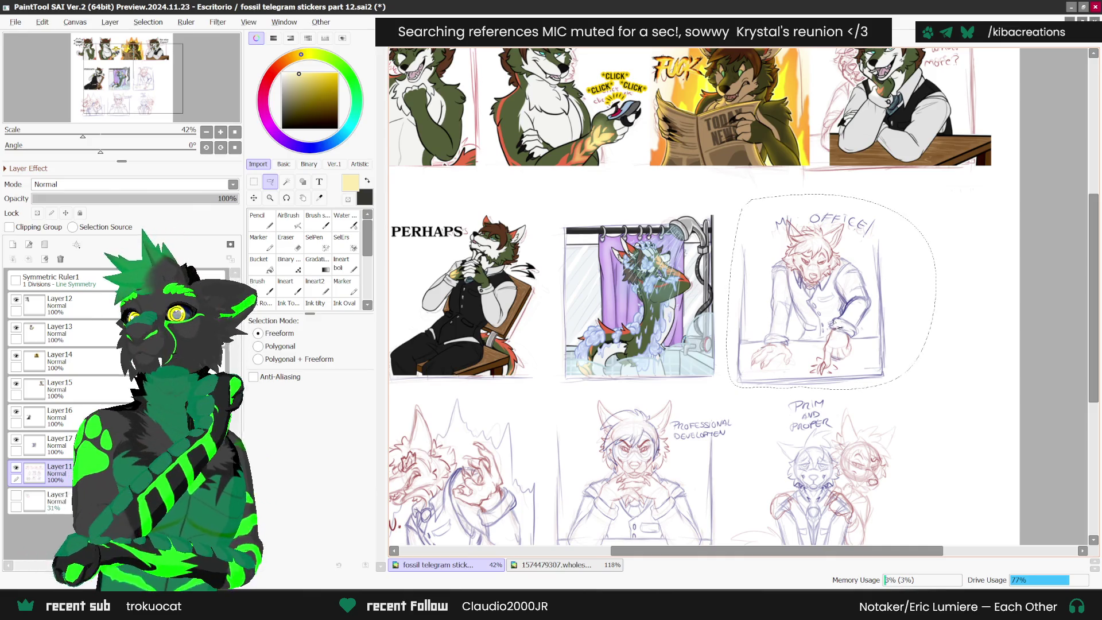
key(ctrl+d)
click(16, 22)
click(29, 34)
click(626, 377)
key(ctrl+v)
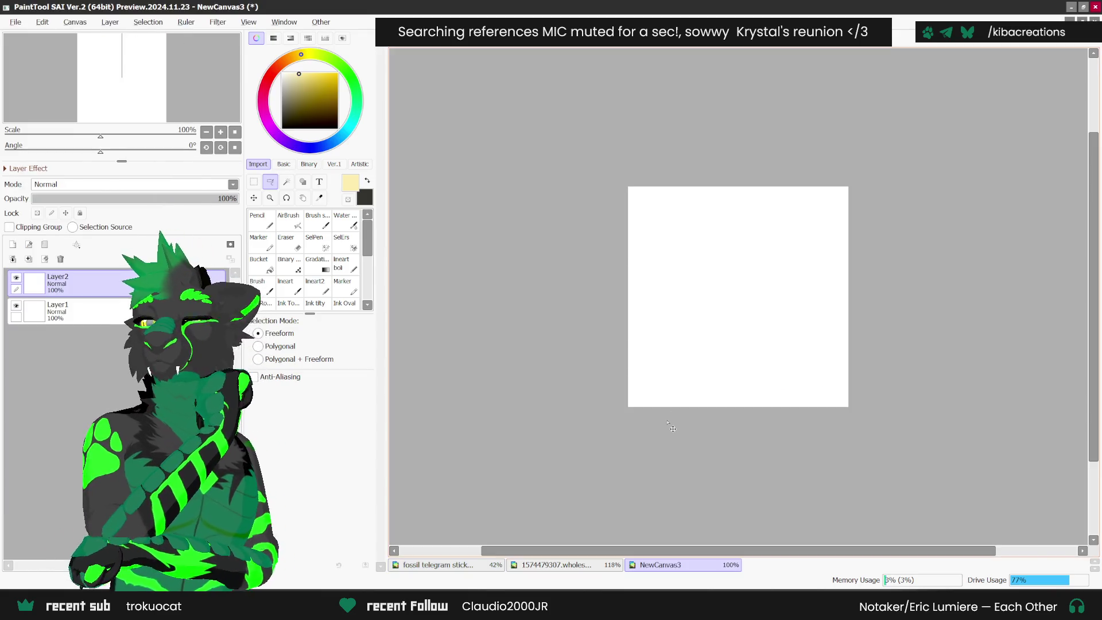
- Scale the pasted sketch down, tilt it about 1° clockwise, and fit it to the page
key(ctrl+t)
scroll(824, 196, down, 5)
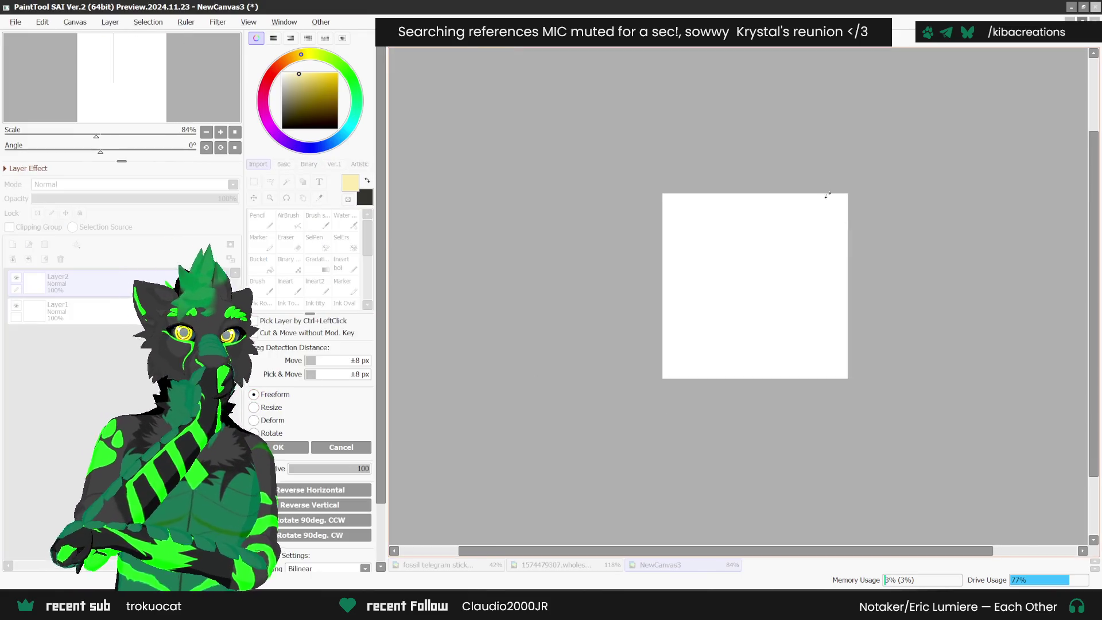
scroll(998, 385, down, 2)
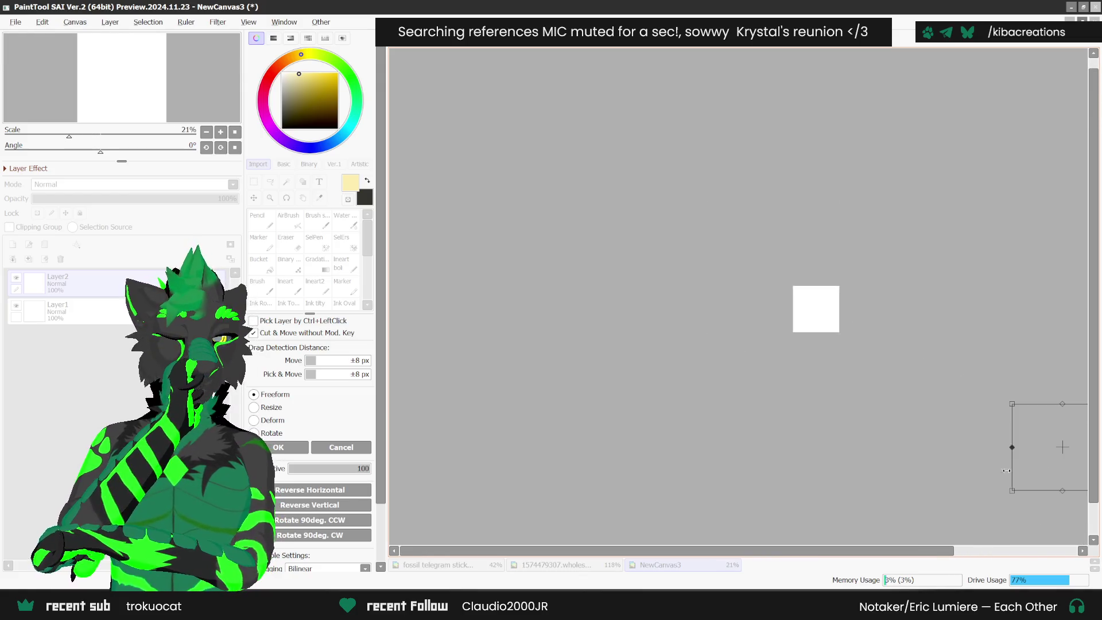
scroll(1050, 443, up, 6)
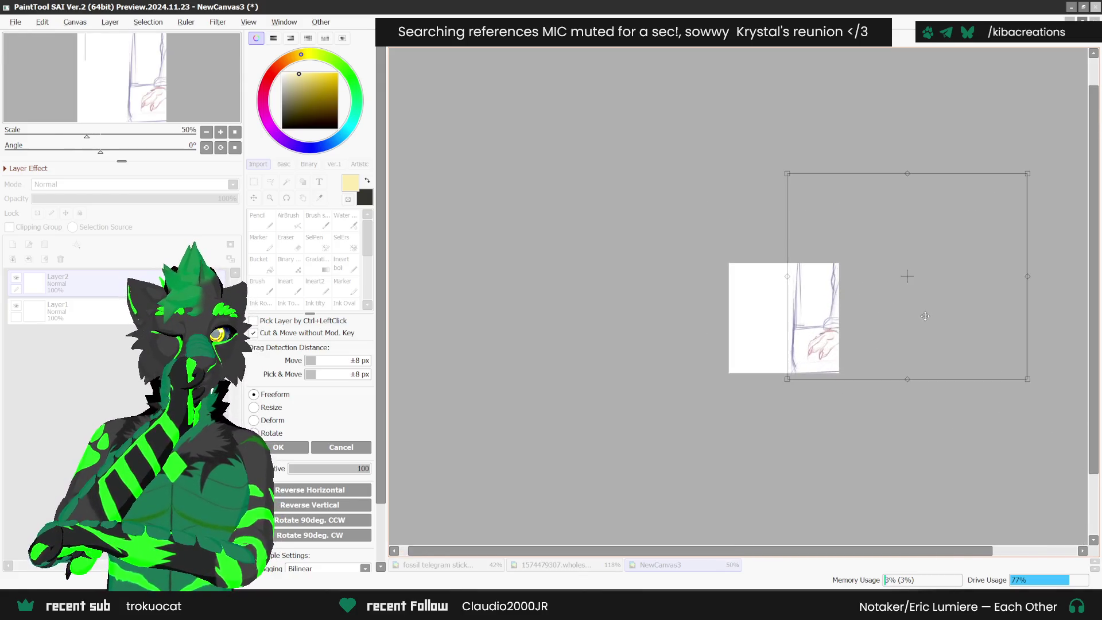
drag(931, 318, 813, 319)
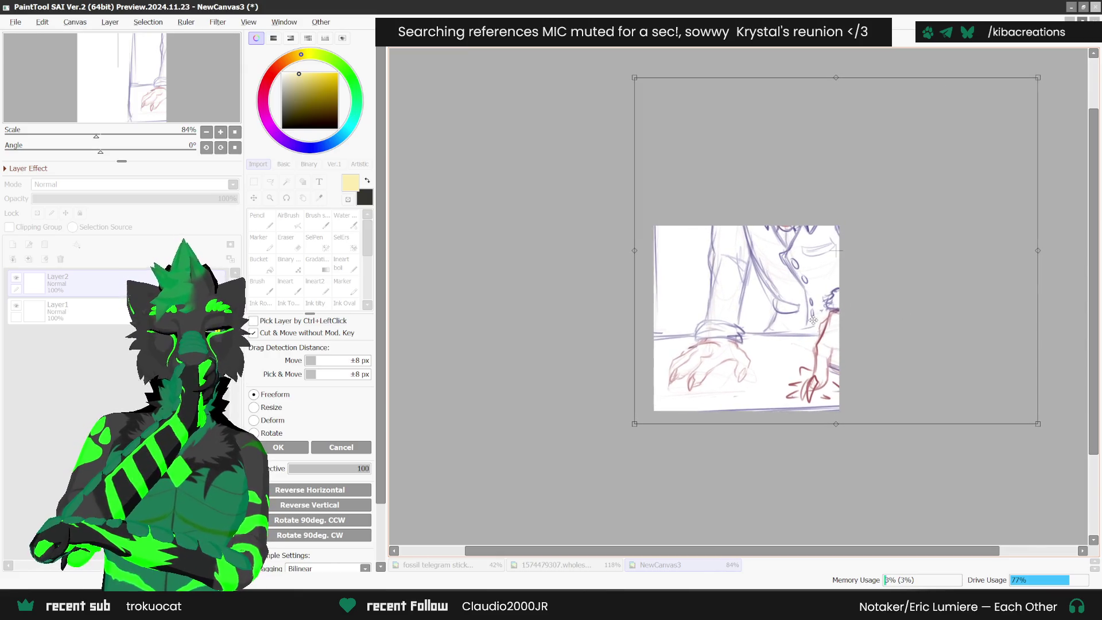
drag(1029, 85, 875, 257)
mouse_move(802, 320)
mouse_down()
mouse_move(828, 325)
mouse_move(821, 342)
mouse_up()
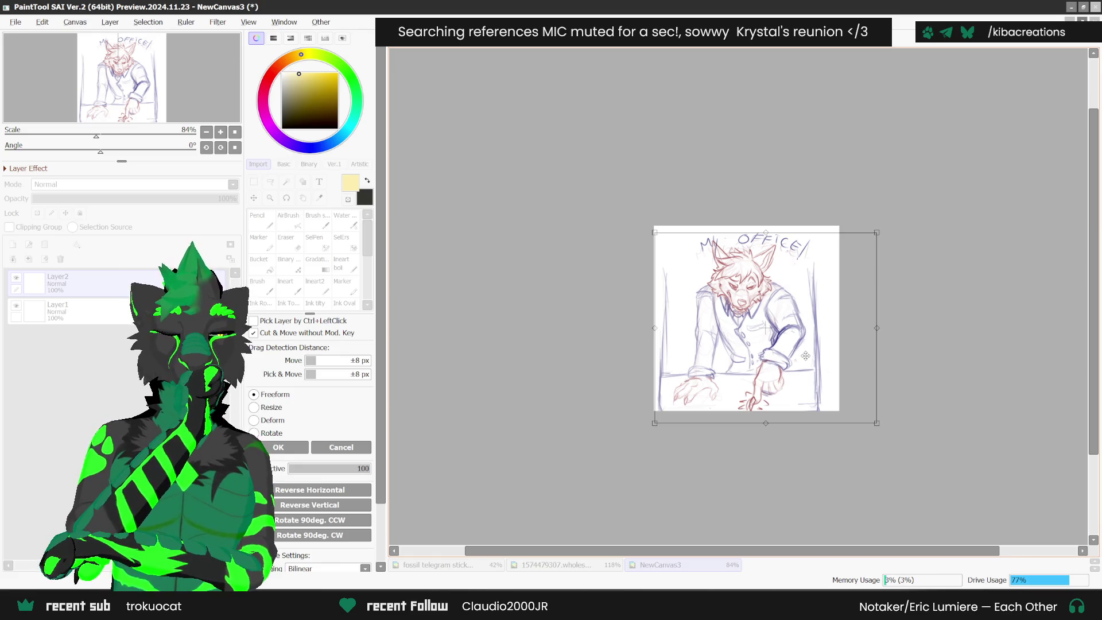
drag(908, 249, 910, 254)
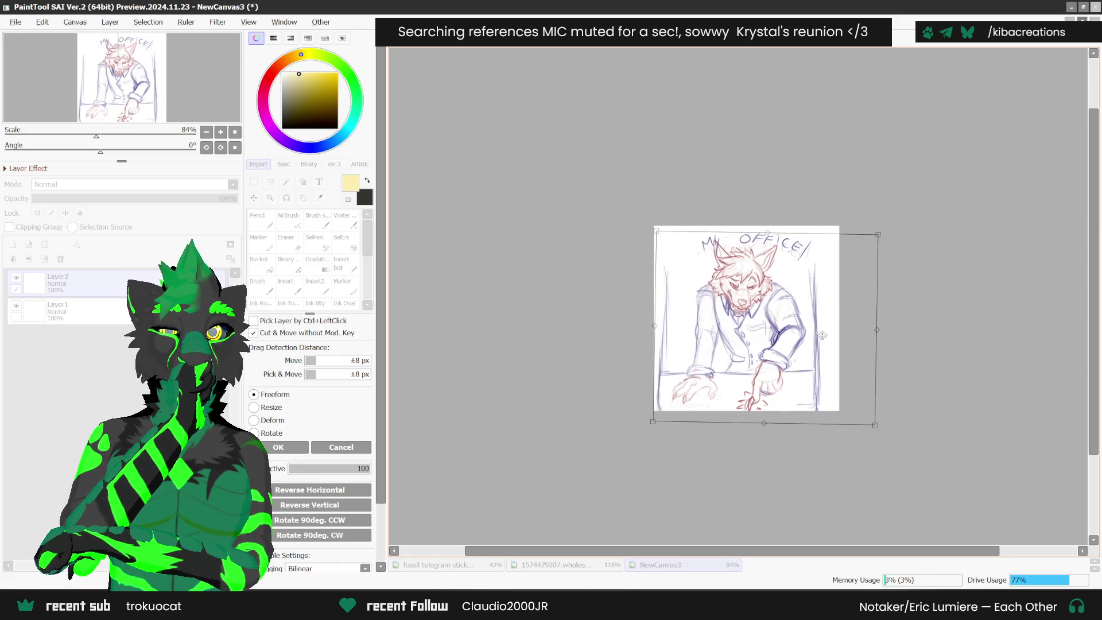
mouse_move(823, 331)
mouse_down()
mouse_move(817, 338)
mouse_move(837, 337)
mouse_up()
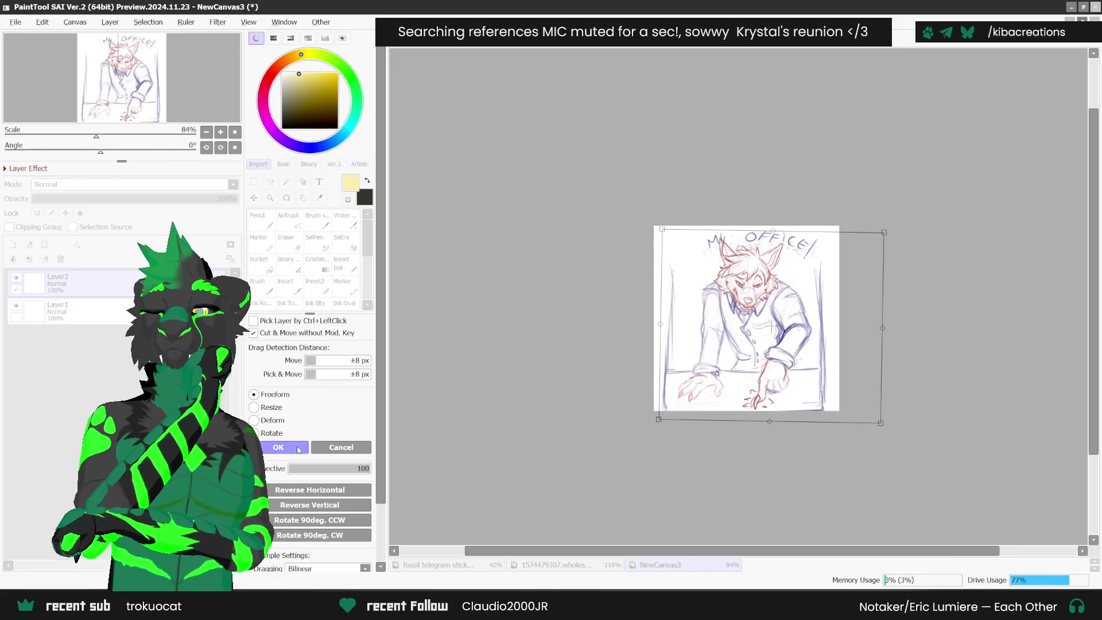
key(Return)
scroll(804, 367, up, 1)
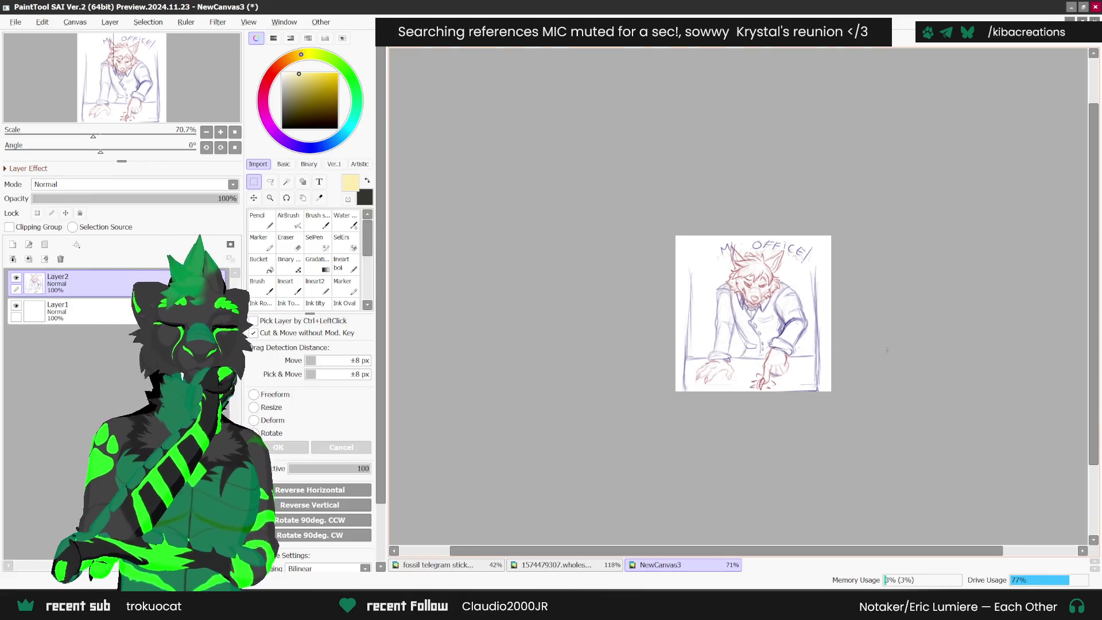
- Fade the sketch layer to 37%, move it beneath Layer1, and select Layer1
click(108, 199)
drag(58, 282, 58, 315)
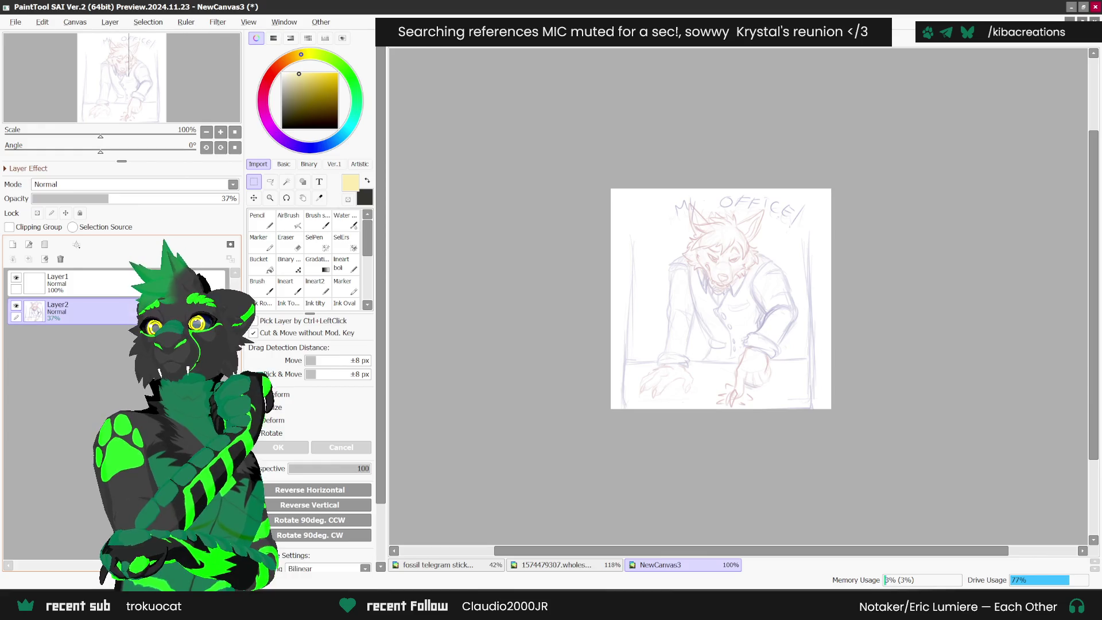
click(152, 280)
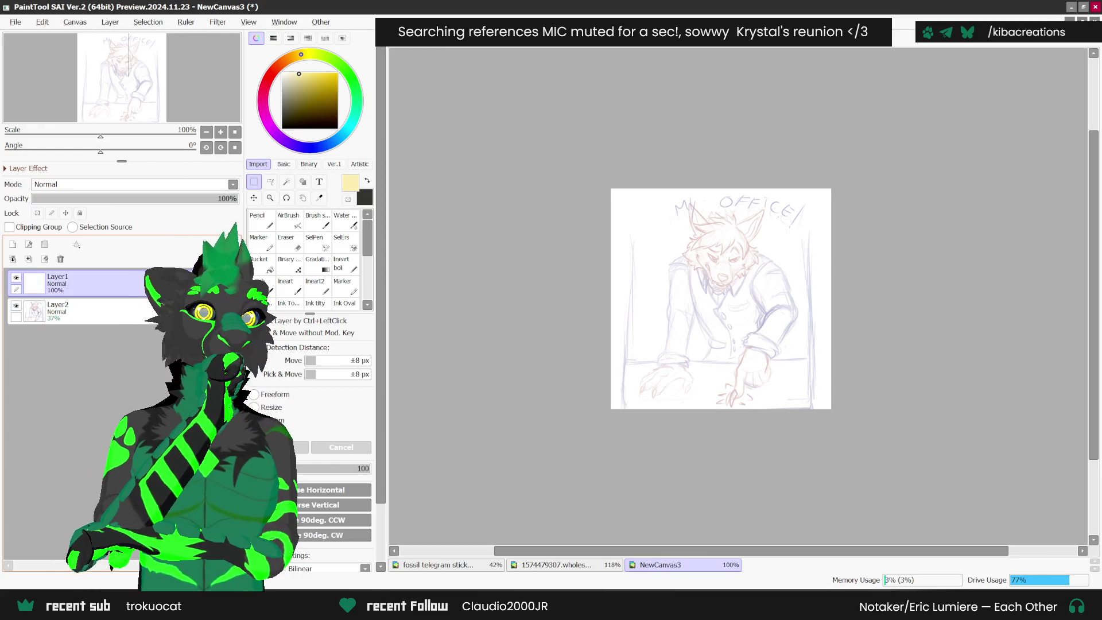
- Draw a straight black desk line with the inking brush at size 7
key(alt+Tab)
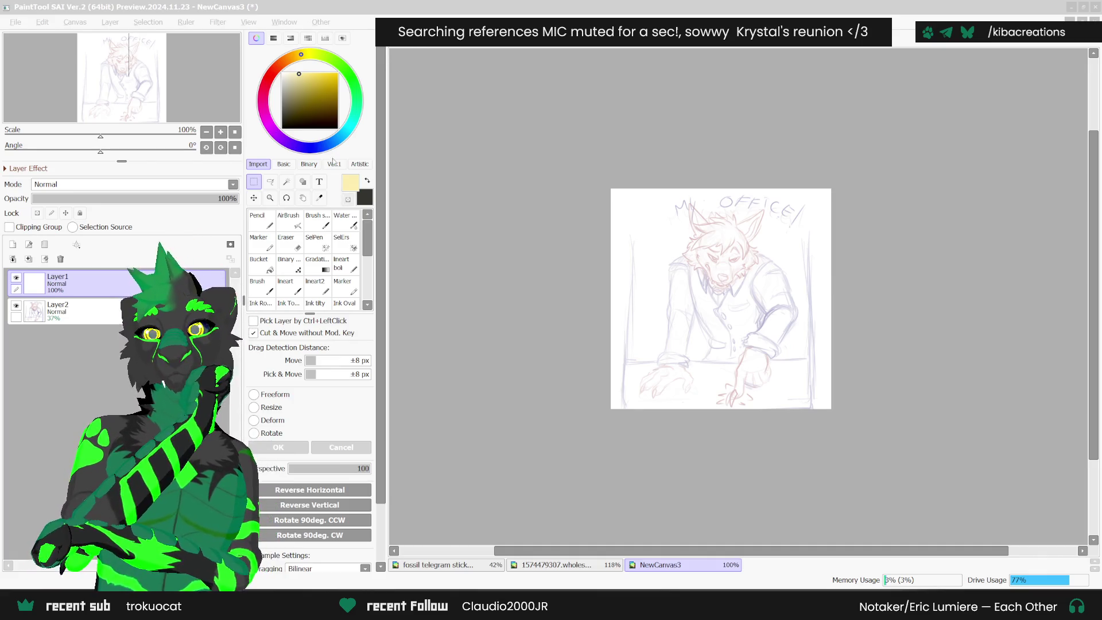
click(377, 218)
click(290, 287)
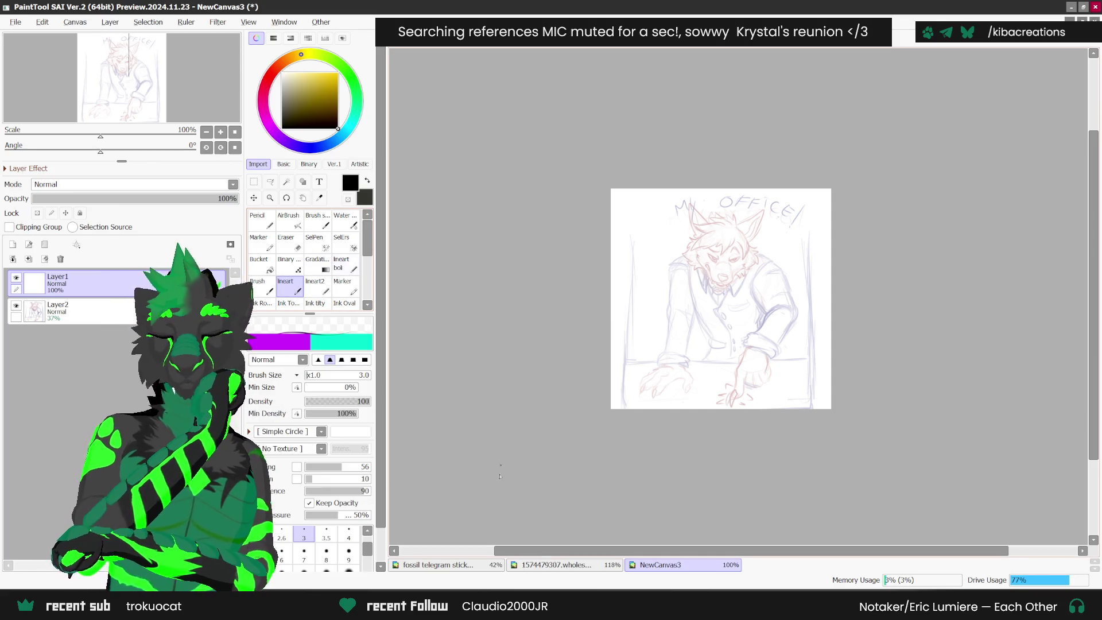
click(304, 553)
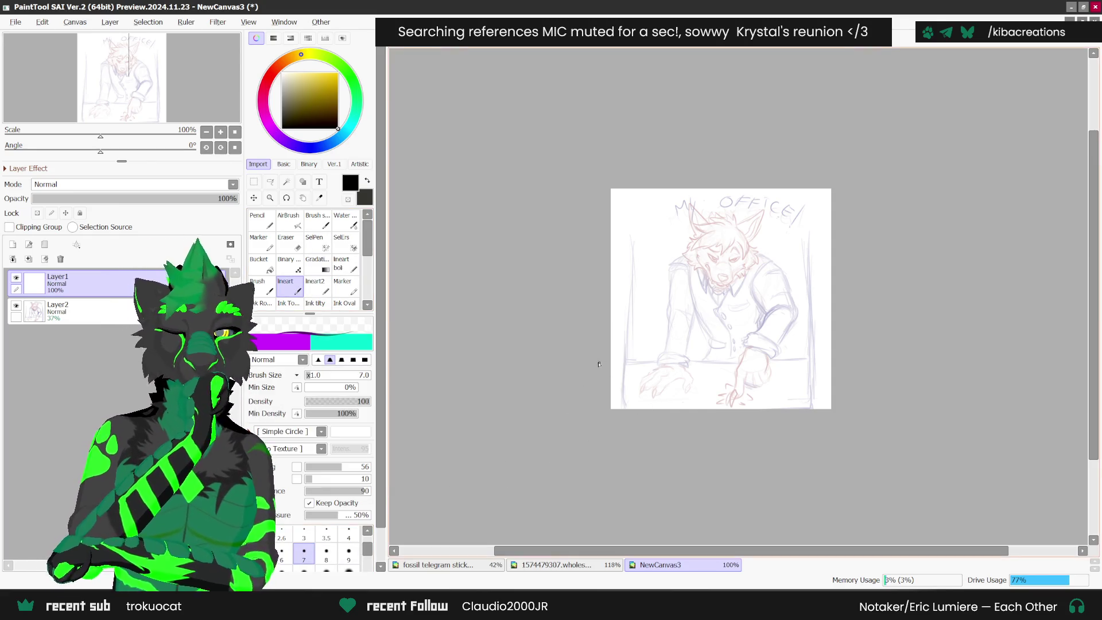
drag(599, 368, 924, 364)
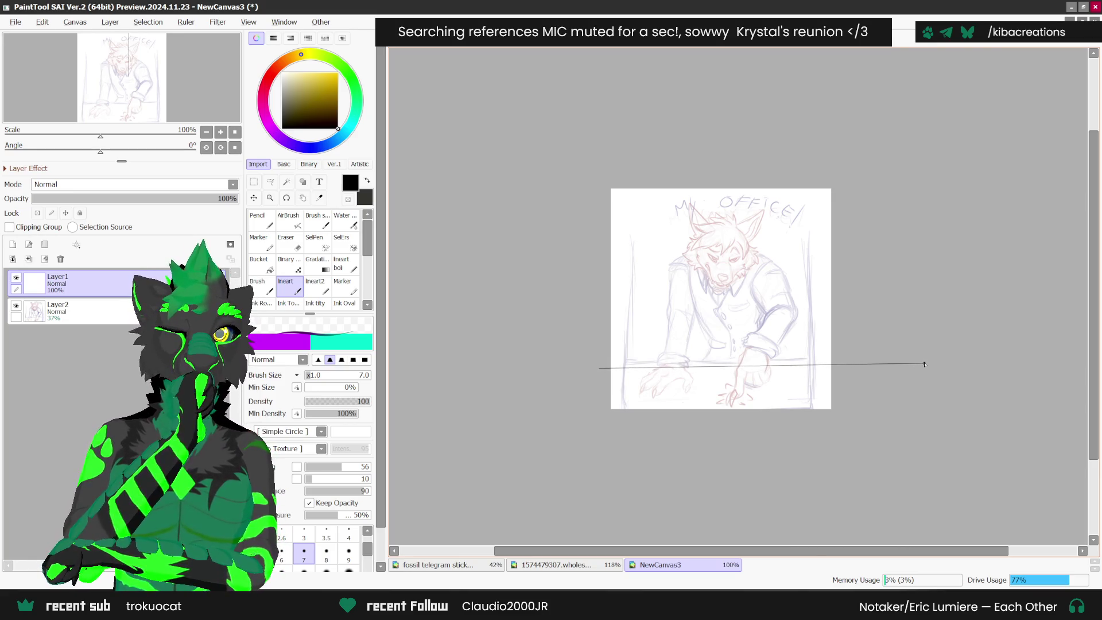
shift+click(923, 364)
key(ctrl+z)
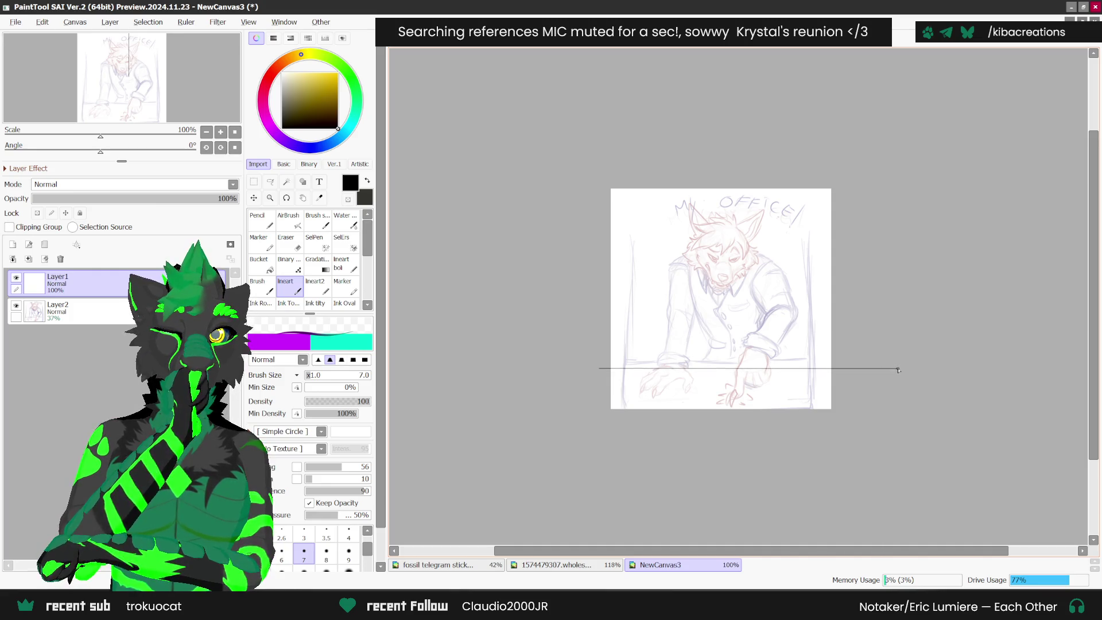
- Fade the desk line layer to 32% opacity and add a new empty layer above
shift+click(899, 370)
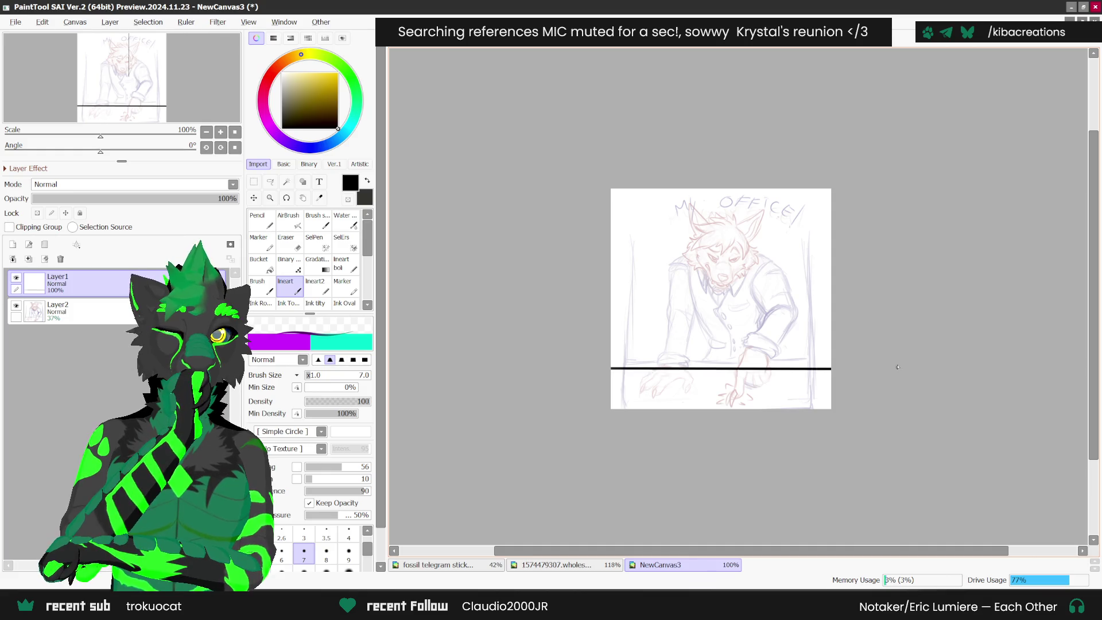
click(98, 200)
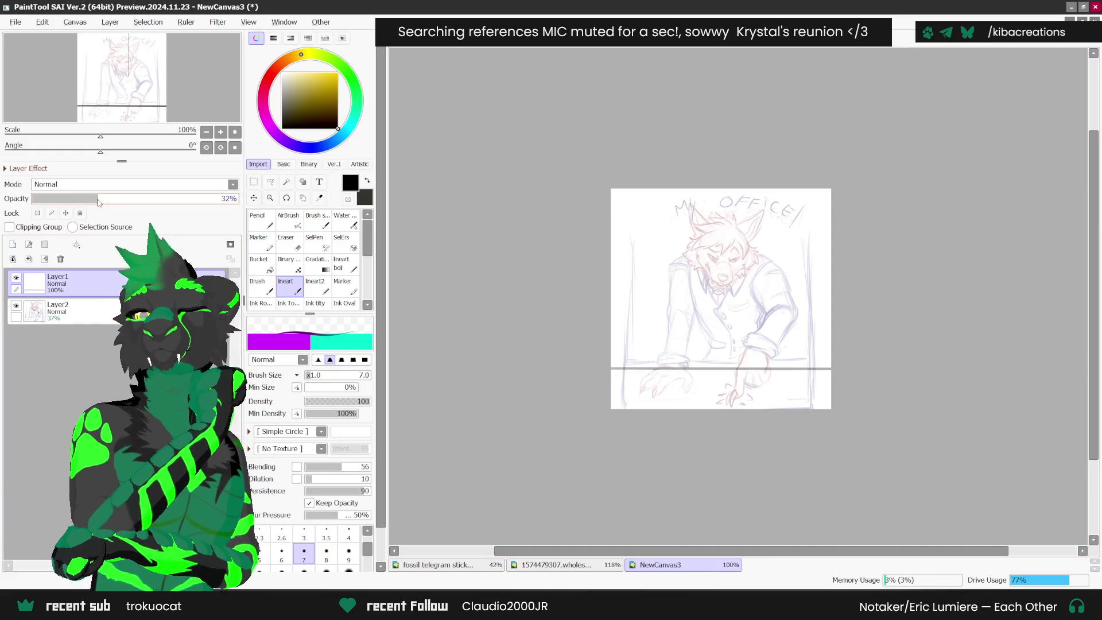
click(12, 244)
scroll(774, 332, down, 2)
scroll(774, 332, up, 3)
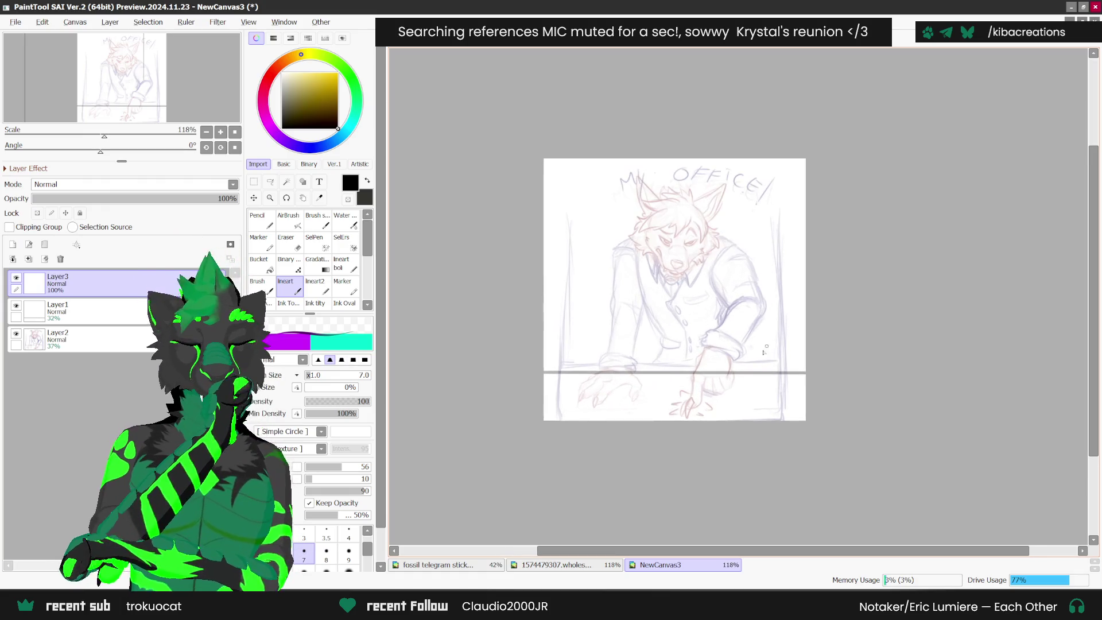
- With the brush at size 4, ink the wolf's nose area and muzzle curve
key(h)
scroll(896, 237, up, 4)
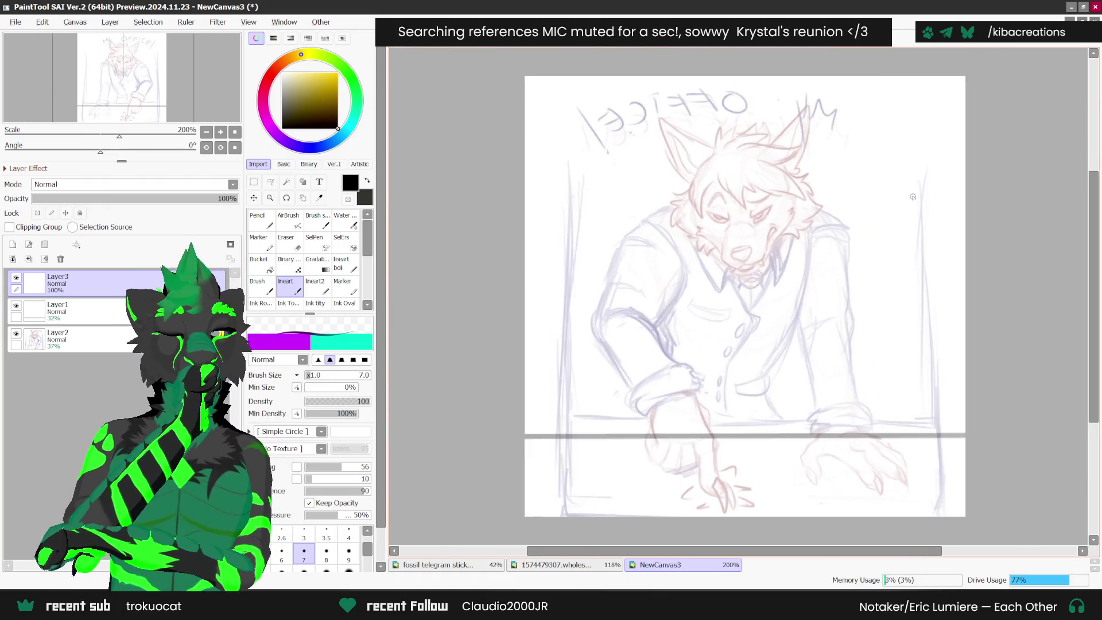
scroll(683, 185, up, 2)
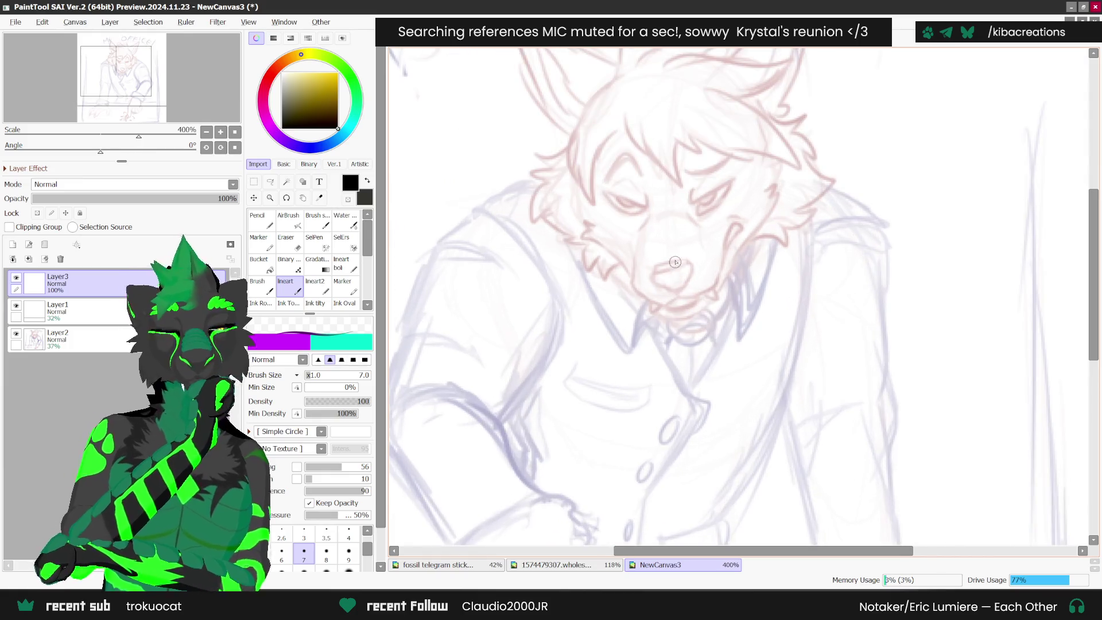
scroll(658, 277, up, 1)
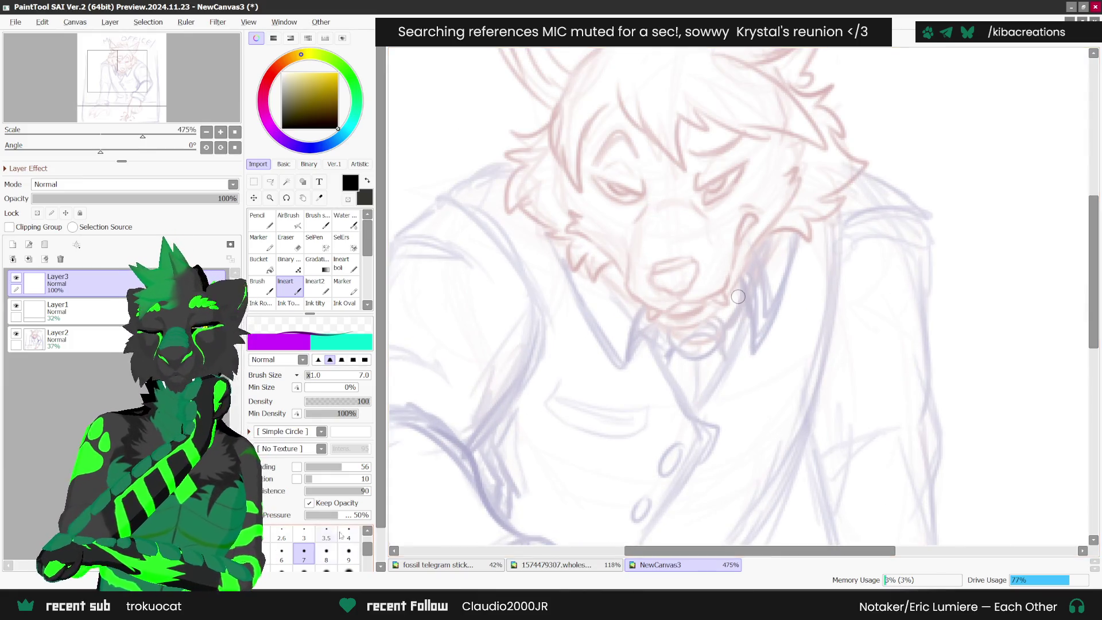
key(bracketleft)
key(bracketleft)
key(bracketleft)
scroll(654, 274, up, 2)
mouse_move(649, 271)
mouse_down()
mouse_move(688, 300)
mouse_move(713, 259)
mouse_move(651, 260)
mouse_move(692, 271)
mouse_move(663, 300)
mouse_move(707, 281)
mouse_move(709, 253)
mouse_move(691, 253)
mouse_move(707, 248)
mouse_move(665, 274)
mouse_move(698, 264)
mouse_move(703, 310)
mouse_up()
key(ctrl+z)
key(ctrl+z)
scroll(727, 223, down, 2)
mouse_move(639, 255)
mouse_down()
mouse_move(635, 271)
mouse_move(666, 318)
mouse_move(683, 320)
mouse_move(764, 261)
mouse_move(791, 211)
mouse_move(775, 218)
mouse_move(787, 218)
mouse_up()
scroll(781, 230, down, 1)
scroll(688, 425, down, 1)
- Ink the mouth, curved lower jaw, and left cheek down to the muzzle
mouse_move(670, 263)
mouse_down()
mouse_move(678, 238)
mouse_move(738, 237)
mouse_up()
scroll(720, 361, down, 1)
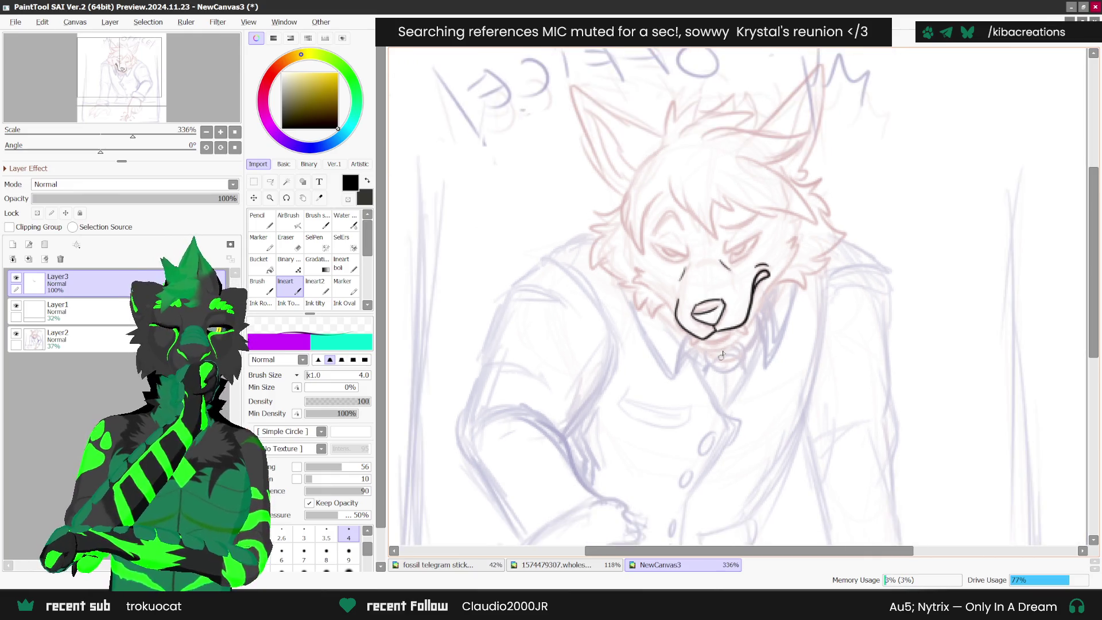
scroll(755, 235, up, 2)
drag(741, 330, 750, 307)
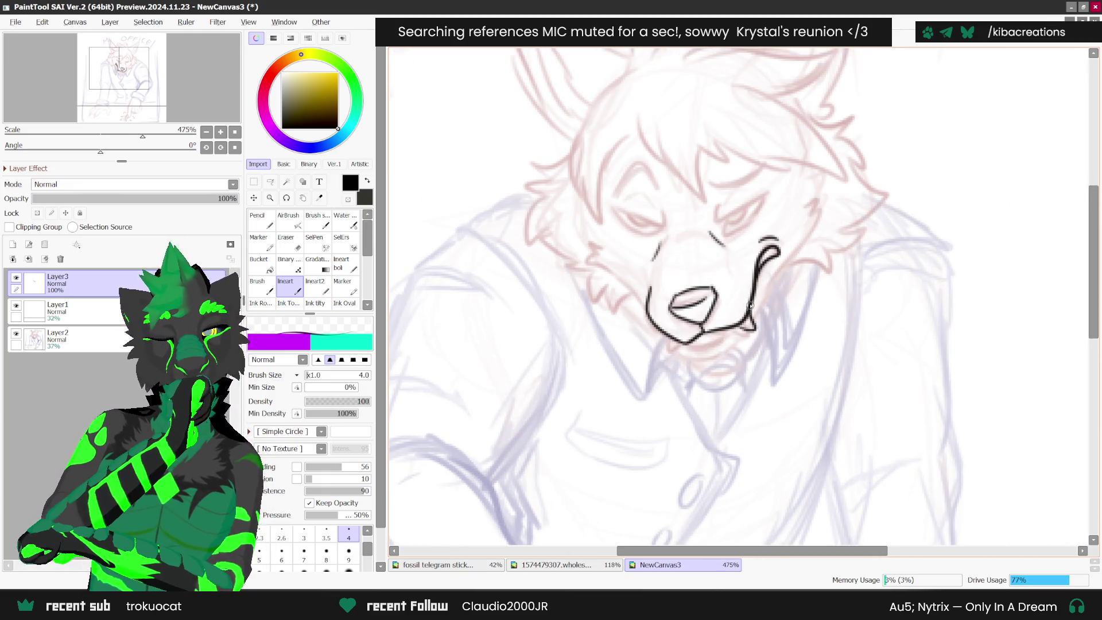
drag(694, 344, 739, 318)
mouse_move(686, 352)
mouse_down()
mouse_move(722, 350)
mouse_move(747, 327)
mouse_up()
drag(676, 351, 691, 343)
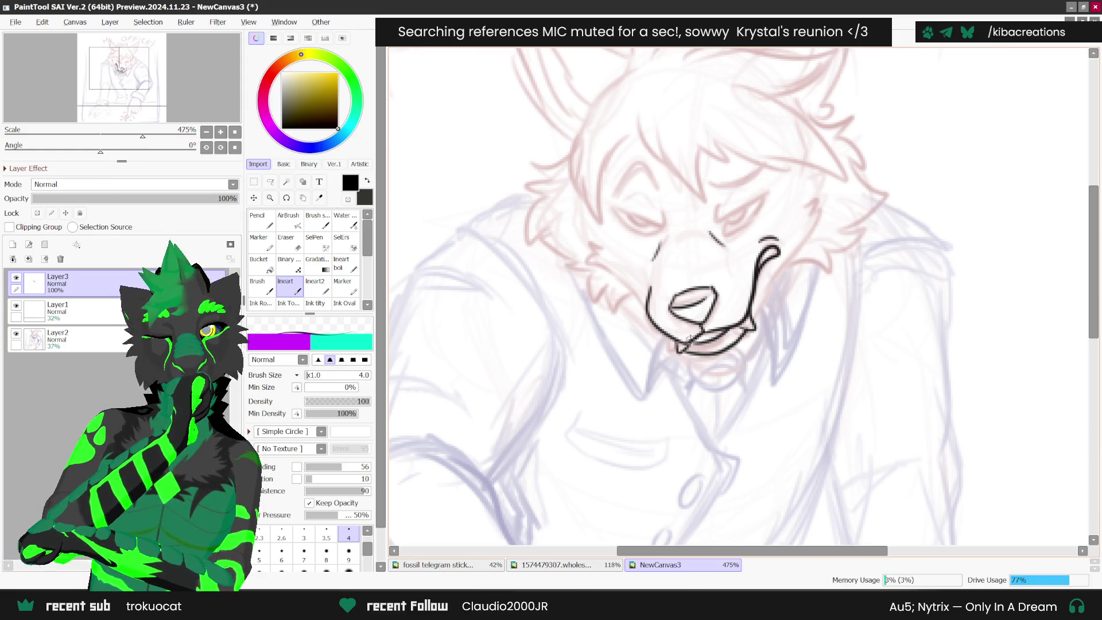
drag(756, 316, 797, 248)
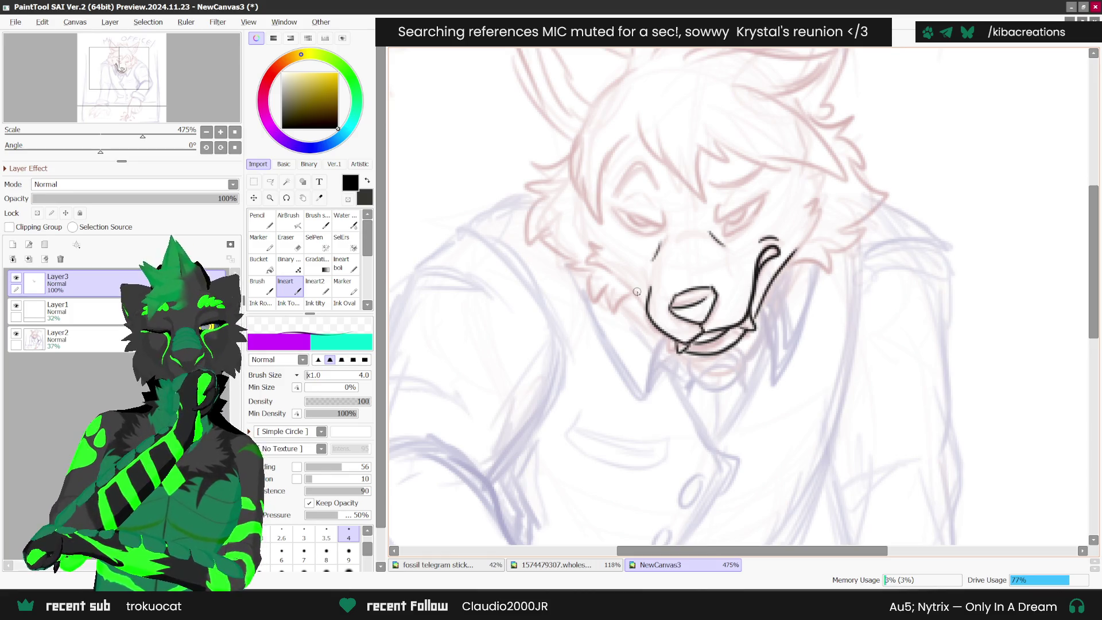
drag(595, 262, 651, 305)
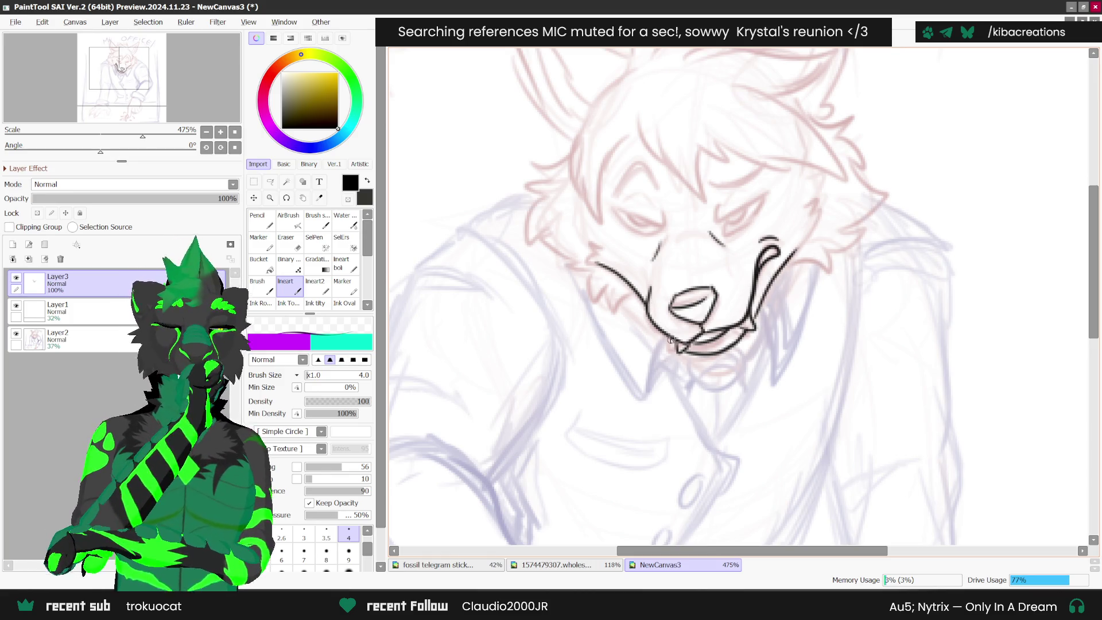
scroll(603, 502, down, 3)
scroll(775, 259, up, 3)
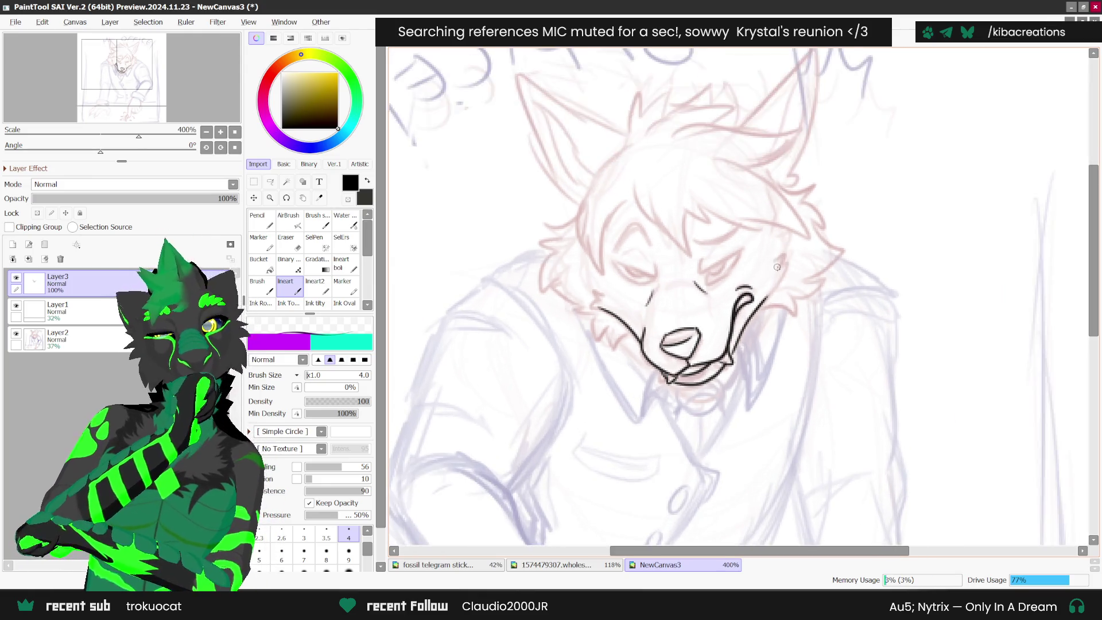
- Ink a cheek fur tuft and outline both eyes, redrawing the left lower eyelid
mouse_move(768, 264)
mouse_down()
mouse_move(783, 248)
mouse_move(747, 327)
mouse_up()
drag(565, 283, 560, 315)
scroll(596, 299, up, 2)
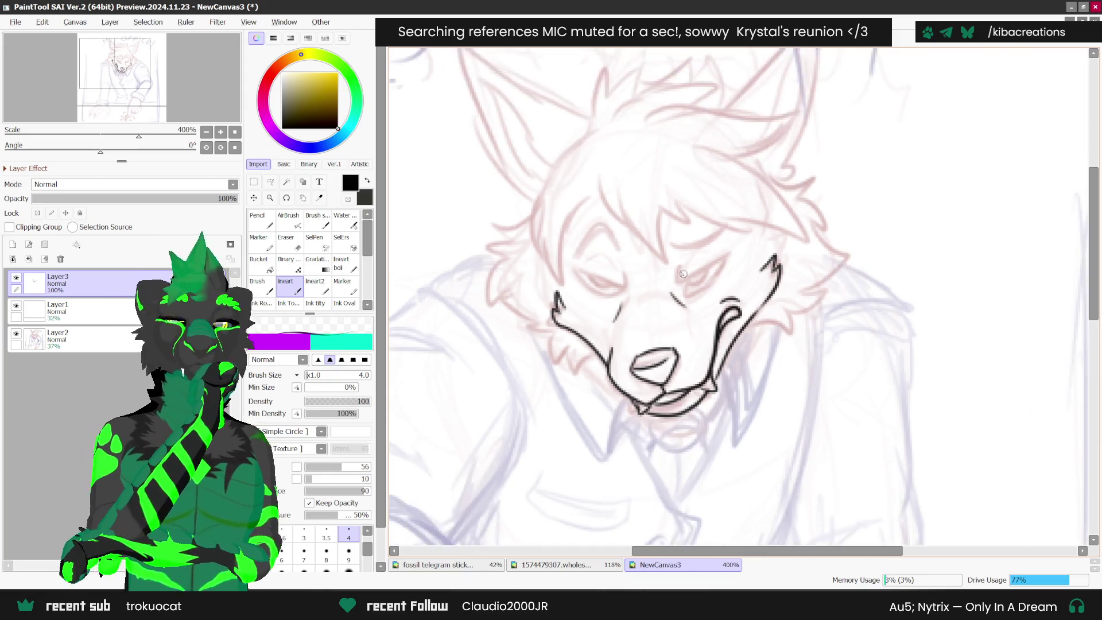
mouse_move(669, 262)
mouse_down()
mouse_move(676, 284)
mouse_move(740, 250)
mouse_up()
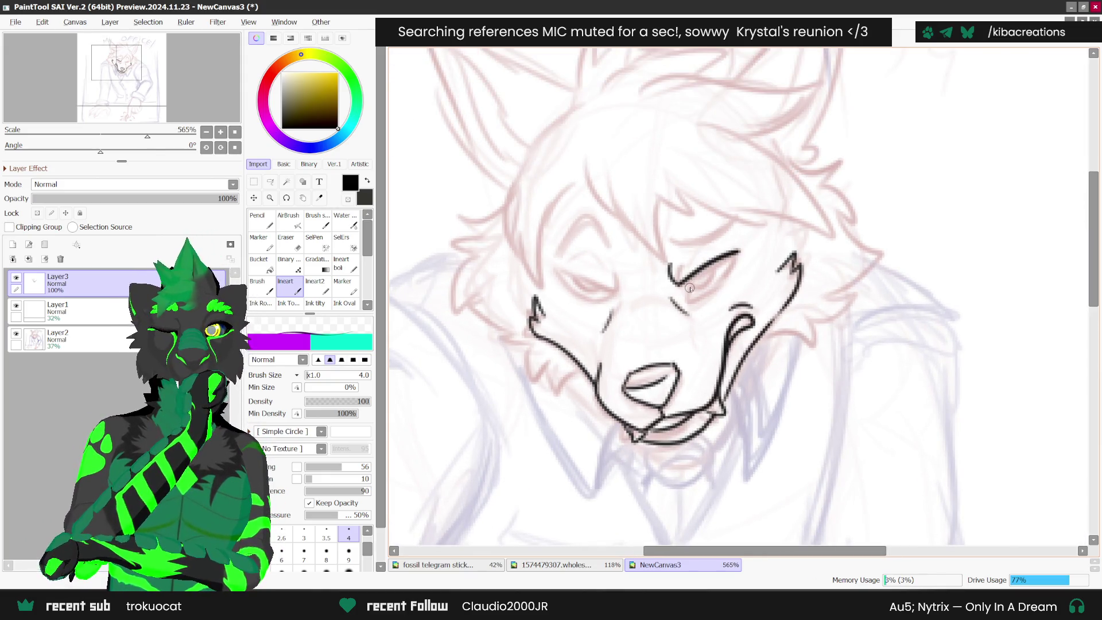
mouse_move(687, 278)
mouse_down()
mouse_move(687, 304)
mouse_move(737, 249)
mouse_up()
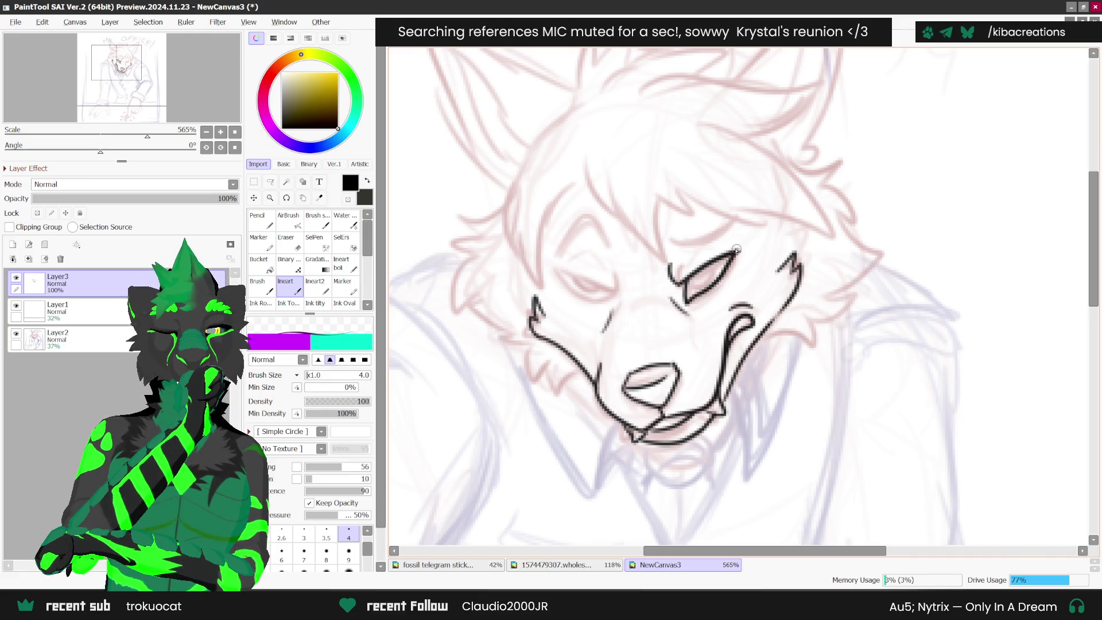
drag(690, 286, 711, 265)
scroll(712, 322, left, 1)
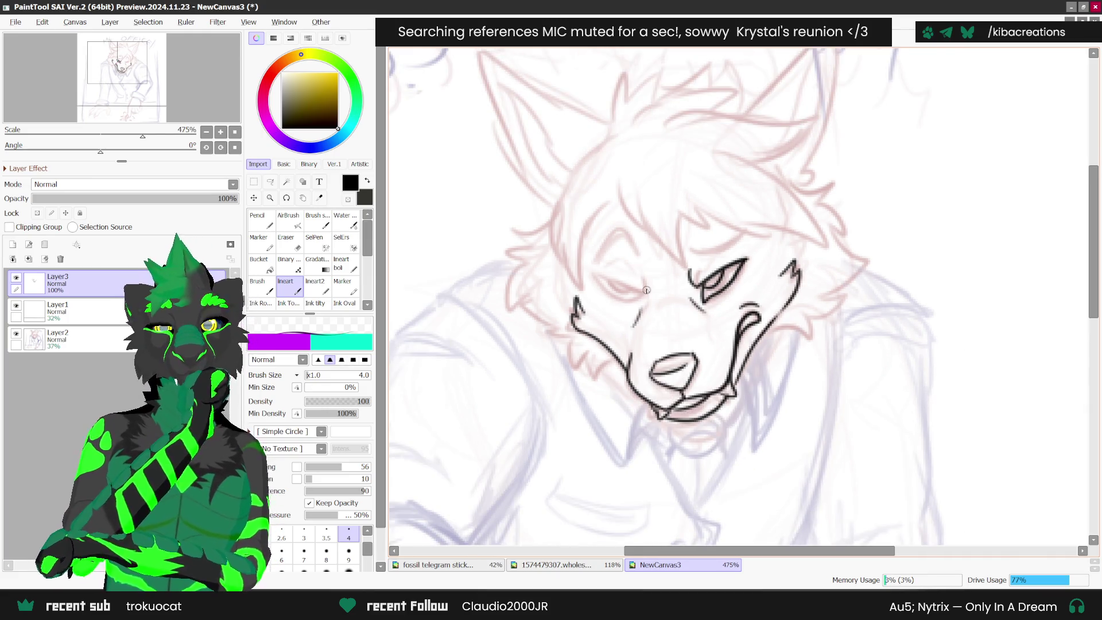
scroll(646, 287, left, 1)
mouse_move(645, 281)
mouse_down()
mouse_move(582, 268)
mouse_move(642, 307)
mouse_up()
key(ctrl+z)
mouse_move(586, 272)
mouse_down()
mouse_move(628, 305)
mouse_move(648, 288)
mouse_up()
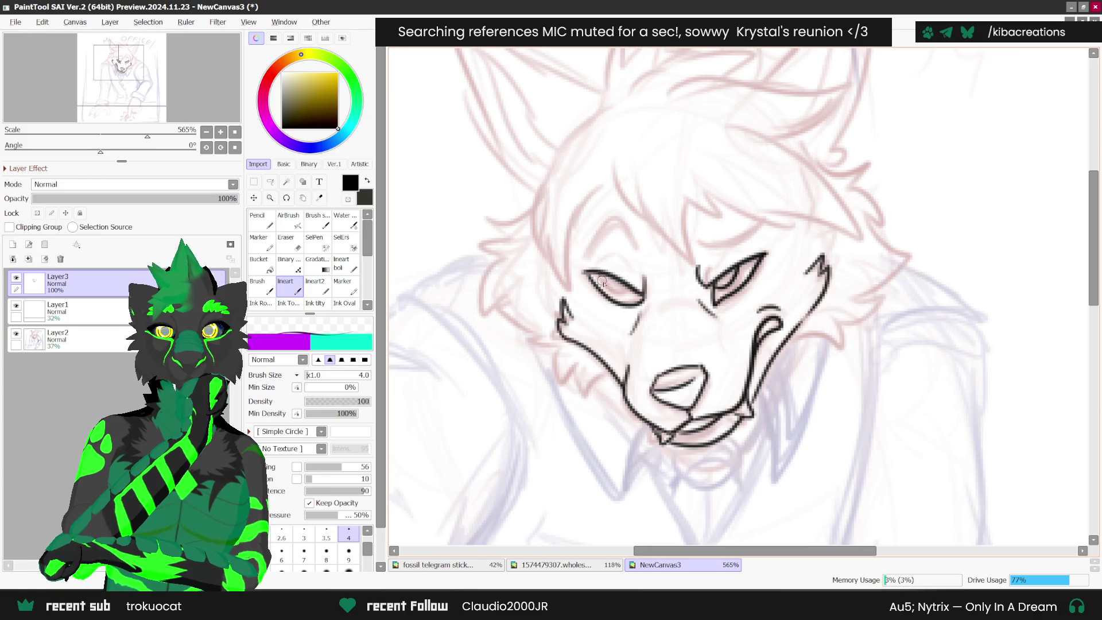
scroll(838, 342, down, 4)
scroll(838, 341, up, 1)
- Ink a bold eyebrow, touch up the left eye's outer corner, and check the mirrored view
mouse_move(631, 325)
mouse_down()
mouse_move(666, 299)
mouse_move(675, 320)
mouse_move(660, 297)
mouse_move(657, 313)
mouse_move(671, 321)
mouse_move(752, 300)
mouse_up()
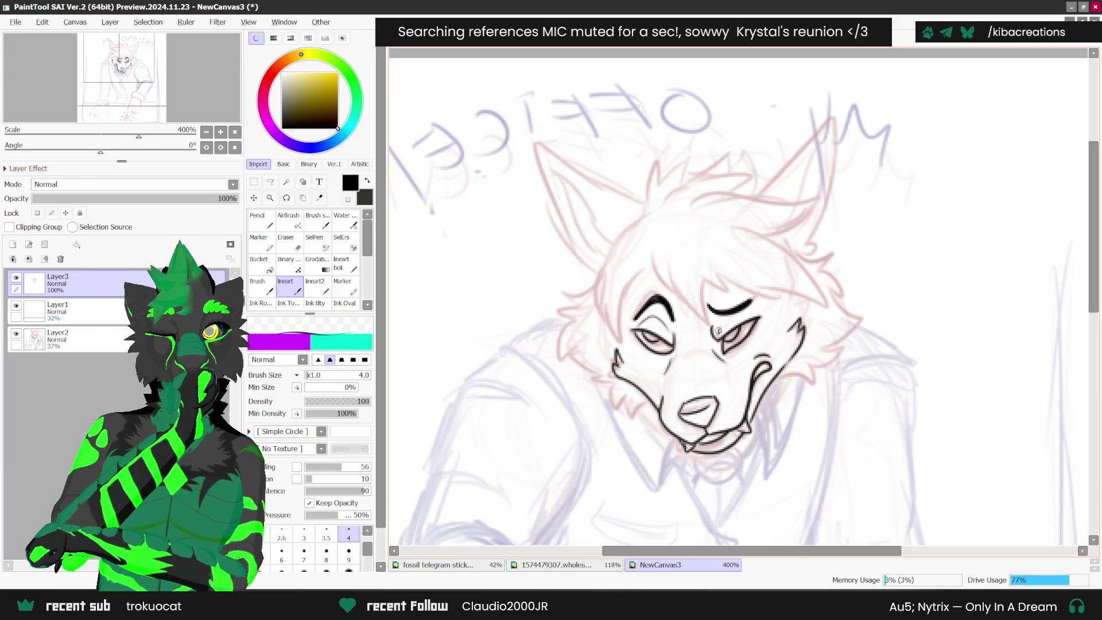
scroll(839, 342, down, 4)
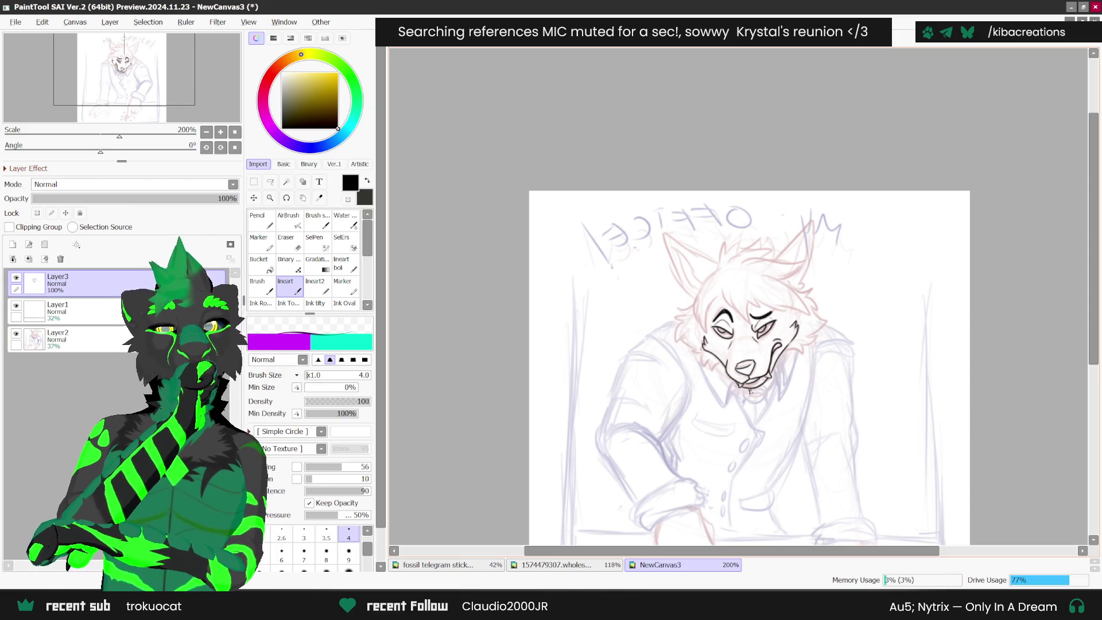
scroll(717, 325, up, 2)
mouse_move(721, 324)
mouse_down()
mouse_move(747, 342)
mouse_move(829, 310)
mouse_up()
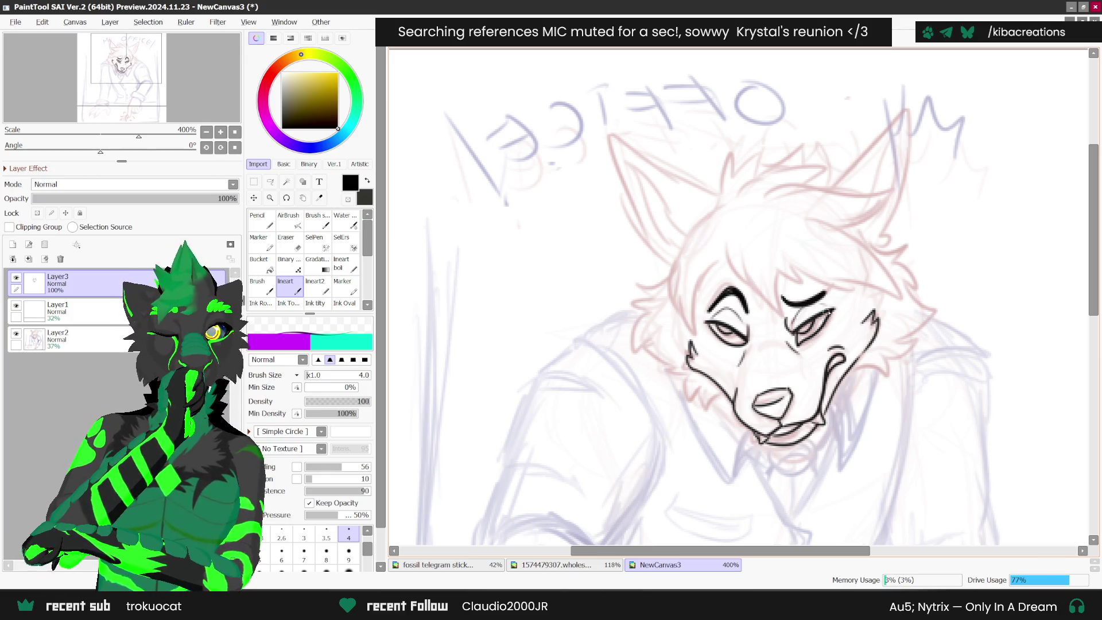
key(h)
key(h)
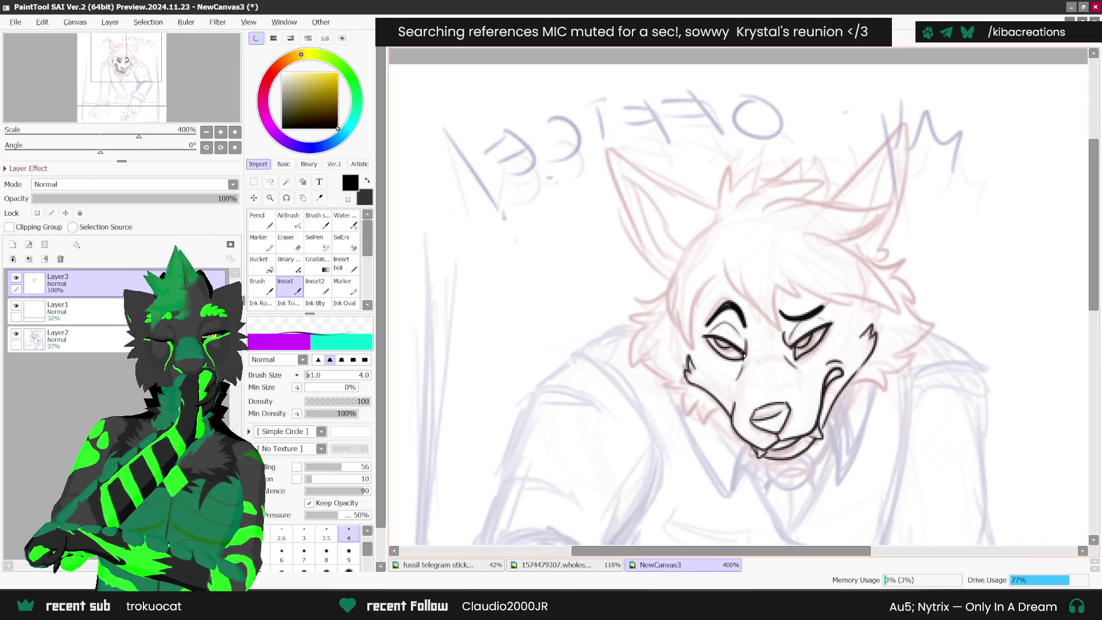
key(h)
scroll(794, 348, down, 4)
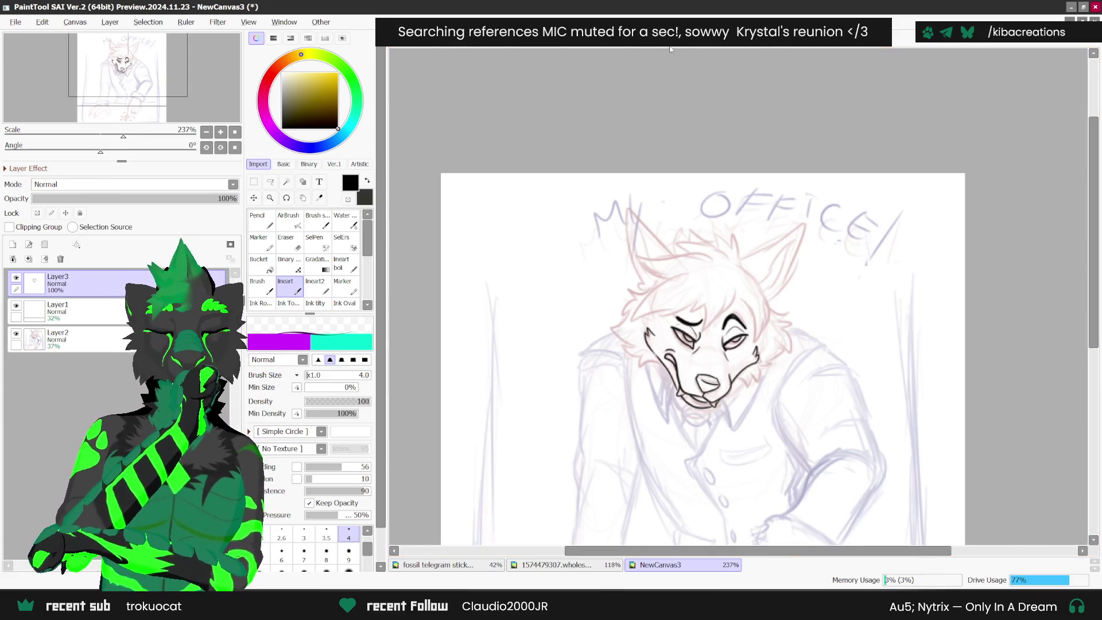
scroll(705, 319, up, 2)
- Ink the line from the brow up the head and the hair top toward the ear
mouse_move(707, 333)
mouse_down()
mouse_move(732, 287)
mouse_move(746, 282)
mouse_move(772, 327)
mouse_move(777, 315)
mouse_move(795, 322)
mouse_move(746, 252)
mouse_move(603, 348)
mouse_move(736, 300)
mouse_move(717, 322)
mouse_move(724, 308)
mouse_up()
scroll(677, 268, down, 1)
scroll(677, 268, up, 2)
scroll(826, 235, down, 3)
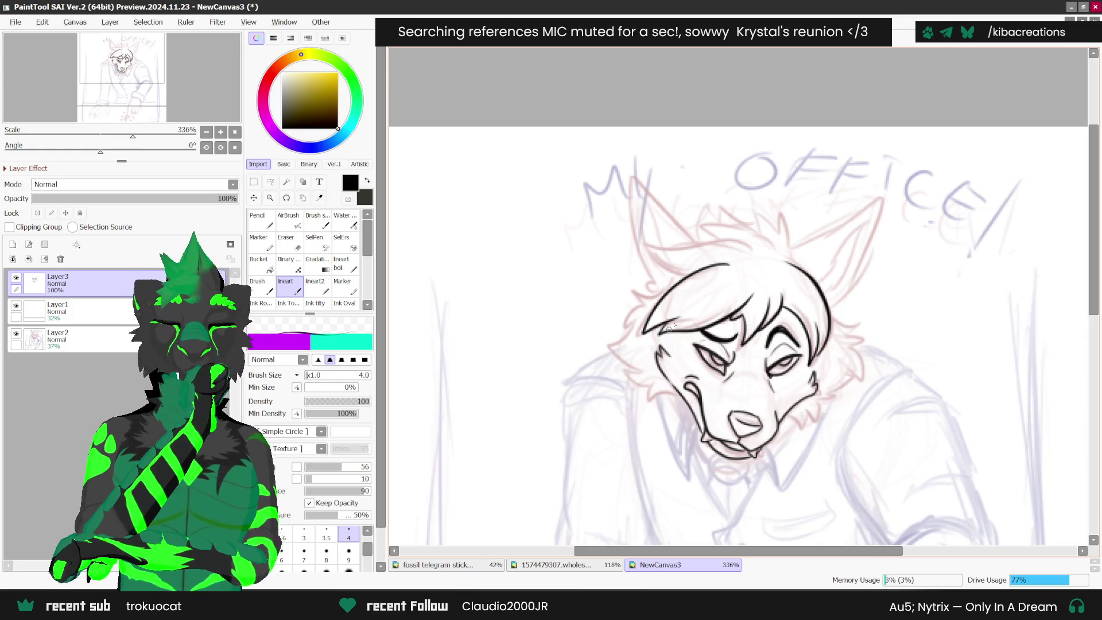
scroll(796, 243, up, 2)
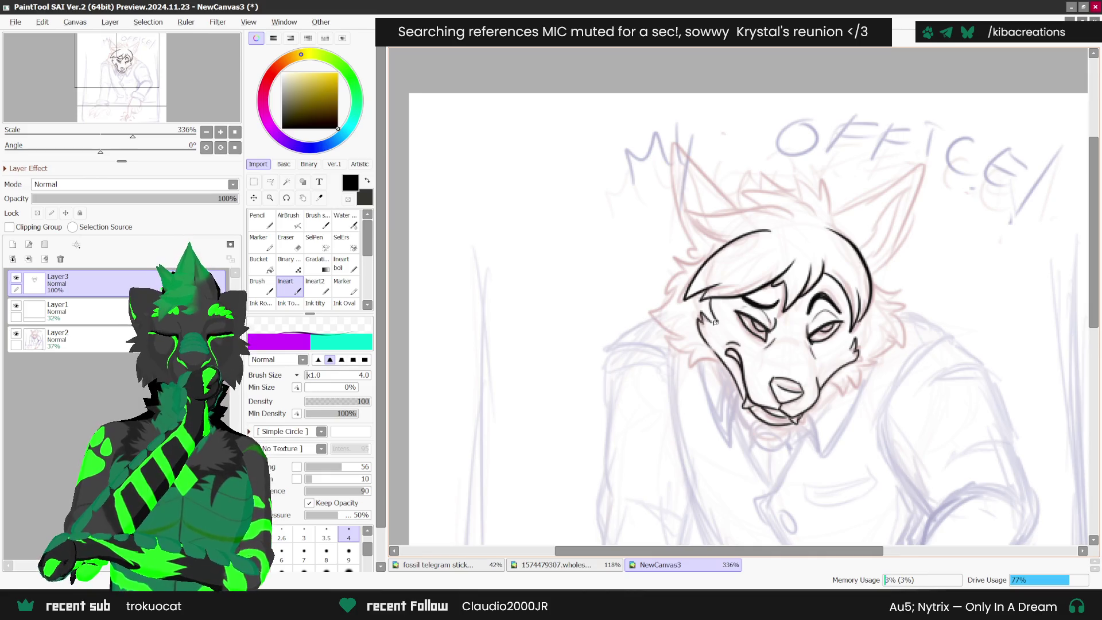
drag(693, 308, 869, 168)
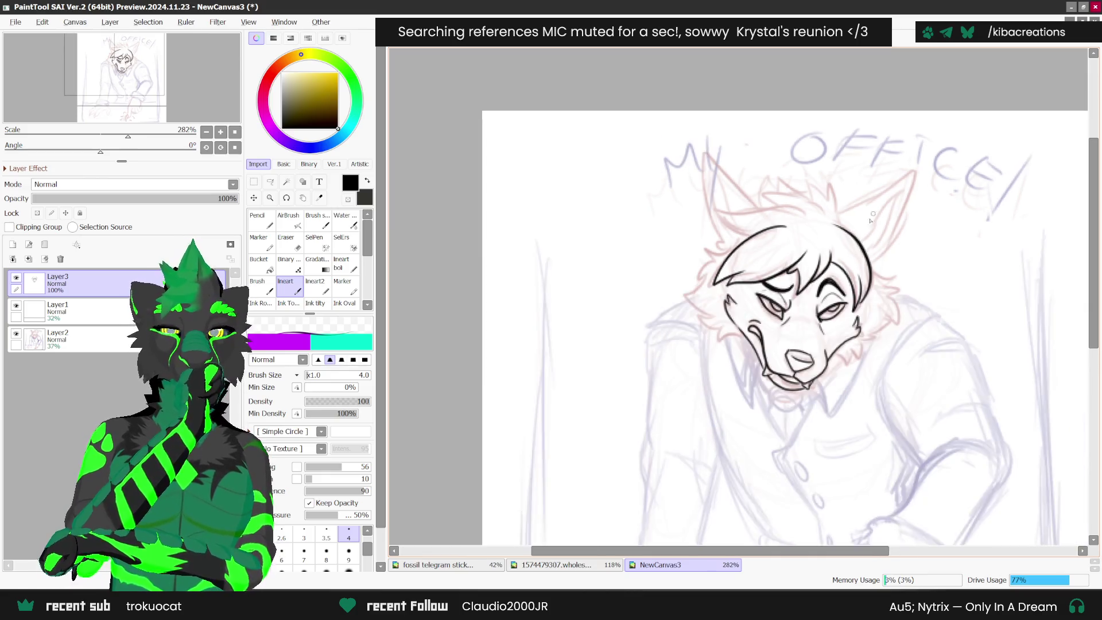
scroll(798, 233, up, 1)
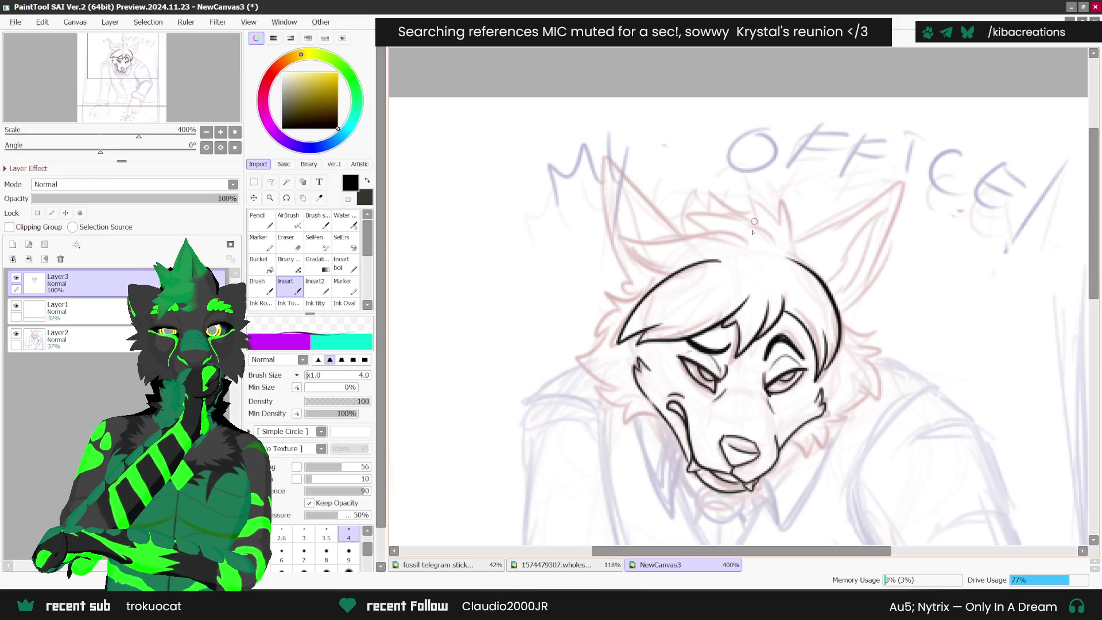
scroll(756, 215, up, 1)
mouse_move(759, 251)
mouse_down()
mouse_move(669, 235)
mouse_move(609, 242)
mouse_move(647, 288)
mouse_up()
scroll(803, 241, up, 1)
- Ink the ear tip edge, a jagged ear fur tuft, and fur down the left cheek
mouse_move(775, 246)
mouse_down()
mouse_move(746, 217)
mouse_move(668, 226)
mouse_up()
mouse_move(739, 199)
mouse_down()
mouse_move(782, 201)
mouse_move(799, 243)
mouse_up()
scroll(669, 252, down, 3)
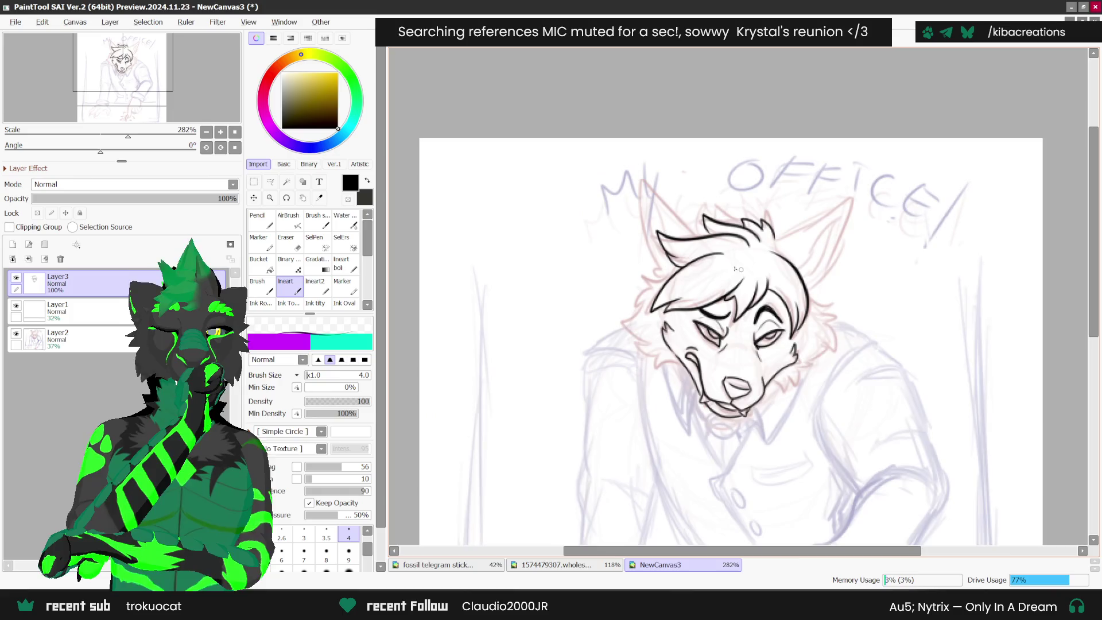
scroll(641, 283, up, 1)
mouse_move(642, 283)
mouse_down()
mouse_move(615, 345)
mouse_move(665, 405)
mouse_move(694, 390)
mouse_up()
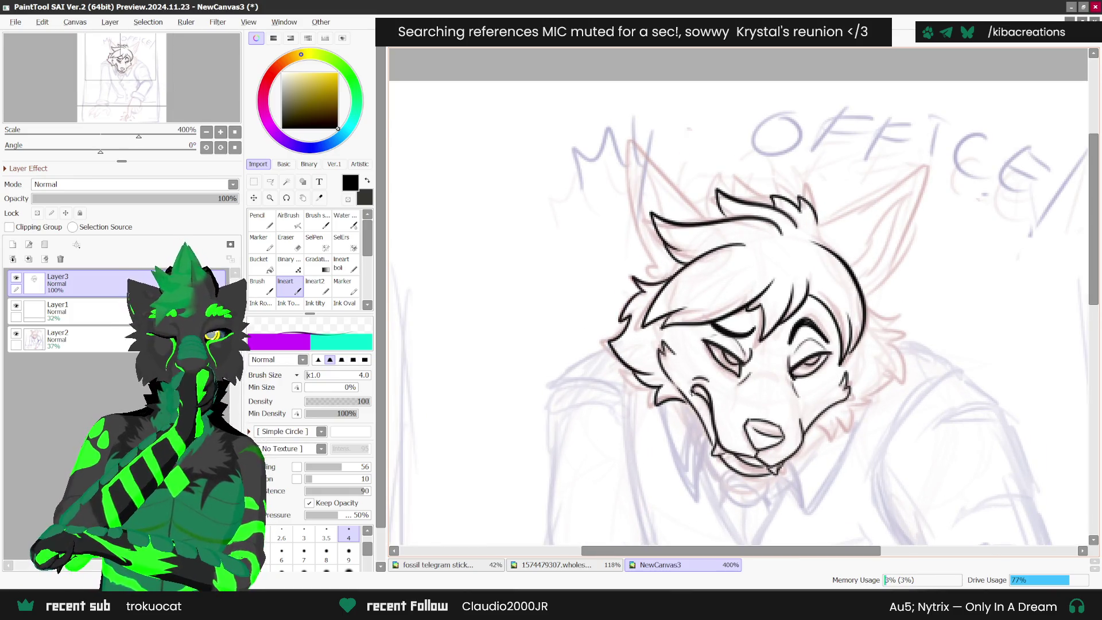
scroll(821, 388, down, 2)
scroll(821, 388, up, 2)
scroll(821, 388, up, 2)
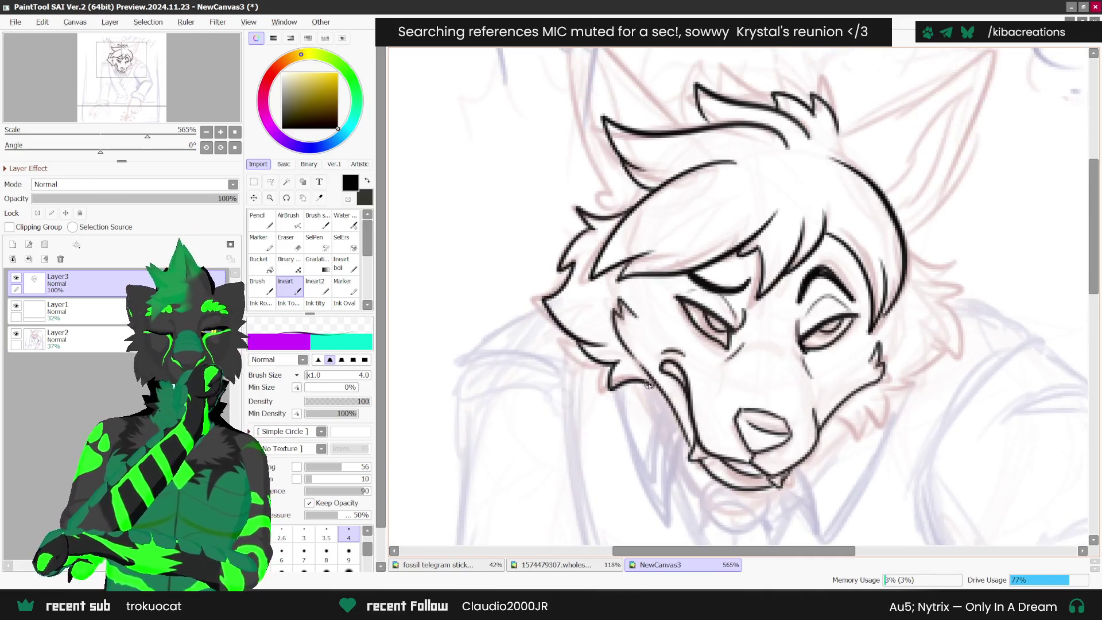
scroll(805, 287, down, 2)
scroll(794, 201, up, 1)
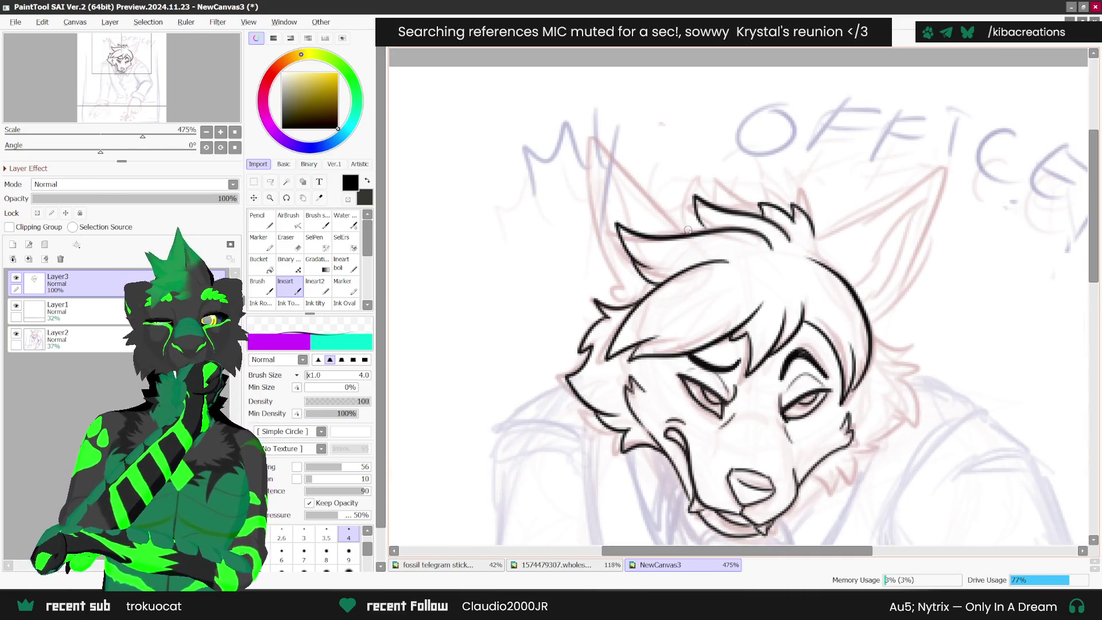
- Outline the ear and add inner-ear fur strokes, redrawing the inner edge once
mouse_move(683, 229)
mouse_down()
mouse_move(599, 143)
mouse_move(609, 287)
mouse_up()
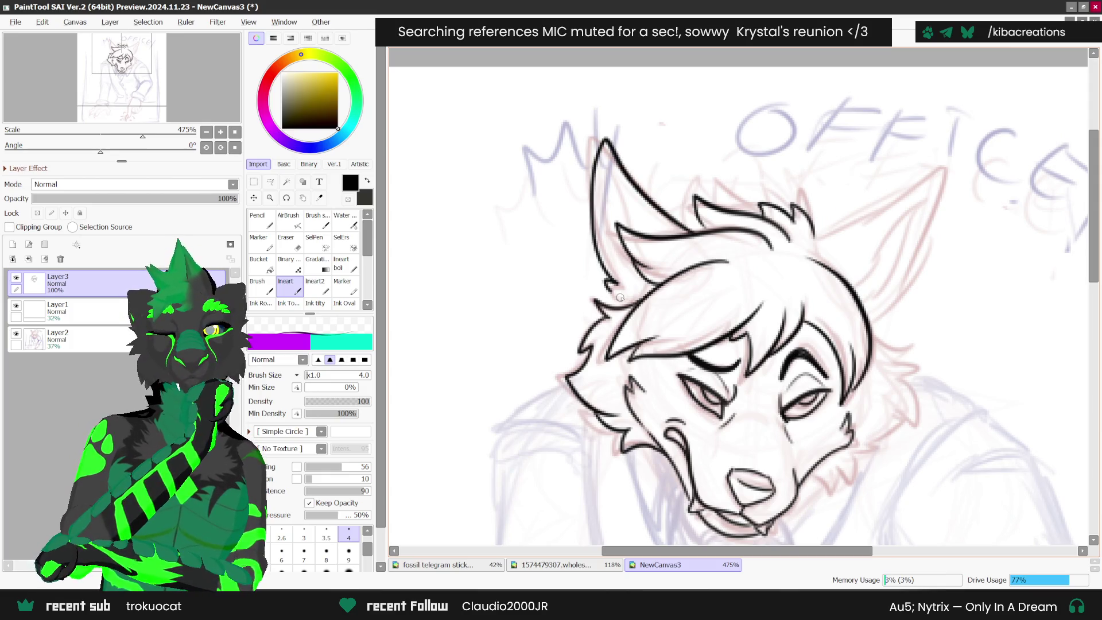
drag(623, 171, 628, 216)
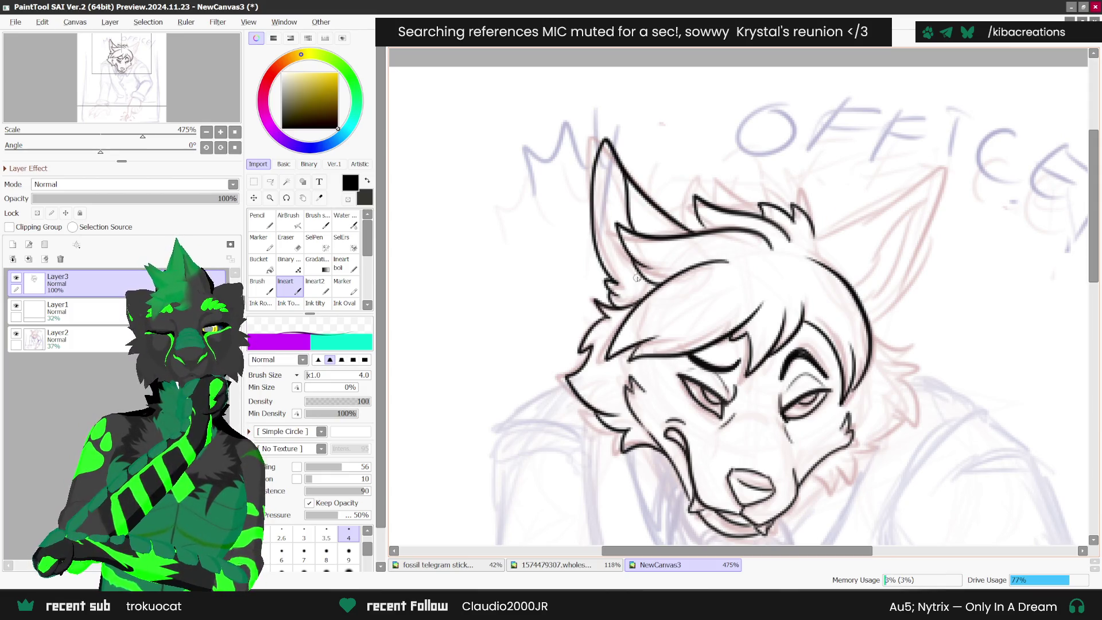
drag(607, 270, 637, 298)
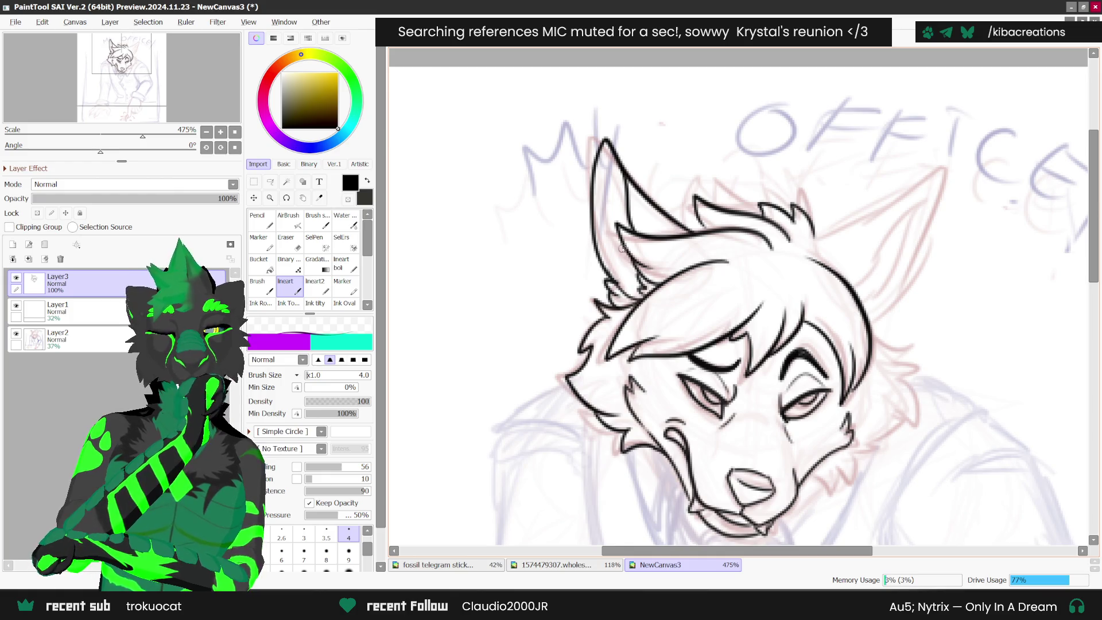
drag(615, 230, 630, 299)
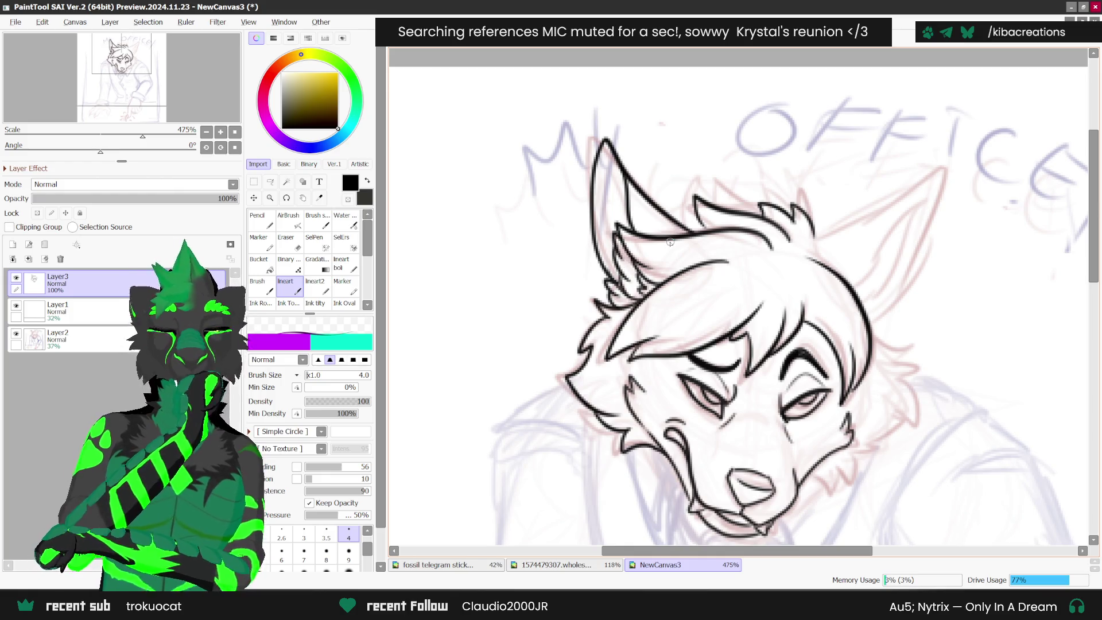
key(ctrl+z)
key(ctrl+z)
mouse_move(631, 233)
mouse_down()
mouse_move(606, 201)
mouse_move(602, 247)
mouse_move(632, 297)
mouse_up()
scroll(879, 255, down, 4)
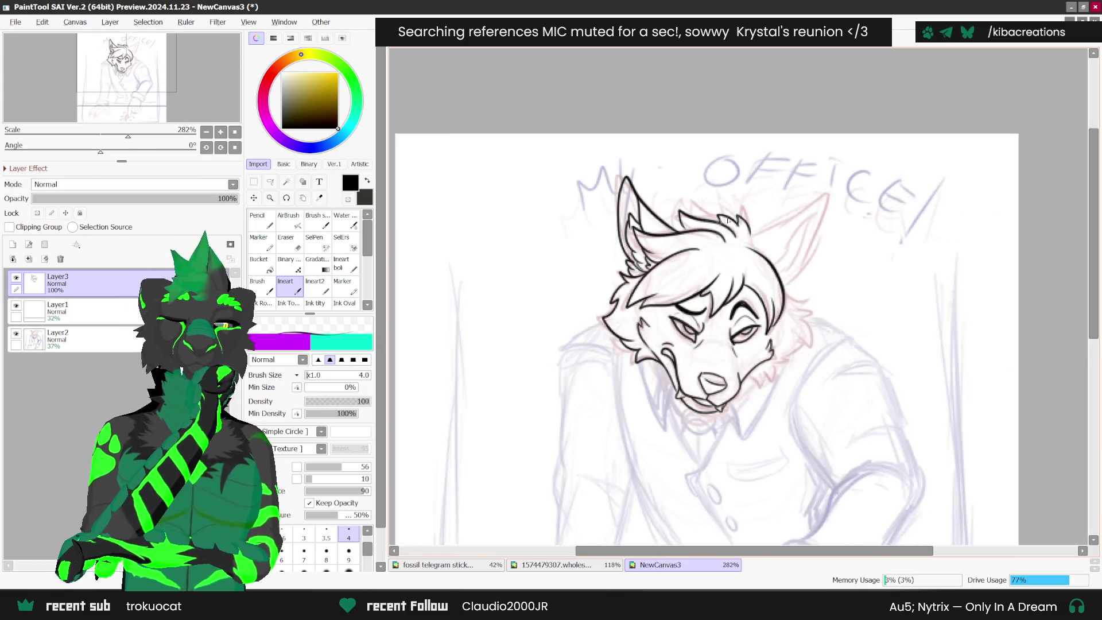
scroll(879, 255, up, 2)
- Mirror the canvas and ink the second ear's outline and its inner-ear line
key(h)
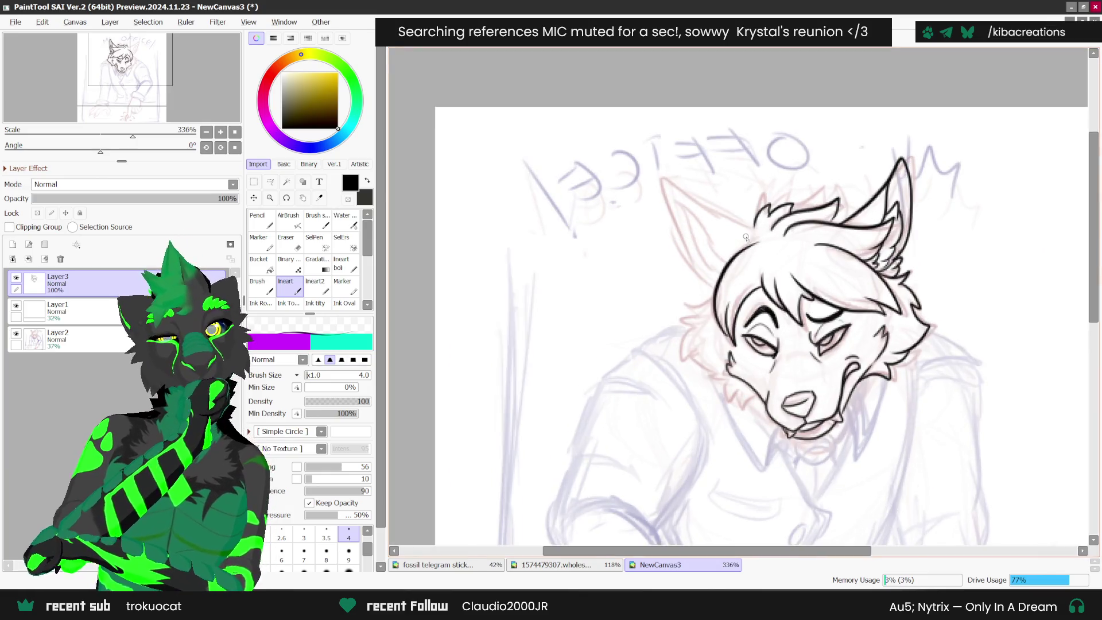
scroll(761, 238, up, 2)
mouse_move(751, 246)
mouse_down()
mouse_move(686, 202)
mouse_move(634, 198)
mouse_move(695, 309)
mouse_up()
mouse_move(660, 186)
mouse_down()
mouse_move(701, 267)
mouse_move(669, 244)
mouse_move(704, 293)
mouse_up()
scroll(712, 214, down, 4)
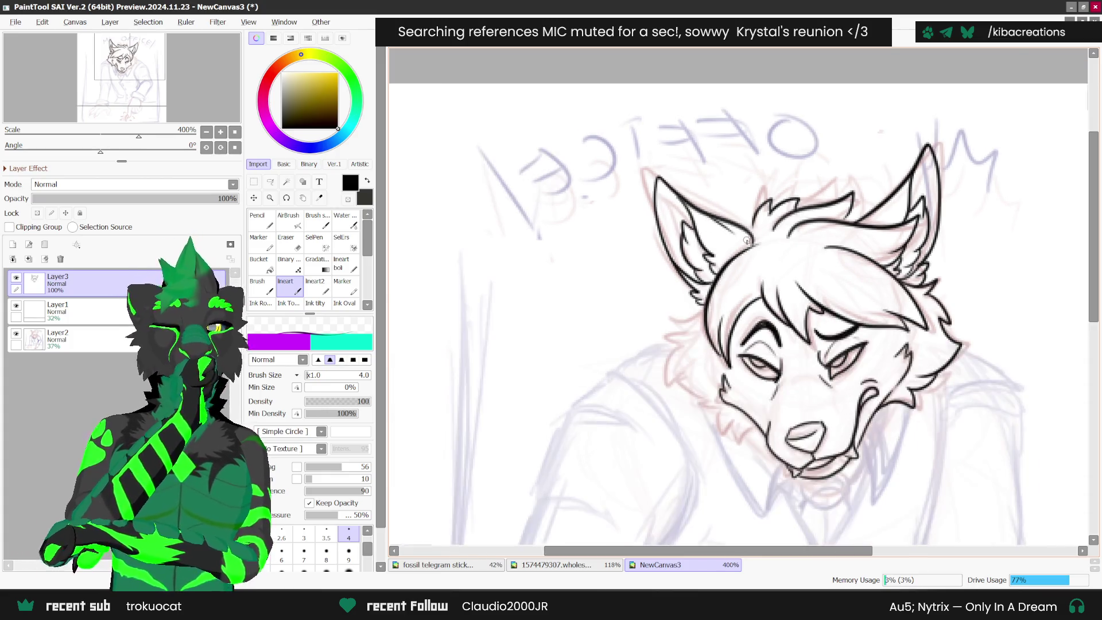
scroll(801, 262, up, 3)
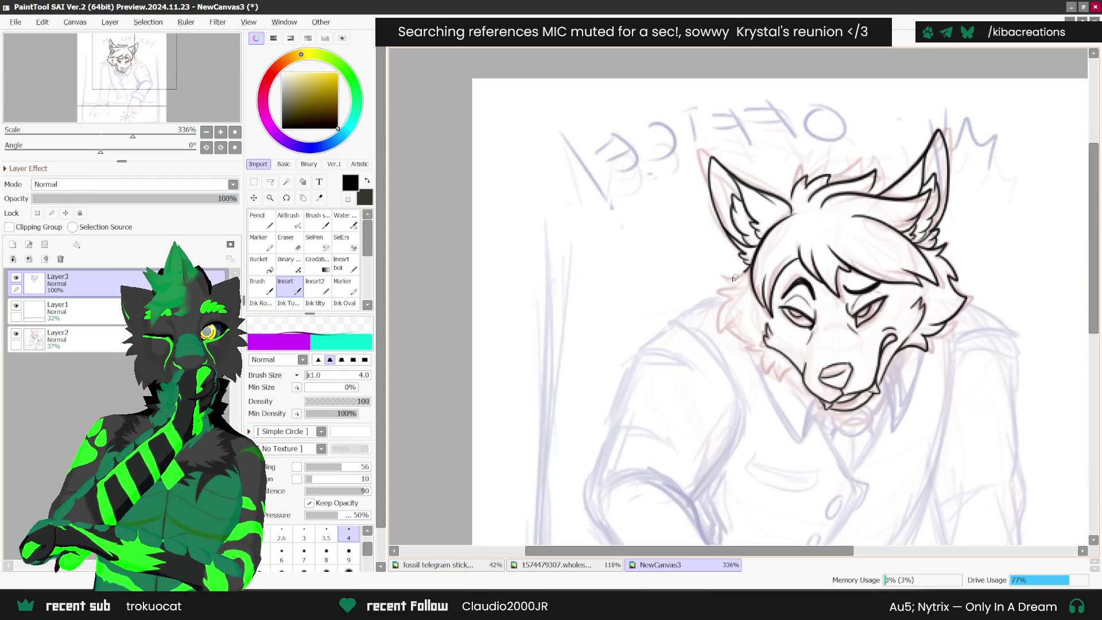
- Add a black fur stroke on the wolf's lower cheek
mouse_move(735, 319)
mouse_down()
mouse_move(759, 332)
mouse_move(772, 373)
mouse_move(786, 369)
mouse_up()
scroll(792, 354, down, 3)
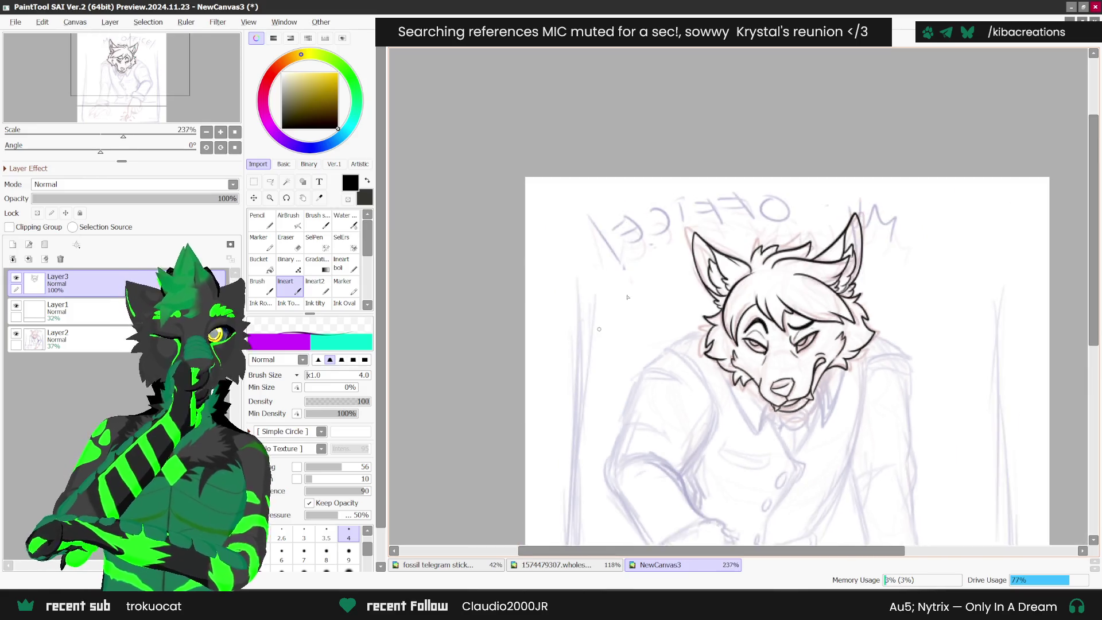
scroll(799, 281, up, 2)
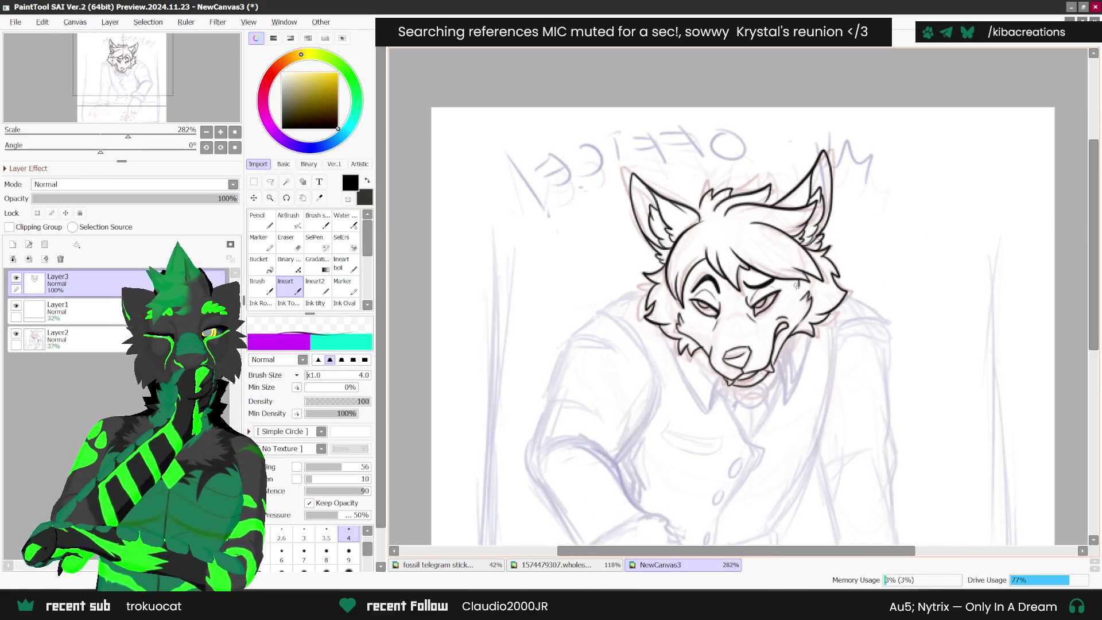
scroll(767, 337, down, 3)
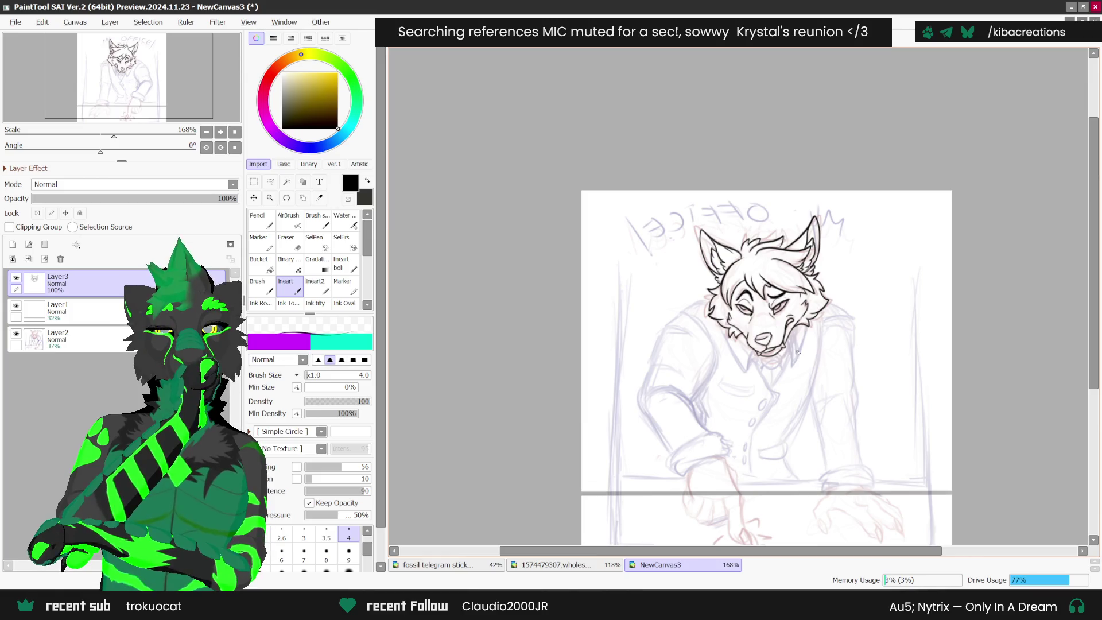
scroll(795, 296, up, 3)
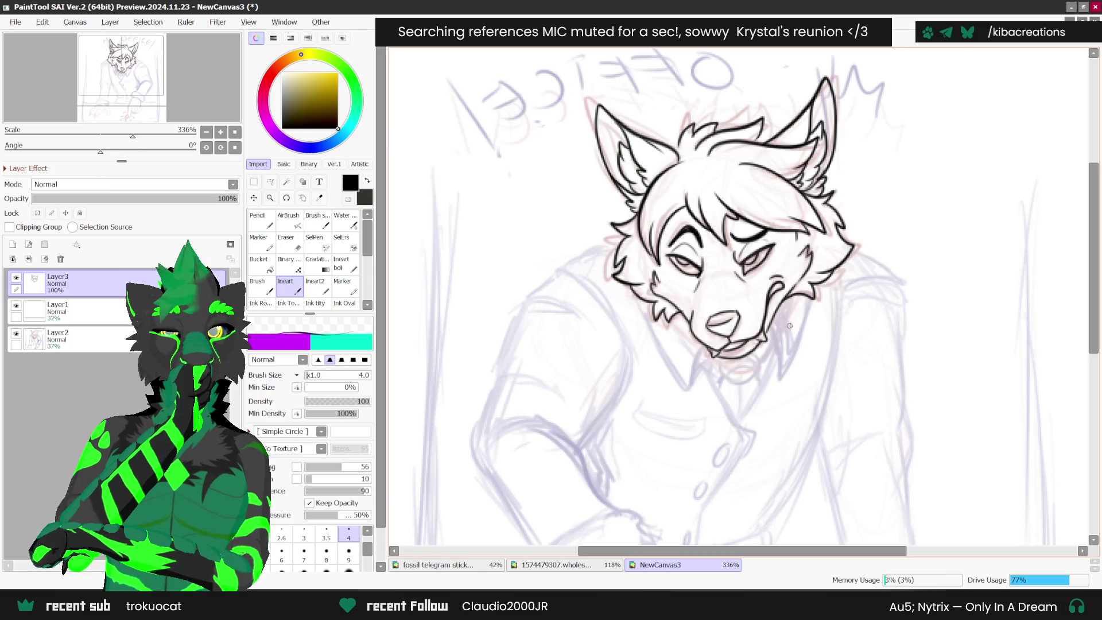
scroll(789, 328, up, 1)
- Ink the stroke below the jaw, the loop under the chin and the long collar line
mouse_move(773, 320)
mouse_down()
mouse_move(782, 385)
mouse_move(815, 292)
mouse_up()
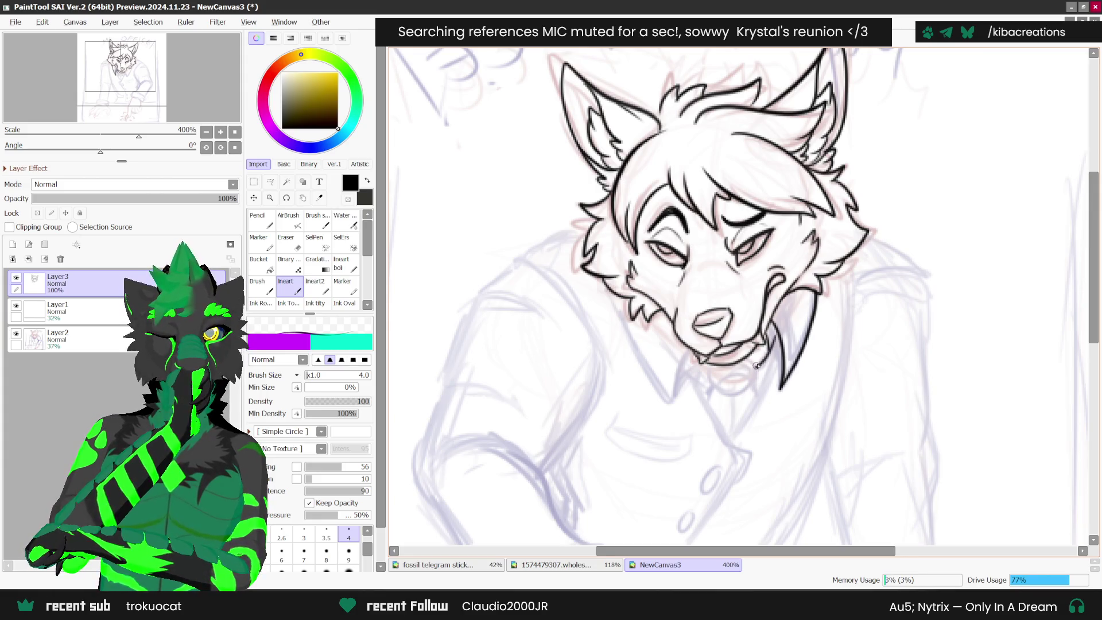
mouse_move(705, 374)
mouse_down()
mouse_move(732, 399)
mouse_move(756, 381)
mouse_move(746, 356)
mouse_up()
mouse_move(712, 388)
mouse_down()
mouse_move(708, 403)
mouse_move(752, 406)
mouse_move(726, 418)
mouse_up()
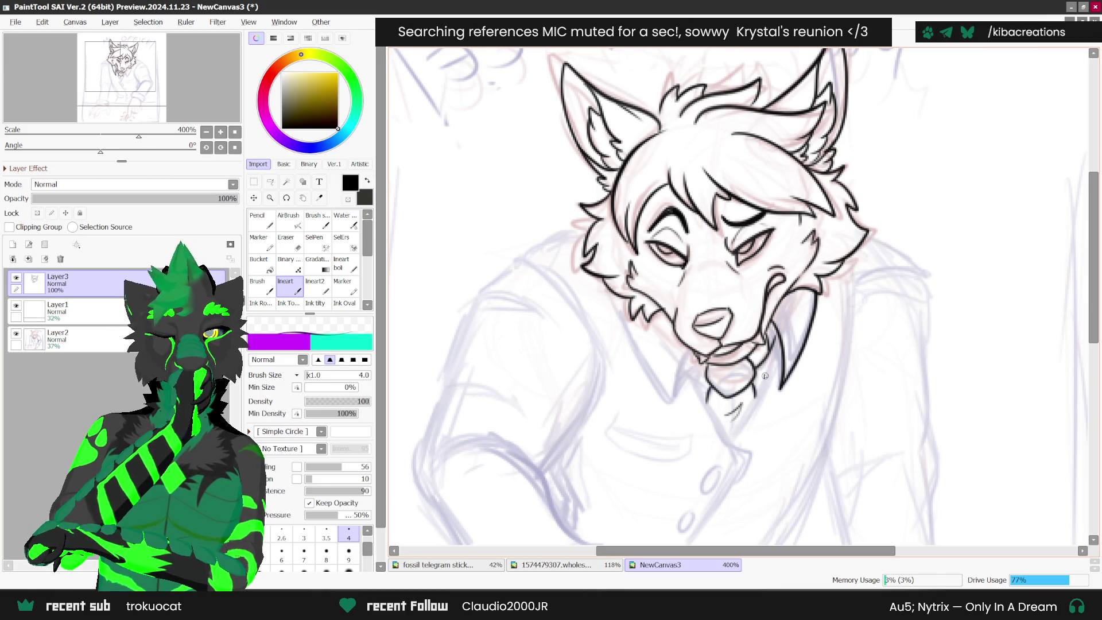
drag(781, 359, 728, 439)
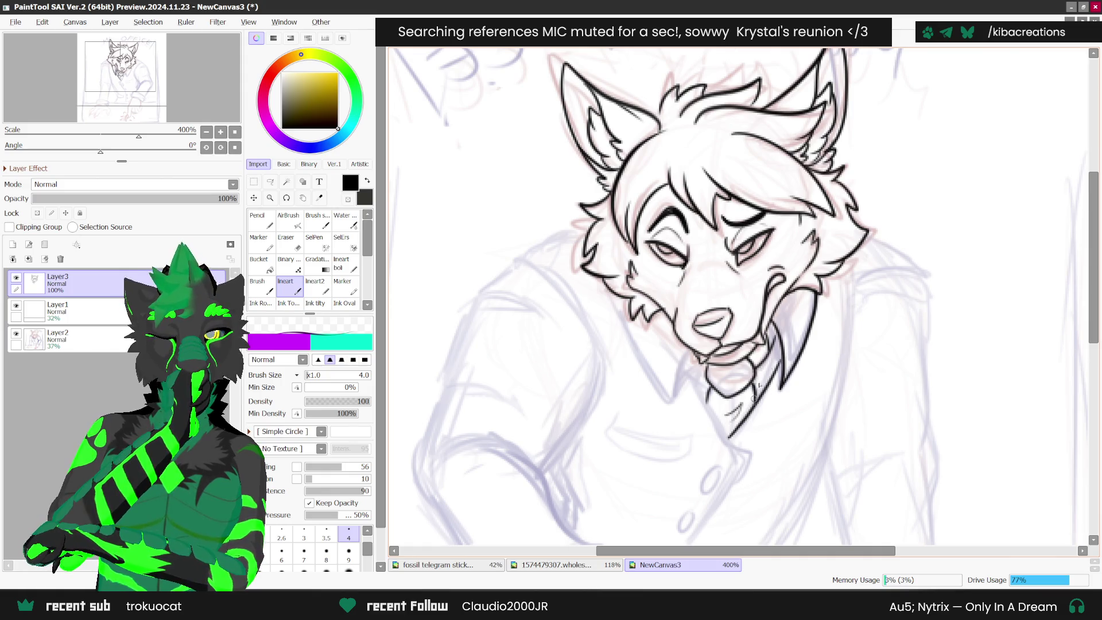
scroll(781, 379, down, 1)
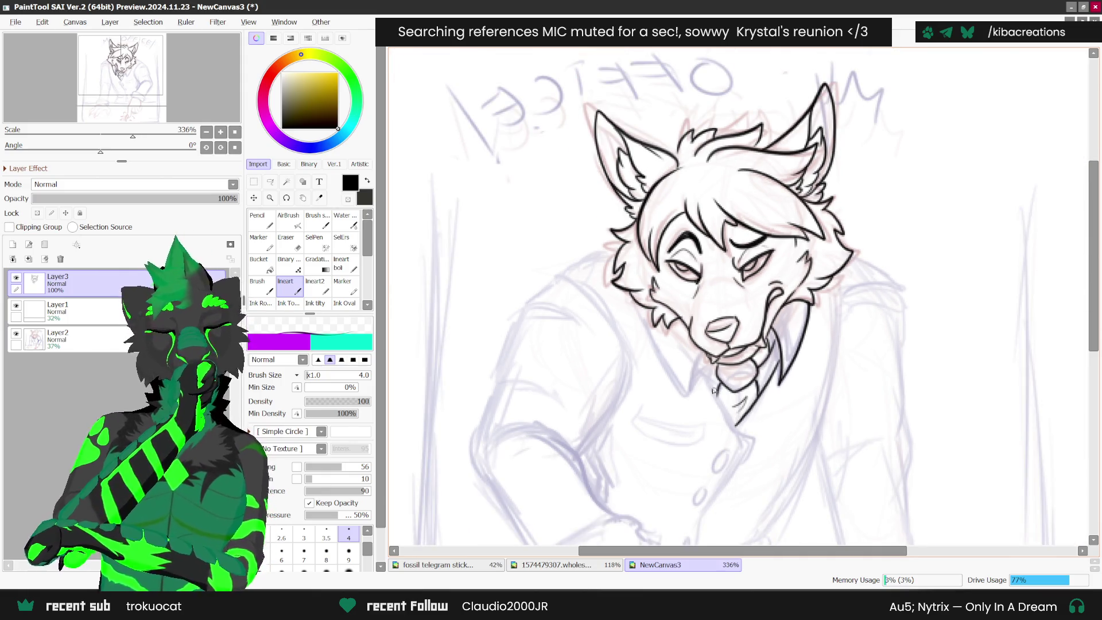
scroll(714, 391, up, 1)
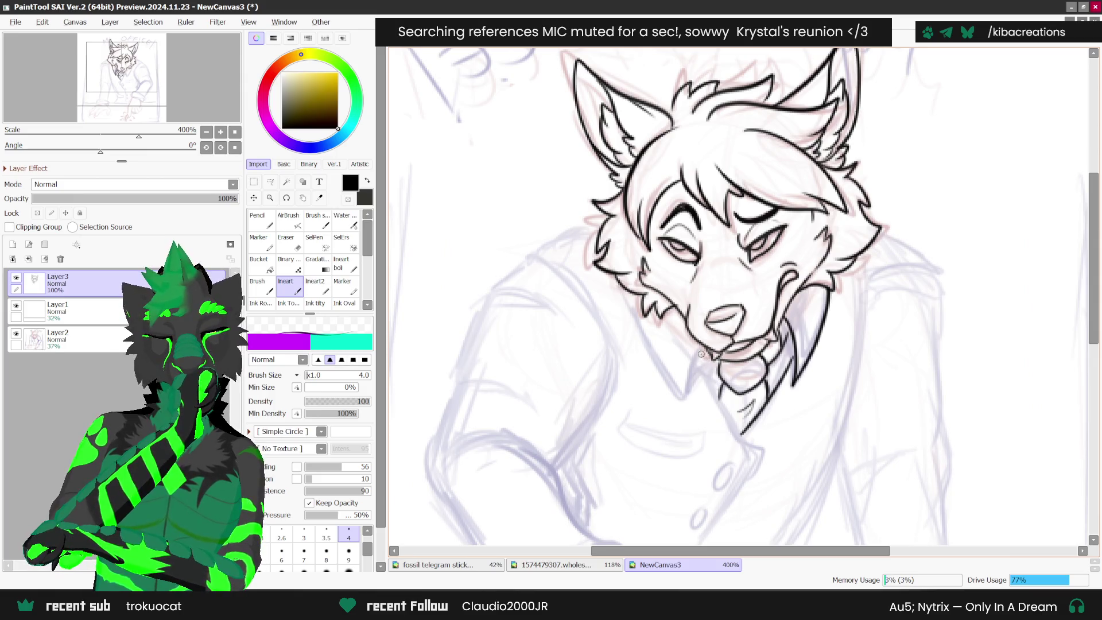
- Ink the neck's left side, the jaw line into the neck, and the tie line, discarding one stray stroke
drag(697, 351, 691, 400)
mouse_move(630, 297)
mouse_down()
mouse_move(668, 385)
mouse_move(692, 402)
mouse_up()
mouse_move(724, 368)
mouse_down()
mouse_move(724, 418)
mouse_move(740, 433)
mouse_up()
key(ctrl+z)
mouse_move(701, 369)
mouse_down()
mouse_move(721, 416)
mouse_move(763, 450)
mouse_up()
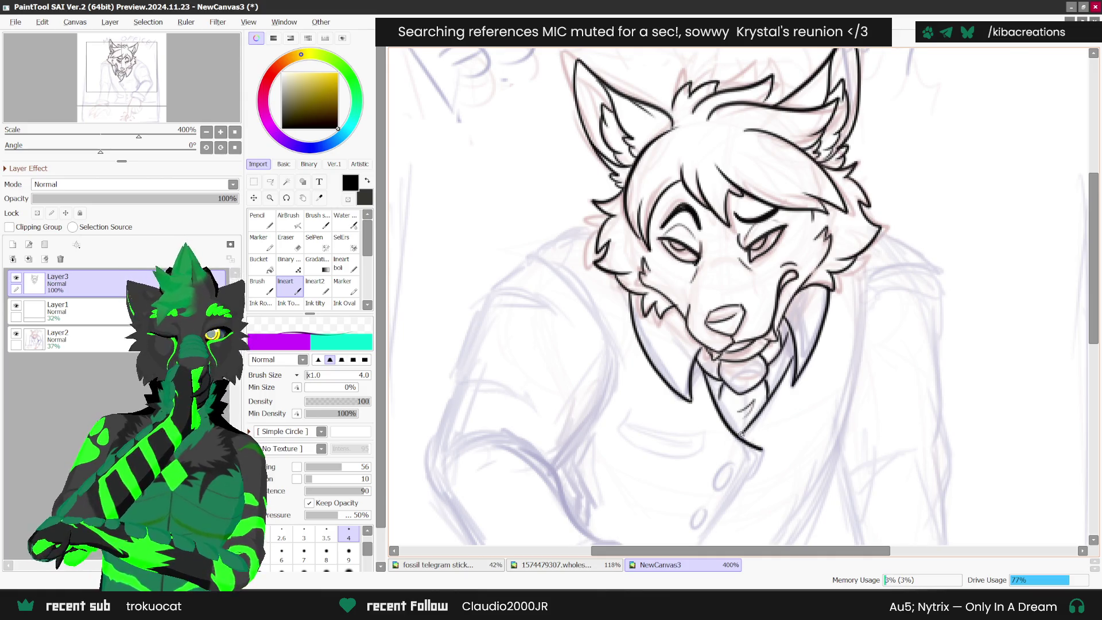
scroll(787, 362, down, 4)
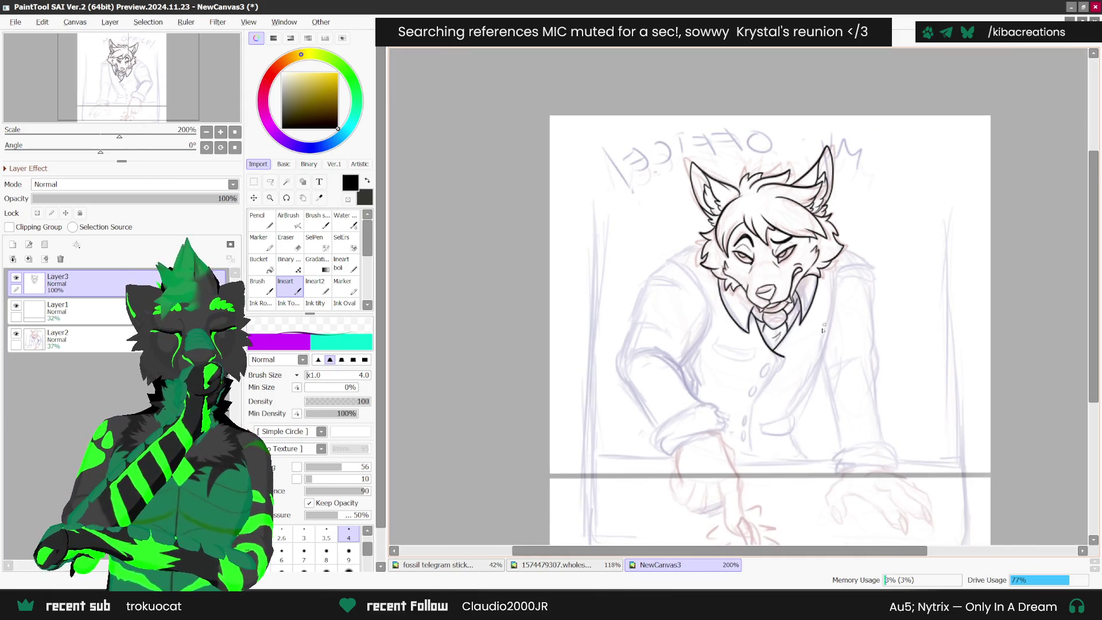
- Ink the jacket's front edge from the collar down, redrawing its lower end
scroll(781, 361, up, 1)
drag(779, 368, 729, 499)
scroll(738, 469, down, 1)
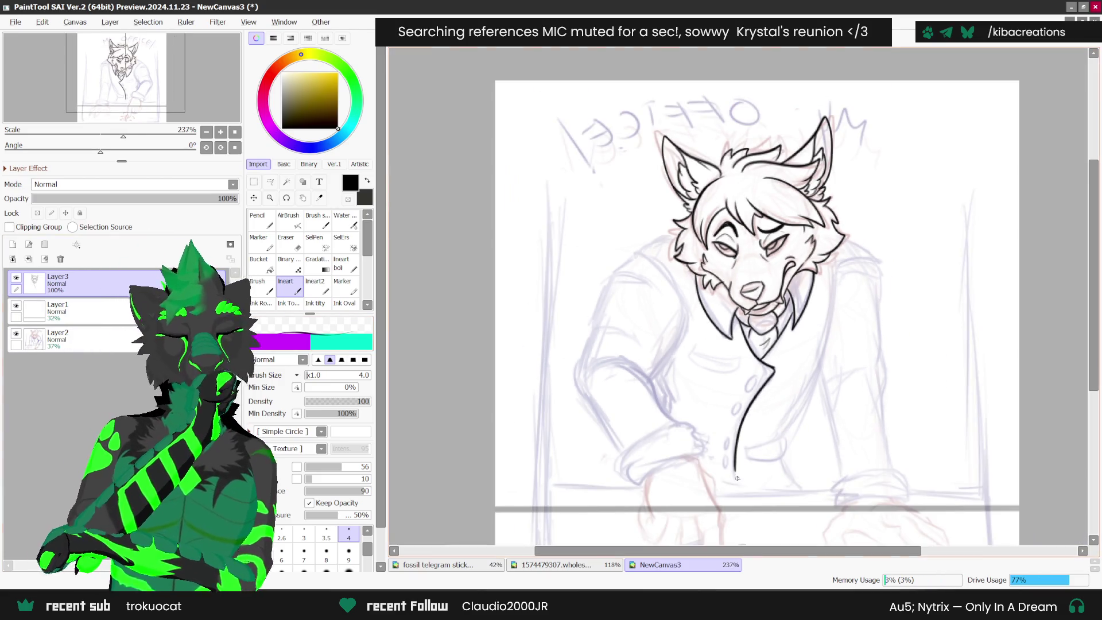
scroll(737, 469, up, 1)
drag(736, 469, 744, 512)
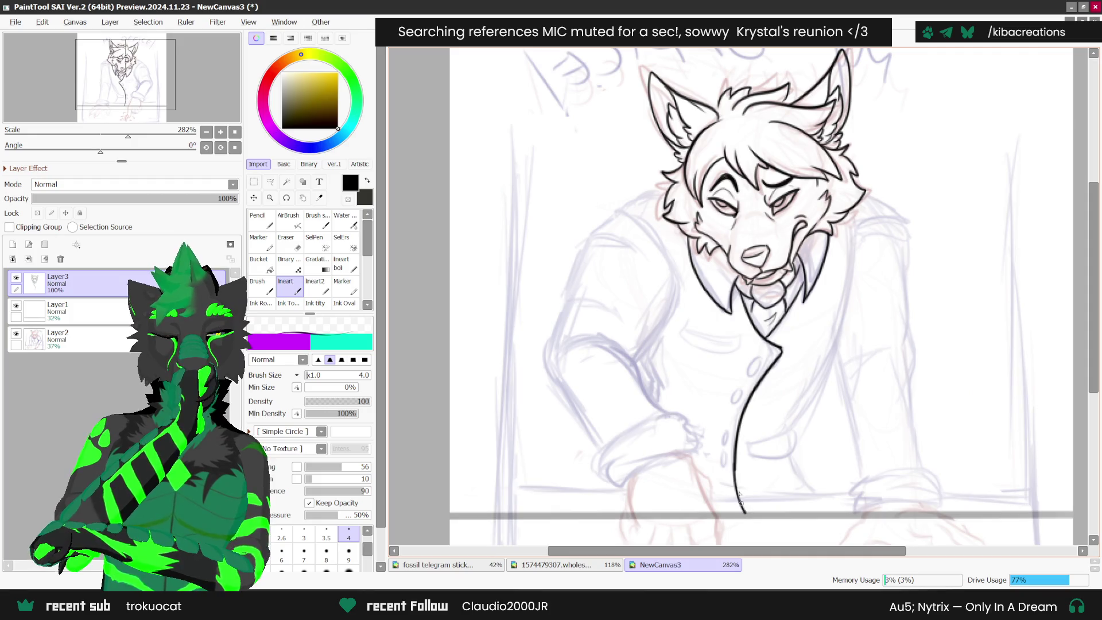
key(ctrl+z)
drag(734, 466, 743, 510)
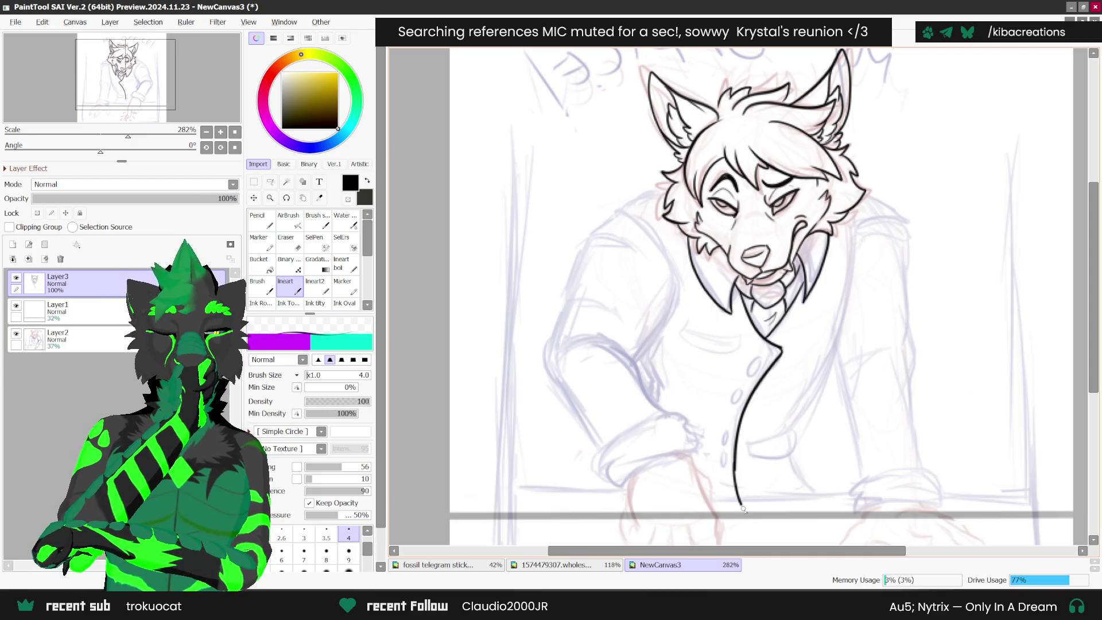
scroll(746, 477, down, 2)
scroll(746, 459, up, 3)
- Add four oval buttons down the jacket front
mouse_move(757, 372)
mouse_down()
mouse_move(746, 391)
mouse_move(758, 373)
mouse_up()
mouse_move(734, 414)
mouse_down()
mouse_move(731, 442)
mouse_move(736, 416)
mouse_up()
mouse_move(719, 466)
mouse_down()
mouse_move(716, 488)
mouse_move(724, 463)
mouse_up()
scroll(729, 505, down, 1)
mouse_move(726, 504)
mouse_down()
mouse_move(732, 516)
mouse_move(726, 498)
mouse_up()
scroll(727, 498, down, 1)
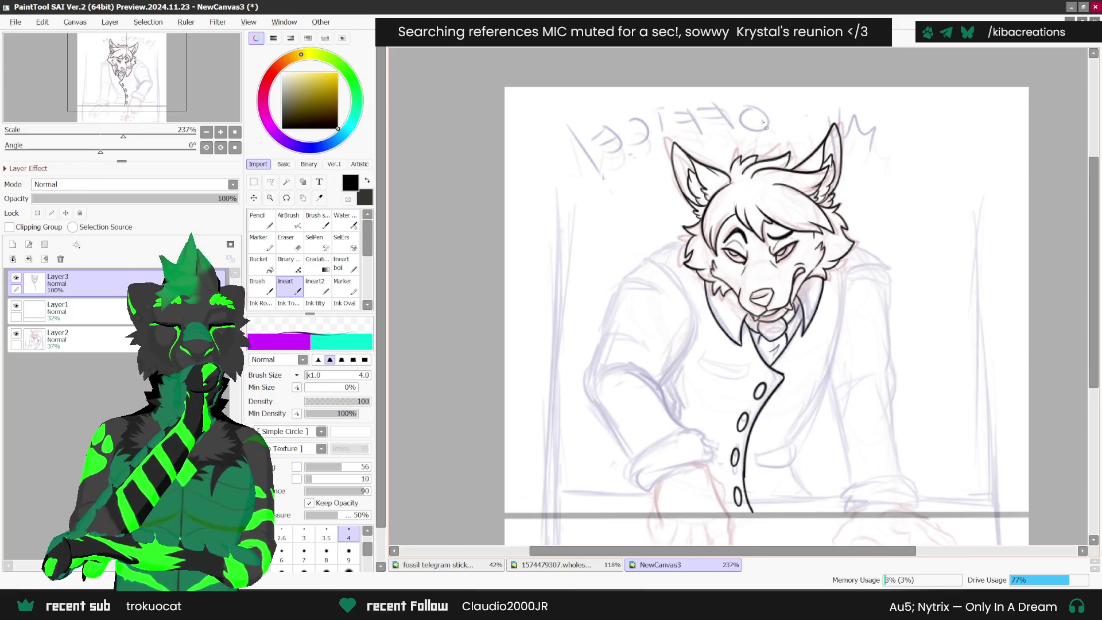
- Restore the unmirrored view and ink the jacket's pocket curve
key(h)
scroll(783, 360, up, 2)
mouse_move(711, 384)
mouse_down()
mouse_move(739, 390)
mouse_move(785, 357)
mouse_move(788, 380)
mouse_up()
scroll(794, 196, down, 2)
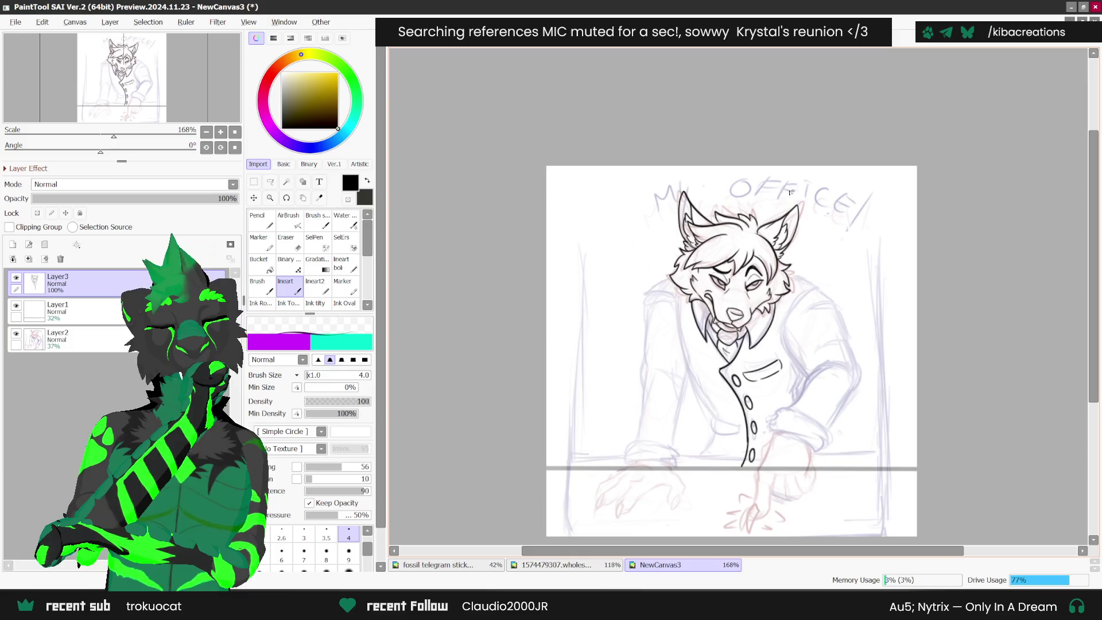
- Ink a long lapel line sweeping from the jaw down across the jacket
scroll(683, 295, up, 2)
mouse_move(684, 291)
mouse_down()
mouse_move(699, 396)
mouse_move(742, 463)
mouse_move(736, 489)
mouse_move(769, 491)
mouse_move(756, 474)
mouse_move(770, 487)
mouse_move(735, 489)
mouse_move(718, 514)
mouse_move(727, 508)
mouse_up()
scroll(741, 466, up, 1)
scroll(746, 485, down, 1)
scroll(741, 482, up, 1)
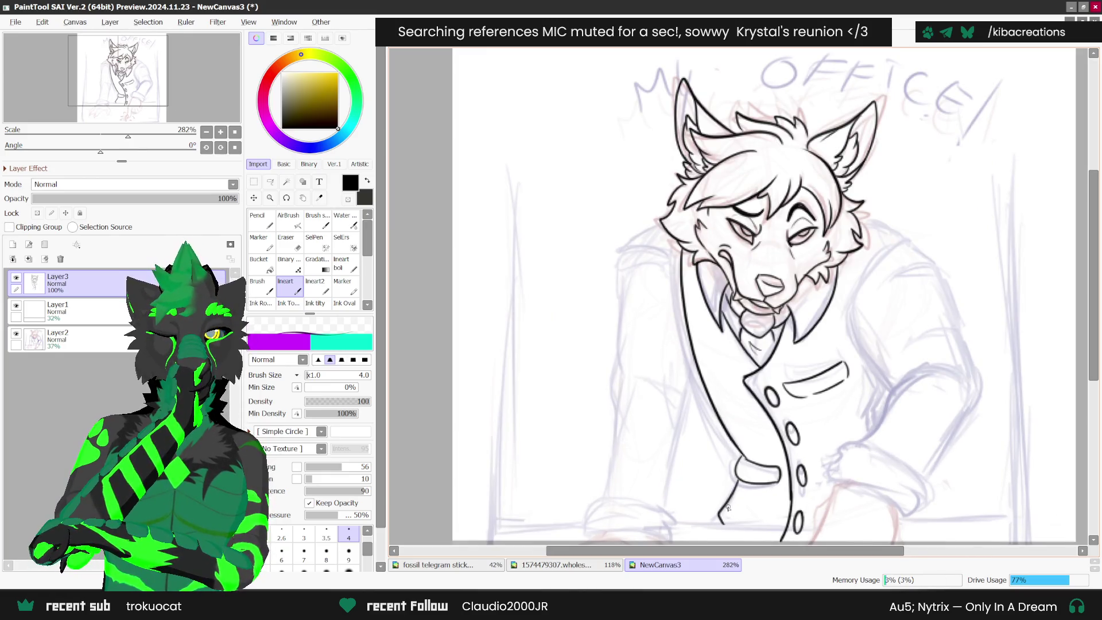
scroll(823, 301, down, 2)
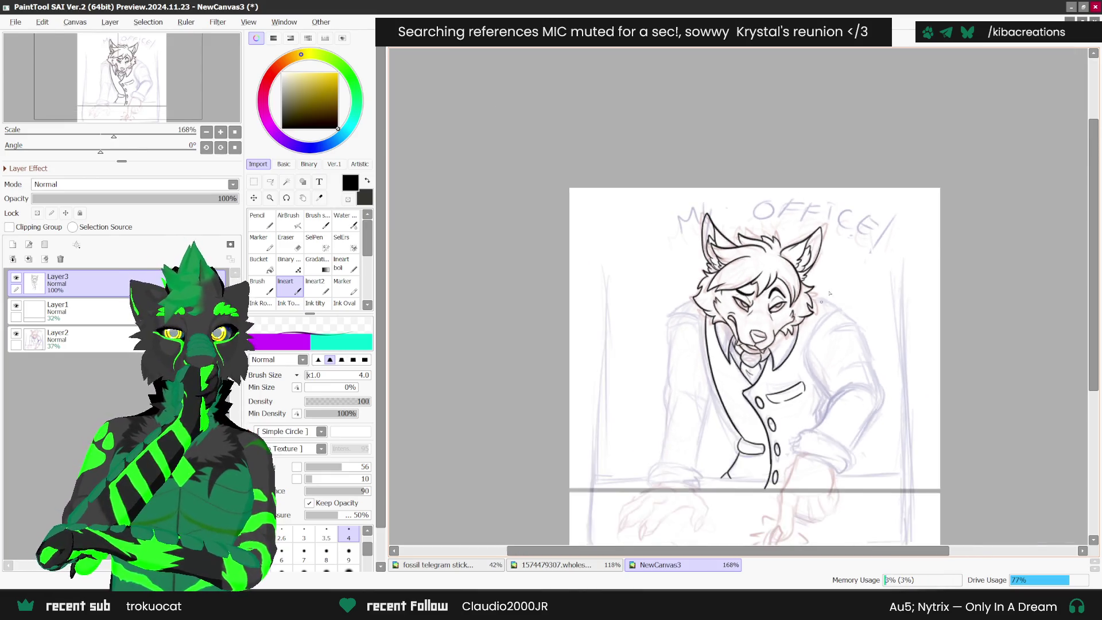
scroll(824, 349, up, 3)
scroll(788, 323, up, 1)
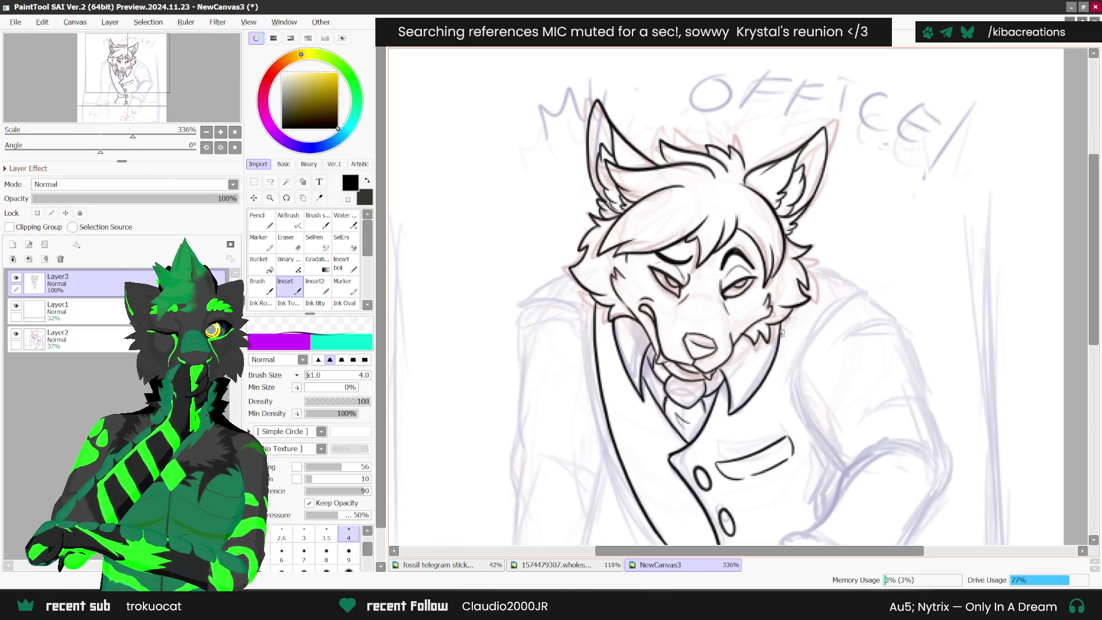
scroll(721, 396, up, 1)
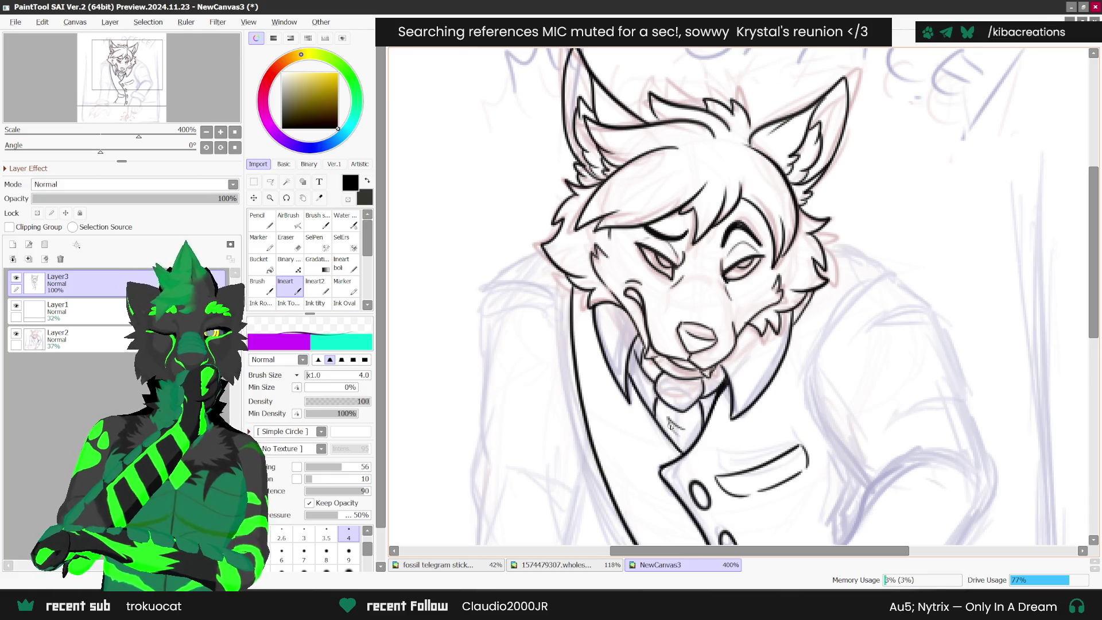
scroll(815, 293, down, 1)
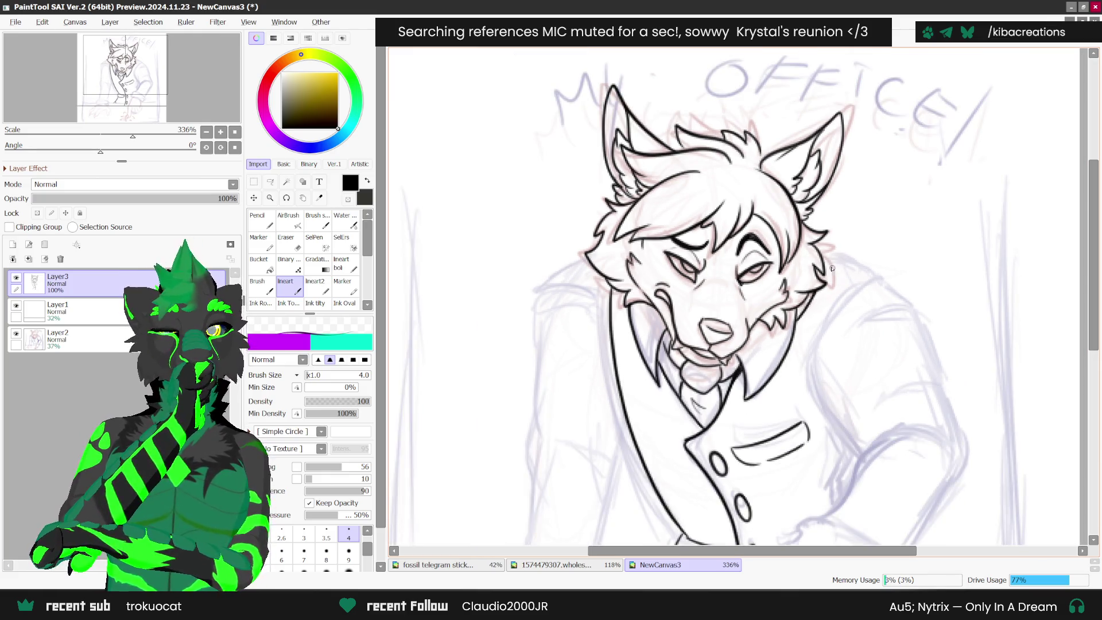
- Add cheek fur strokes, redrawing one, and ink fur along the wolf's left cheek
drag(827, 257, 867, 282)
key(ctrl+z)
mouse_move(821, 254)
mouse_down()
mouse_move(872, 280)
mouse_move(827, 329)
mouse_move(815, 398)
mouse_up()
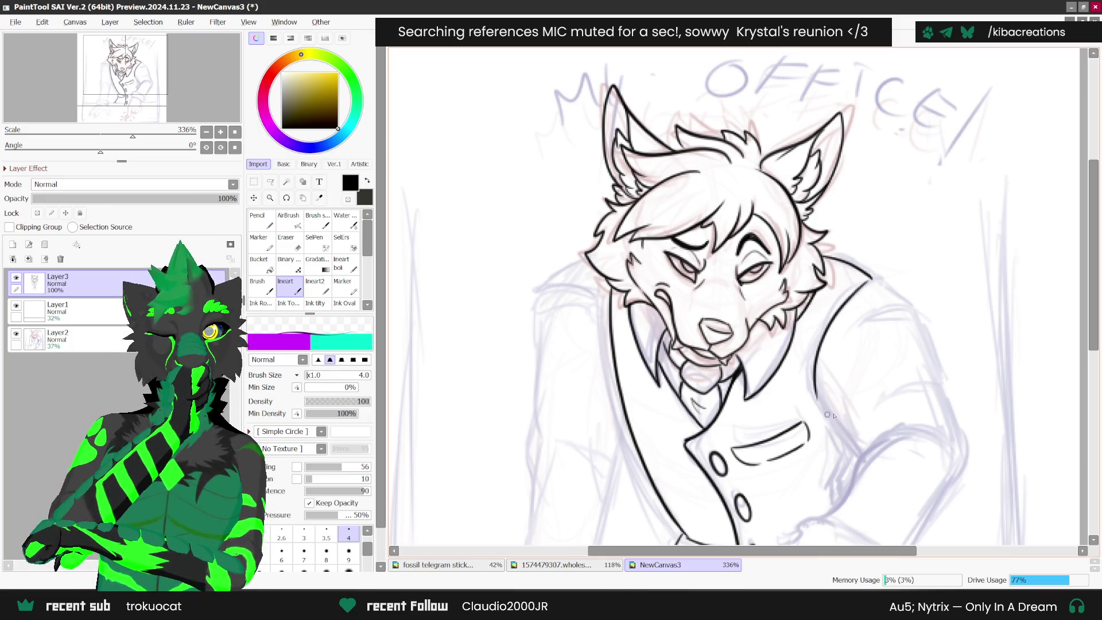
scroll(632, 313, down, 2)
scroll(627, 311, up, 4)
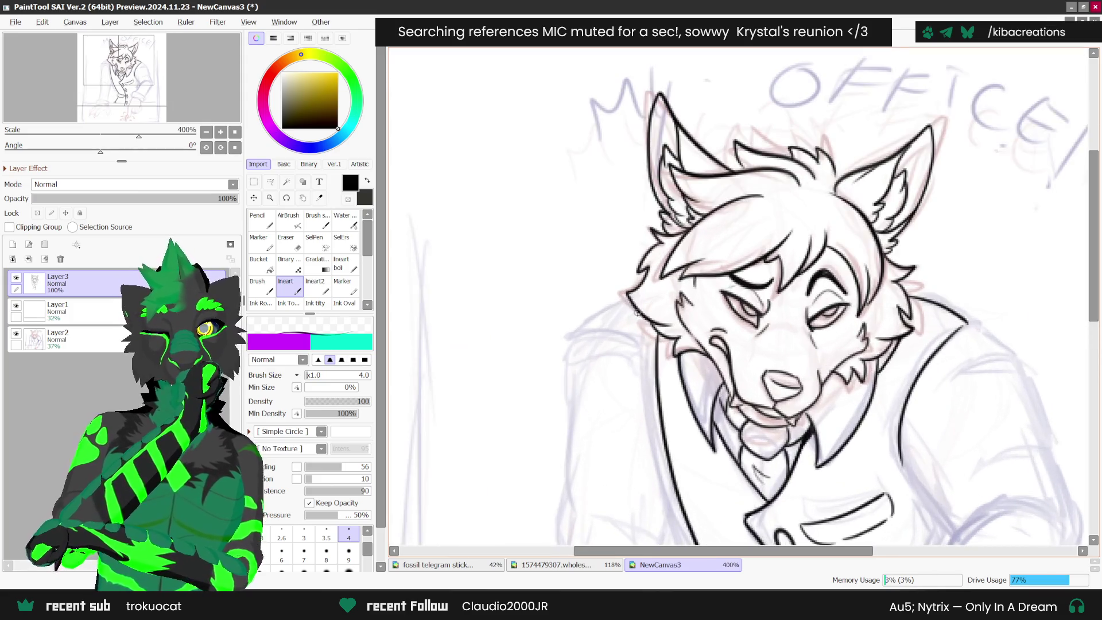
mouse_move(627, 298)
mouse_down()
mouse_move(587, 321)
mouse_move(640, 348)
mouse_move(591, 333)
mouse_up()
scroll(595, 326, down, 4)
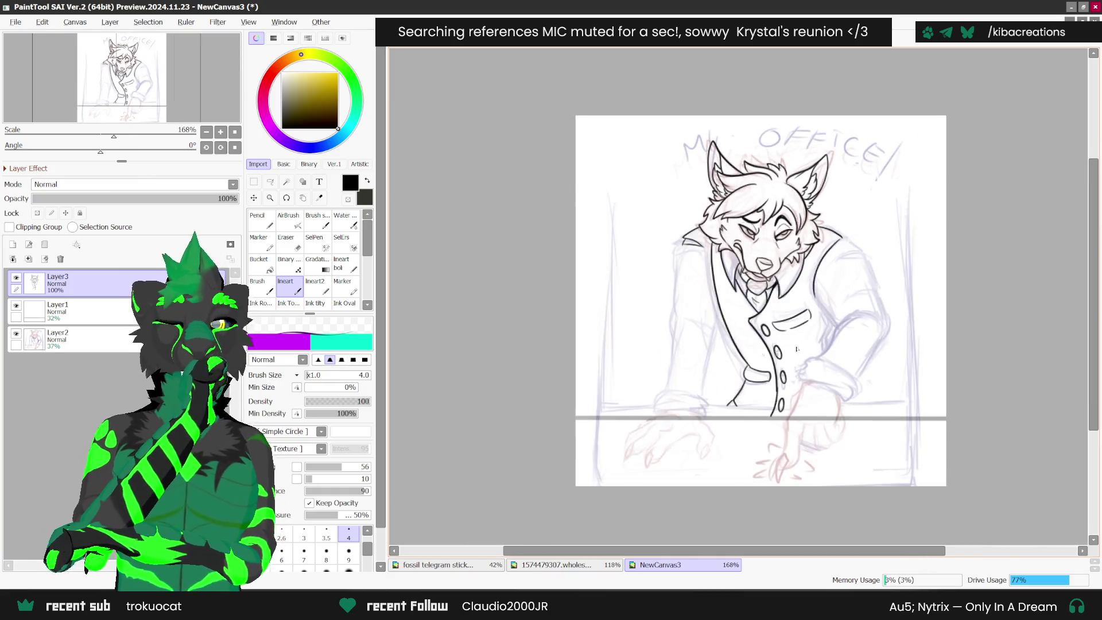
scroll(771, 376, up, 1)
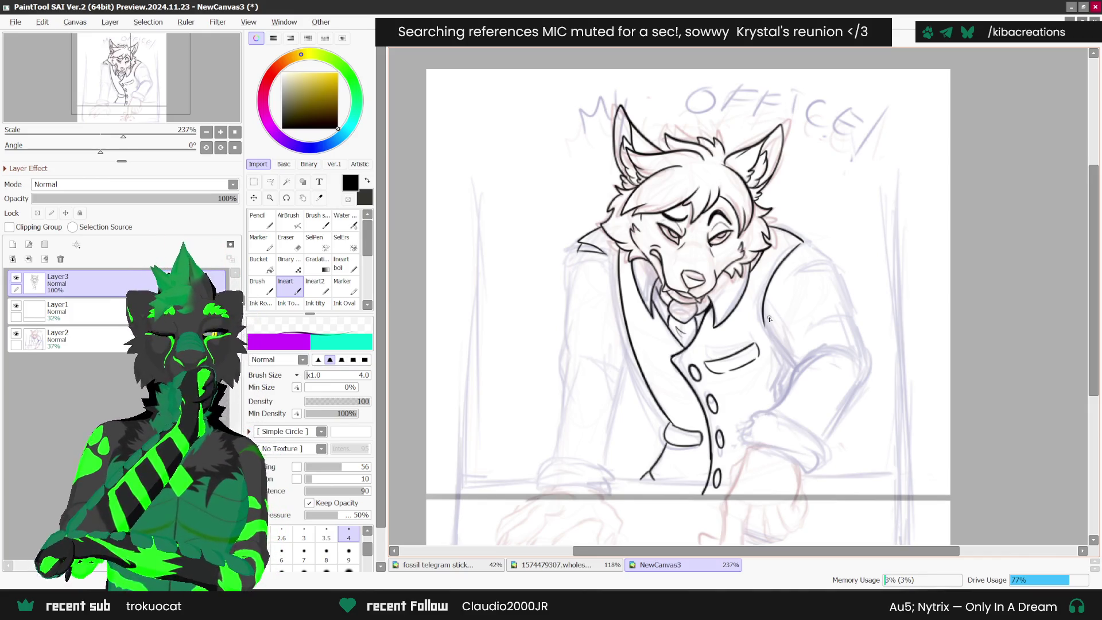
- Mirror the canvas and ink the left arm arc and the vest's left edge, redrawing the edge
key(h)
scroll(682, 340, up, 2)
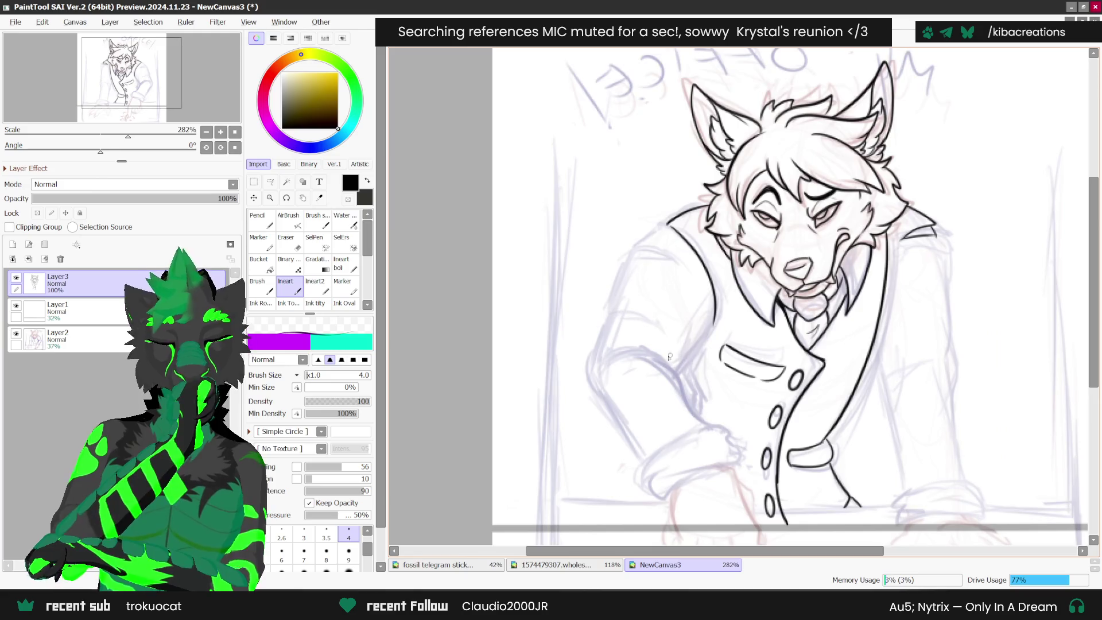
mouse_move(611, 356)
mouse_down()
mouse_move(635, 347)
mouse_move(686, 373)
mouse_move(716, 437)
mouse_up()
mouse_move(684, 372)
mouse_down()
mouse_move(730, 292)
mouse_move(714, 357)
mouse_move(699, 361)
mouse_move(708, 357)
mouse_move(710, 432)
mouse_up()
key(ctrl+z)
key(ctrl+z)
drag(688, 374, 709, 431)
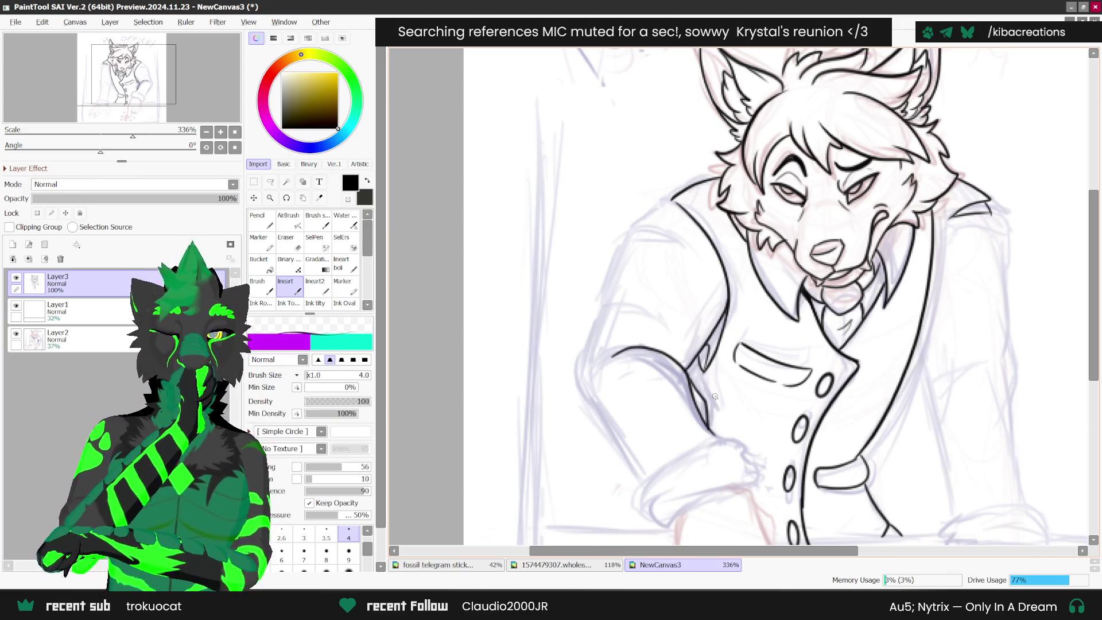
scroll(714, 396, down, 3)
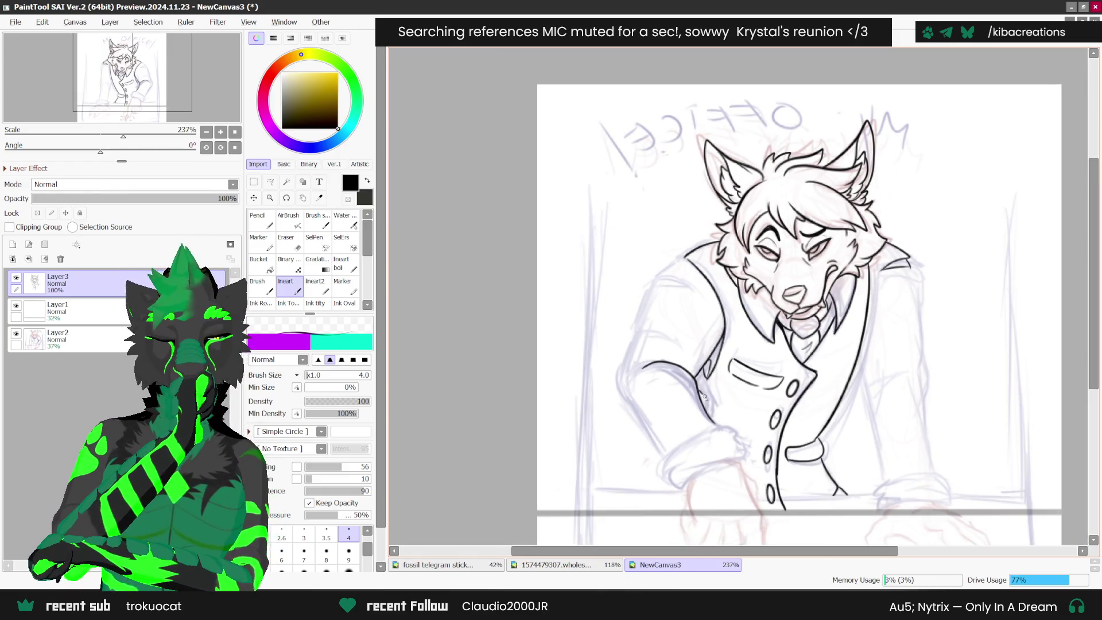
scroll(719, 372, down, 4)
scroll(710, 398, up, 3)
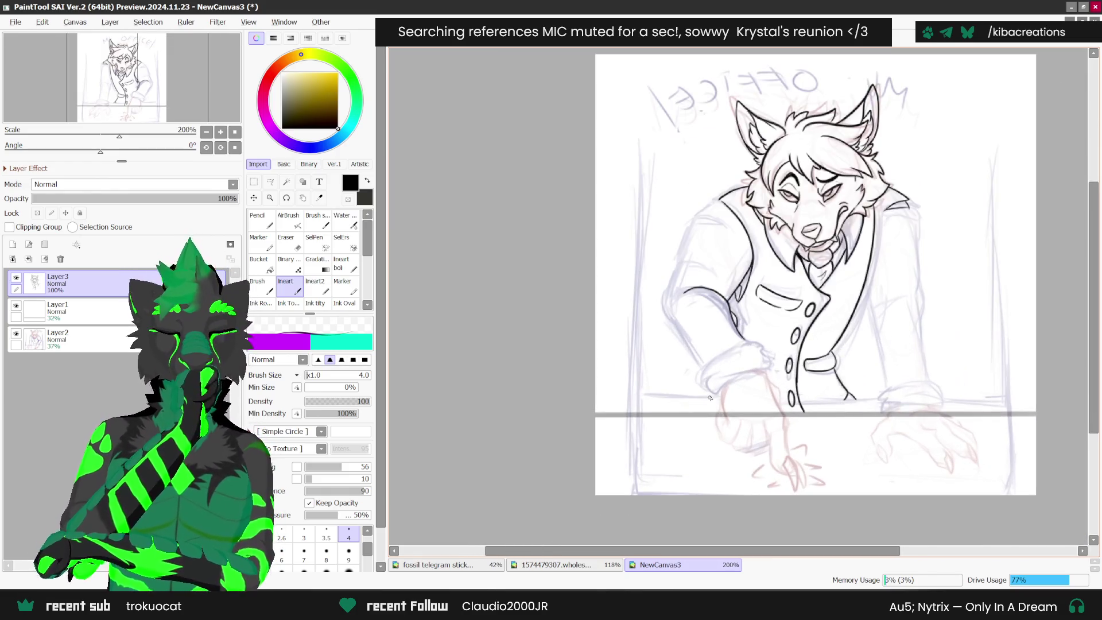
scroll(720, 201, up, 4)
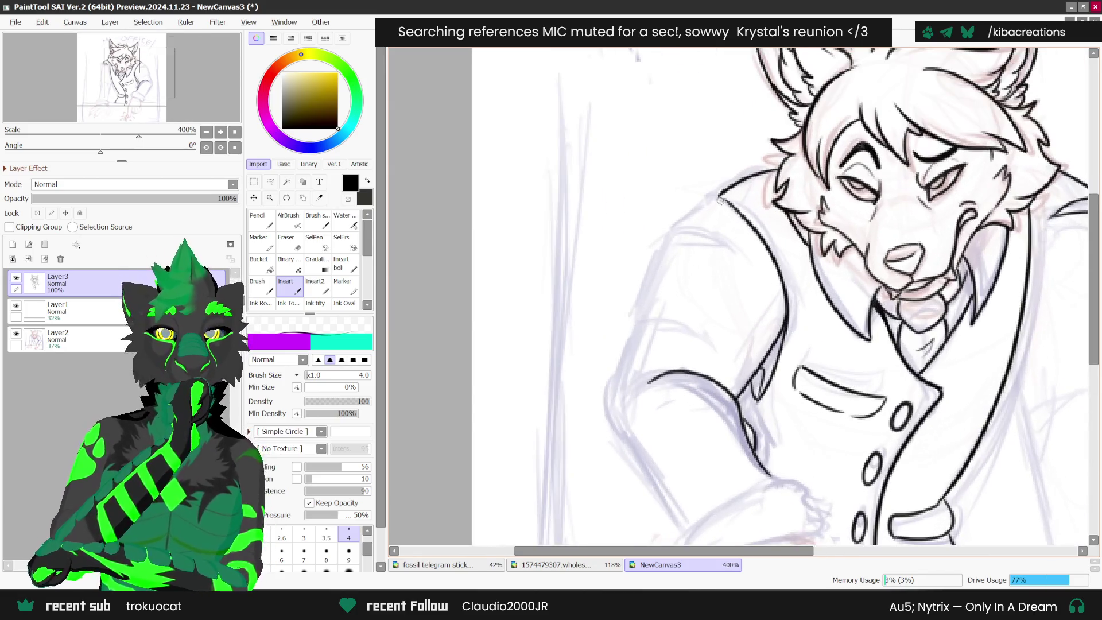
- Ink the jacket collar below the ear and a redrawn lapel line
mouse_move(722, 200)
mouse_down()
mouse_move(683, 225)
mouse_move(735, 248)
mouse_move(672, 242)
mouse_move(643, 314)
mouse_move(676, 324)
mouse_move(629, 353)
mouse_move(620, 390)
mouse_up()
scroll(740, 299, down, 1)
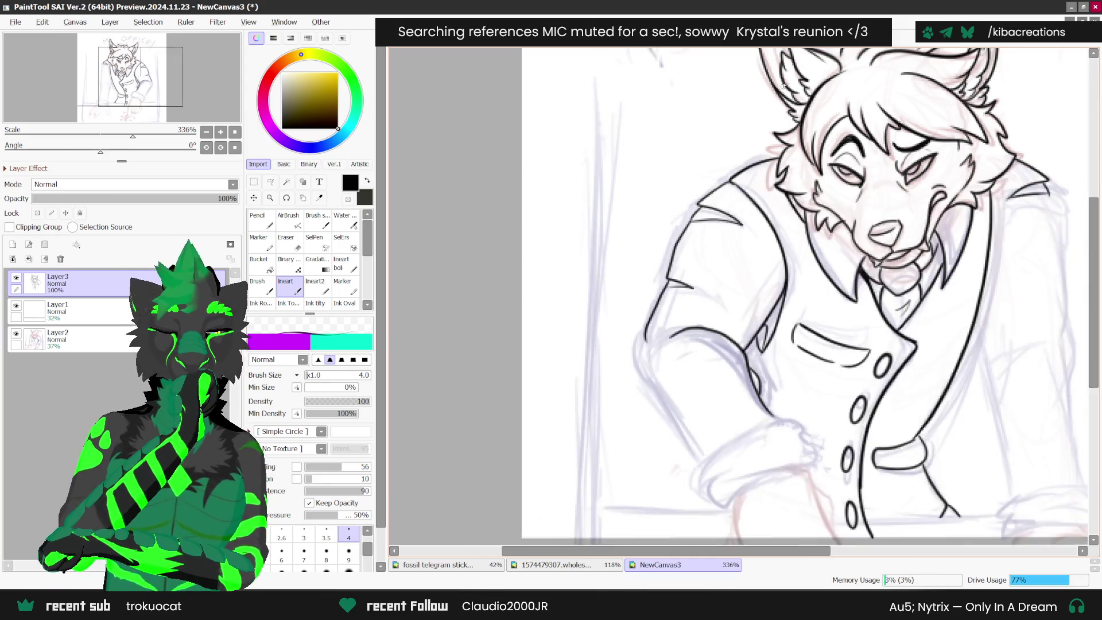
drag(741, 299, 789, 251)
key(ctrl+z)
drag(741, 304, 781, 258)
scroll(631, 379, down, 3)
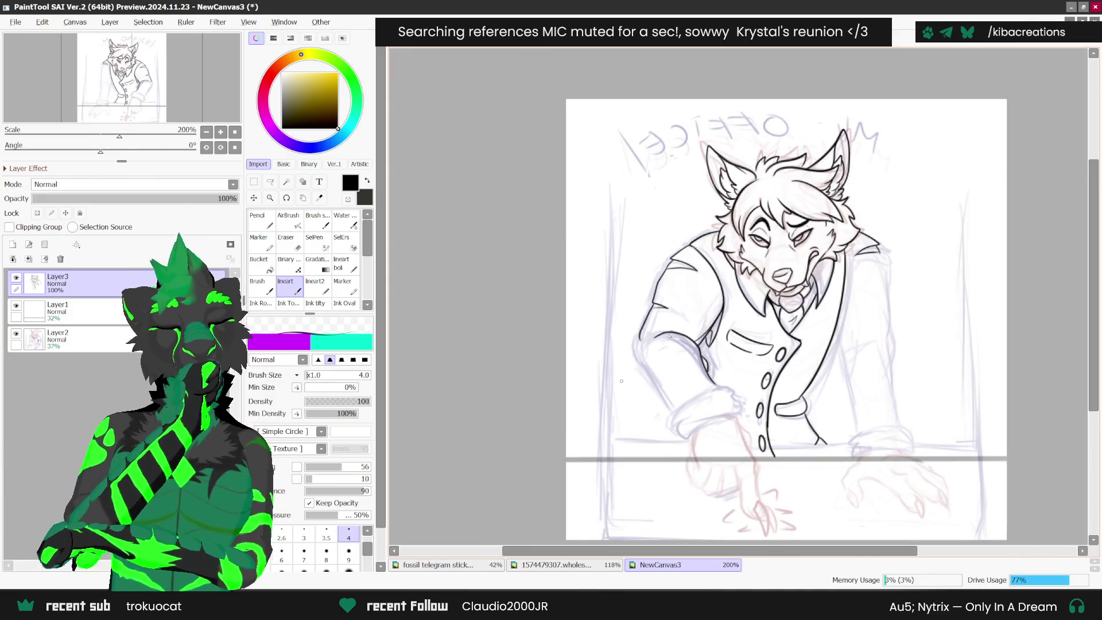
scroll(697, 272, up, 1)
scroll(715, 293, up, 1)
scroll(775, 293, down, 2)
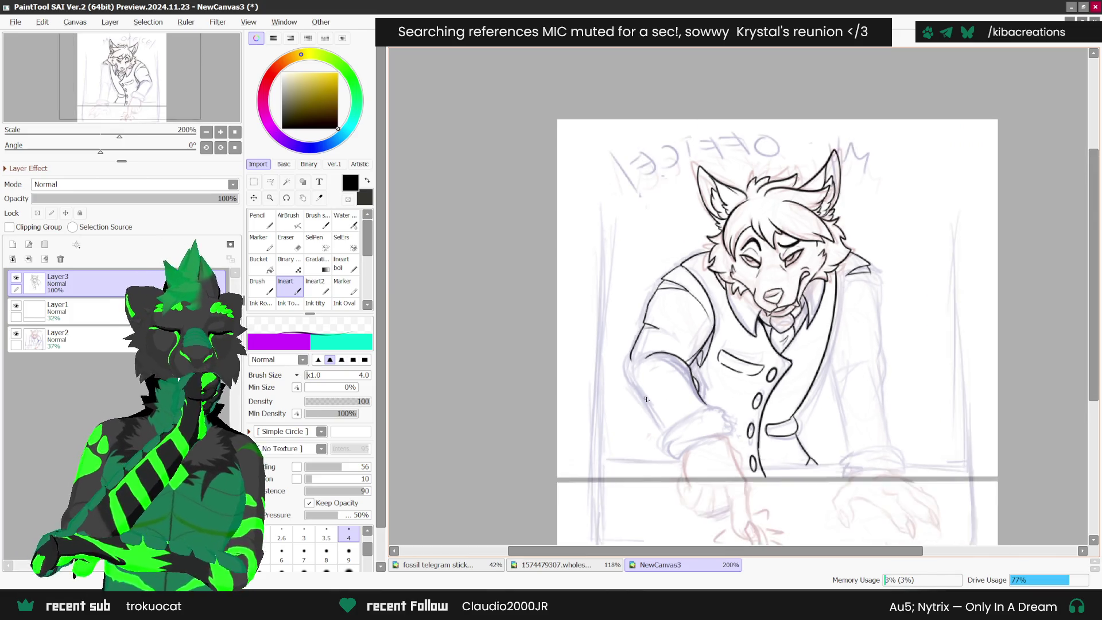
scroll(851, 294, up, 1)
scroll(851, 295, up, 3)
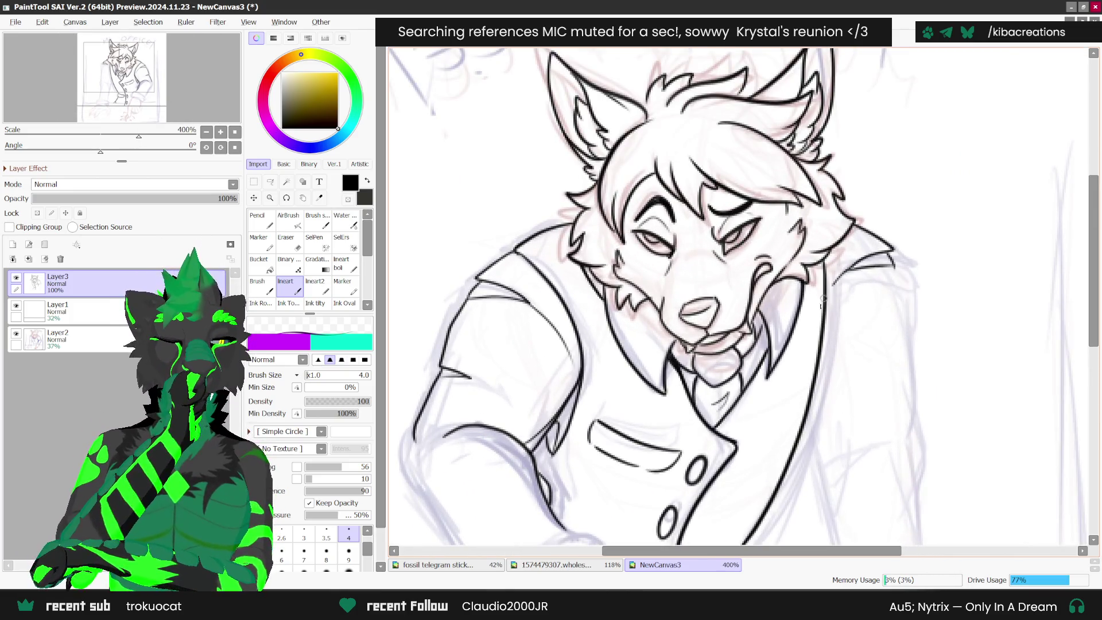
scroll(826, 321, down, 2)
scroll(815, 129, down, 3)
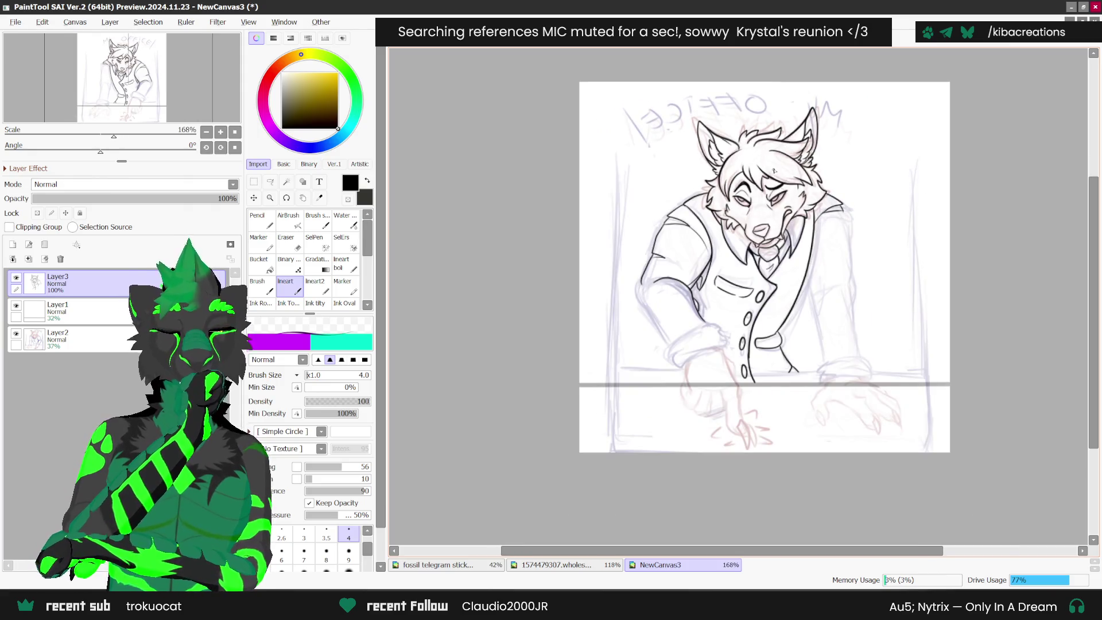
key(e)
scroll(688, 290, up, 2)
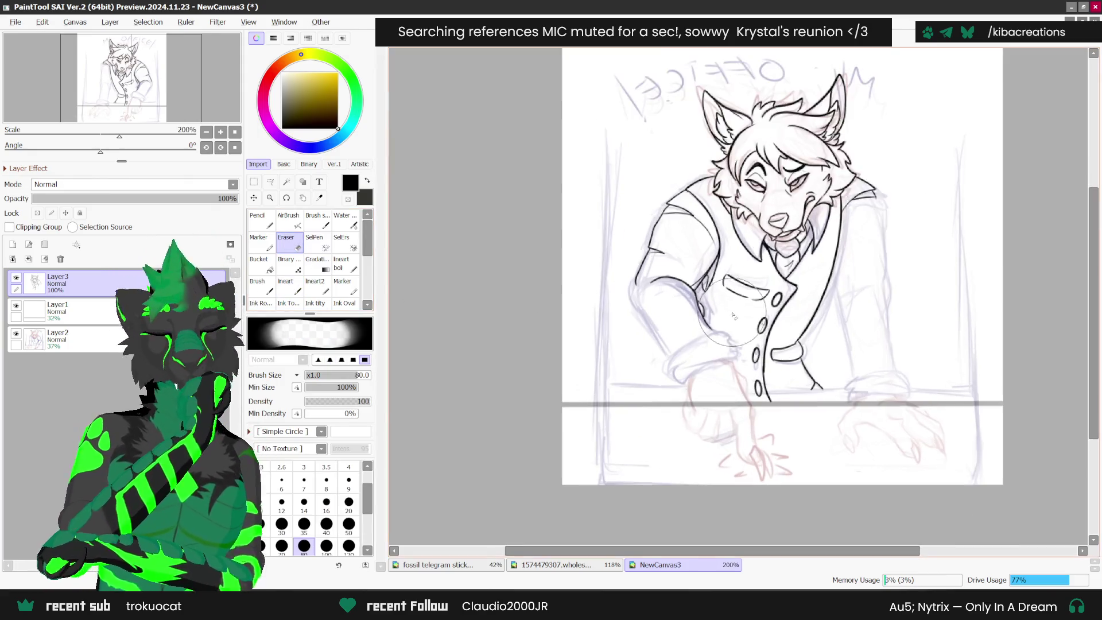
- Set the Eraser size to 7, then return to the Ineart brush
click(294, 493)
scroll(706, 298, up, 1)
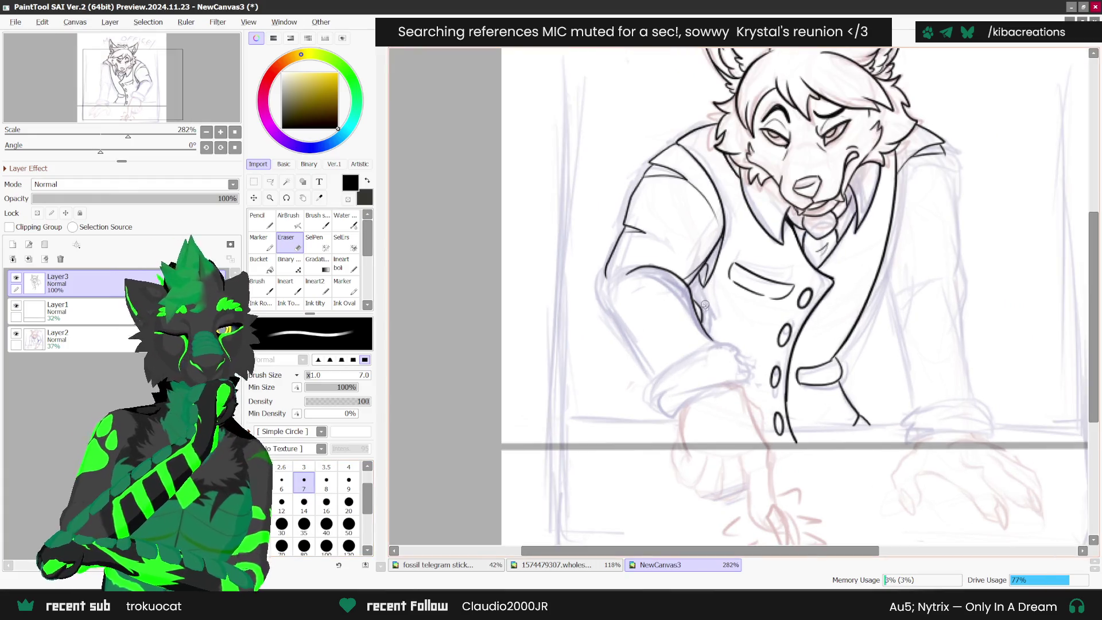
click(296, 282)
scroll(707, 293, up, 1)
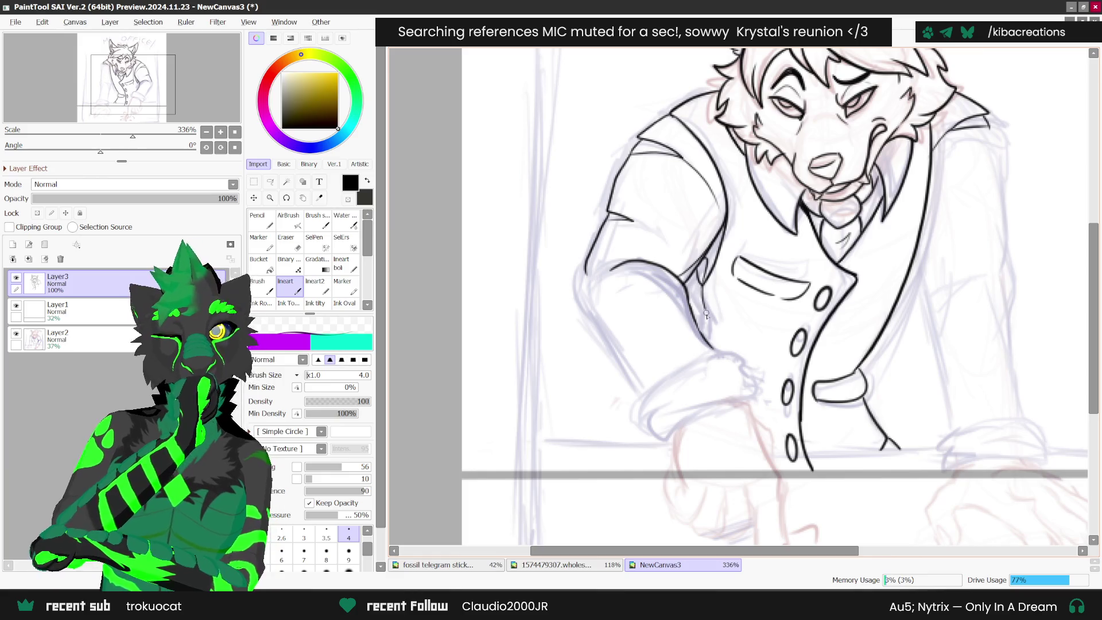
scroll(706, 295, down, 4)
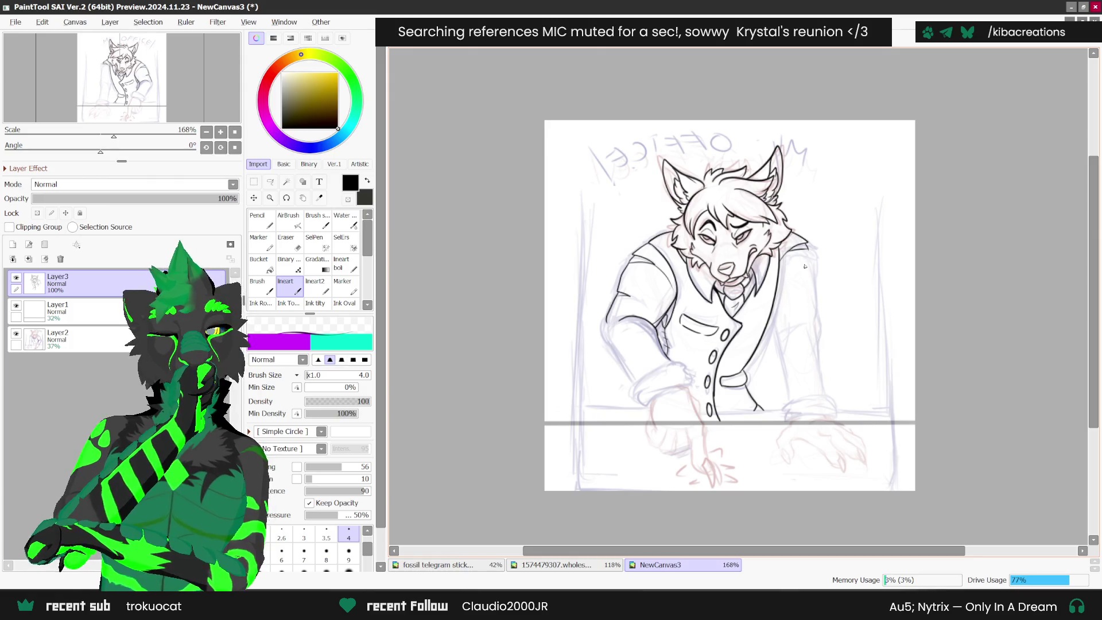
scroll(797, 279, up, 1)
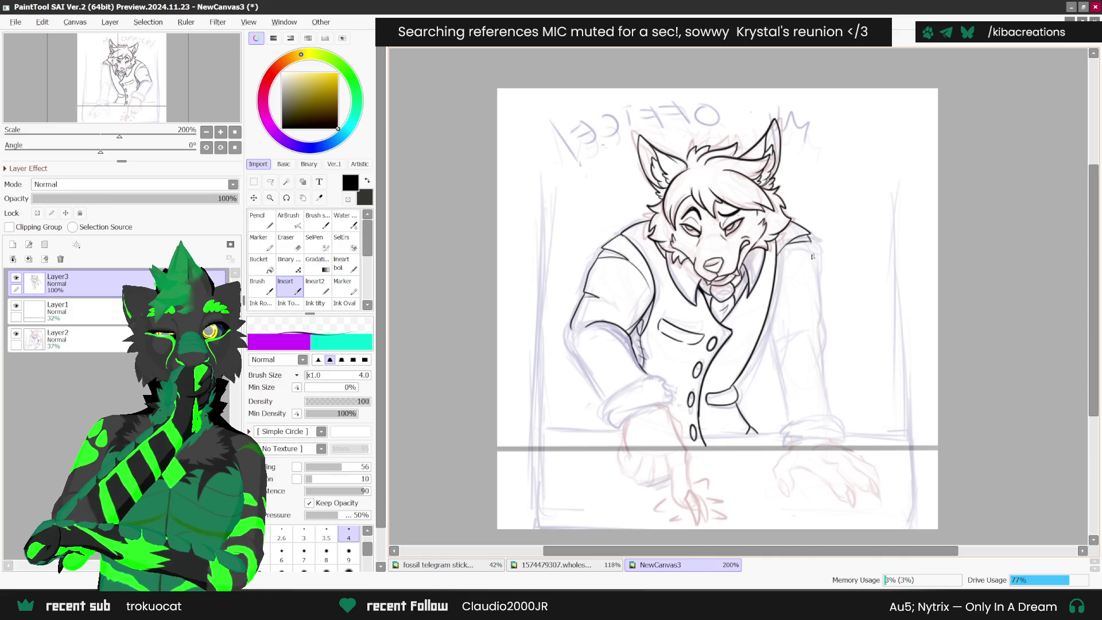
scroll(813, 250, up, 2)
- Ink the right arm's outer edge, discarding the attempted lower extensions
drag(812, 242, 823, 352)
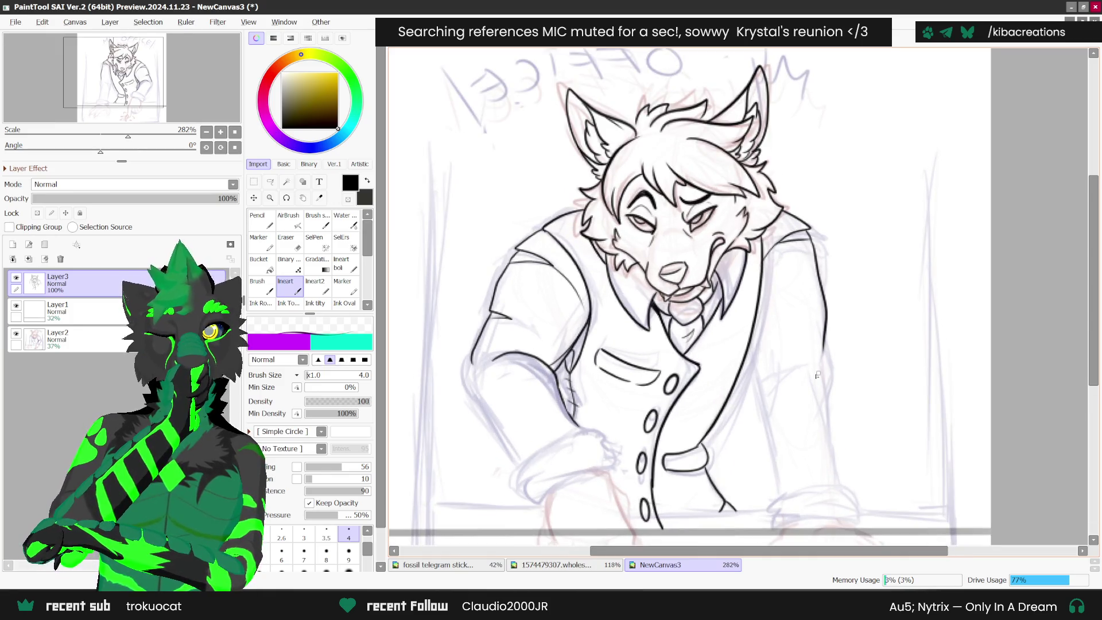
key(ctrl+z)
drag(811, 242, 822, 376)
scroll(789, 347, down, 2)
scroll(787, 351, up, 1)
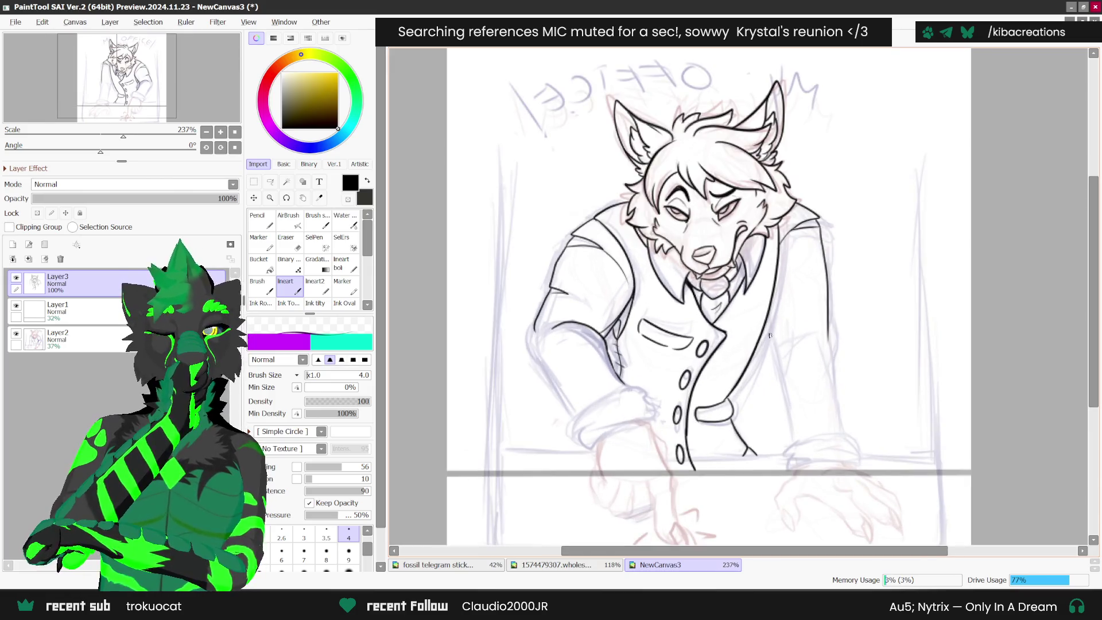
drag(766, 328, 787, 409)
key(ctrl+z)
mouse_move(793, 343)
mouse_down()
mouse_move(778, 378)
mouse_move(786, 418)
mouse_move(775, 335)
mouse_up()
key(ctrl+z)
key(ctrl+z)
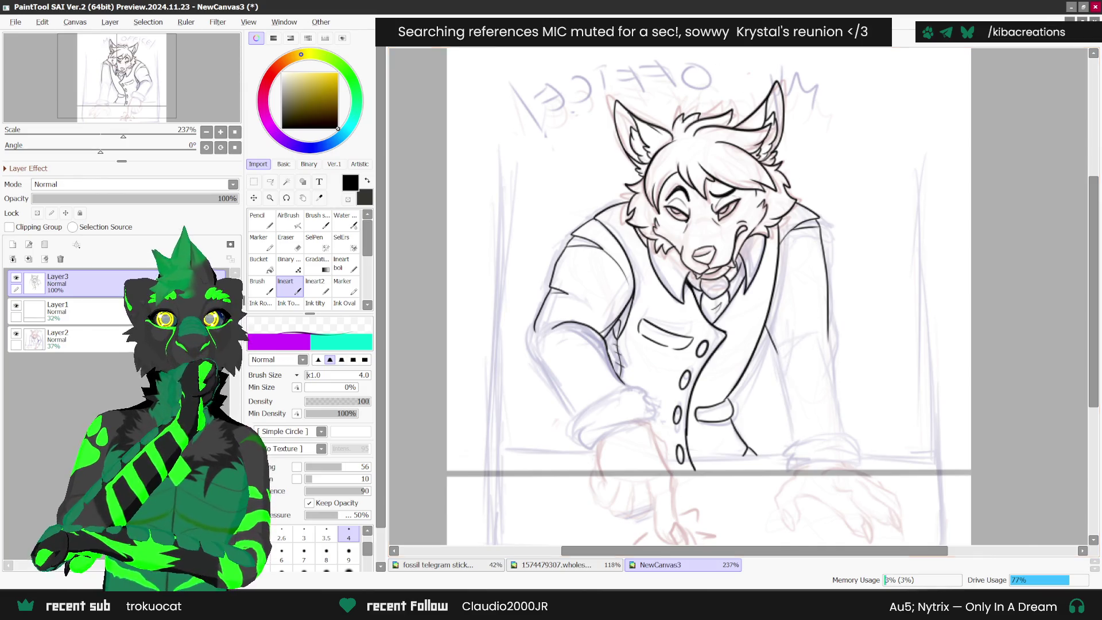
- Unmirror the canvas and ink the left jacket edge and a sleeve line
key(h)
scroll(647, 347, up, 1)
mouse_move(647, 313)
mouse_down()
mouse_move(630, 449)
mouse_move(661, 313)
mouse_move(648, 375)
mouse_up()
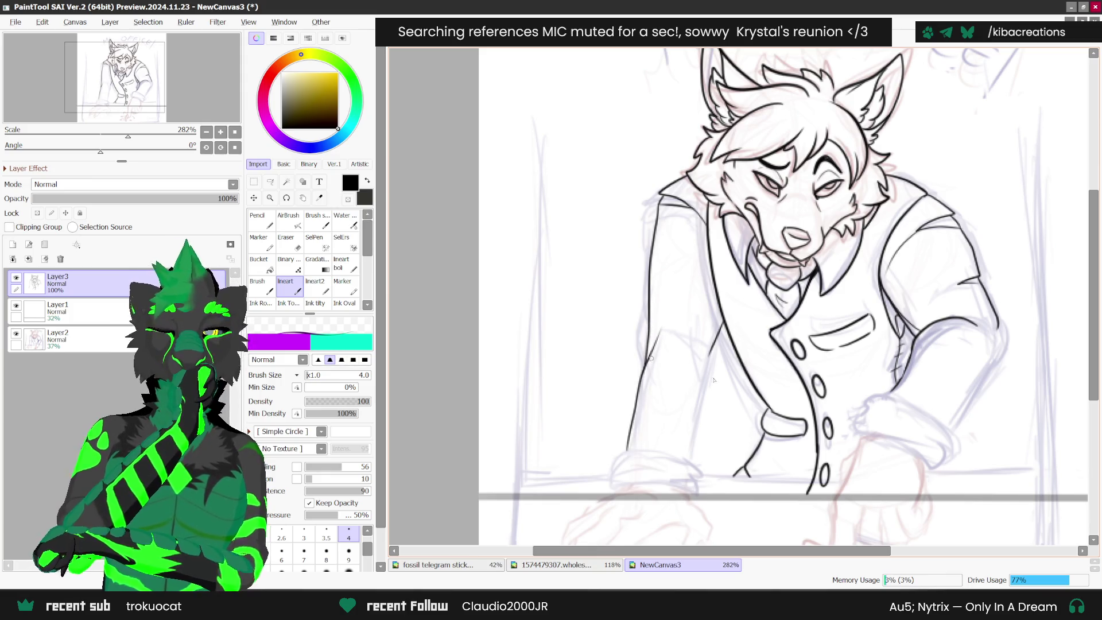
drag(707, 339, 689, 463)
scroll(695, 276, down, 3)
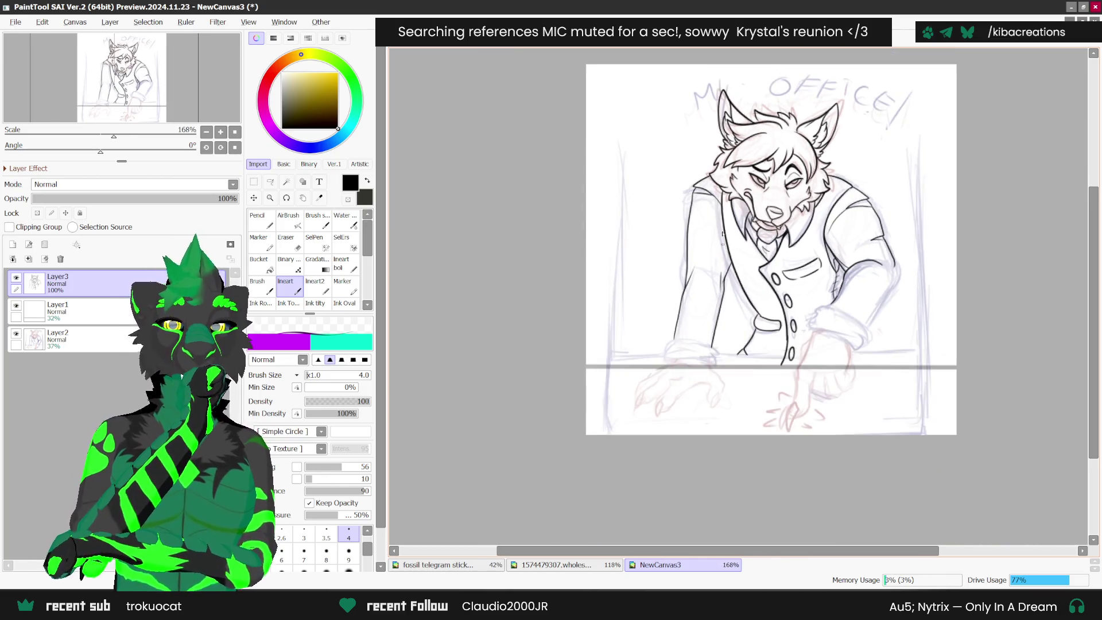
- Ink a curved jacket line and the sleeve's right edge toward the cuff
scroll(722, 217, up, 2)
scroll(579, 459, down, 2)
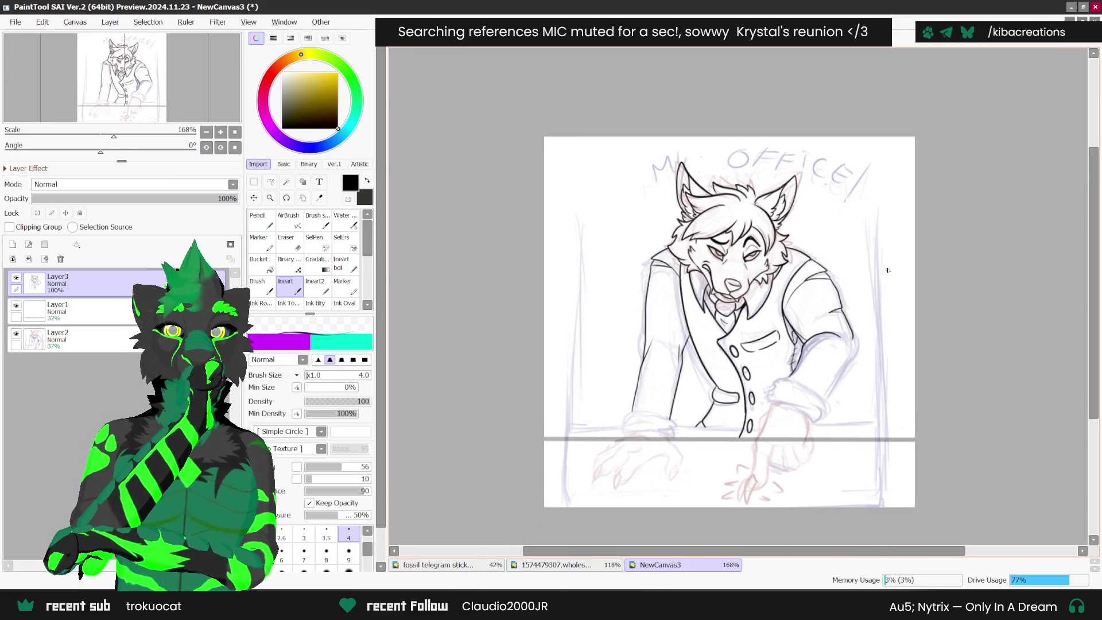
scroll(888, 271, up, 1)
scroll(875, 276, down, 1)
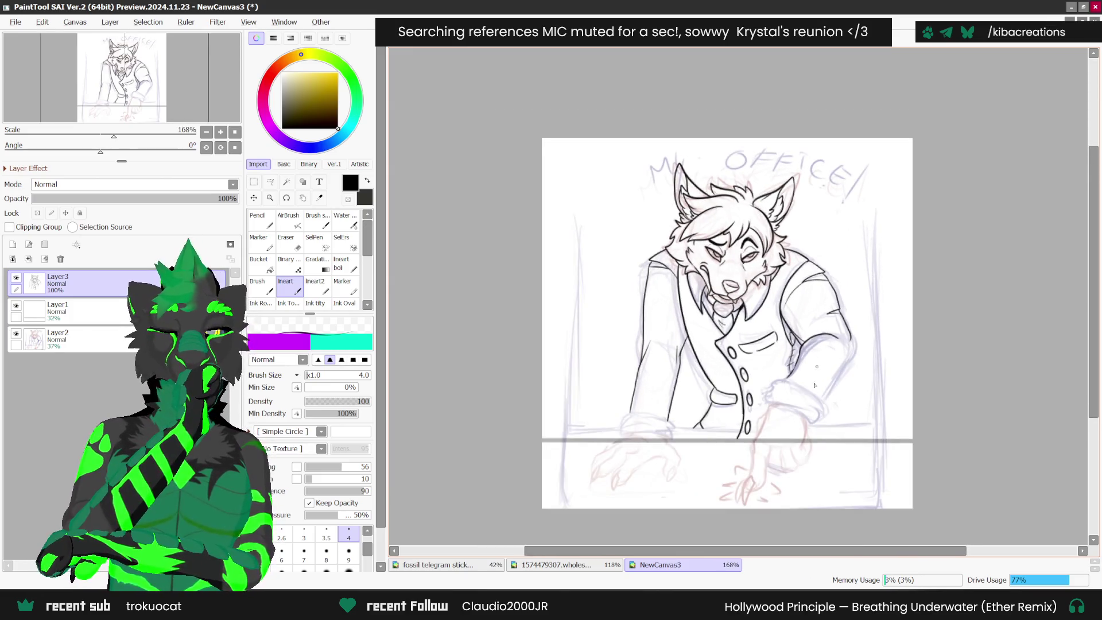
scroll(760, 395, up, 4)
mouse_move(728, 394)
mouse_down()
mouse_move(791, 403)
mouse_move(800, 418)
mouse_move(825, 416)
mouse_move(831, 388)
mouse_move(766, 348)
mouse_move(728, 365)
mouse_move(724, 395)
mouse_up()
scroll(764, 339, up, 1)
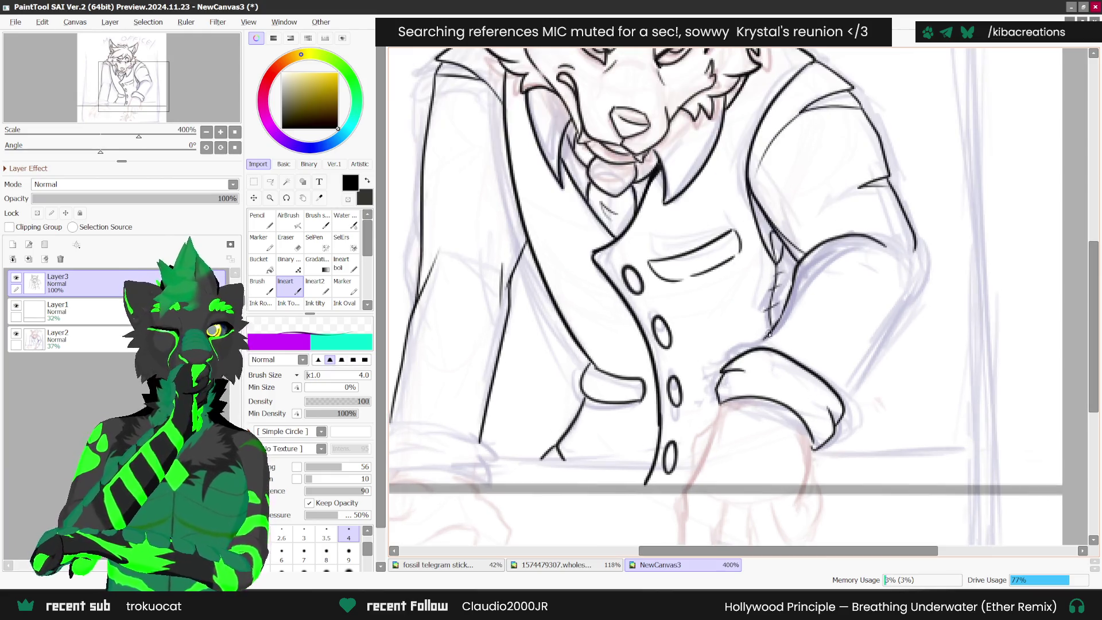
mouse_move(917, 242)
mouse_down()
mouse_move(921, 271)
mouse_move(840, 404)
mouse_up()
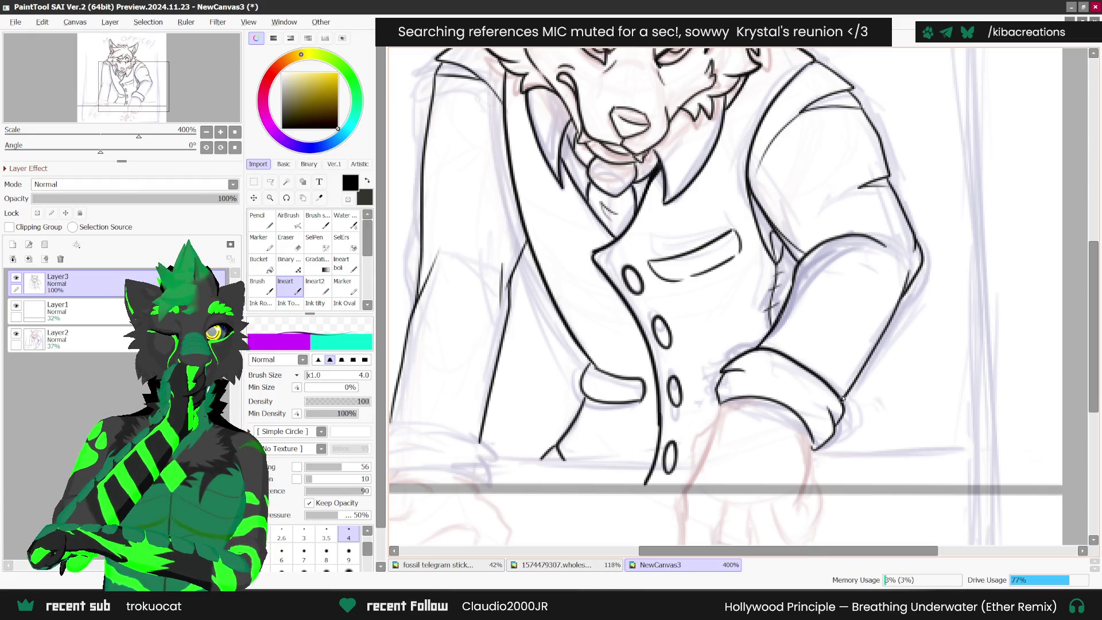
scroll(798, 365, down, 2)
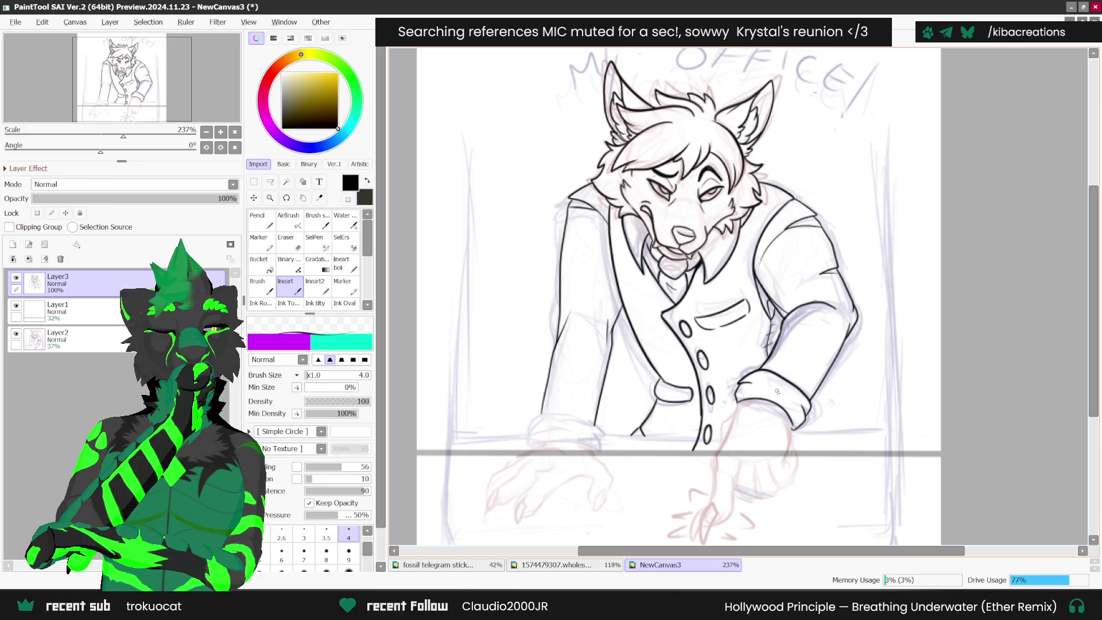
- Ink the wrist, hand contour and pinky outline of the pointing hand
scroll(742, 377, up, 3)
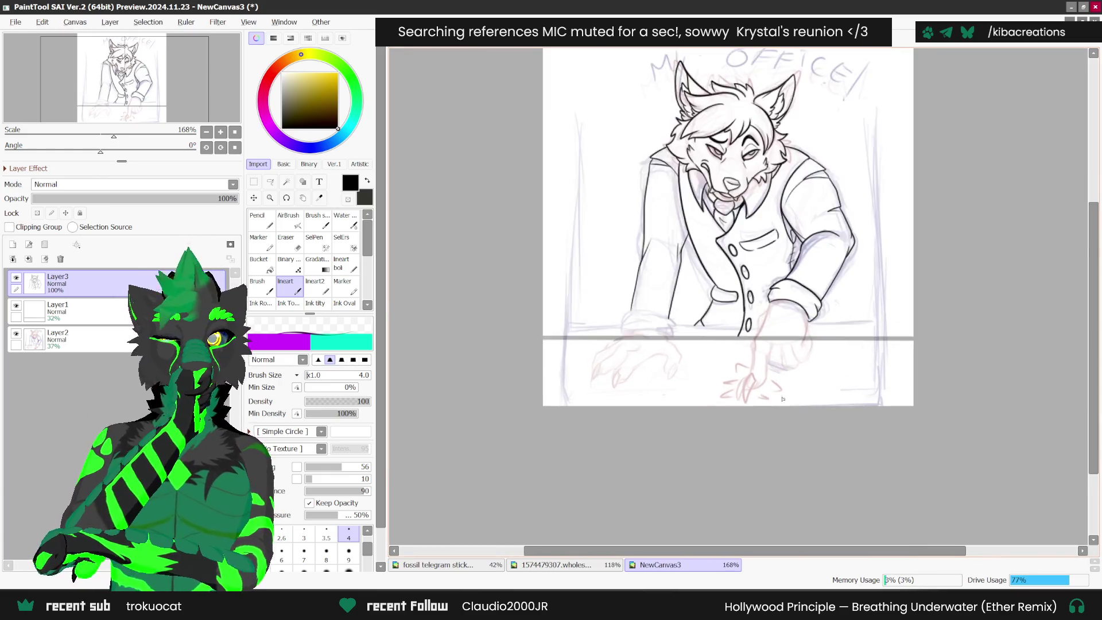
scroll(742, 376, up, 3)
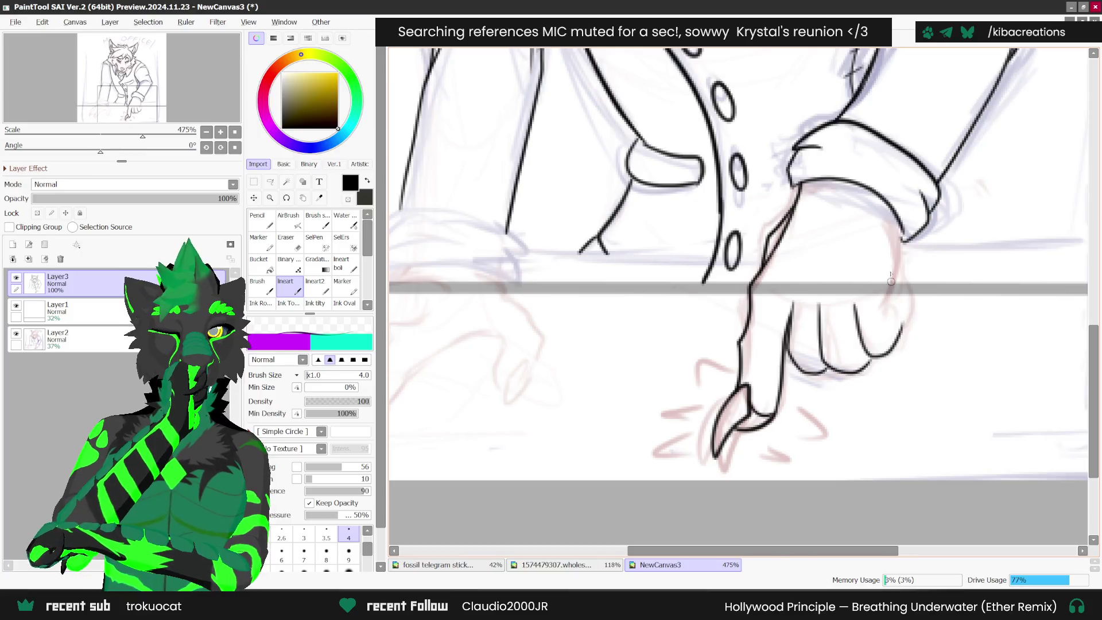
mouse_move(891, 224)
mouse_down()
mouse_move(897, 281)
mouse_move(881, 310)
mouse_move(907, 318)
mouse_move(881, 354)
mouse_up()
drag(892, 298, 872, 324)
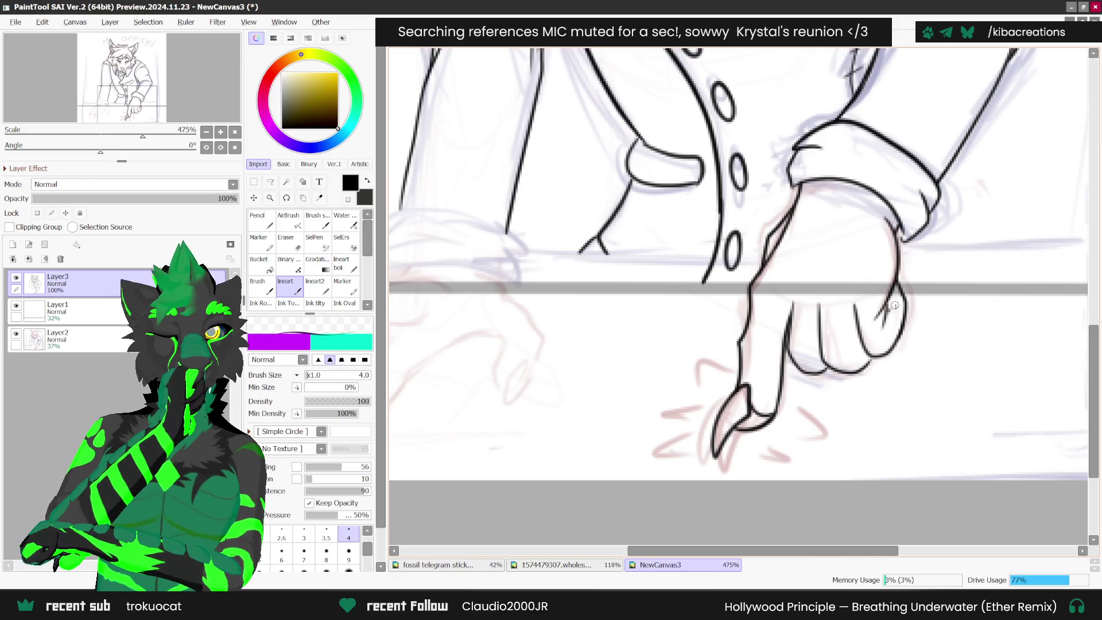
scroll(716, 436, down, 2)
scroll(716, 436, down, 1)
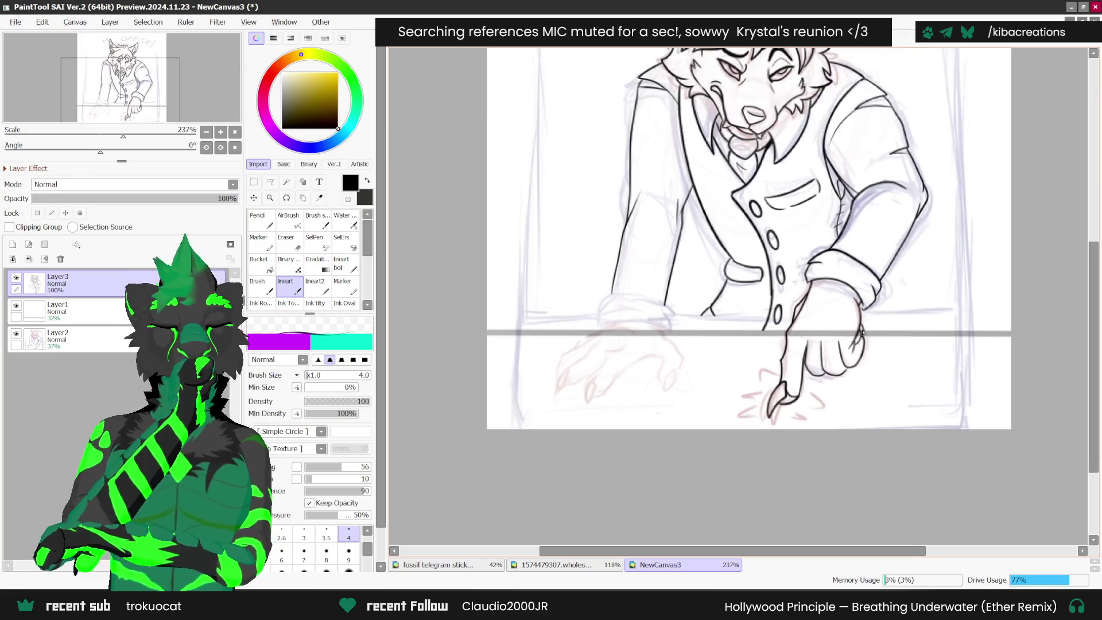
scroll(817, 315, down, 3)
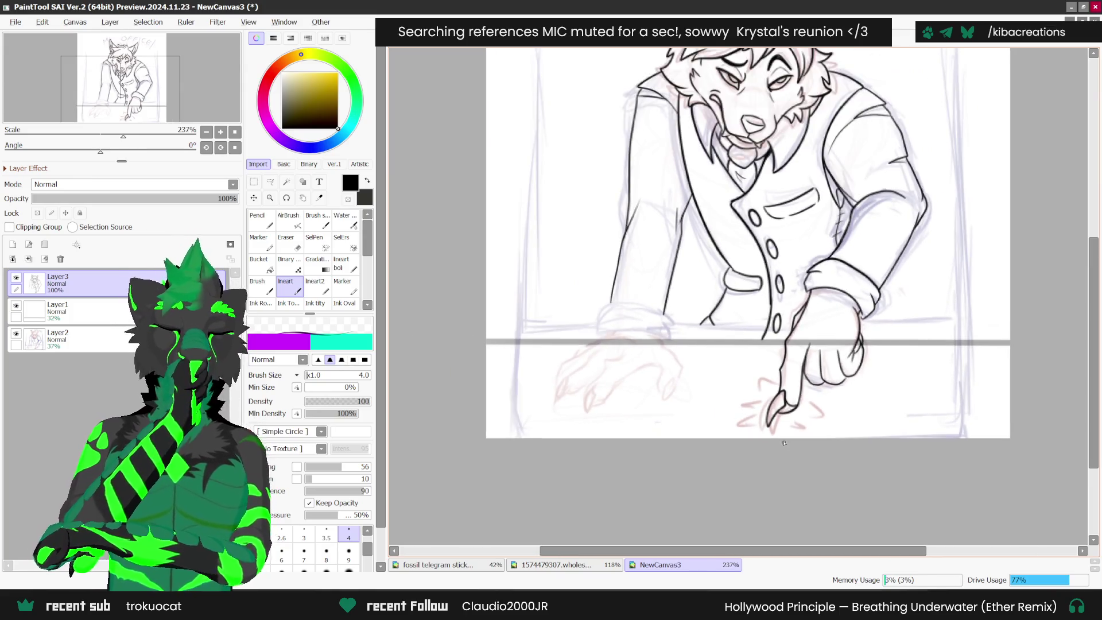
scroll(870, 365, up, 1)
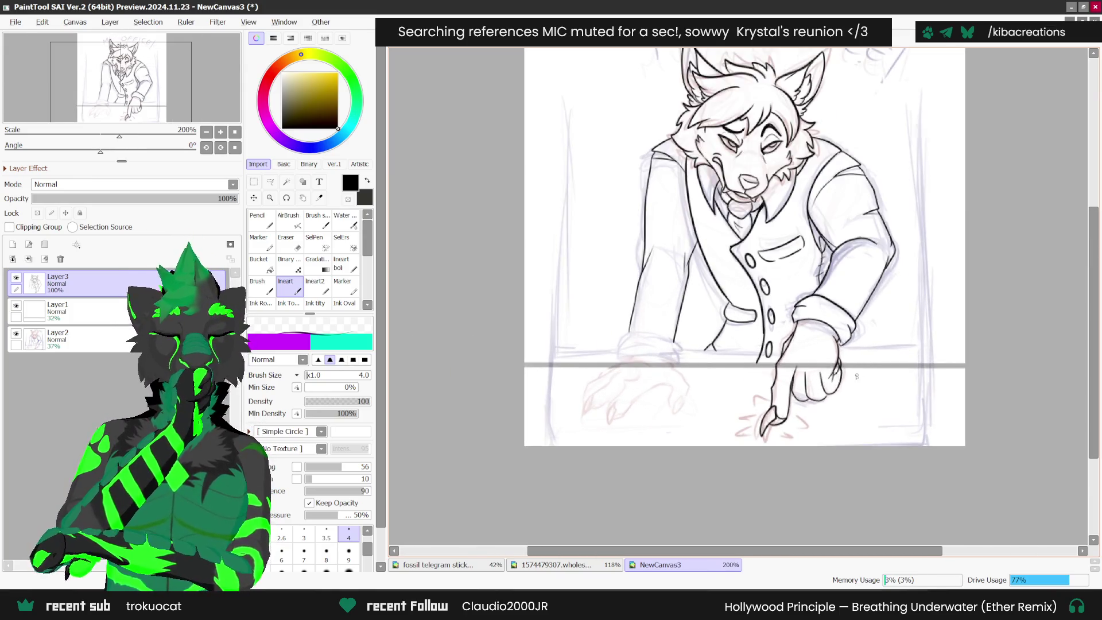
scroll(813, 385, up, 1)
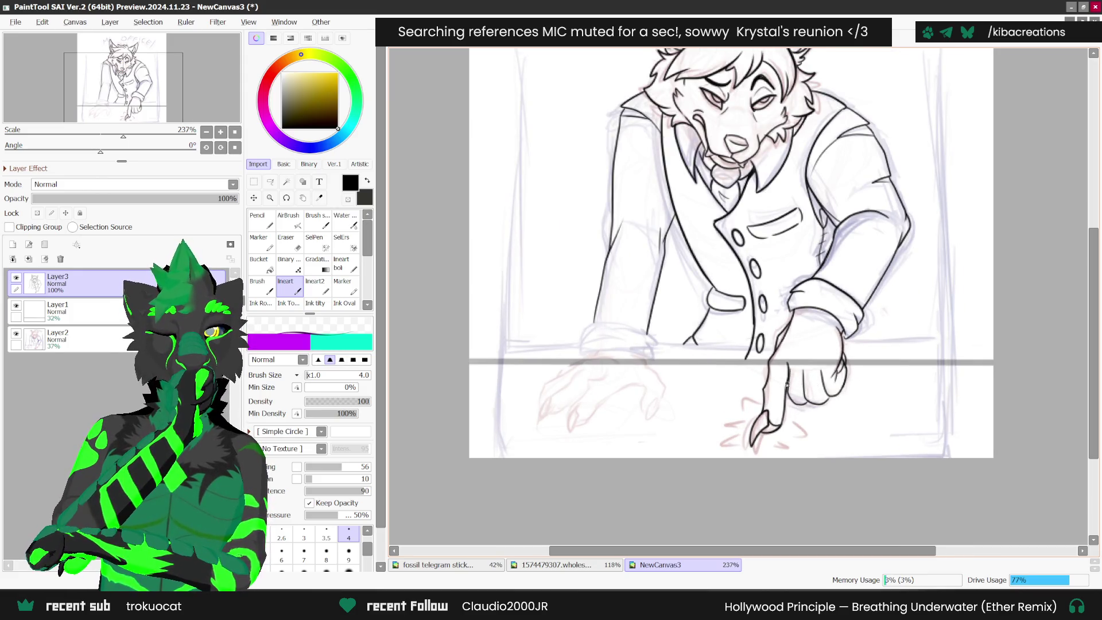
- Review the inked hand and rotate the canvas view to -45°
scroll(788, 382, down, 4)
scroll(750, 367, up, 1)
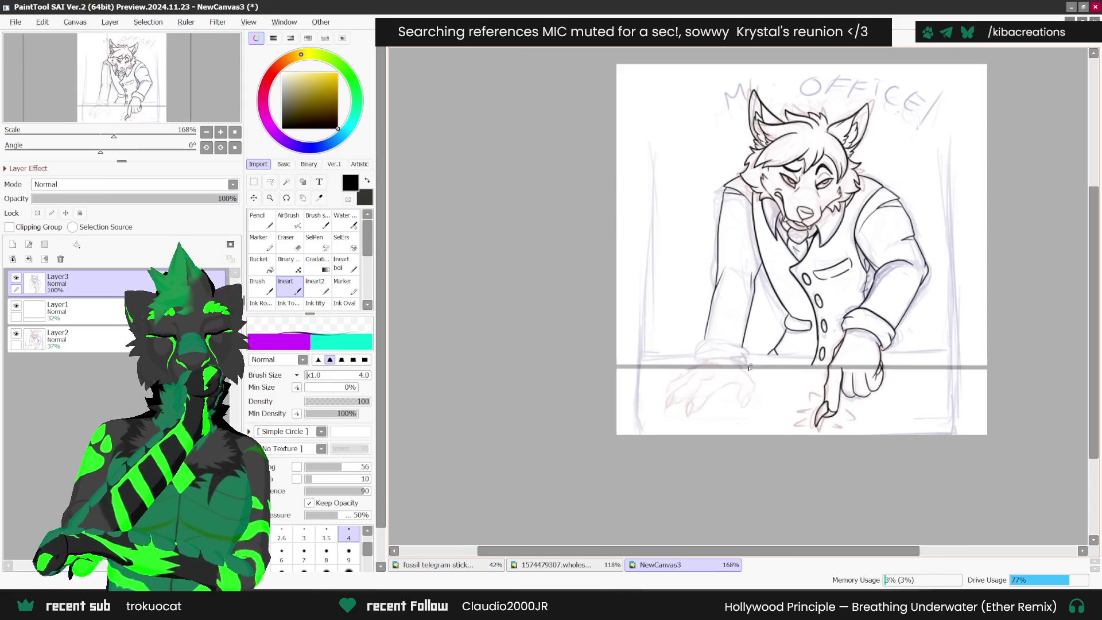
scroll(750, 368, up, 2)
key(Delete)
key(Delete)
key(Delete)
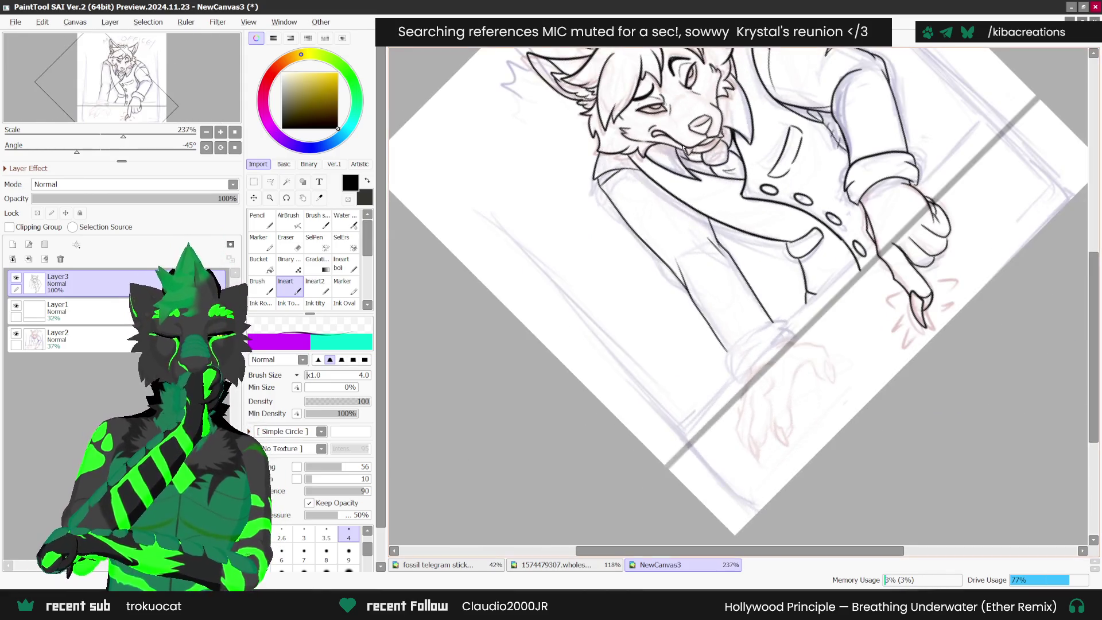
- Ink the second sleeve's cuff: top edge, hooked corner, right end and lower edge
scroll(749, 372, up, 3)
drag(735, 389, 803, 310)
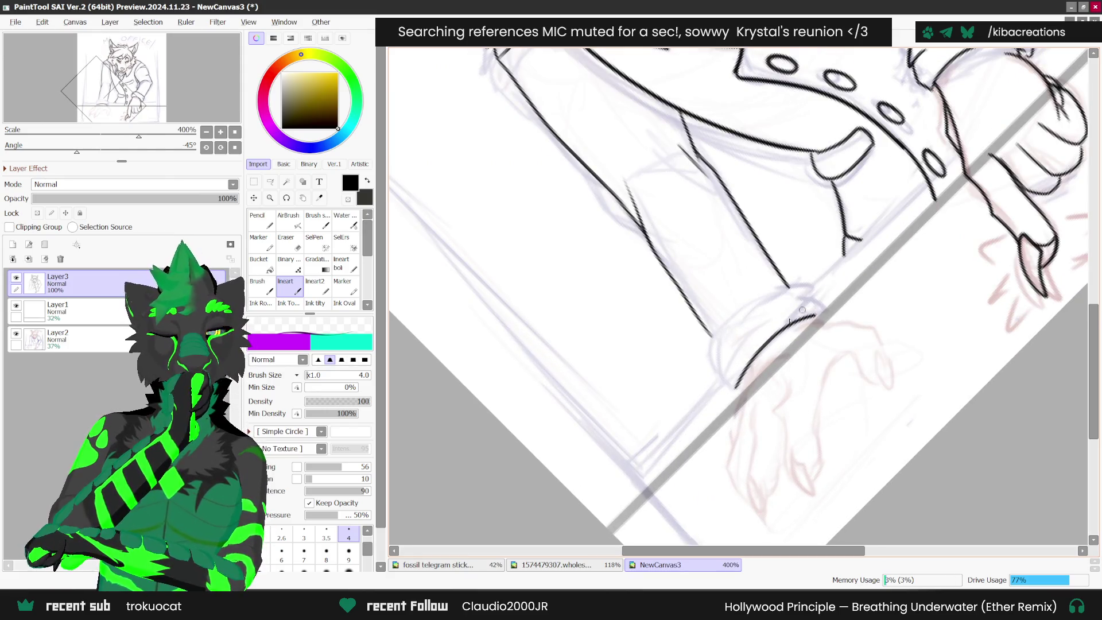
drag(709, 349, 790, 282)
mouse_move(711, 344)
mouse_down()
mouse_move(720, 372)
mouse_move(747, 362)
mouse_up()
mouse_move(800, 298)
mouse_down()
mouse_move(818, 313)
mouse_move(795, 289)
mouse_move(805, 296)
mouse_up()
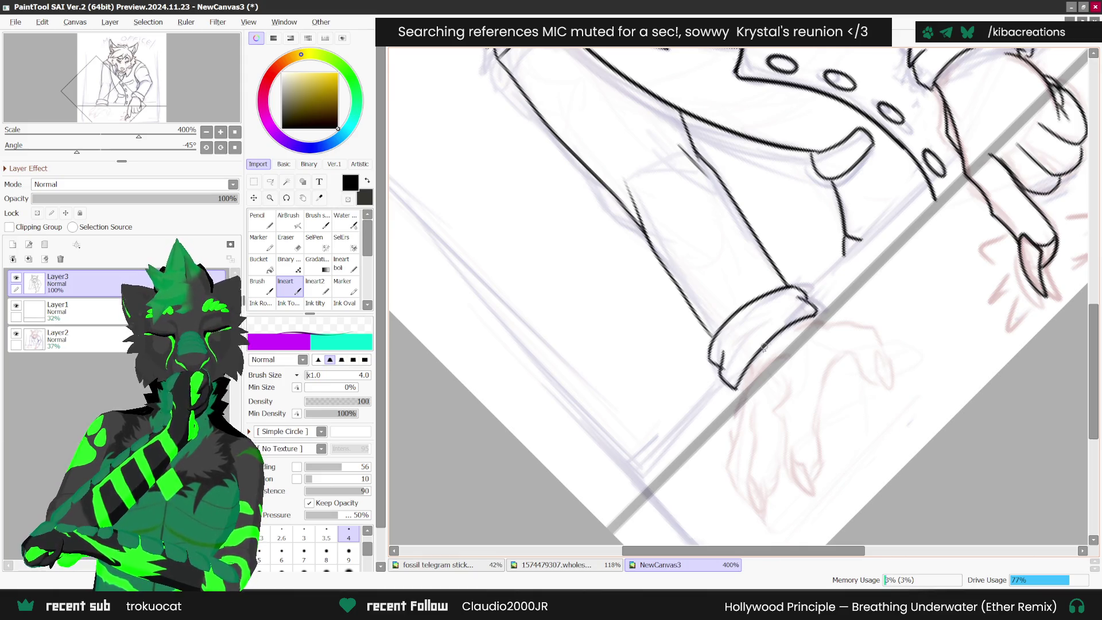
scroll(777, 334, down, 1)
drag(747, 385, 781, 355)
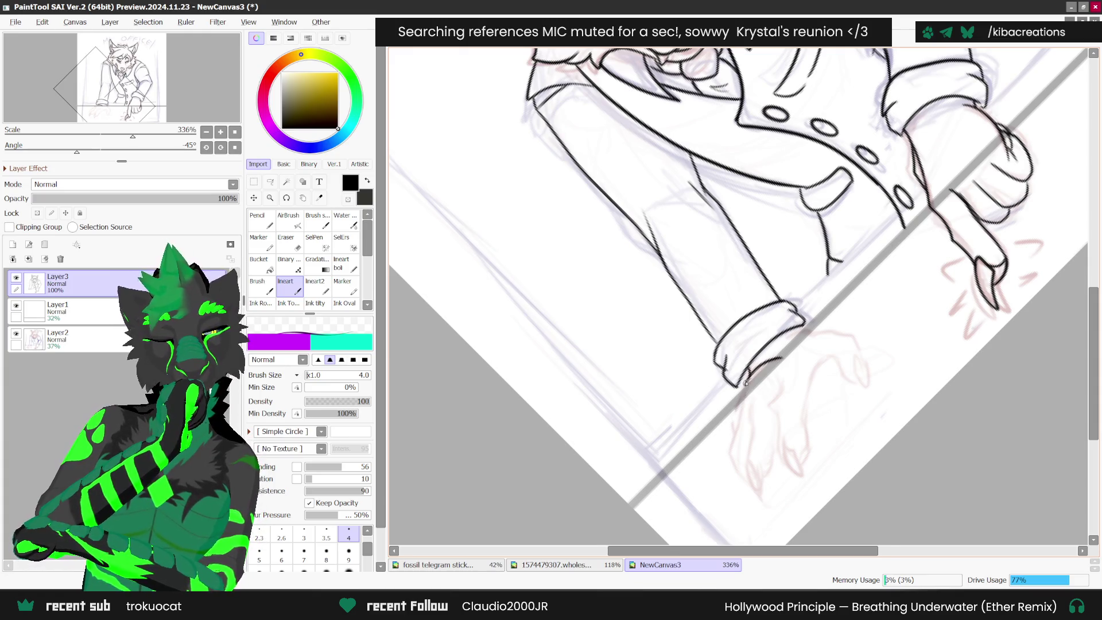
- Ink the resting hand's claws and side, undoing one stray stroke and resetting view rotation
scroll(745, 384, down, 2)
scroll(805, 359, up, 2)
mouse_move(763, 427)
mouse_down()
mouse_move(774, 456)
mouse_move(762, 442)
mouse_move(811, 351)
mouse_move(761, 395)
mouse_move(761, 439)
mouse_move(788, 411)
mouse_up()
mouse_move(736, 376)
mouse_down()
mouse_move(728, 454)
mouse_move(742, 457)
mouse_move(754, 434)
mouse_up()
key(ctrl+z)
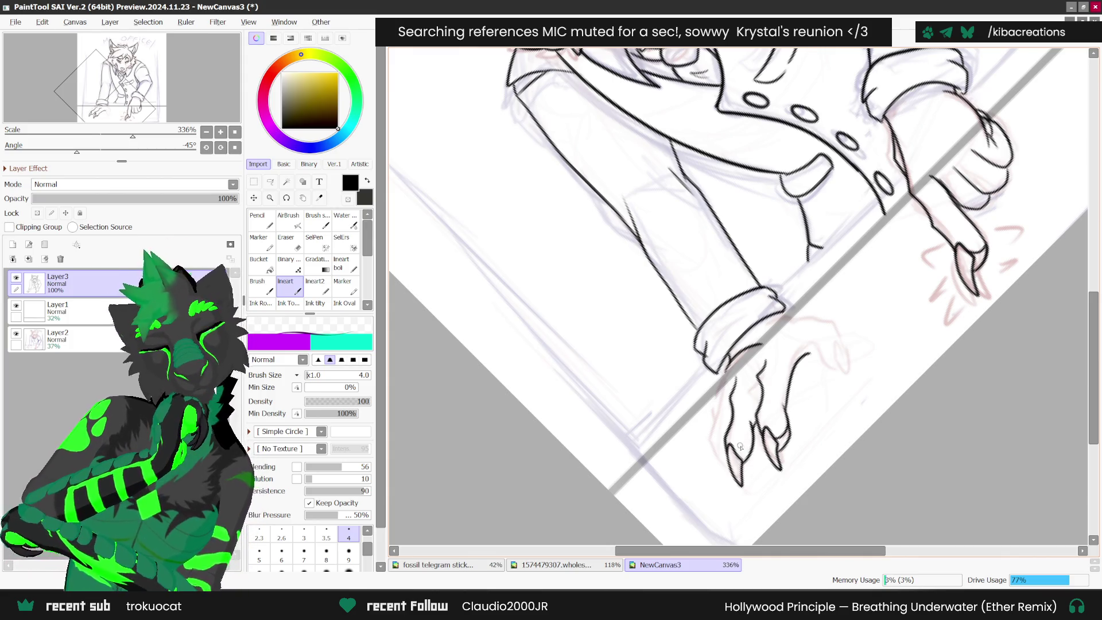
mouse_move(720, 402)
mouse_down()
mouse_move(722, 462)
mouse_move(741, 456)
mouse_move(707, 409)
mouse_move(739, 345)
mouse_up()
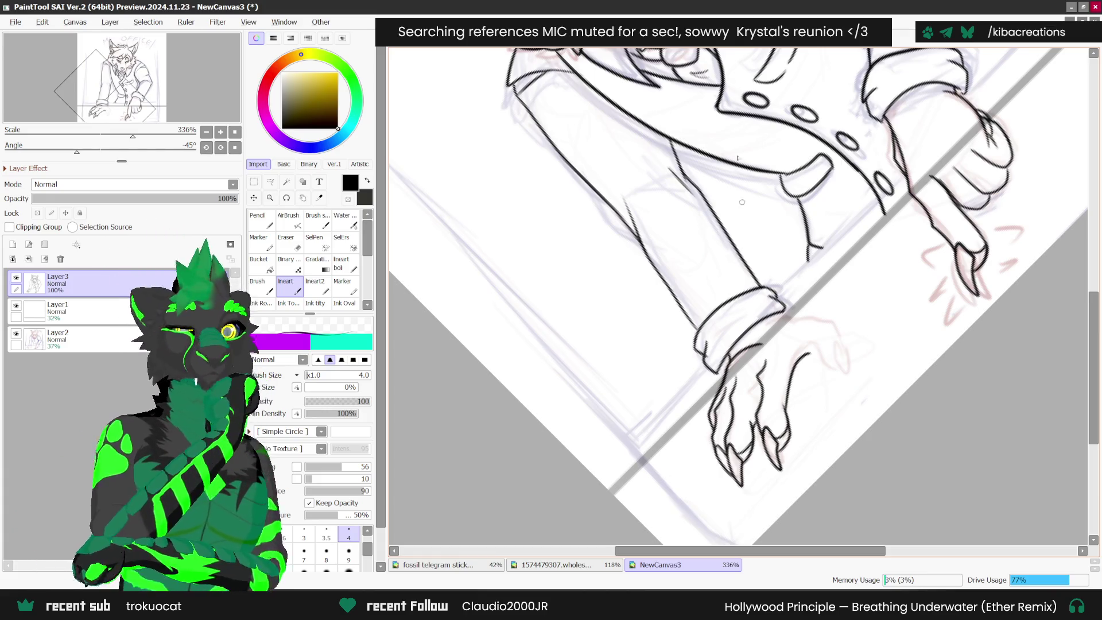
key(Delete)
scroll(736, 383, up, 1)
mouse_move(694, 397)
mouse_down()
mouse_move(712, 443)
mouse_move(711, 367)
mouse_move(737, 375)
mouse_up()
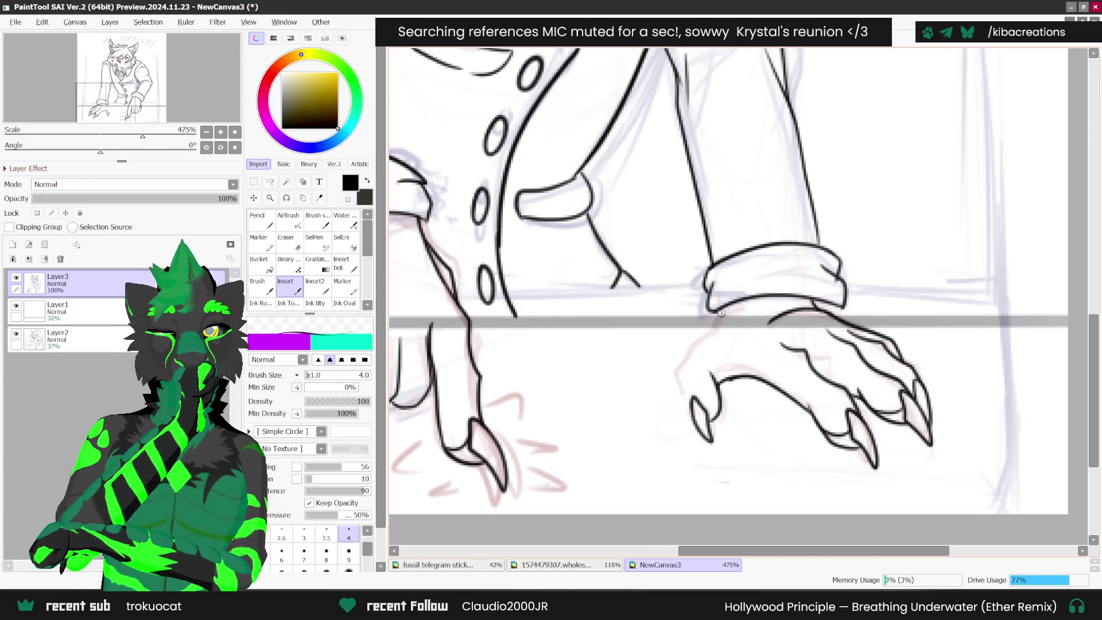
- Ink the resting hand's top curve and extend it up to the cuff
mouse_move(712, 336)
mouse_down()
mouse_move(673, 381)
mouse_move(693, 405)
mouse_up()
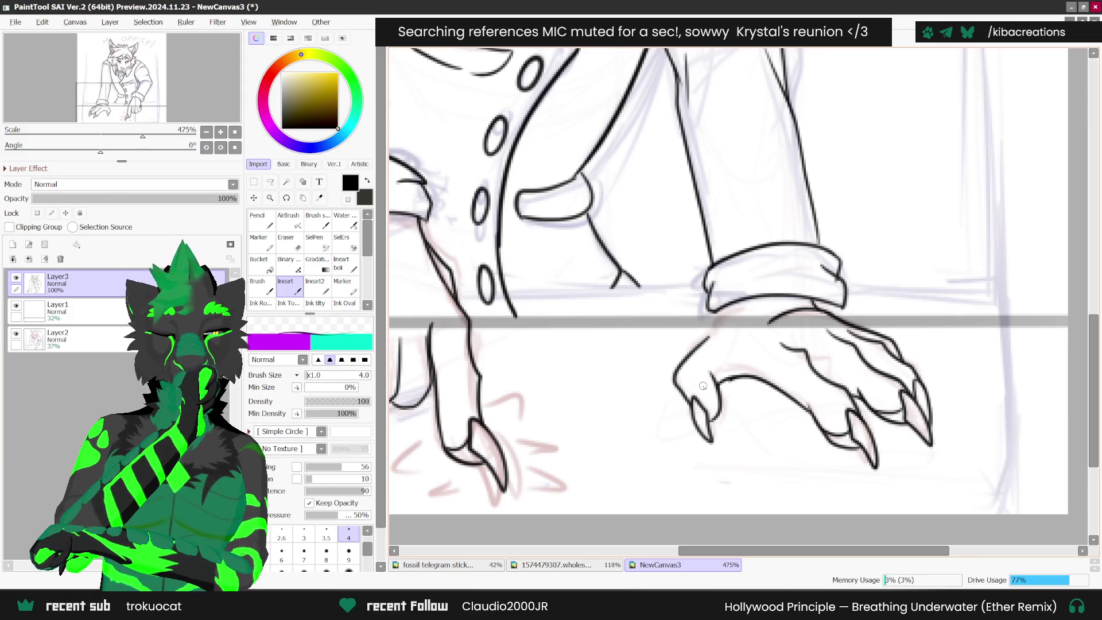
drag(707, 338, 724, 313)
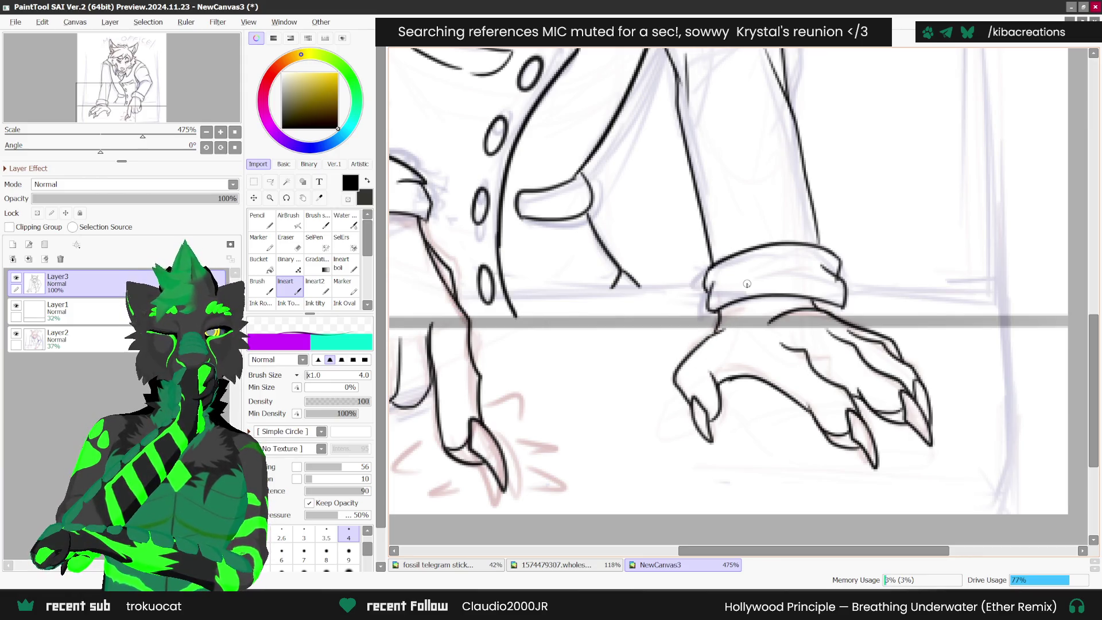
scroll(715, 322, down, 4)
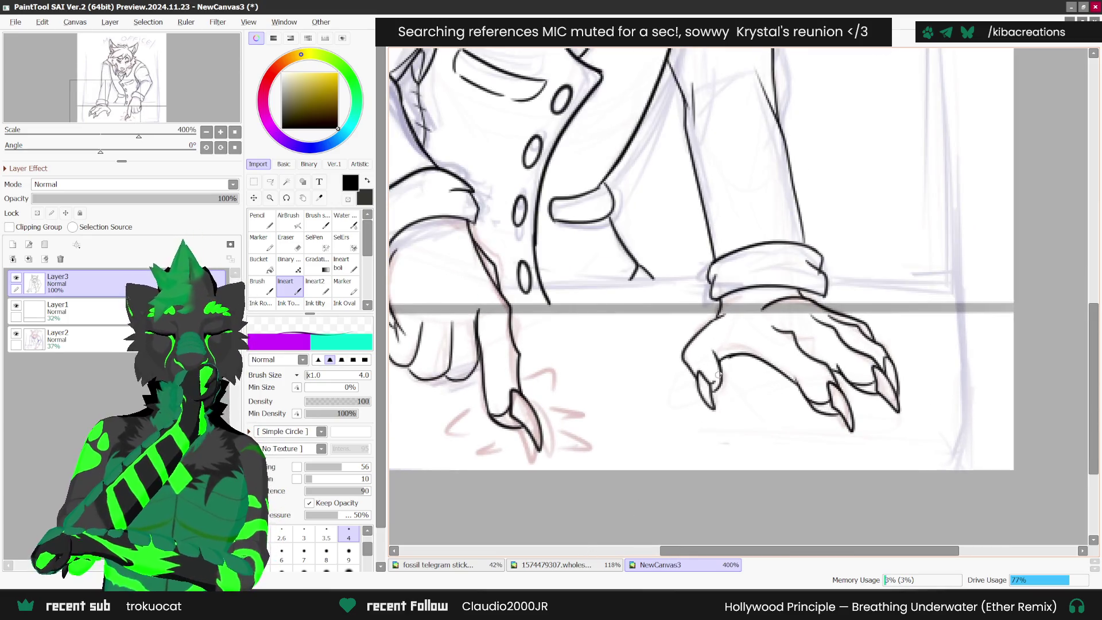
scroll(722, 425, down, 4)
scroll(588, 398, up, 3)
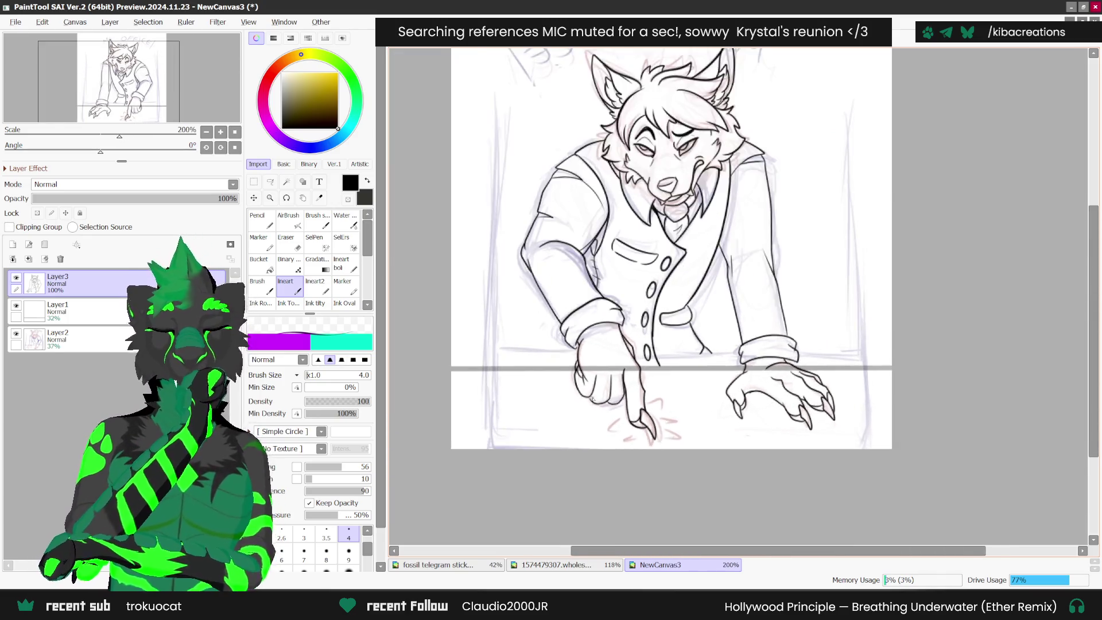
- Add a finger line to the pointing hand, undoing two misplaced strokes near the hand and sleeve
mouse_move(594, 388)
mouse_down()
mouse_move(601, 359)
mouse_move(619, 390)
mouse_move(604, 392)
mouse_move(739, 479)
mouse_move(691, 441)
mouse_move(675, 409)
mouse_up()
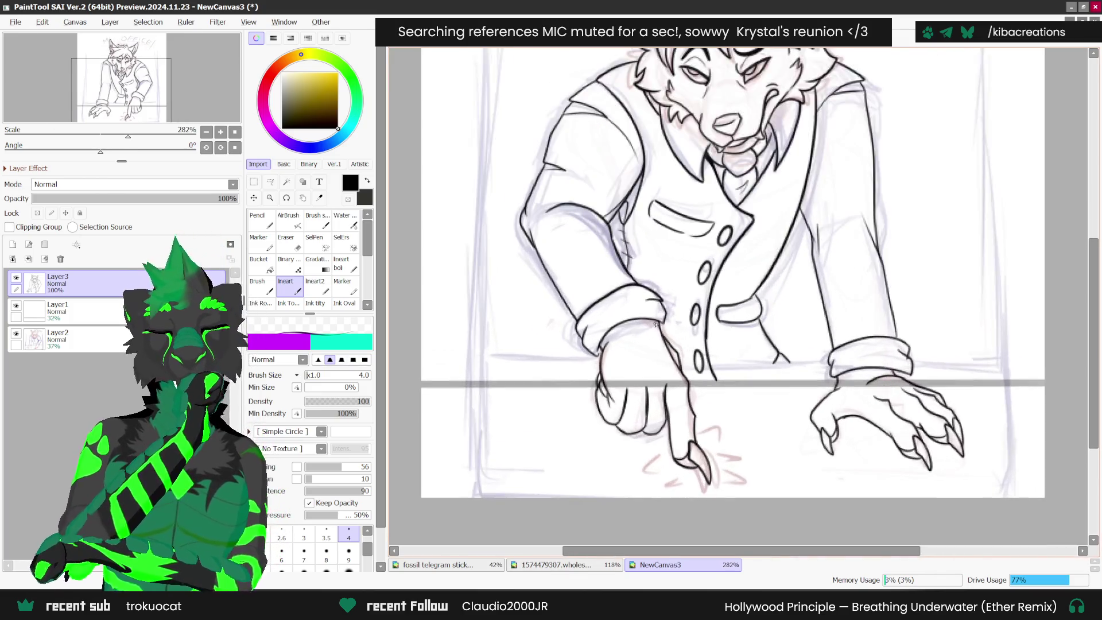
scroll(656, 325, up, 1)
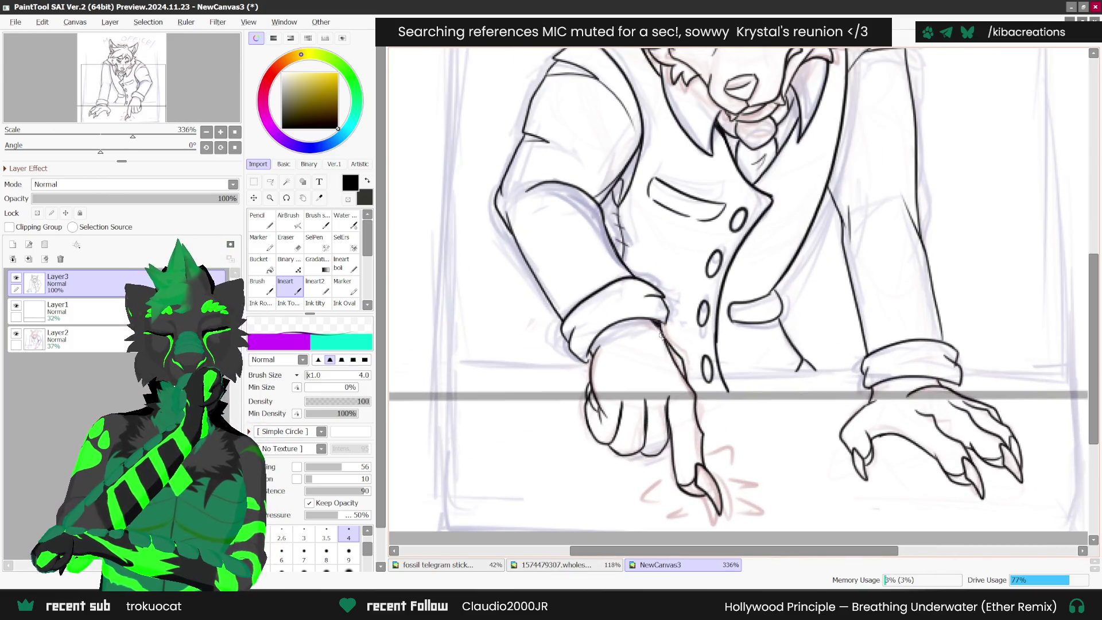
scroll(680, 357, down, 4)
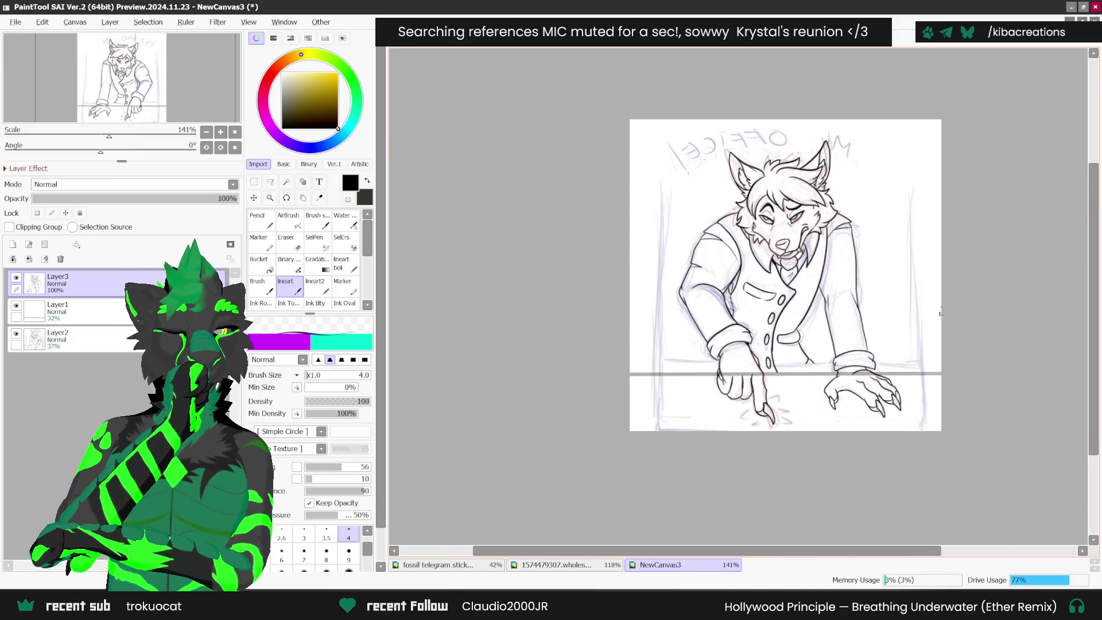
scroll(930, 327, up, 1)
scroll(795, 405, up, 3)
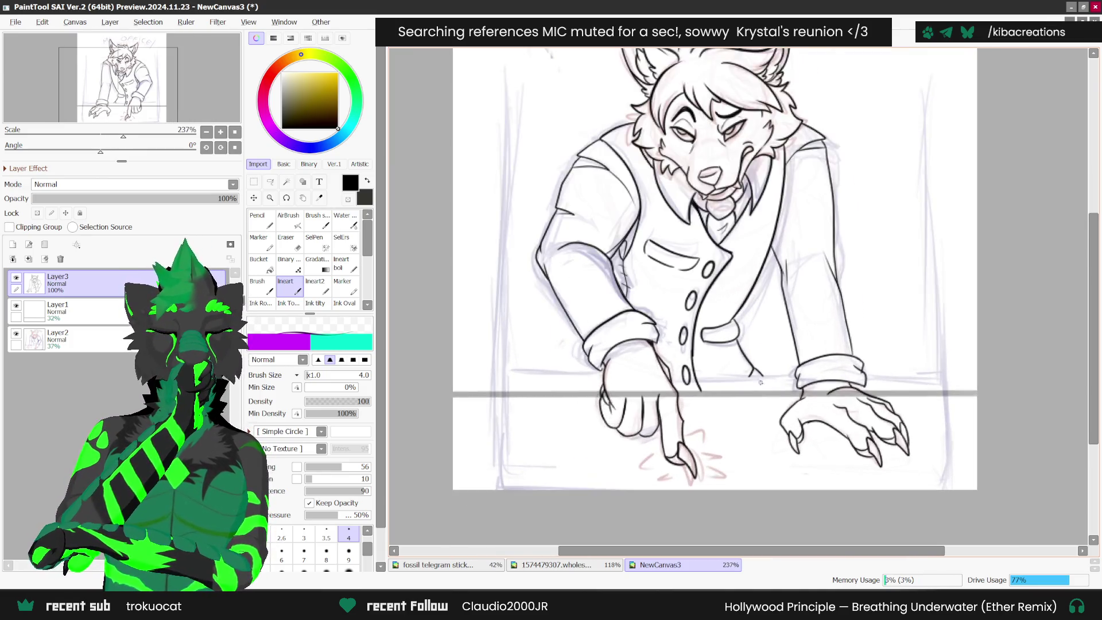
mouse_move(760, 370)
mouse_down()
mouse_move(782, 395)
mouse_move(768, 379)
mouse_move(753, 397)
mouse_up()
key(ctrl+z)
scroll(832, 373, down, 2)
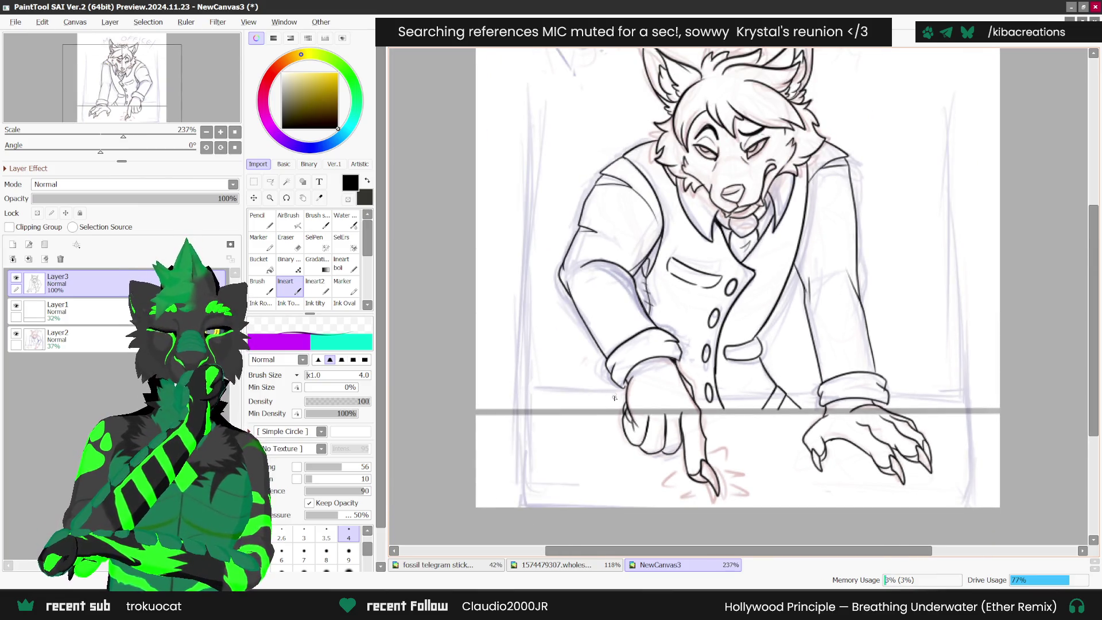
scroll(614, 397, up, 2)
scroll(643, 351, down, 3)
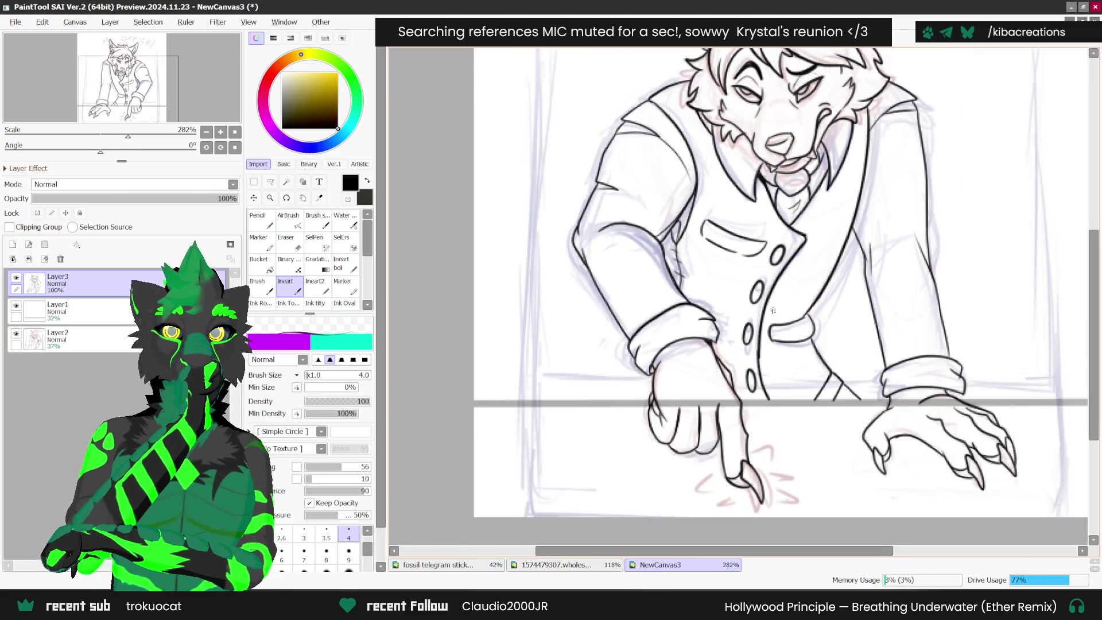
scroll(678, 367, up, 1)
drag(686, 349, 678, 374)
key(ctrl+z)
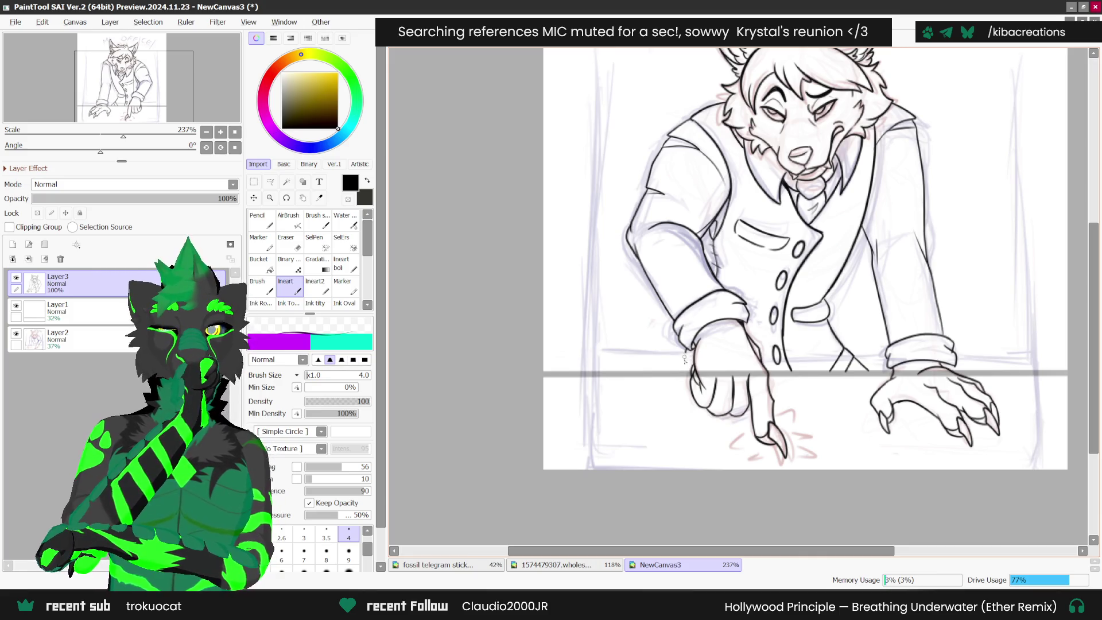
scroll(707, 333, down, 2)
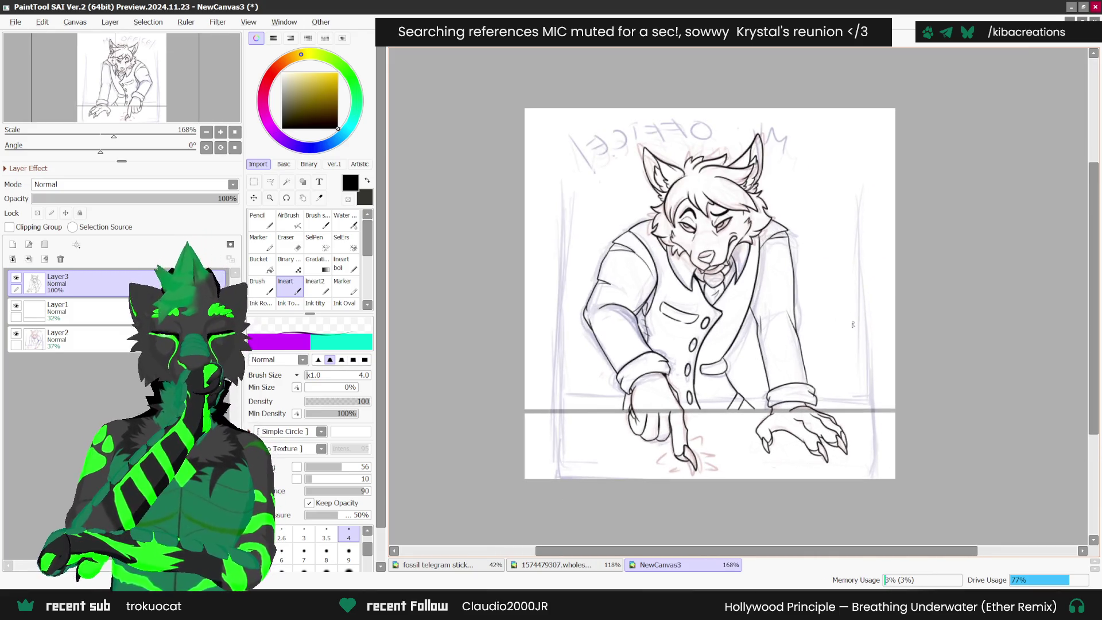
- Erase the faint sketch lines along the desk edge on Layer1 with the Eraser
click(286, 241)
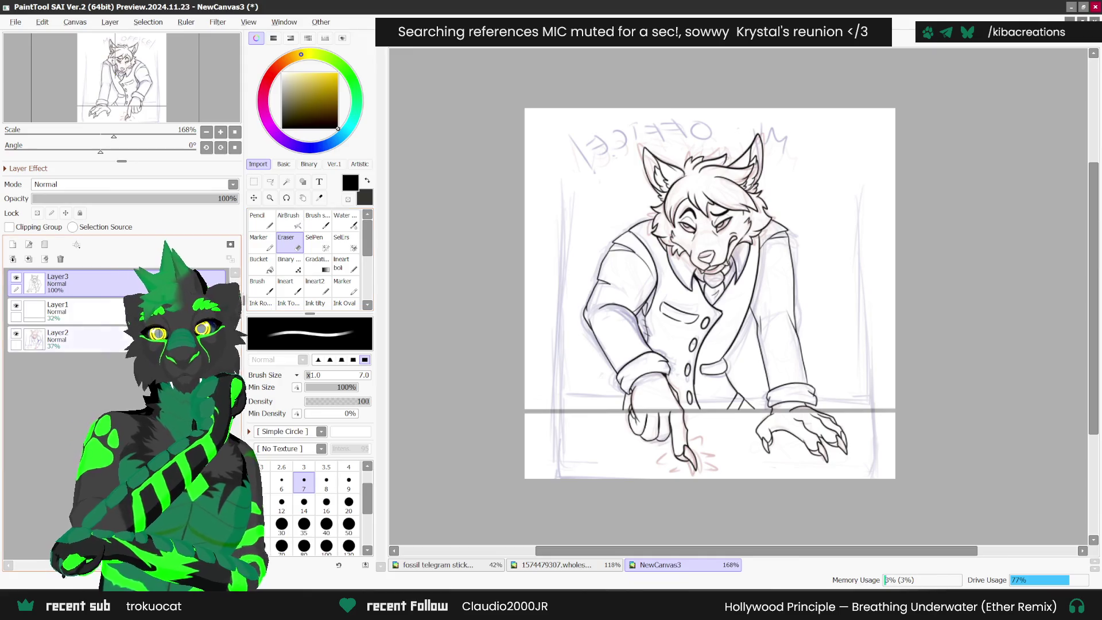
click(57, 309)
scroll(673, 374, up, 1)
drag(632, 424, 679, 419)
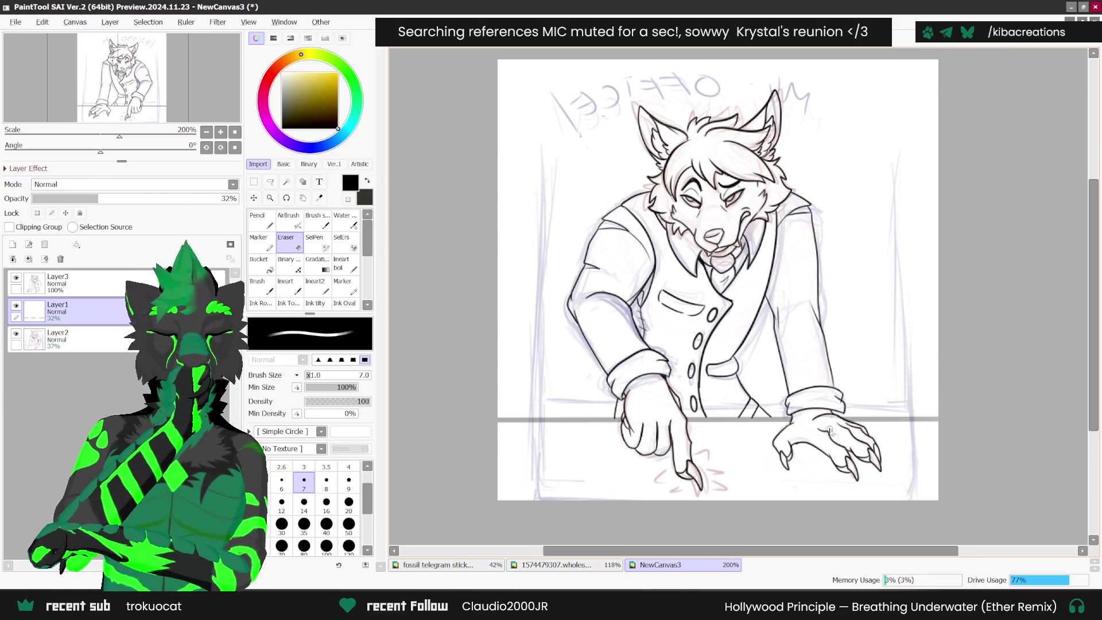
scroll(832, 430, down, 1)
scroll(833, 377, down, 2)
scroll(882, 360, up, 2)
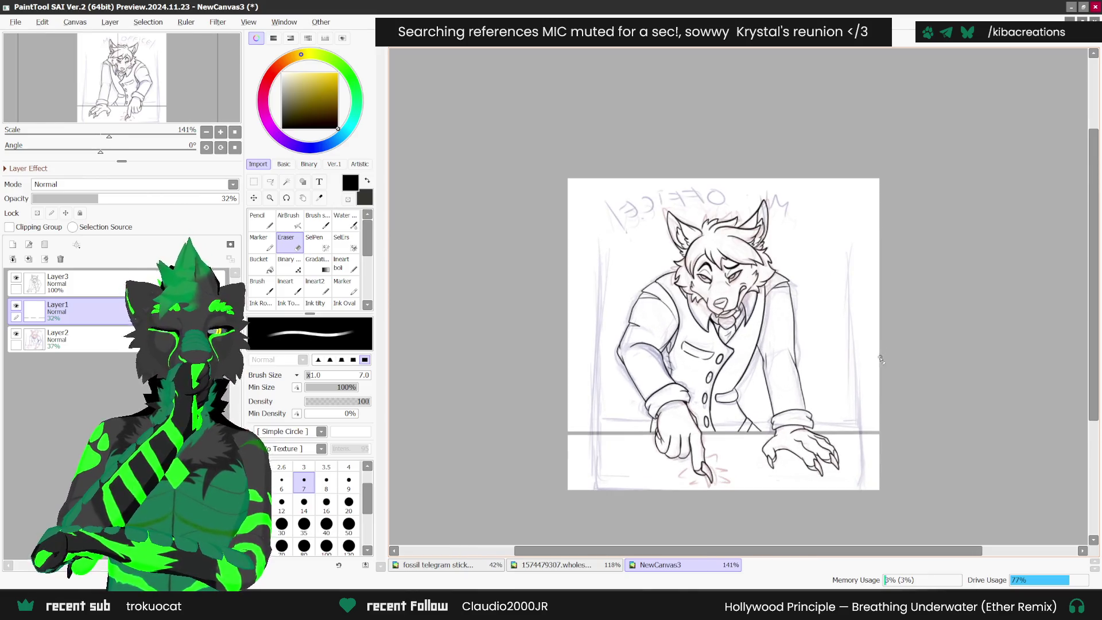
- Return to the Ineart brush on Layer3
click(290, 286)
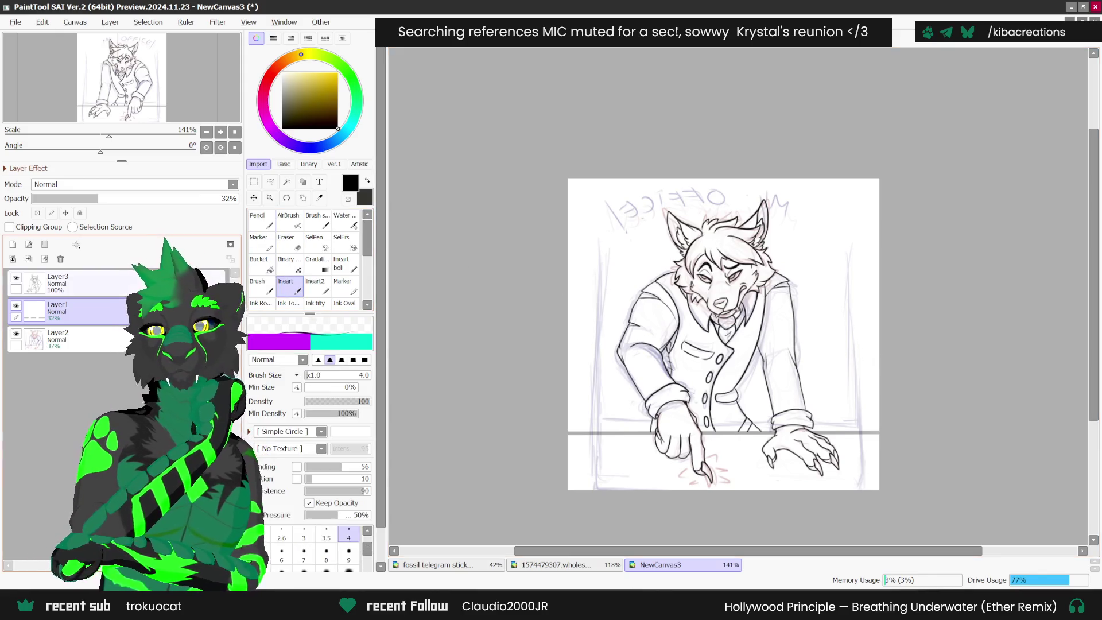
click(74, 284)
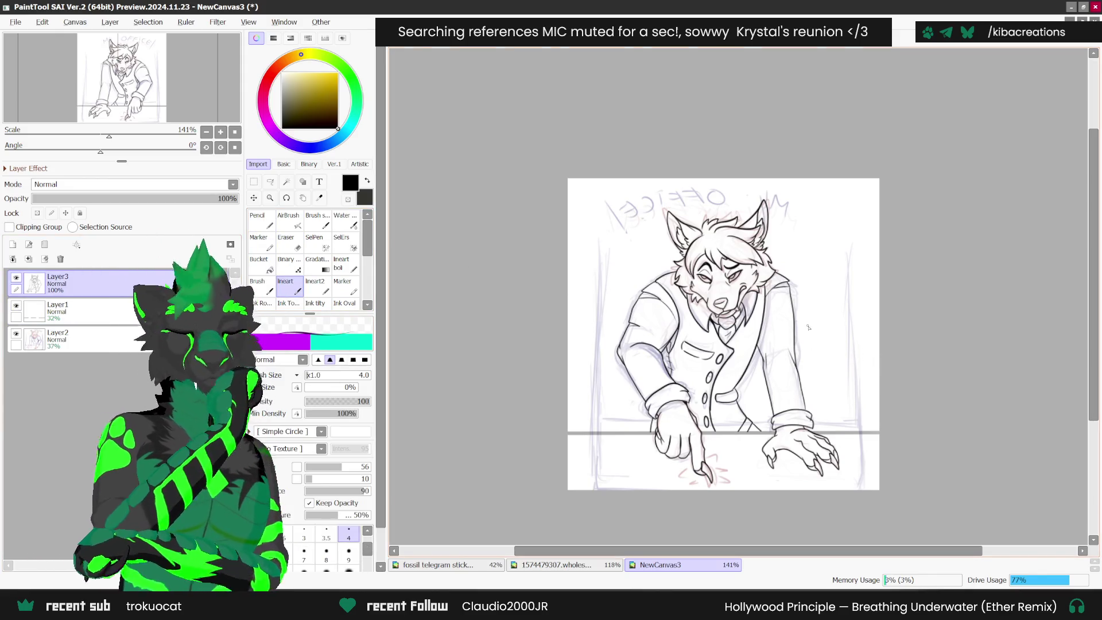
scroll(808, 326, up, 1)
- Flip the canvas horizontally and add a short stroke beside the right sleeve, discarding a trial long curve
key(h)
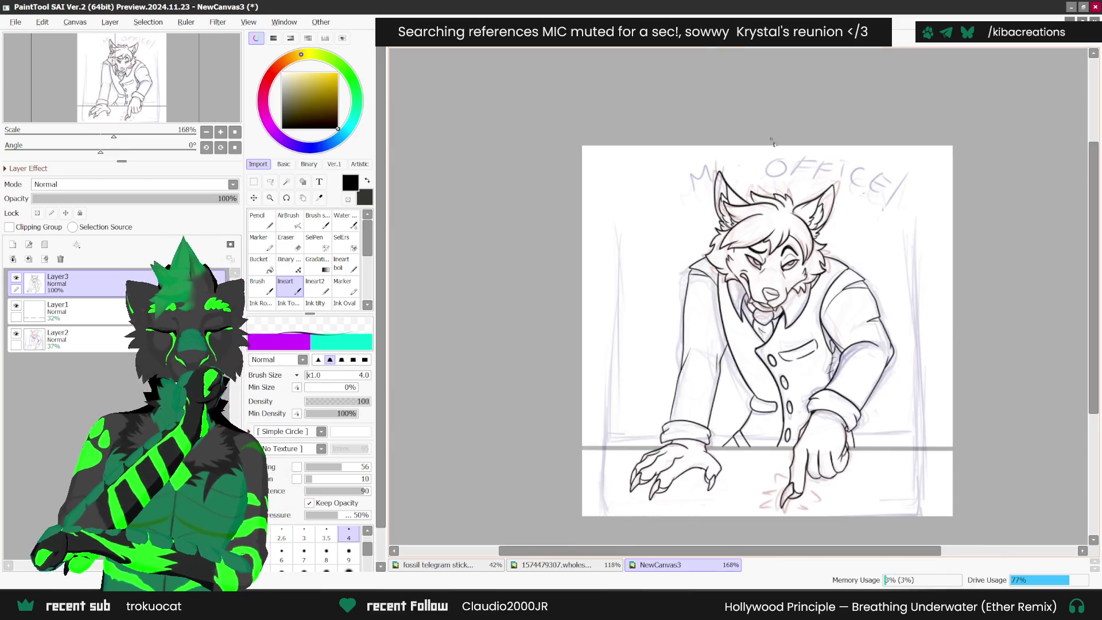
scroll(881, 418, up, 1)
mouse_move(902, 399)
mouse_down()
mouse_move(919, 401)
mouse_move(965, 456)
mouse_up()
key(ctrl+z)
key(ctrl+z)
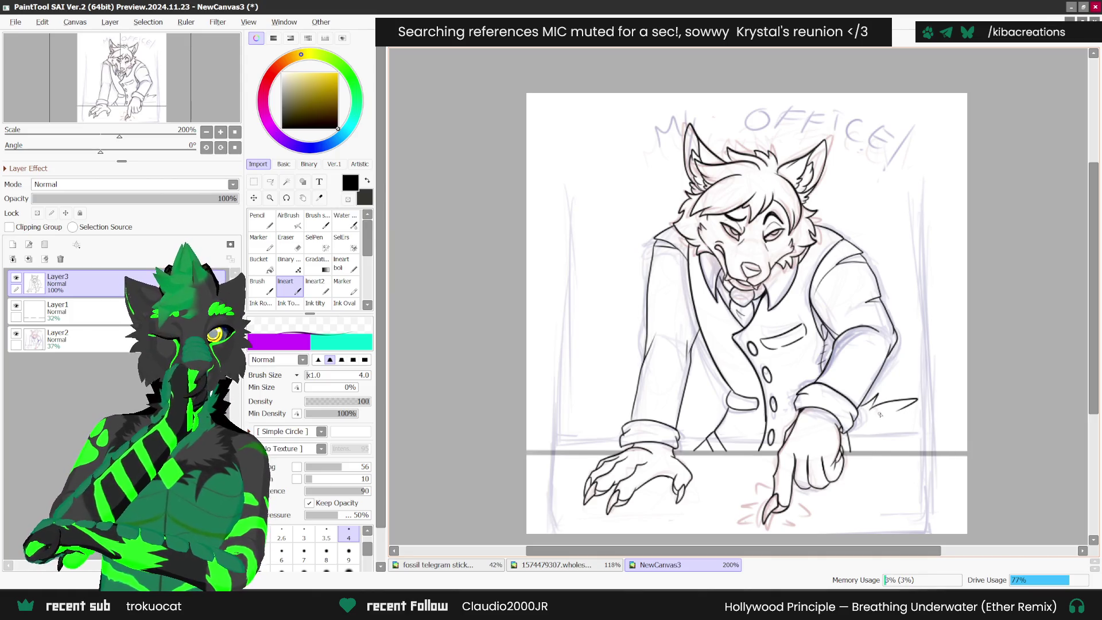
mouse_move(877, 392)
mouse_down()
mouse_move(869, 408)
mouse_move(941, 410)
mouse_move(969, 452)
mouse_up()
scroll(905, 383, down, 2)
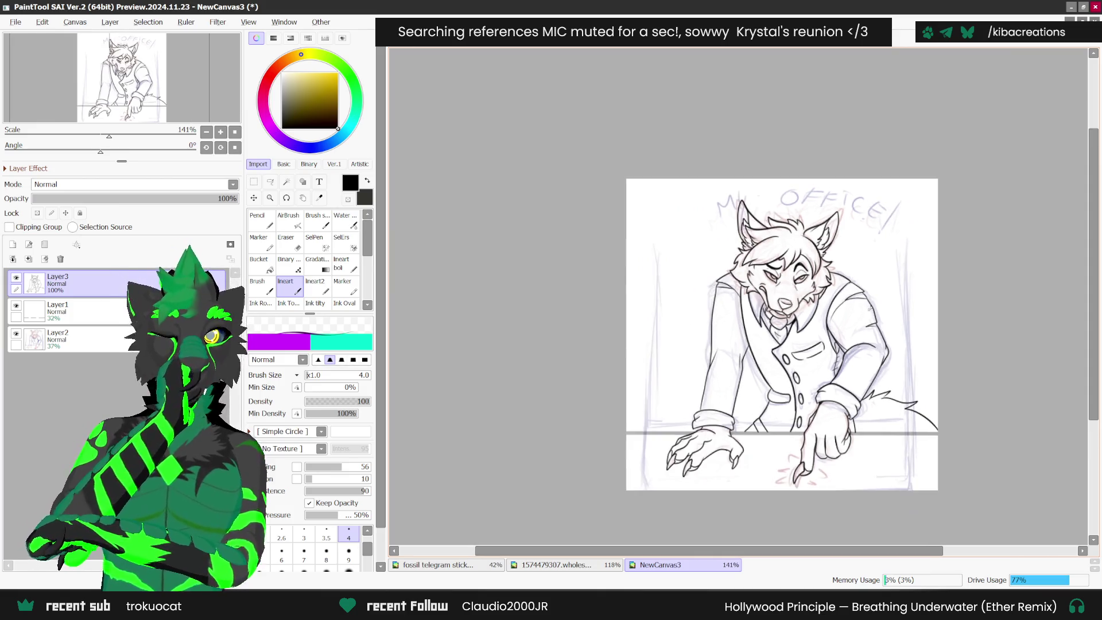
scroll(945, 306, up, 1)
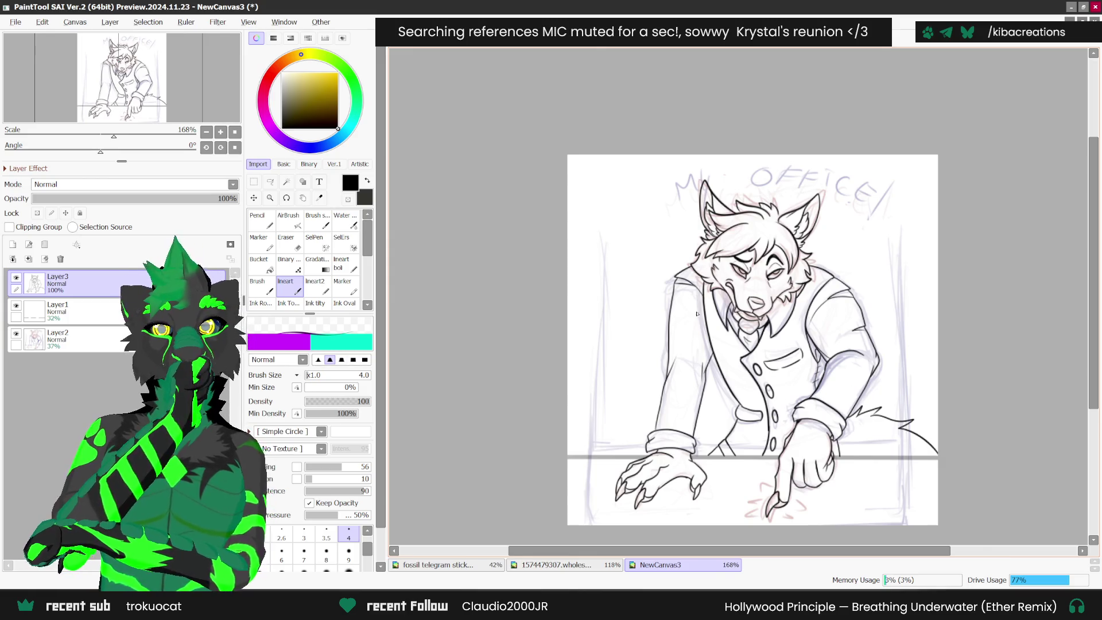
scroll(703, 321, up, 2)
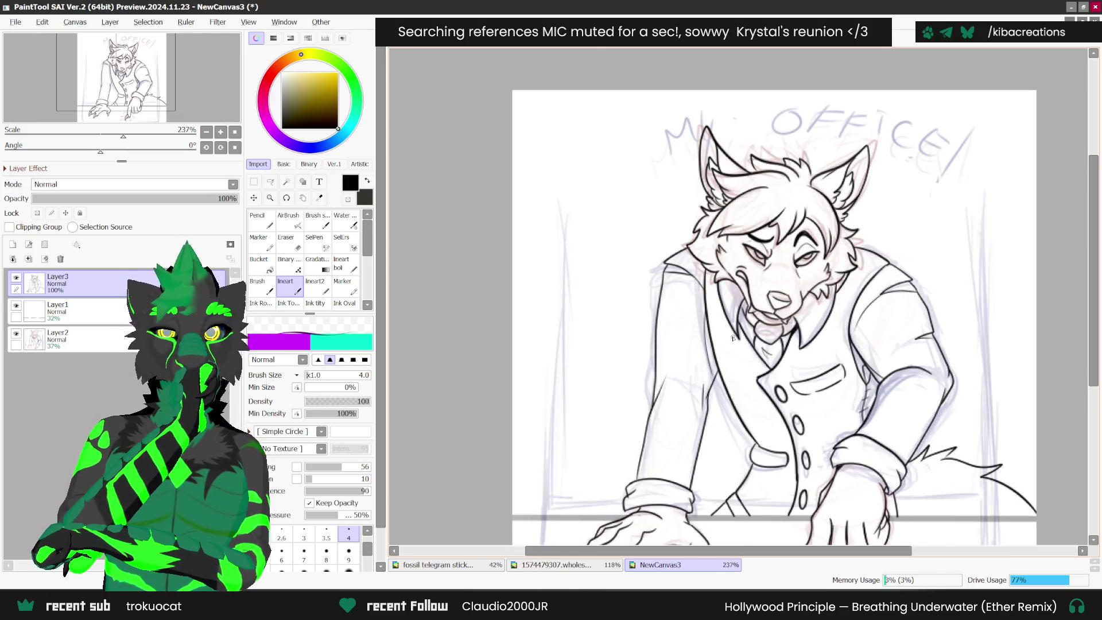
scroll(714, 379, down, 2)
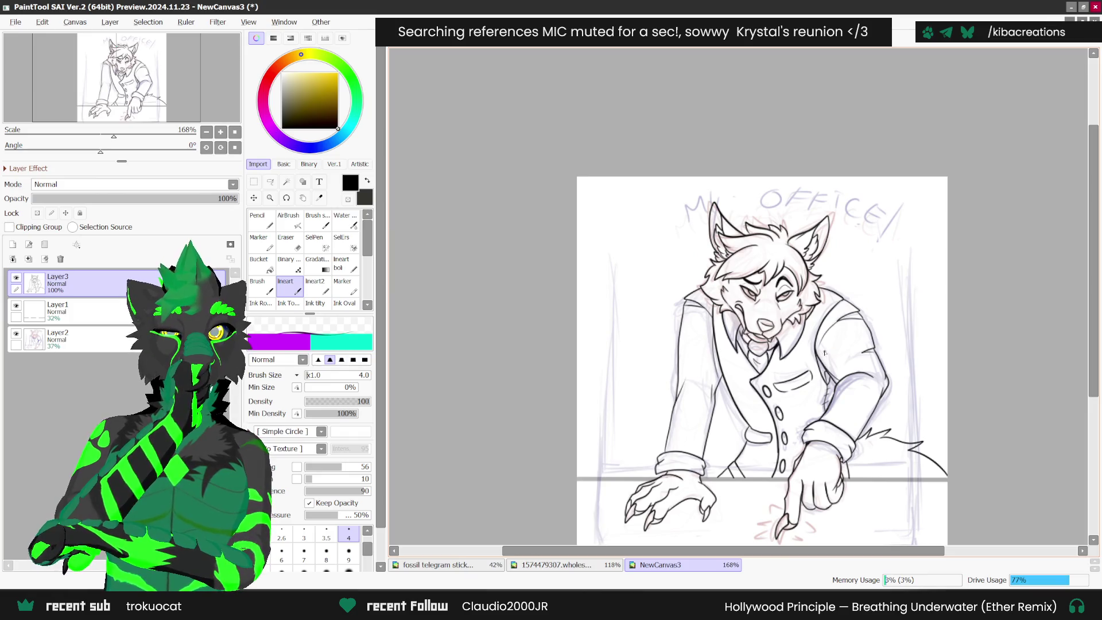
- Toggle to the eraser and back to the Ineart brush, then hide the coloured sketch layer
key(e)
scroll(821, 361, up, 1)
scroll(817, 356, up, 2)
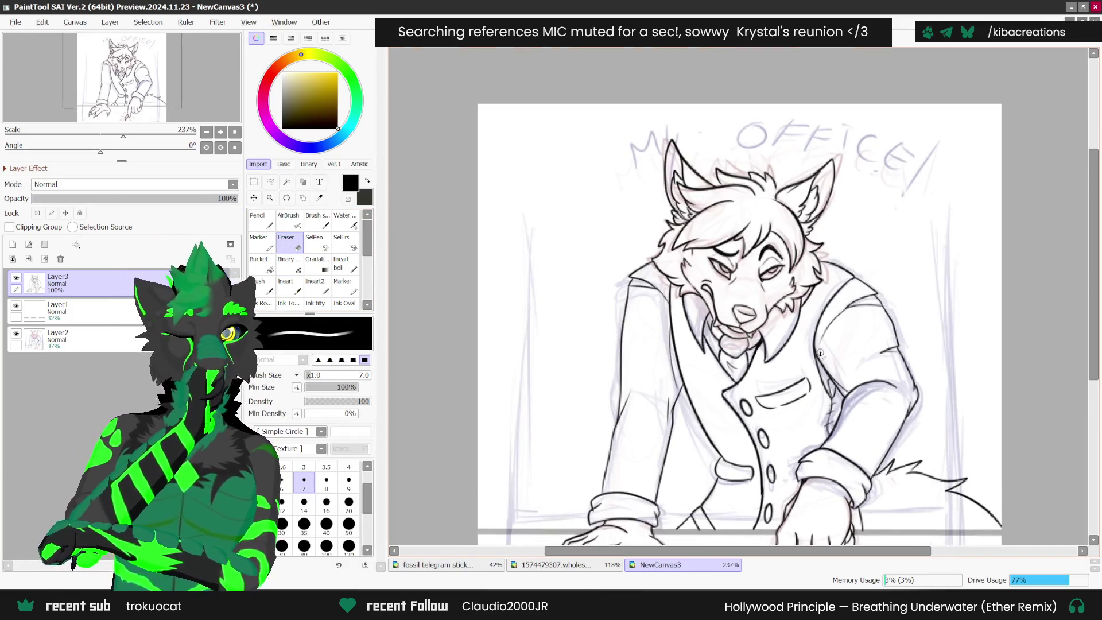
scroll(840, 306, down, 3)
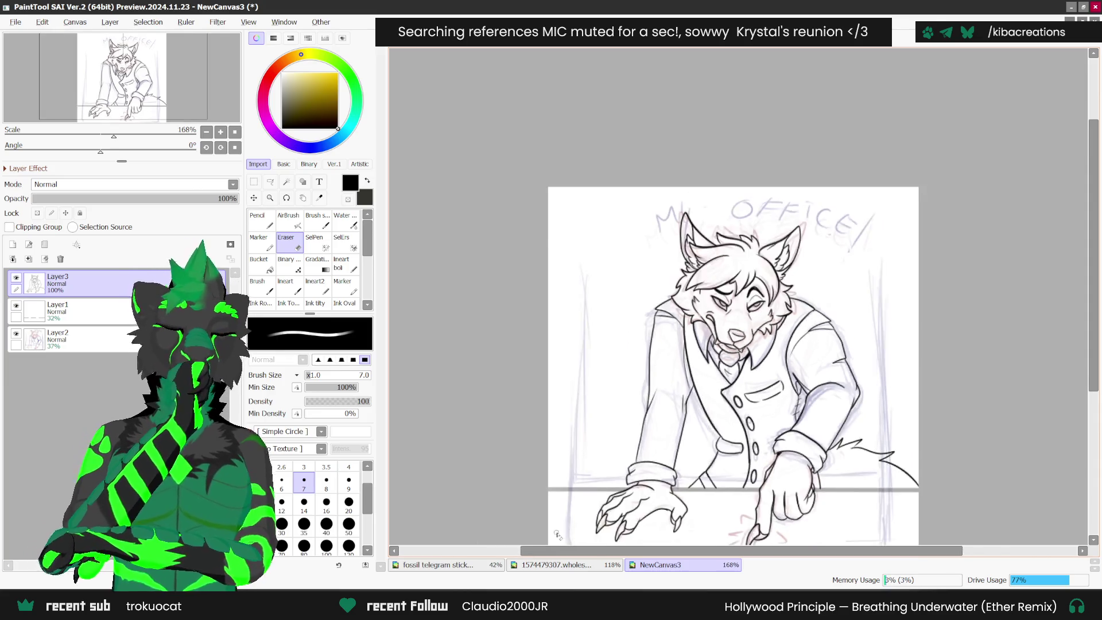
click(291, 287)
scroll(761, 403, up, 4)
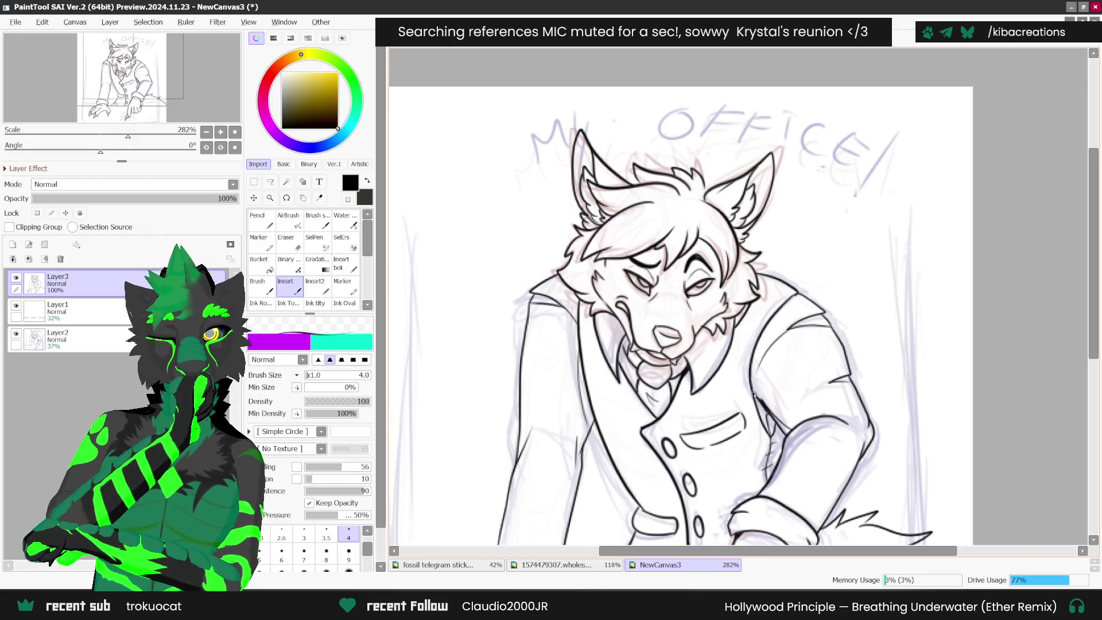
scroll(821, 273, down, 5)
scroll(821, 273, up, 1)
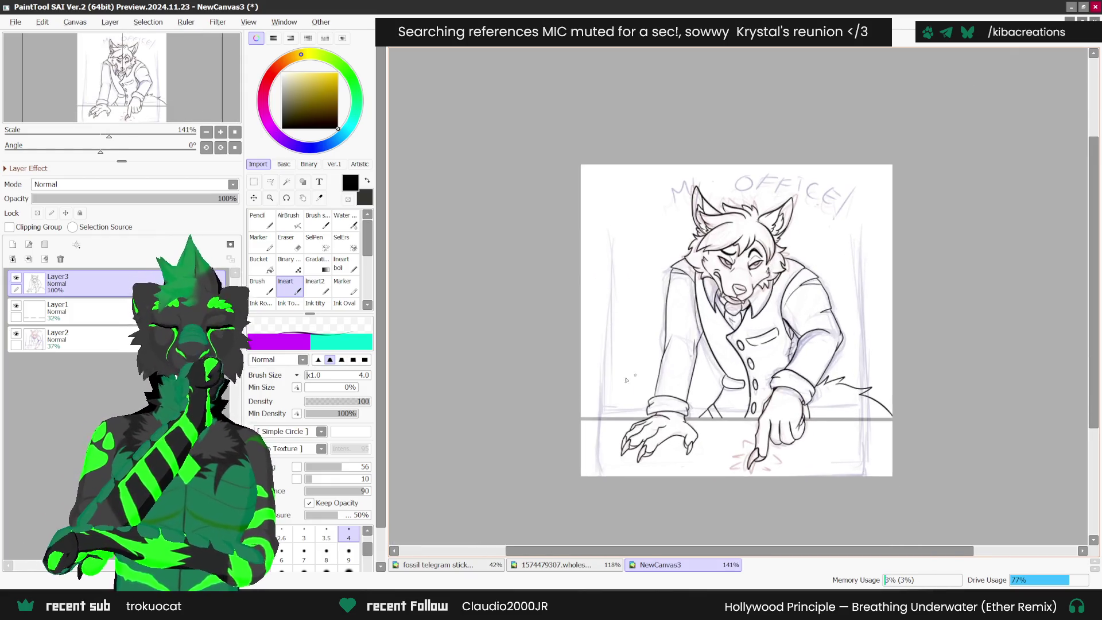
click(16, 333)
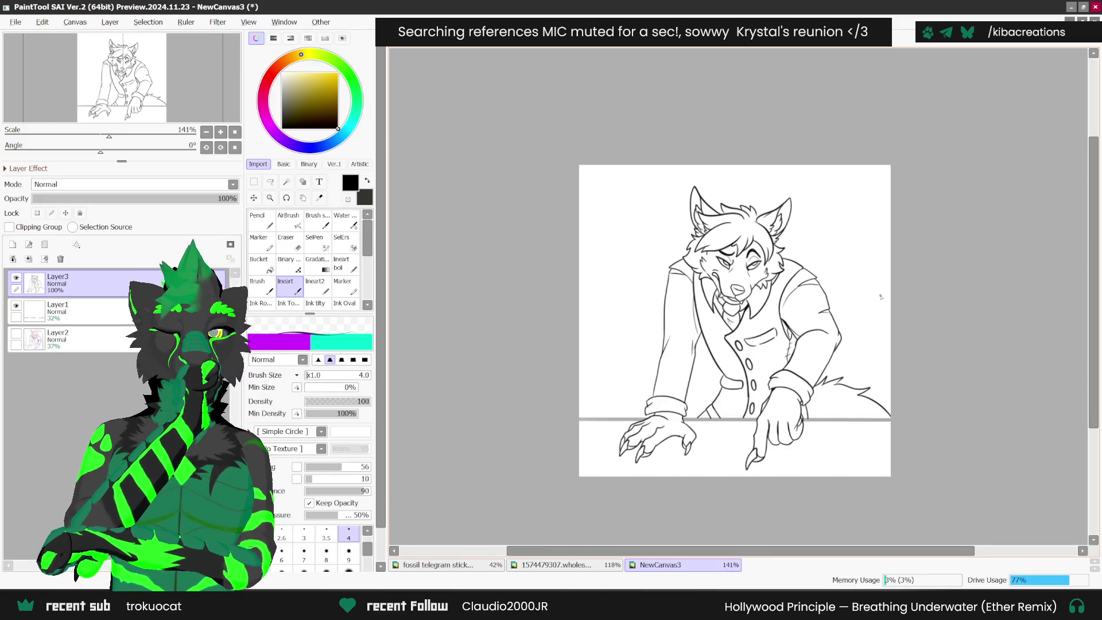
- Ink two short strokes on the left hand by the desk, then show the sketch layer again
scroll(770, 367, up, 6)
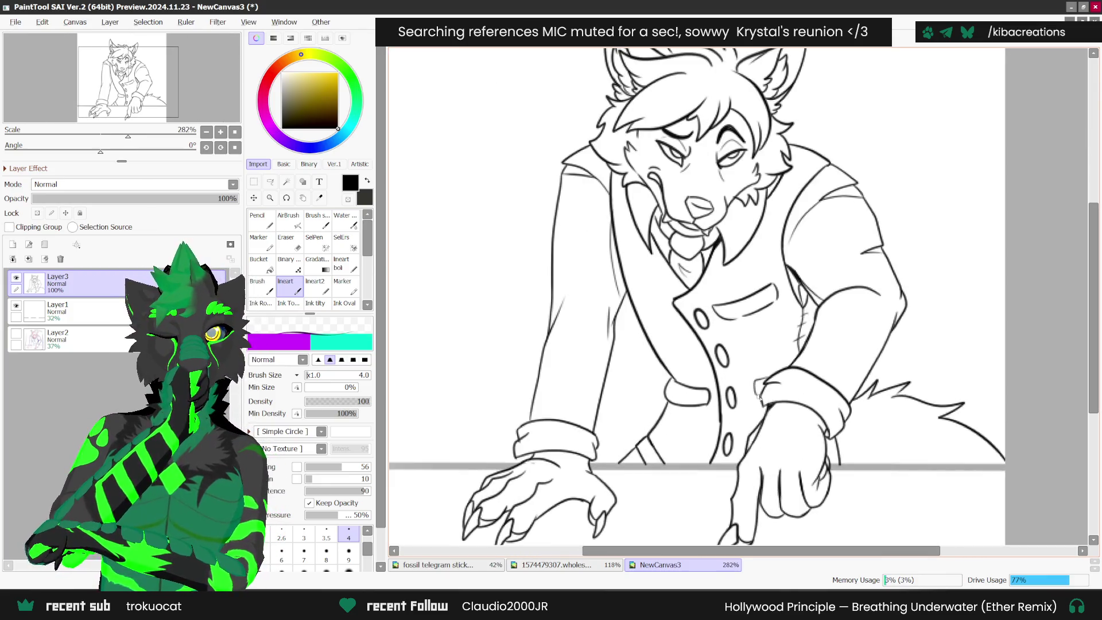
scroll(693, 404, down, 1)
scroll(693, 404, up, 2)
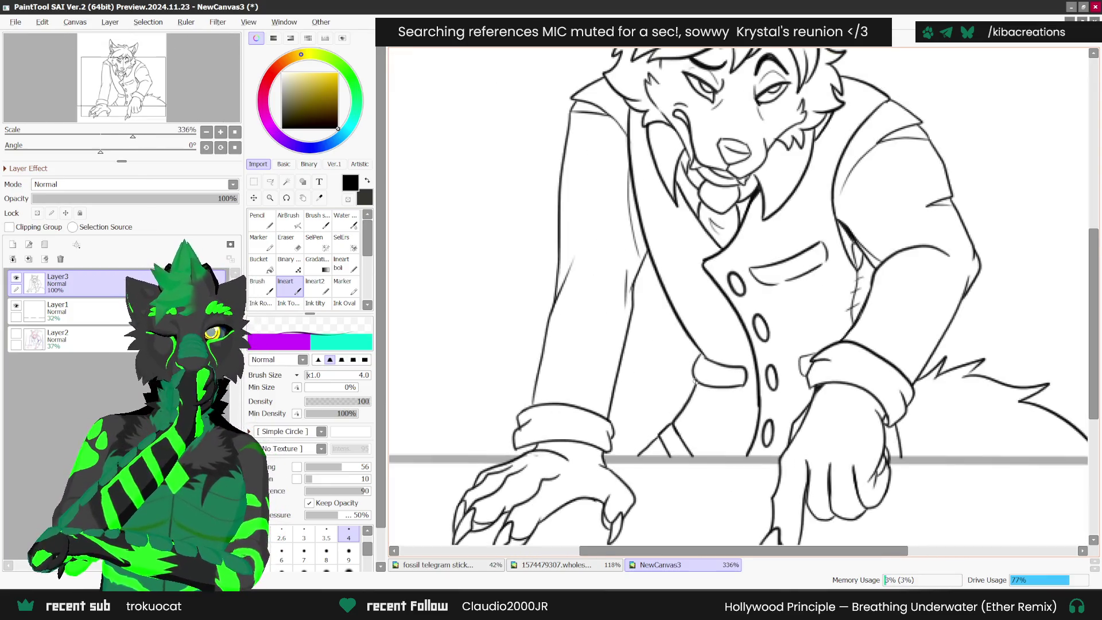
drag(677, 431, 693, 389)
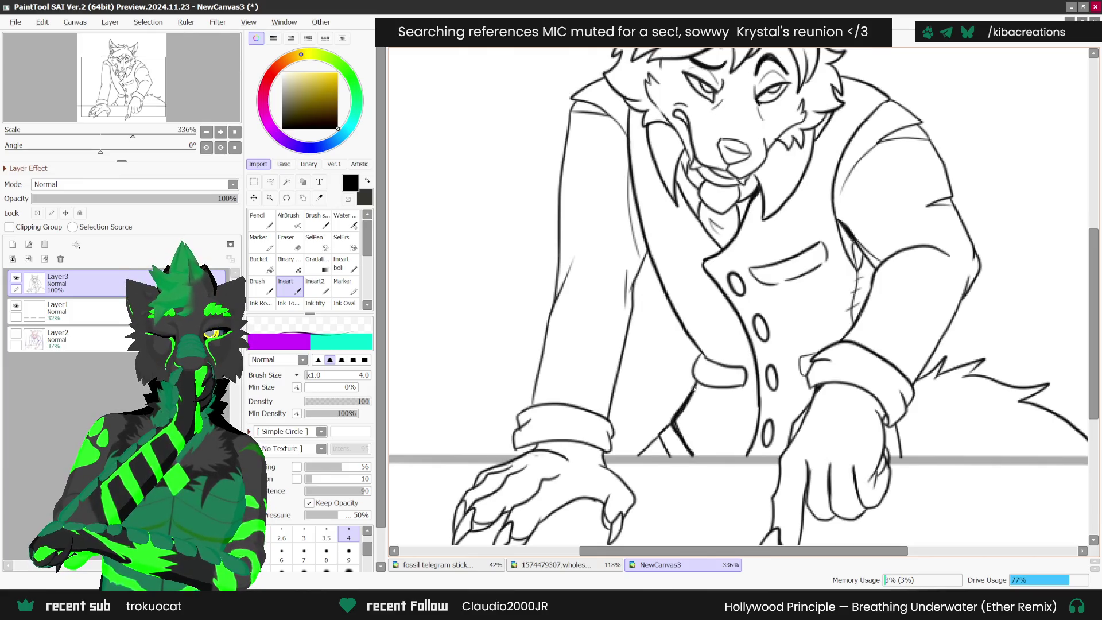
mouse_move(673, 424)
mouse_down()
mouse_move(667, 456)
mouse_move(638, 461)
mouse_up()
scroll(803, 353, down, 2)
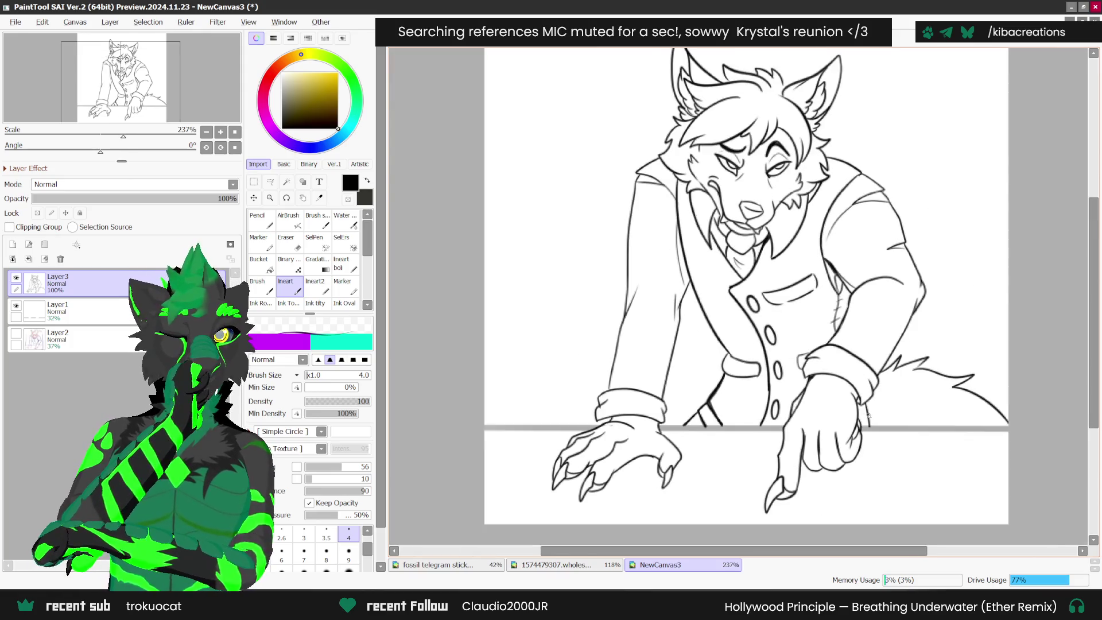
scroll(867, 416, up, 2)
scroll(720, 468, down, 3)
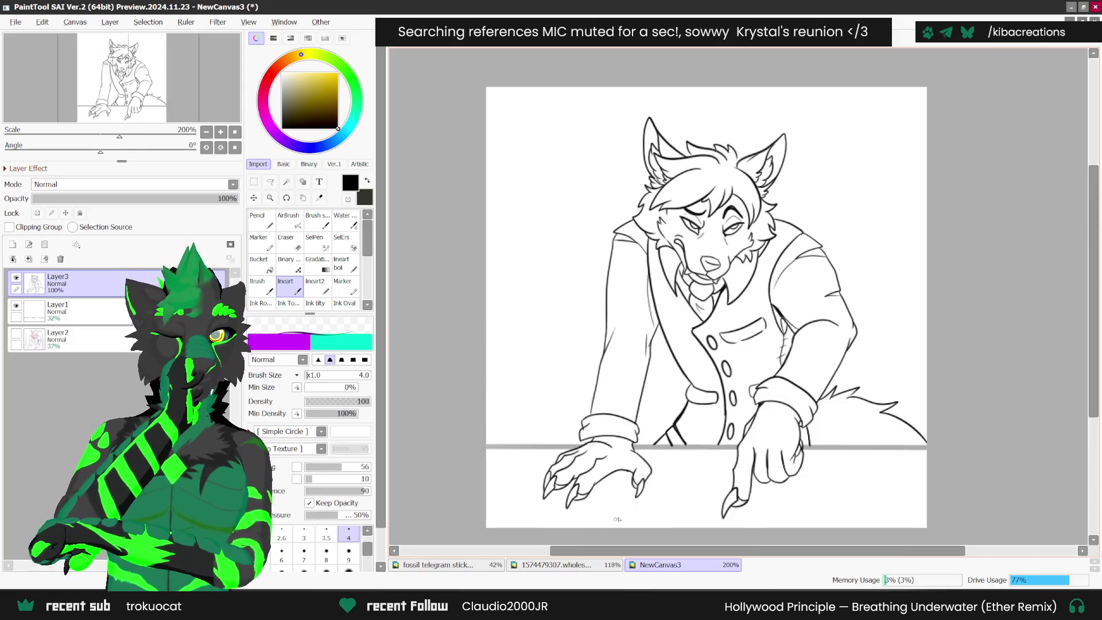
scroll(873, 396, down, 1)
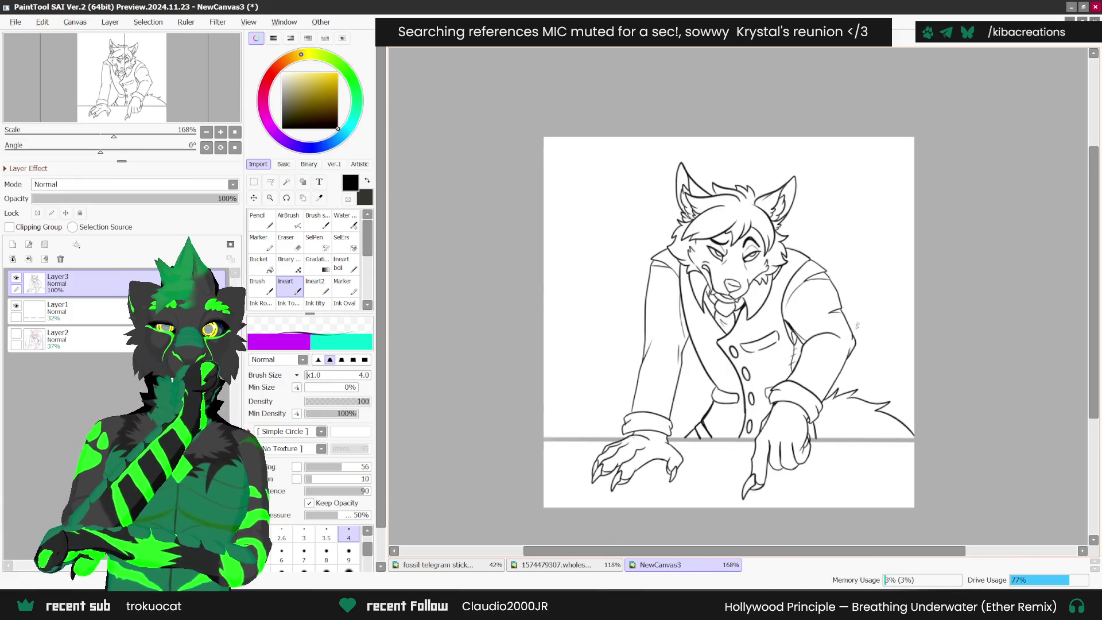
click(16, 334)
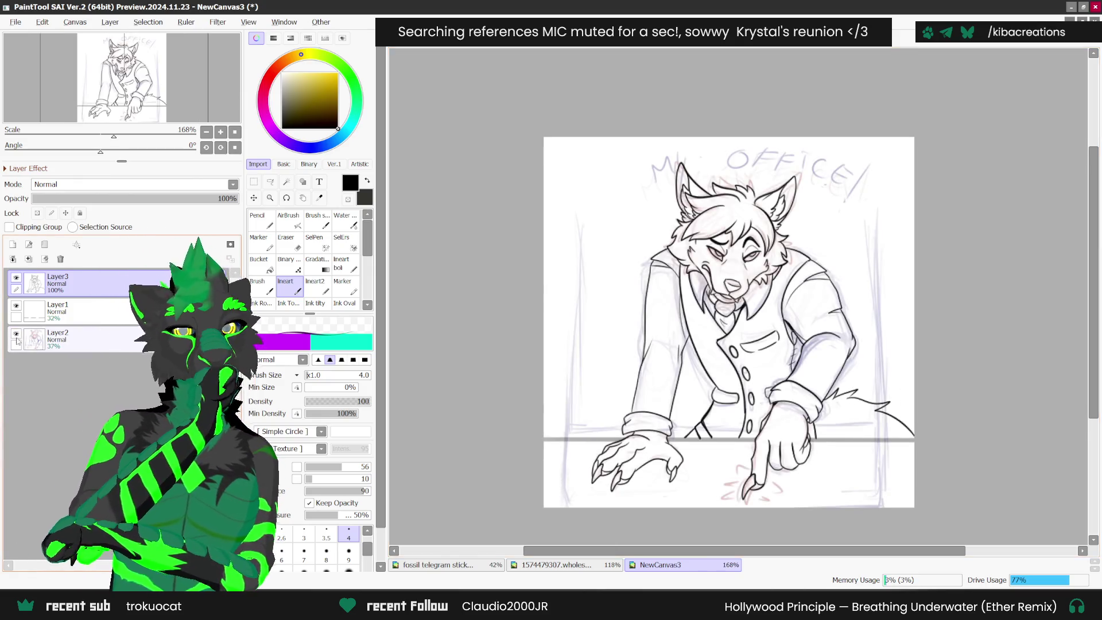
- Rectangle-select the canvas except the narrow left strip and apply Canvas > Crop by Selection
click(254, 181)
drag(566, 137, 807, 238)
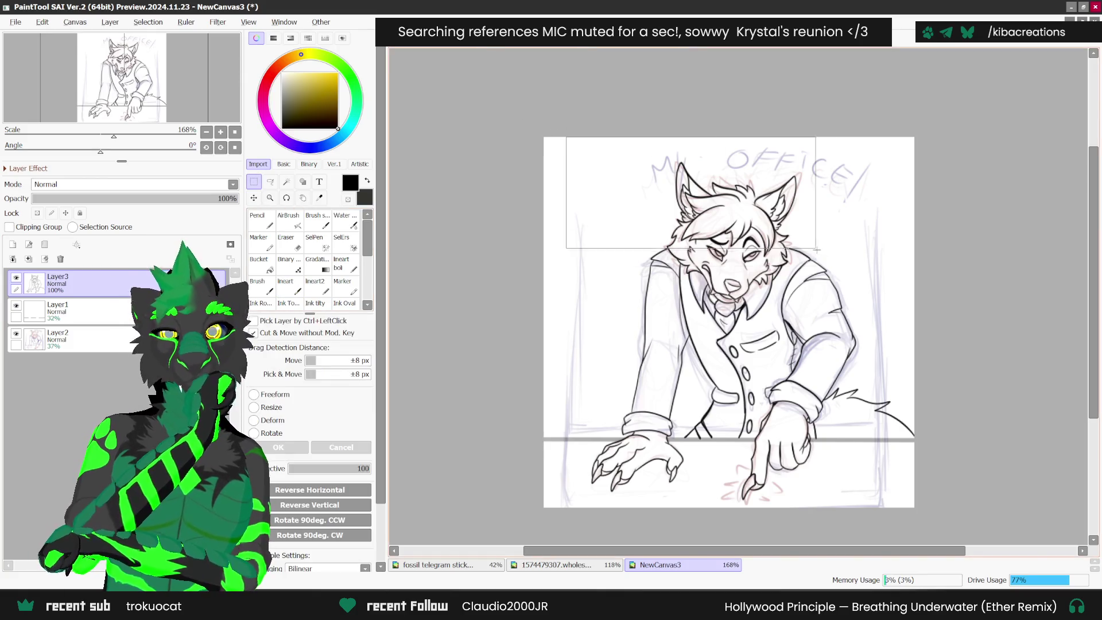
click(985, 334)
mouse_move(570, 136)
mouse_down()
mouse_move(878, 301)
mouse_move(924, 508)
mouse_up()
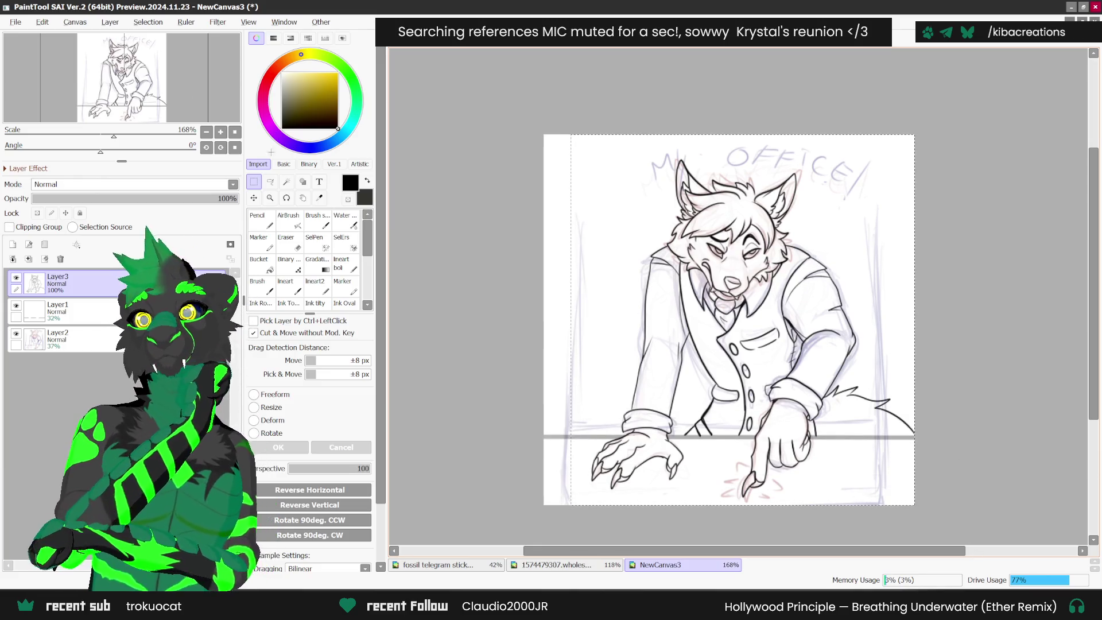
click(75, 22)
click(109, 141)
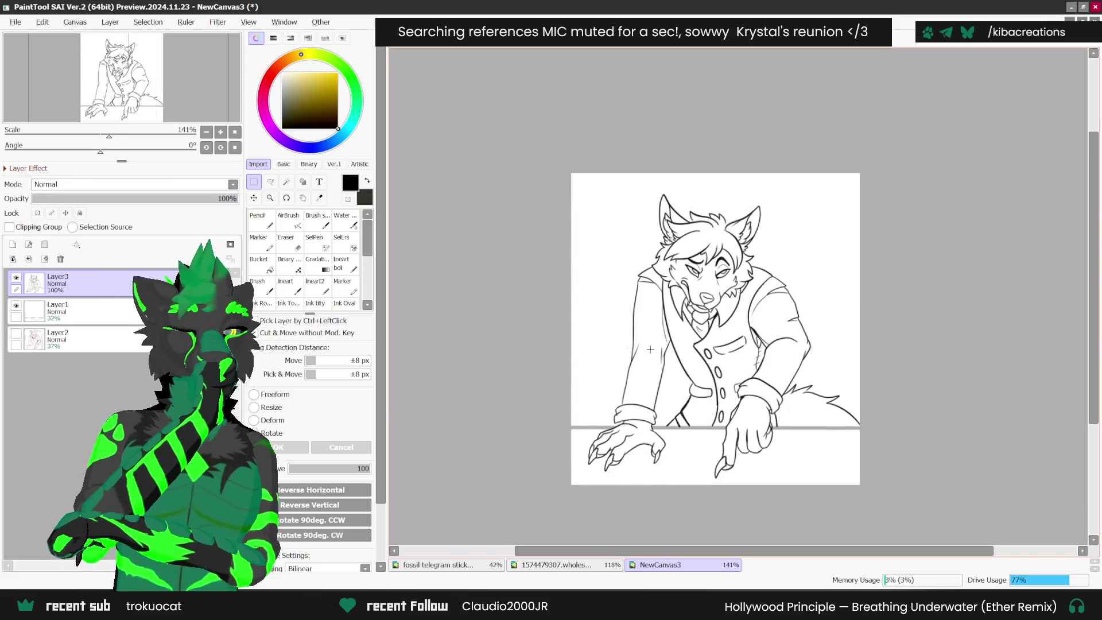
- Briefly show the sketch layer and reselect the Ineart brush, then hide the sketch again
scroll(874, 301, up, 1)
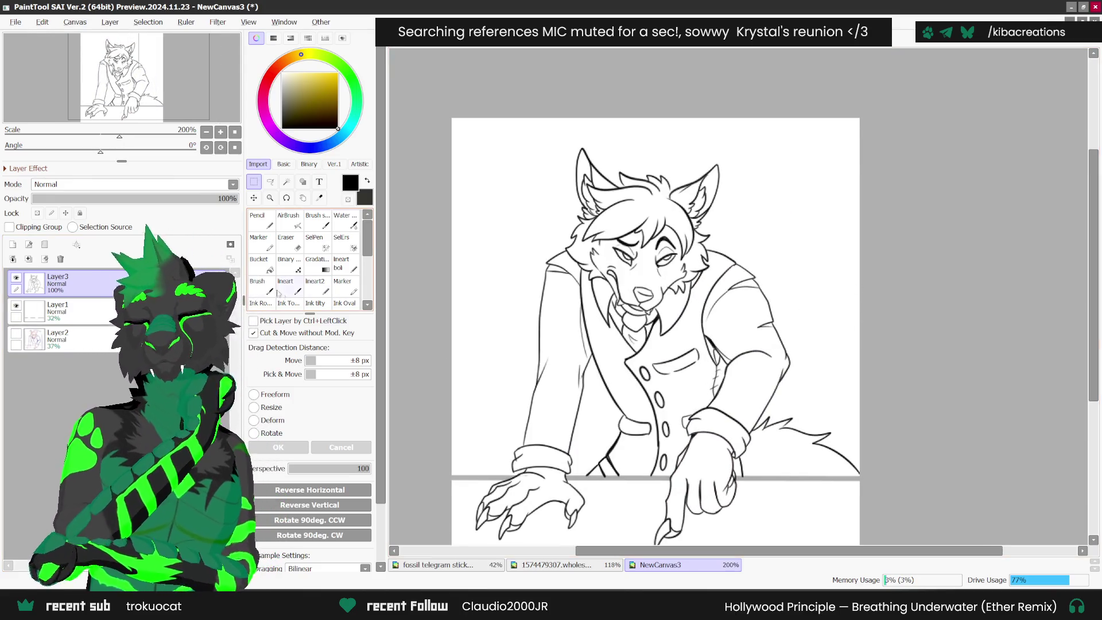
click(16, 333)
click(292, 288)
scroll(668, 182, up, 3)
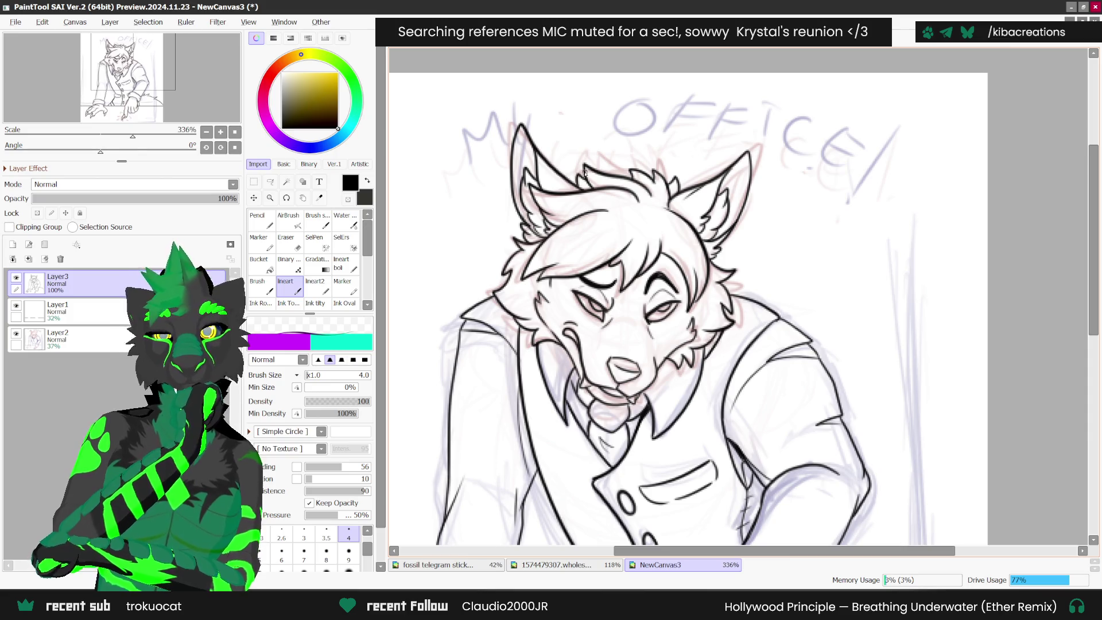
scroll(710, 202, down, 3)
scroll(706, 212, down, 2)
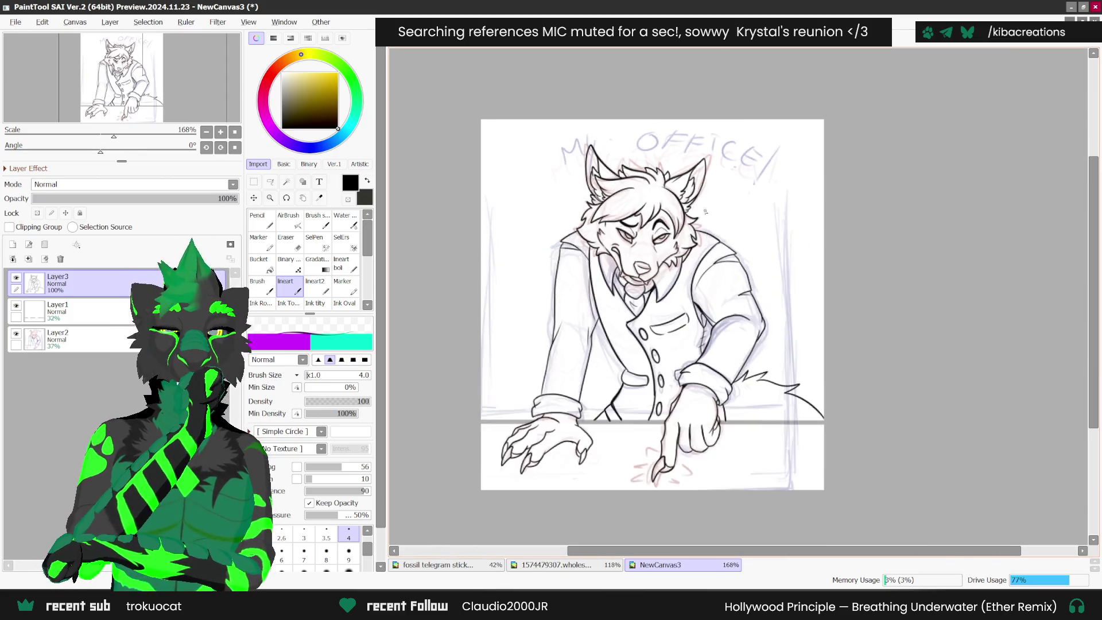
click(17, 334)
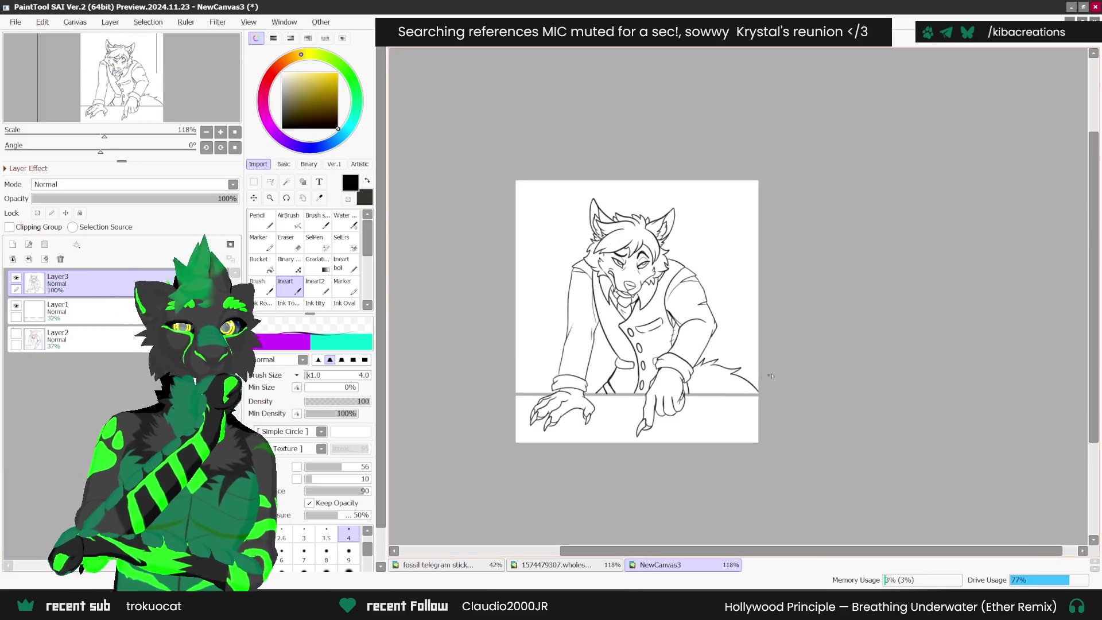
- Select Layer1, raise its opacity to 100% and pick the eraser
drag(820, 337, 775, 351)
click(57, 310)
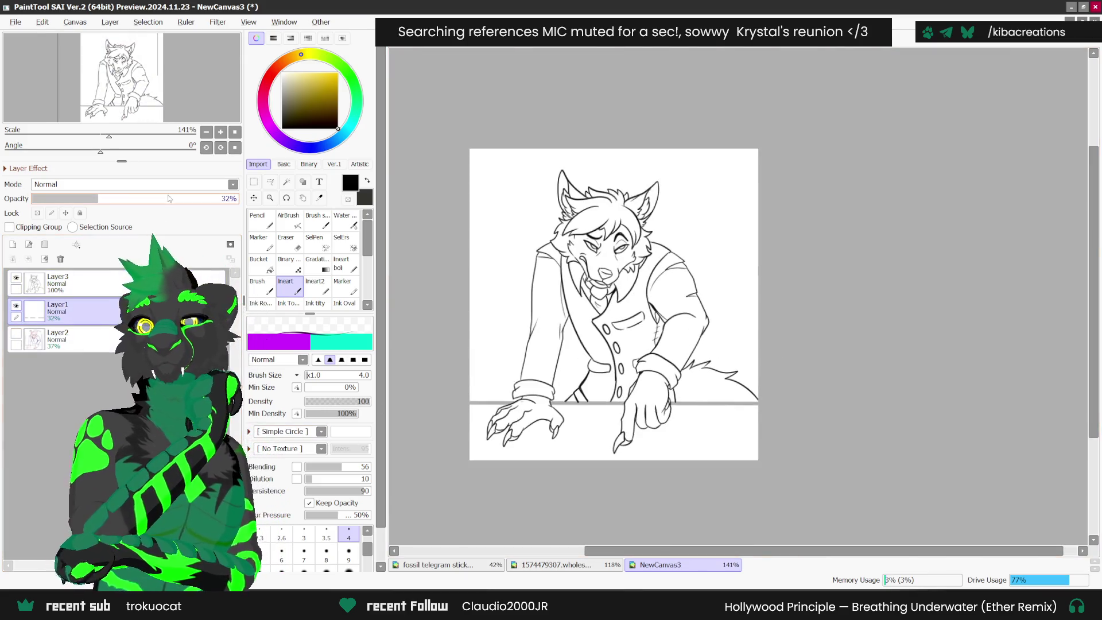
click(230, 198)
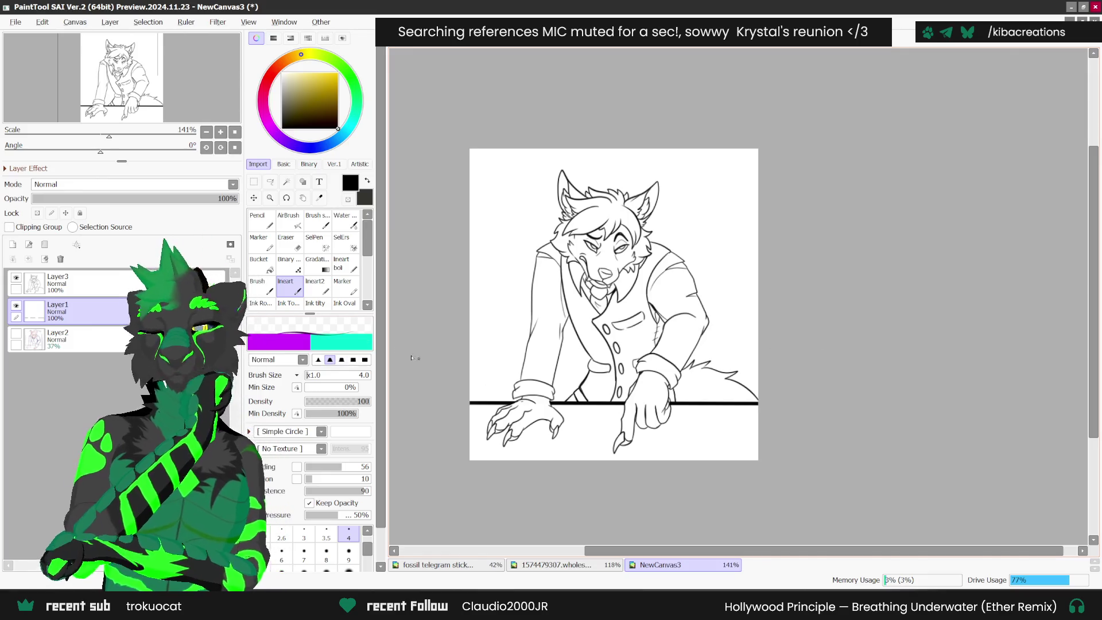
key(e)
- Drag Layer1 above Layer3 to the top of the layer stack
scroll(516, 402, up, 2)
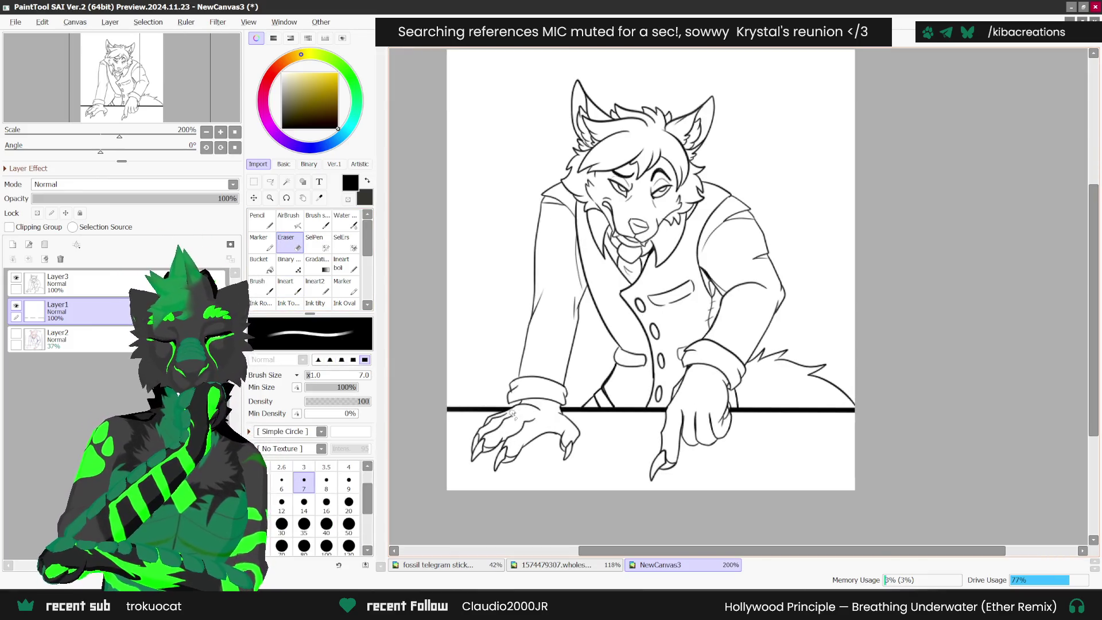
scroll(629, 328, down, 1)
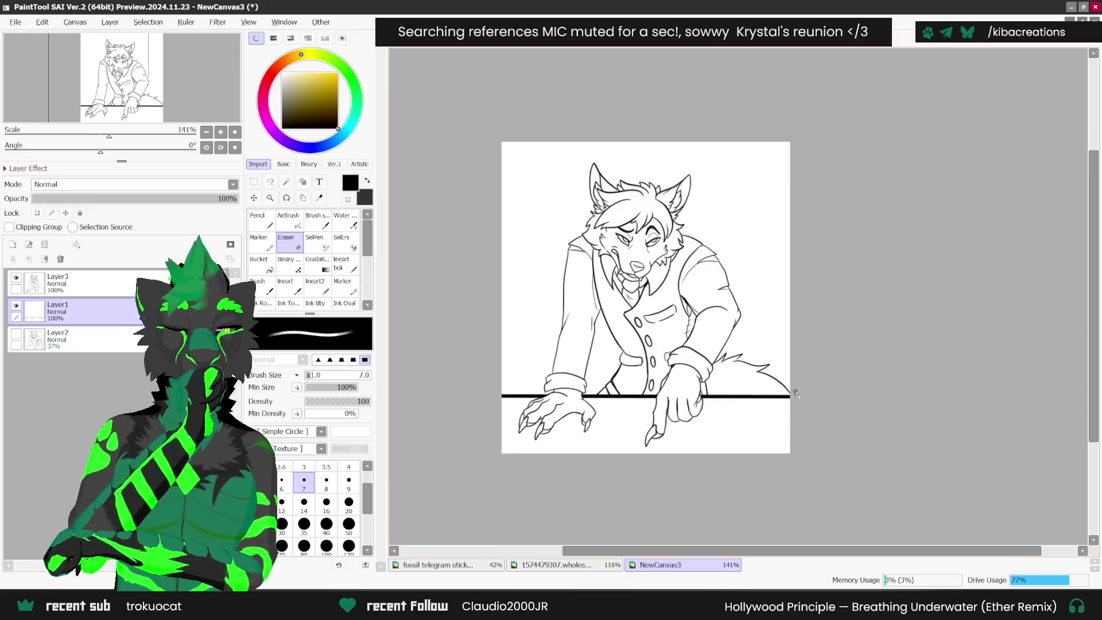
scroll(796, 392, up, 1)
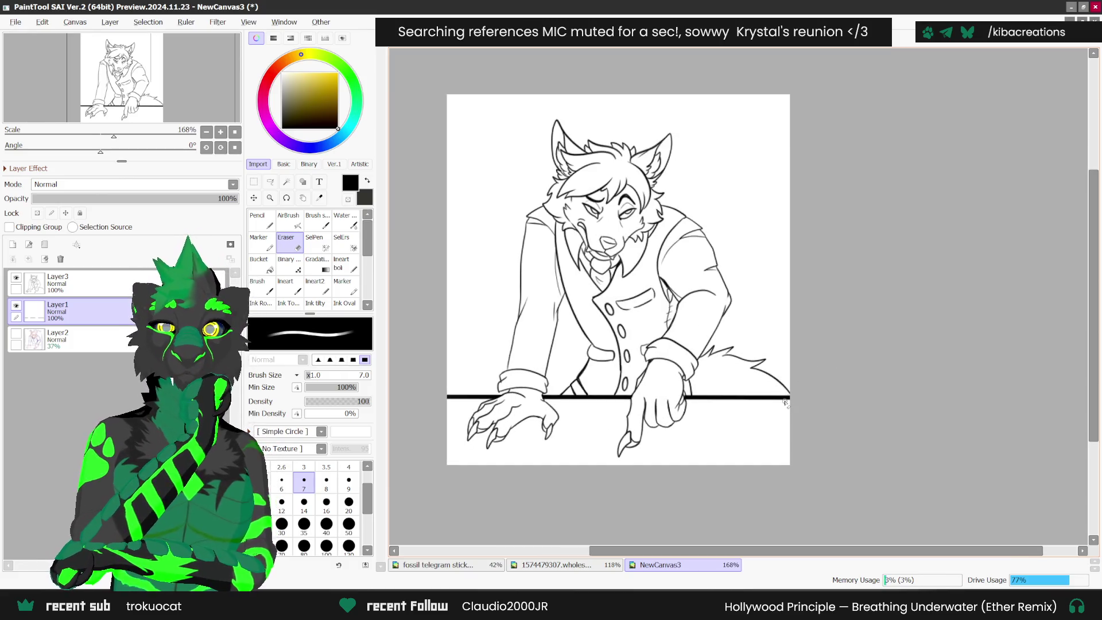
scroll(785, 404, down, 1)
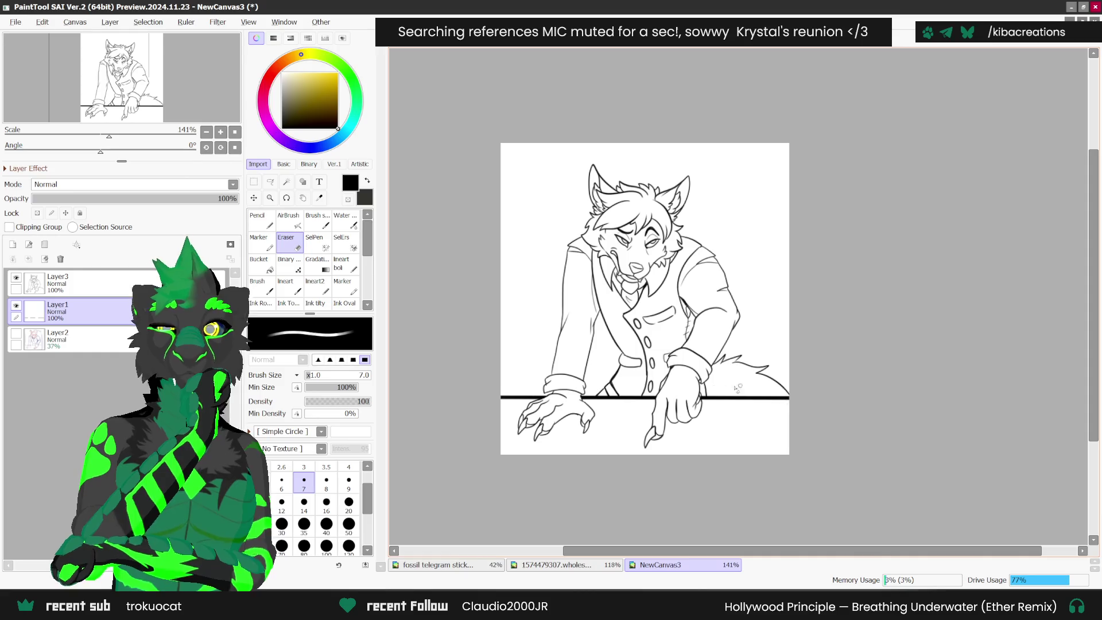
drag(96, 299, 86, 276)
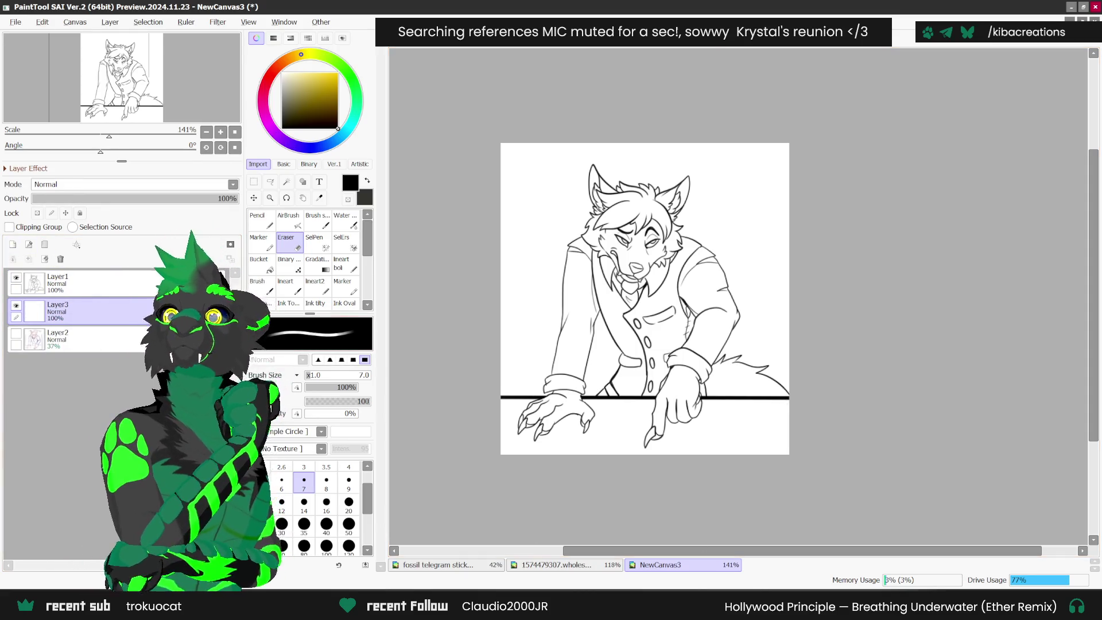
key(alt+Tab)
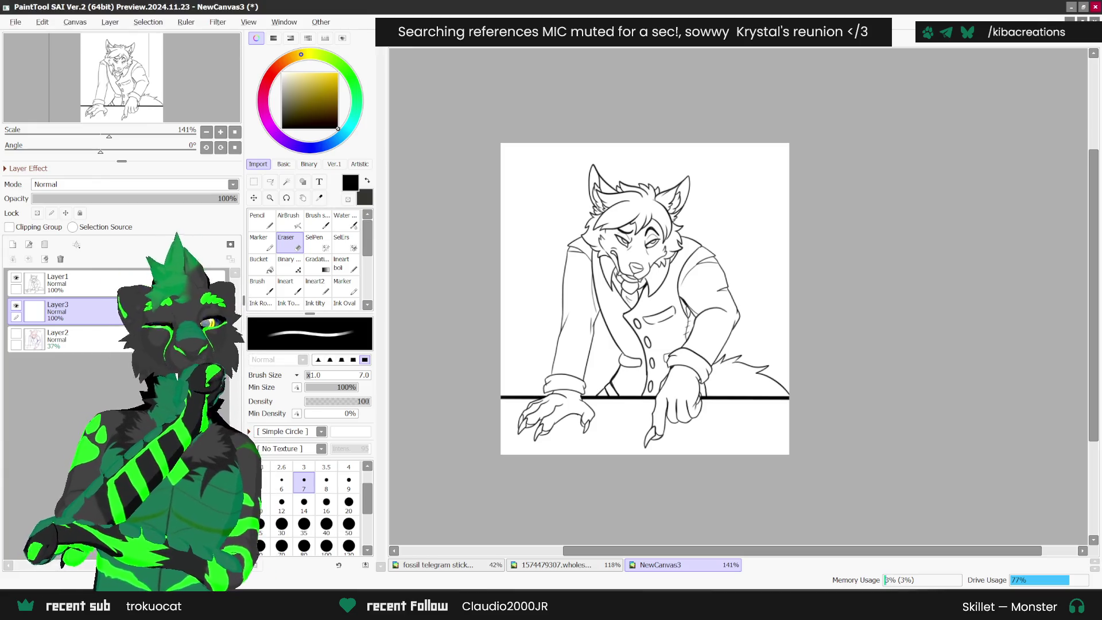
- On Layer1, trace a bolder Ineart line down the jacket's left lapel toward the buttons
click(57, 282)
scroll(627, 324, up, 1)
scroll(627, 323, up, 2)
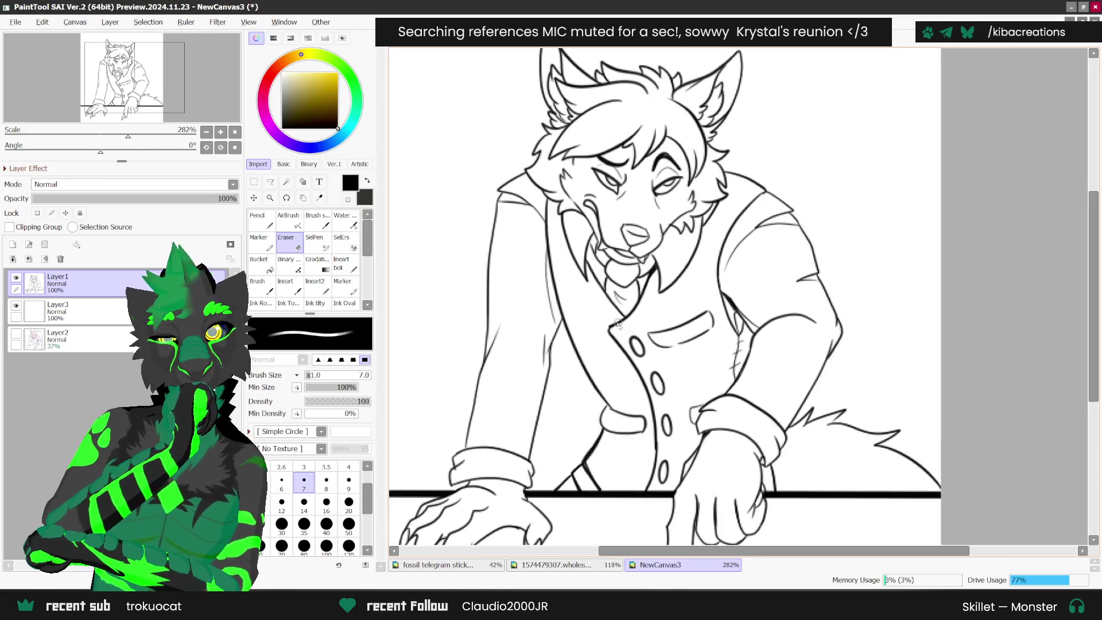
key(n)
scroll(660, 323, up, 1)
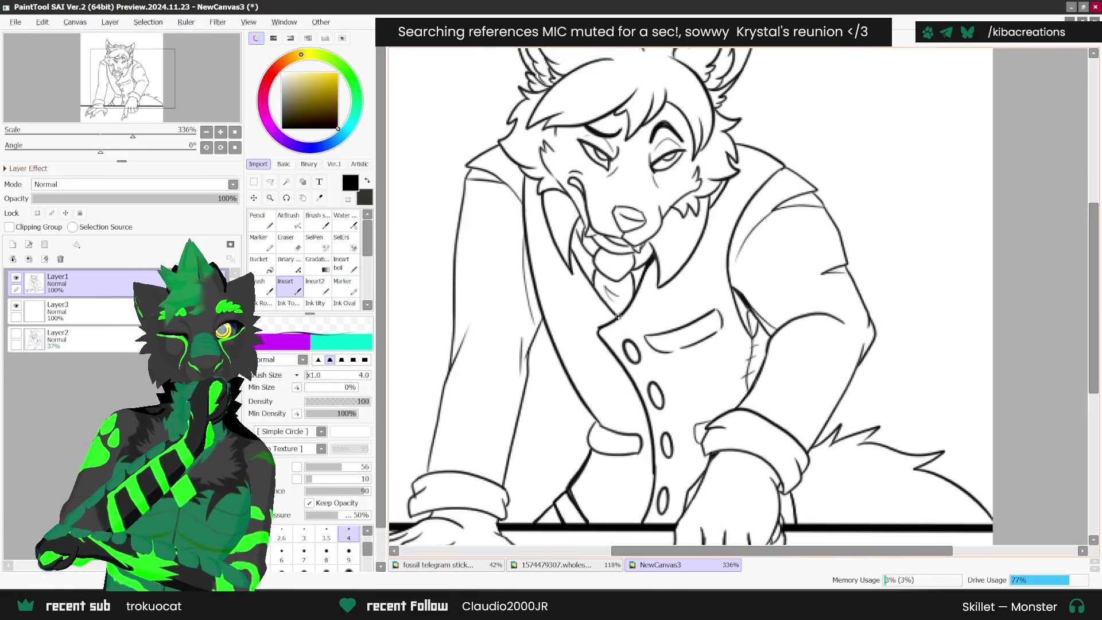
mouse_move(597, 339)
mouse_down()
mouse_move(625, 372)
mouse_move(648, 439)
mouse_move(642, 529)
mouse_up()
scroll(658, 462, down, 1)
scroll(678, 395, up, 2)
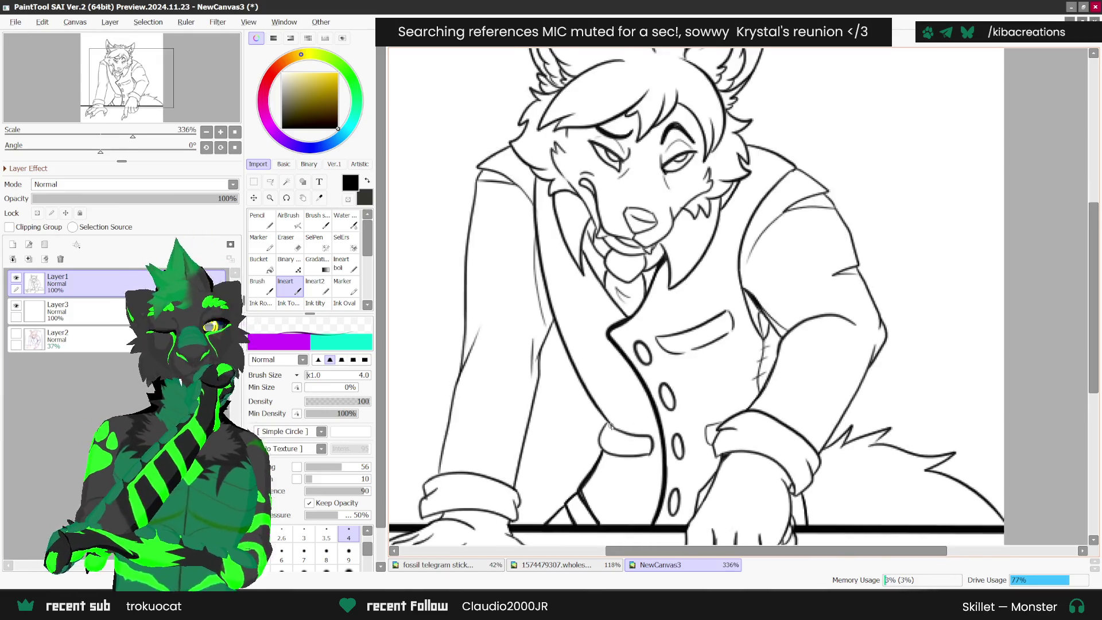
scroll(682, 344, down, 2)
scroll(718, 395, up, 2)
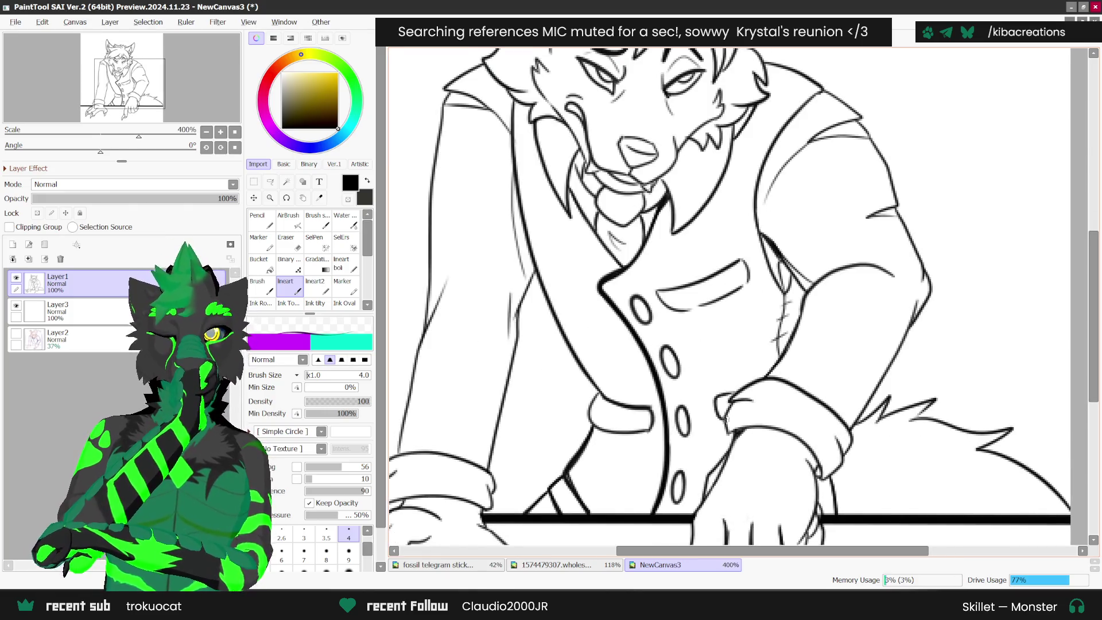
scroll(726, 397, down, 1)
scroll(515, 483, up, 1)
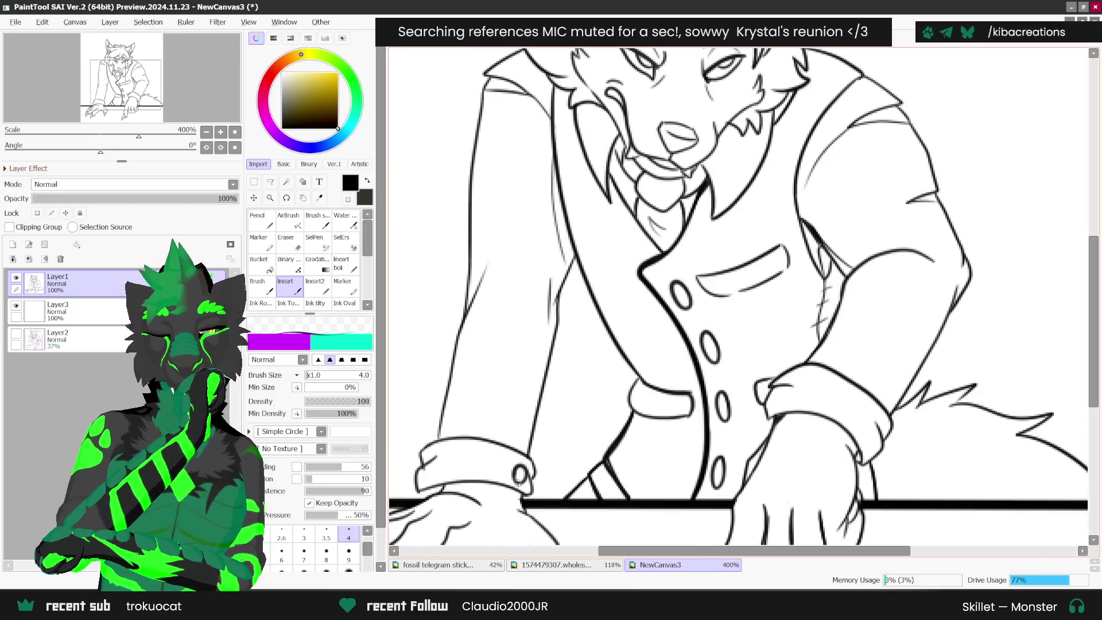
scroll(810, 333, down, 1)
scroll(717, 348, down, 3)
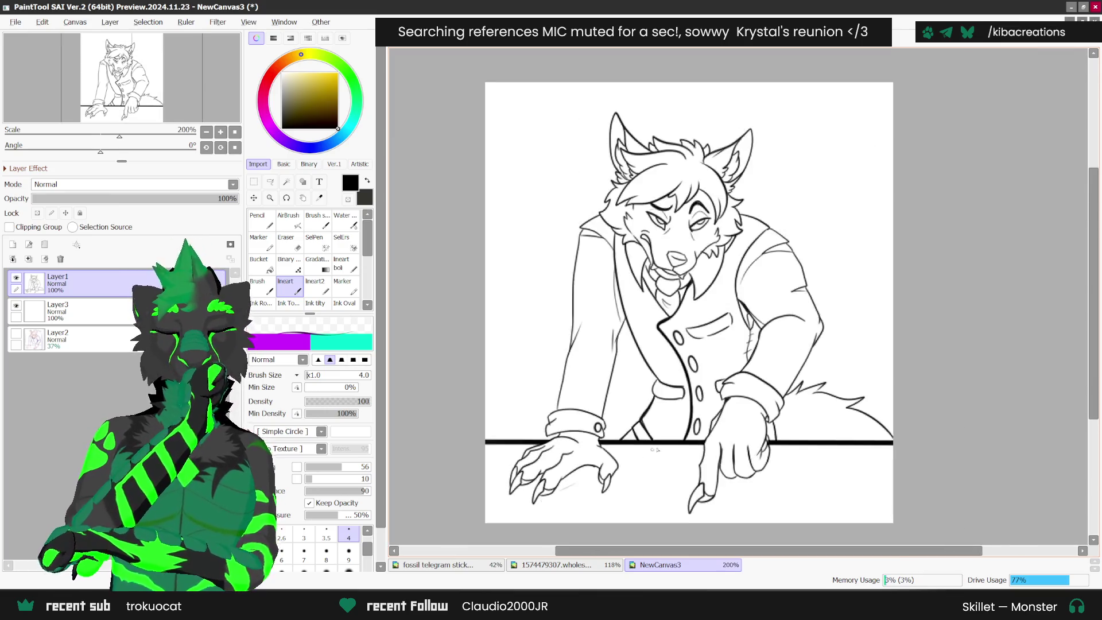
scroll(717, 348, up, 1)
- Switch to the eraser at size 7
click(289, 250)
scroll(619, 470, up, 2)
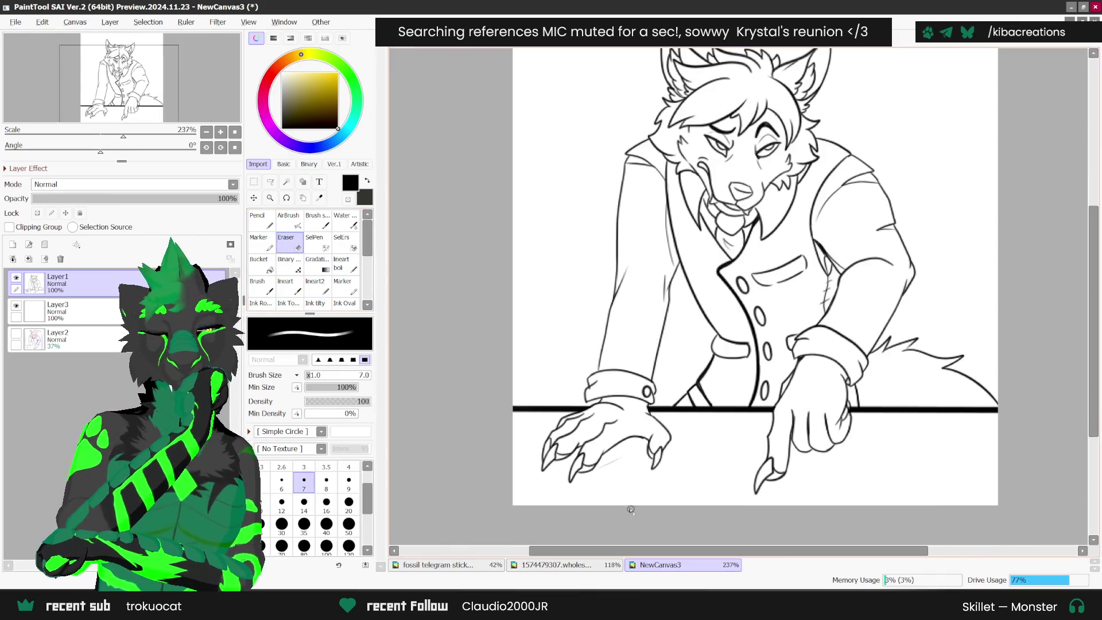
scroll(610, 468, down, 2)
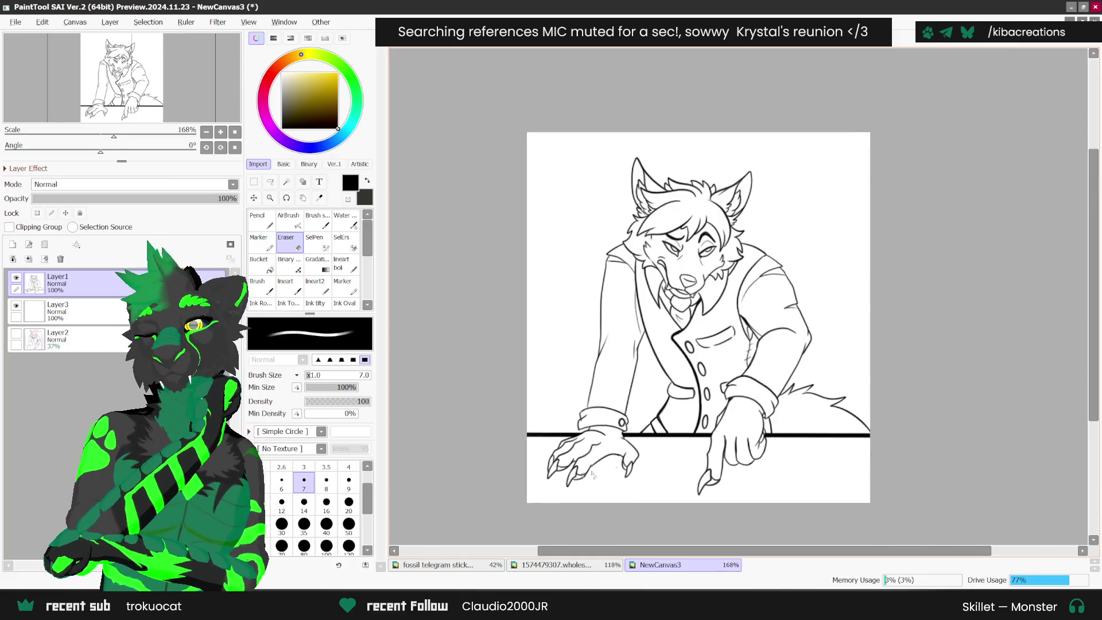
scroll(614, 471, down, 1)
scroll(815, 356, up, 2)
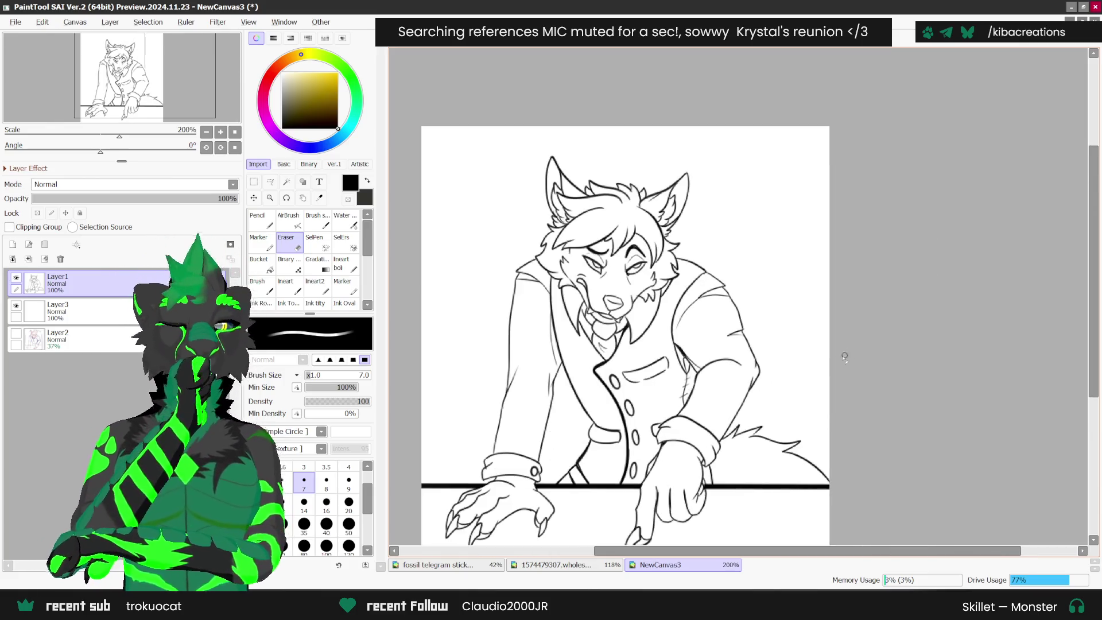
scroll(716, 424, down, 1)
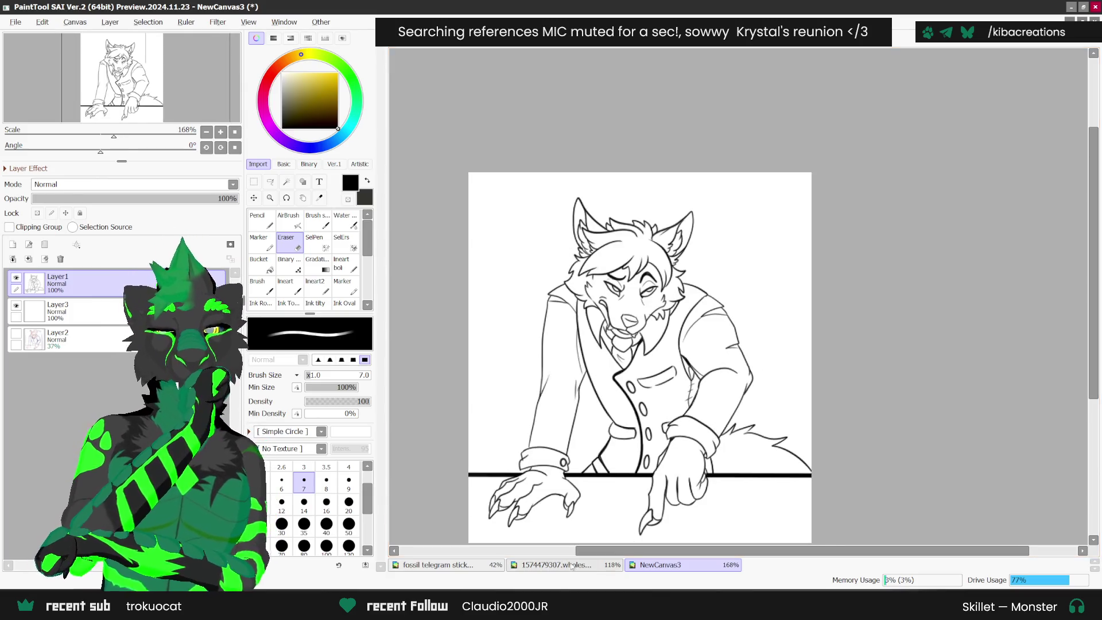
- Bring up the Fossilbrand and fossil telegram stickers references and sample a colour with the Syringe
click(575, 568)
click(320, 198)
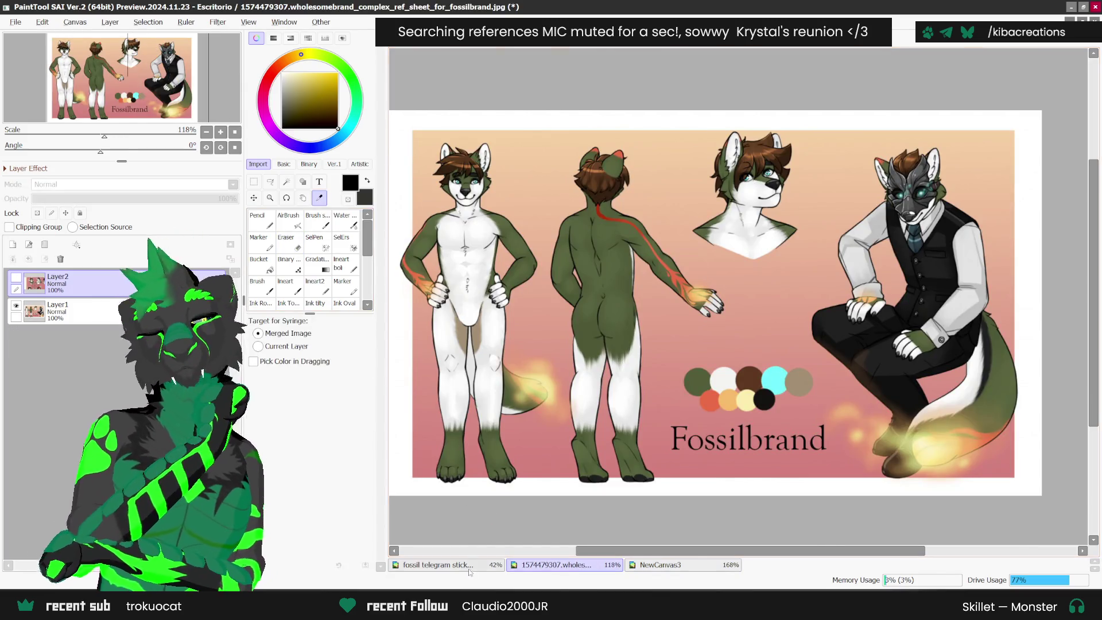
click(470, 568)
scroll(738, 297, up, 4)
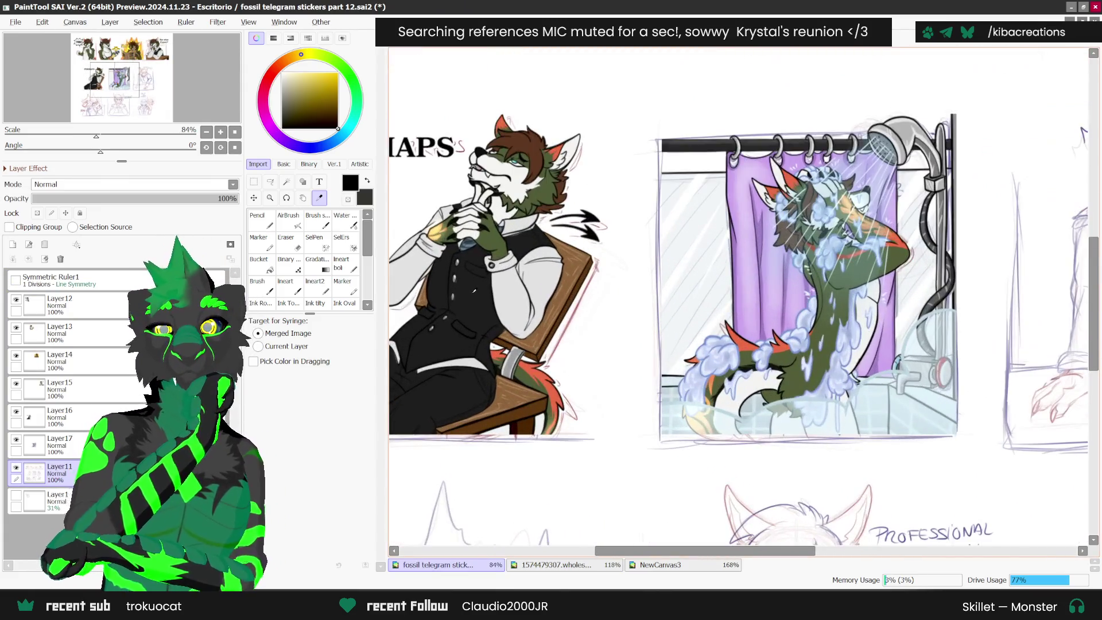
click(459, 298)
scroll(738, 297, down, 1)
scroll(535, 200, up, 1)
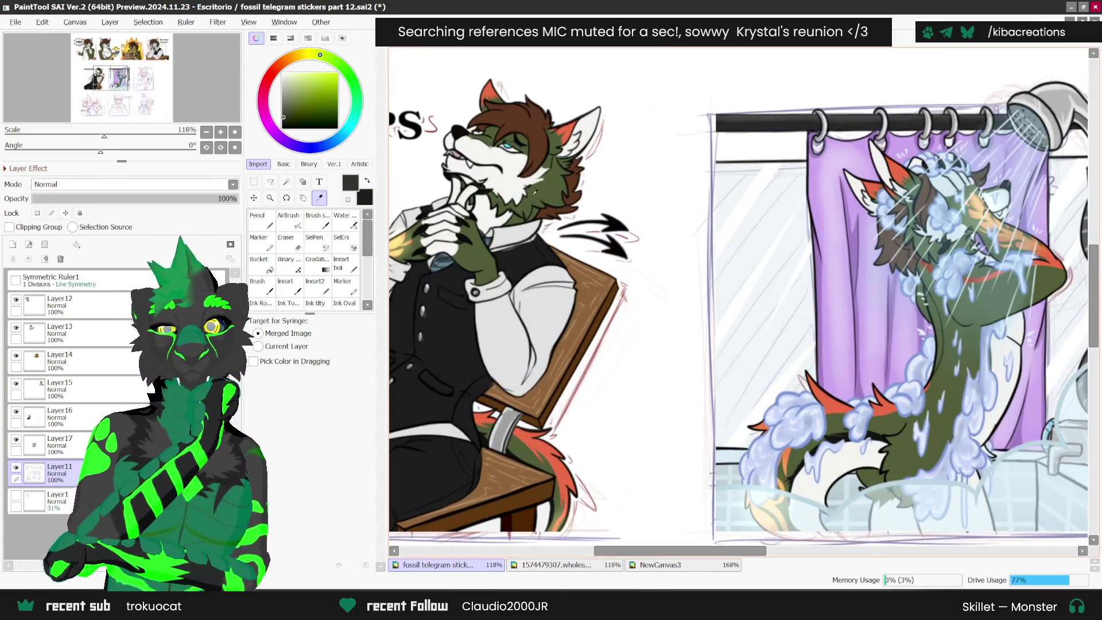
- Return to NewCanvas3 and swap the primary and secondary colours, checking the stickers reference again
click(660, 565)
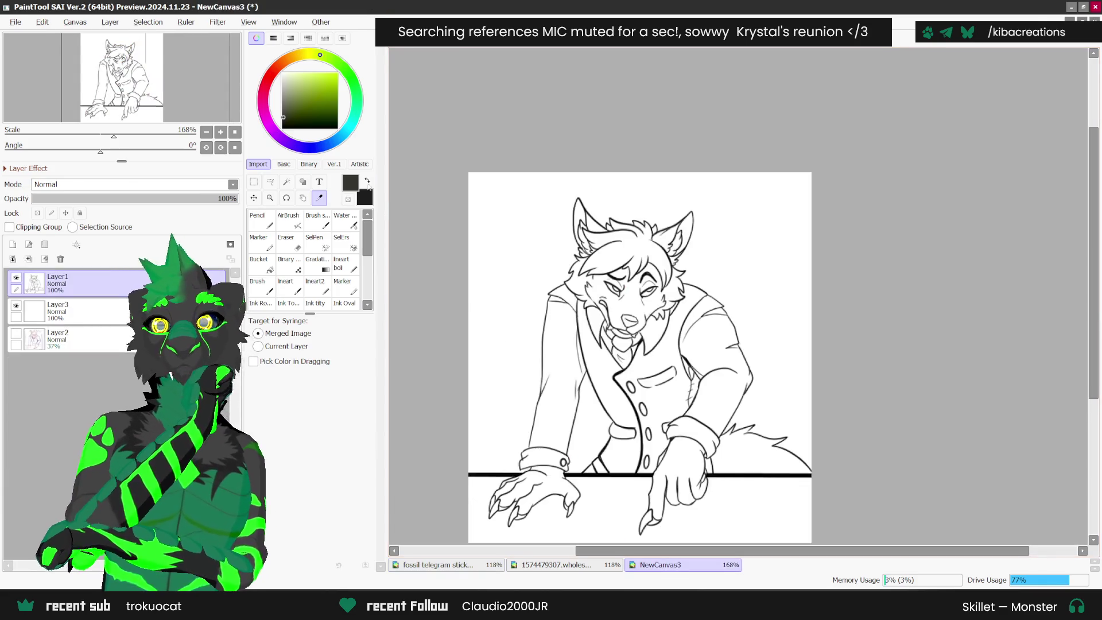
click(367, 180)
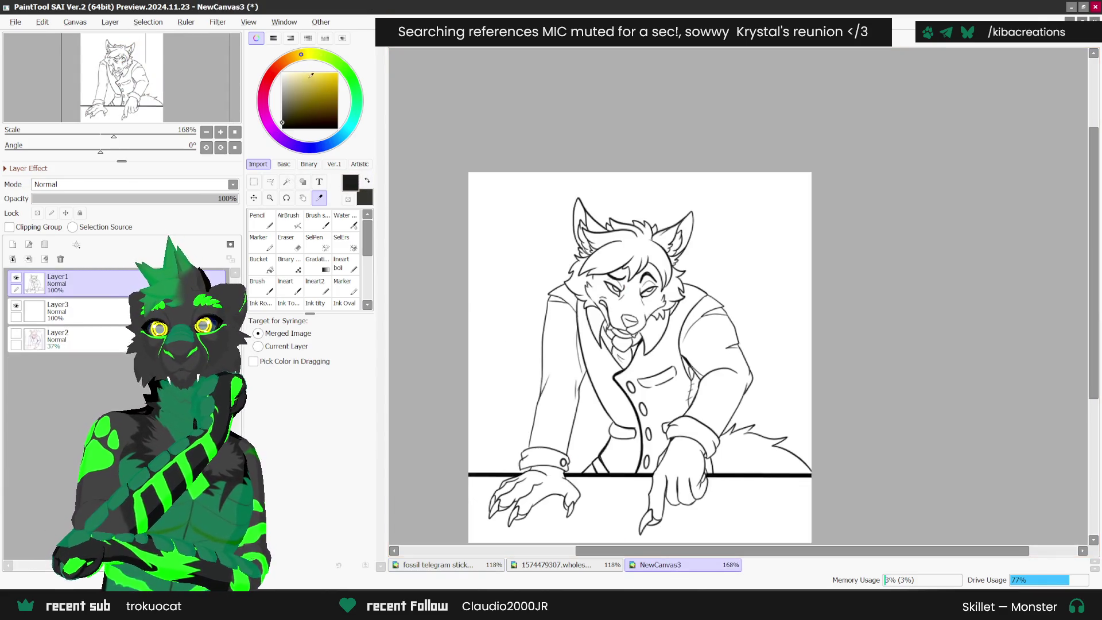
key(ctrl+Tab)
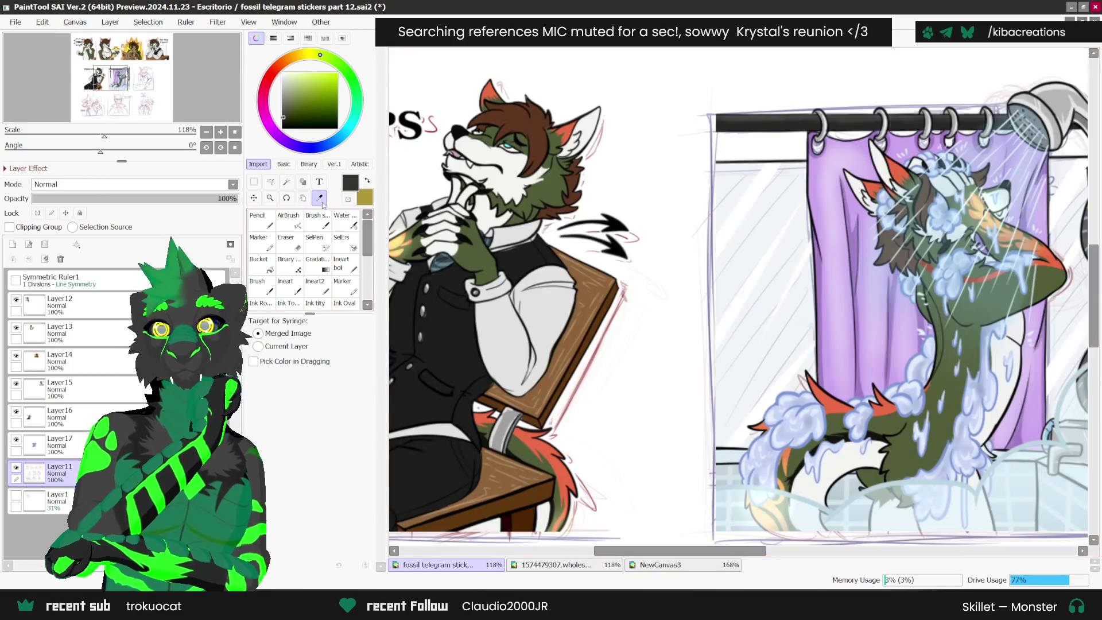
key(ctrl+Tab)
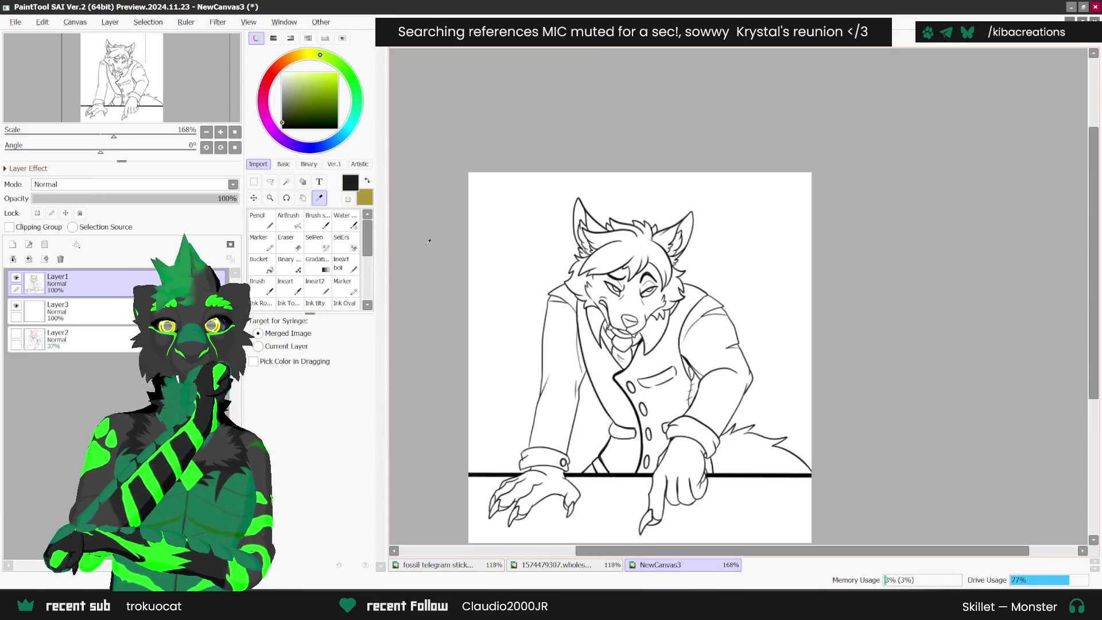
- Magic-wand select the background above the desk plus the gap beside the wolf's left arm
key(alt)
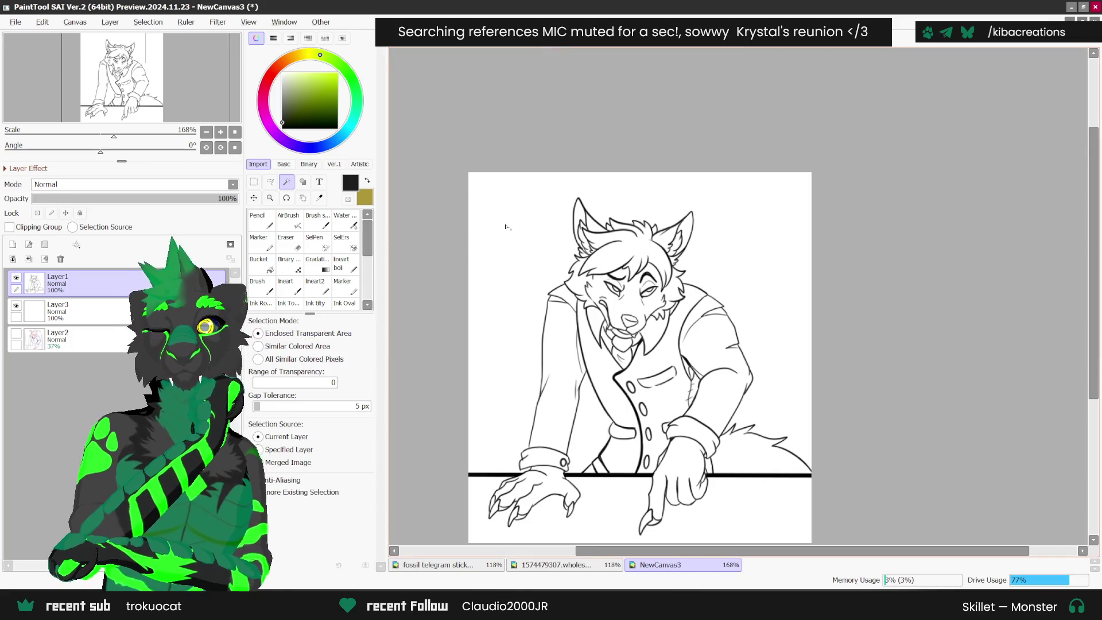
click(489, 237)
click(586, 429)
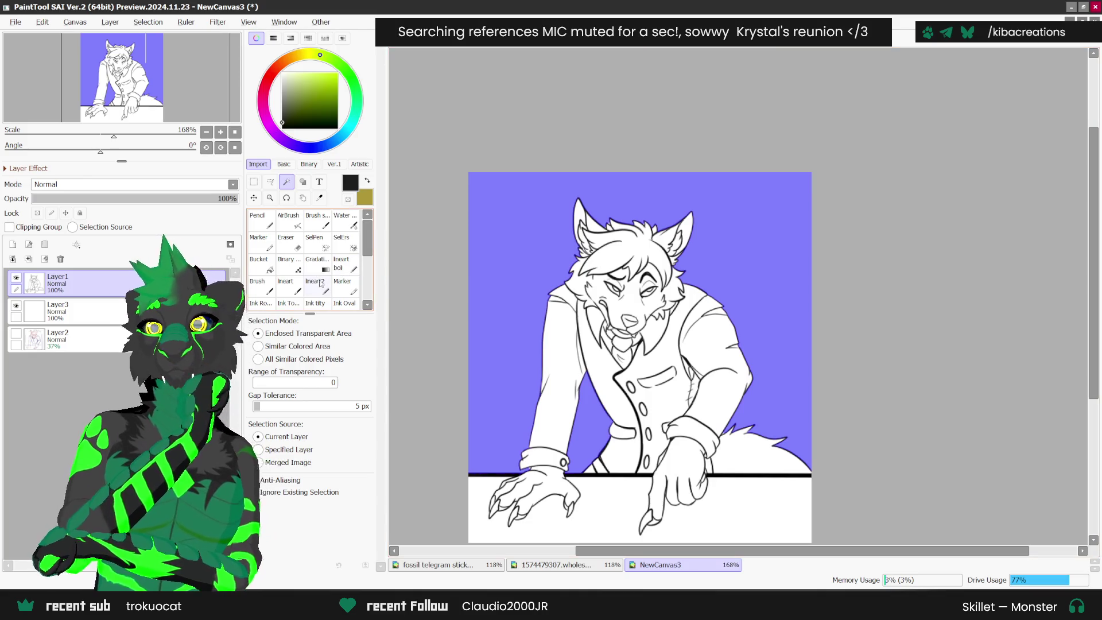
click(315, 249)
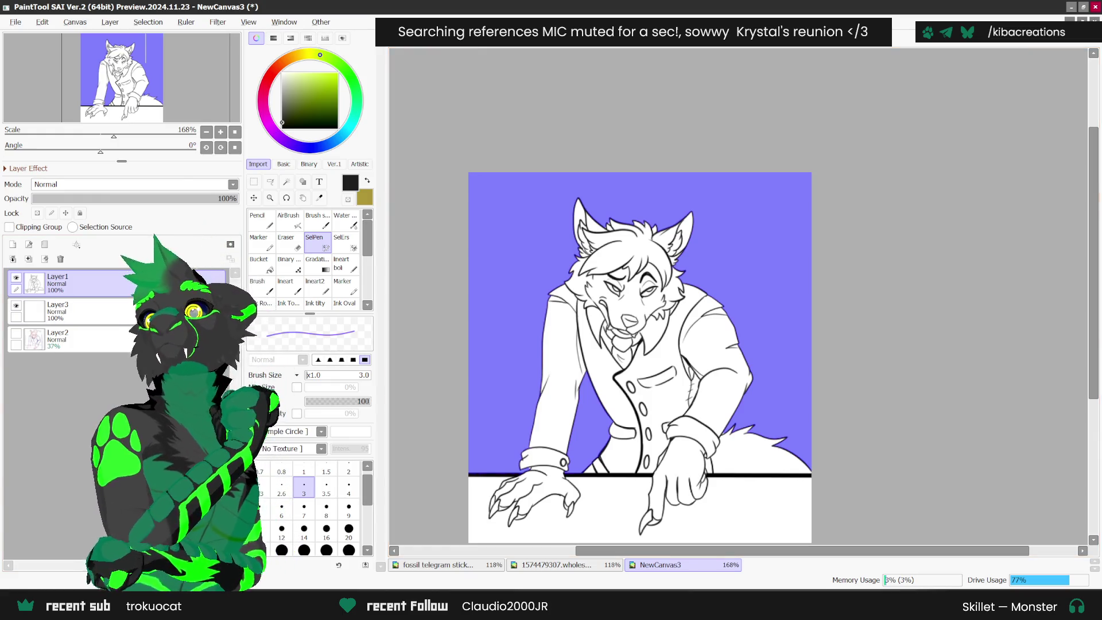
key(alt+Tab)
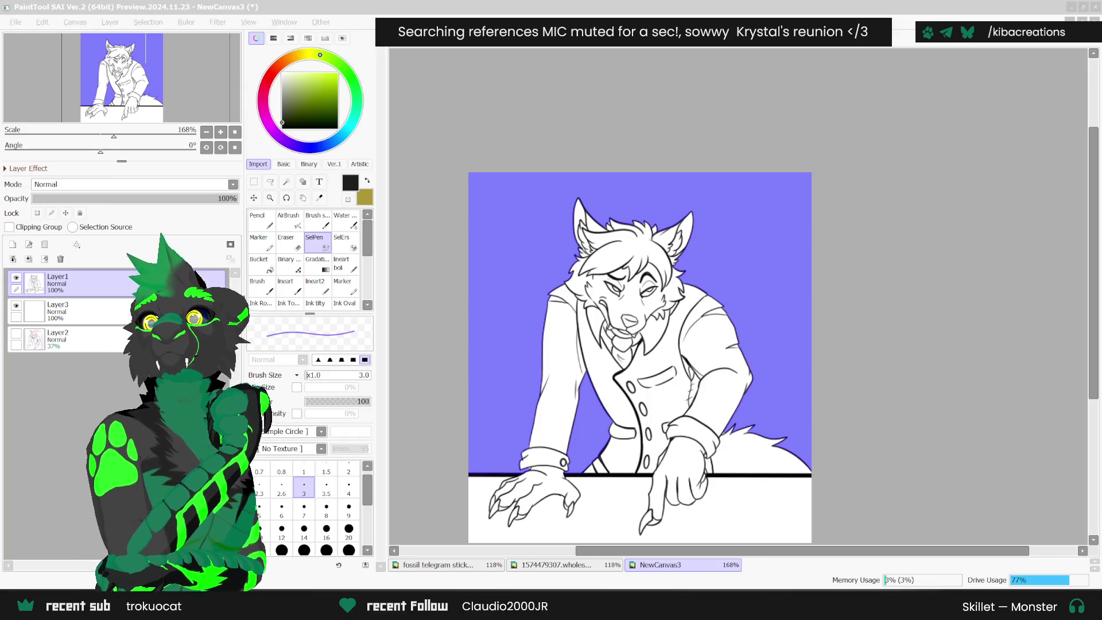
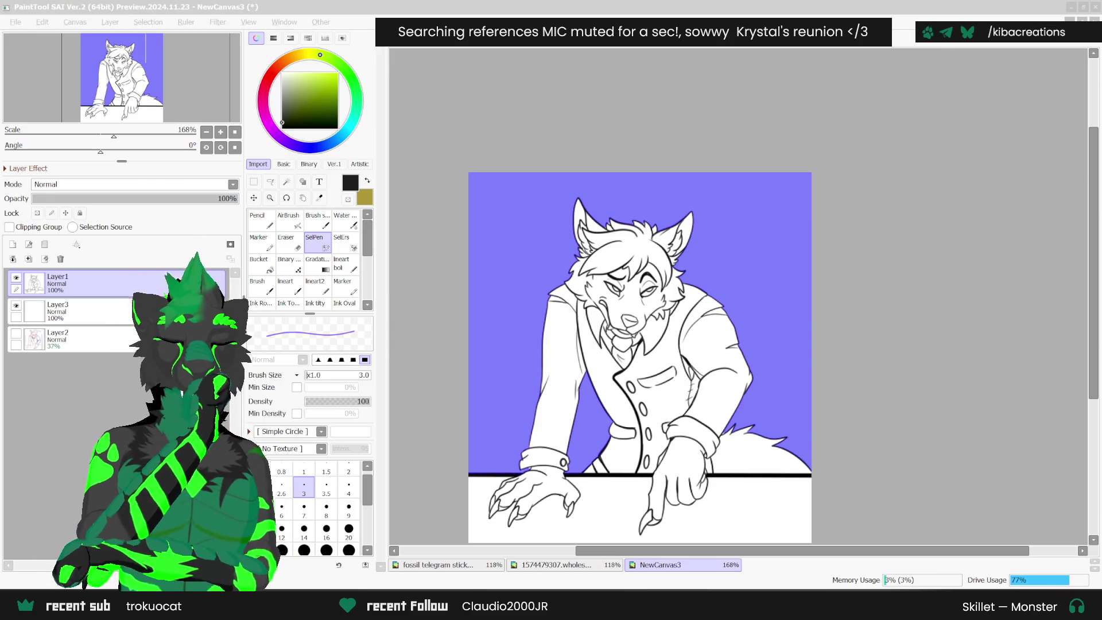
- Magic-wand select the background plus the white strip below the desk line around the wolf
mouse_move(772, 454)
mouse_down()
mouse_move(807, 388)
mouse_move(830, 383)
mouse_move(737, 391)
mouse_up()
scroll(737, 391, up, 4)
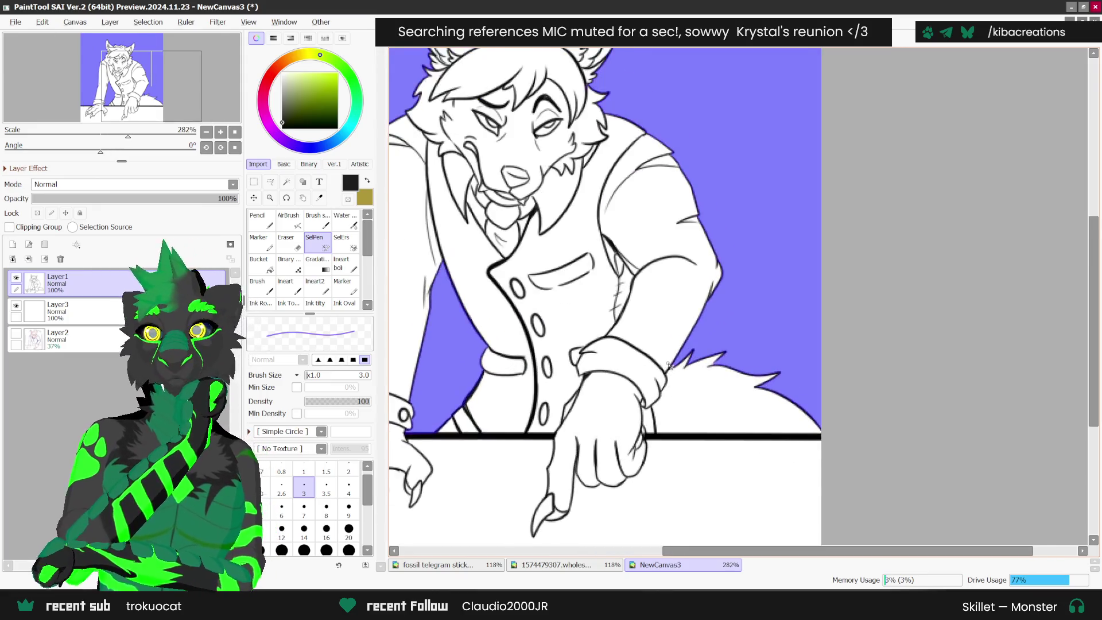
scroll(675, 370, down, 3)
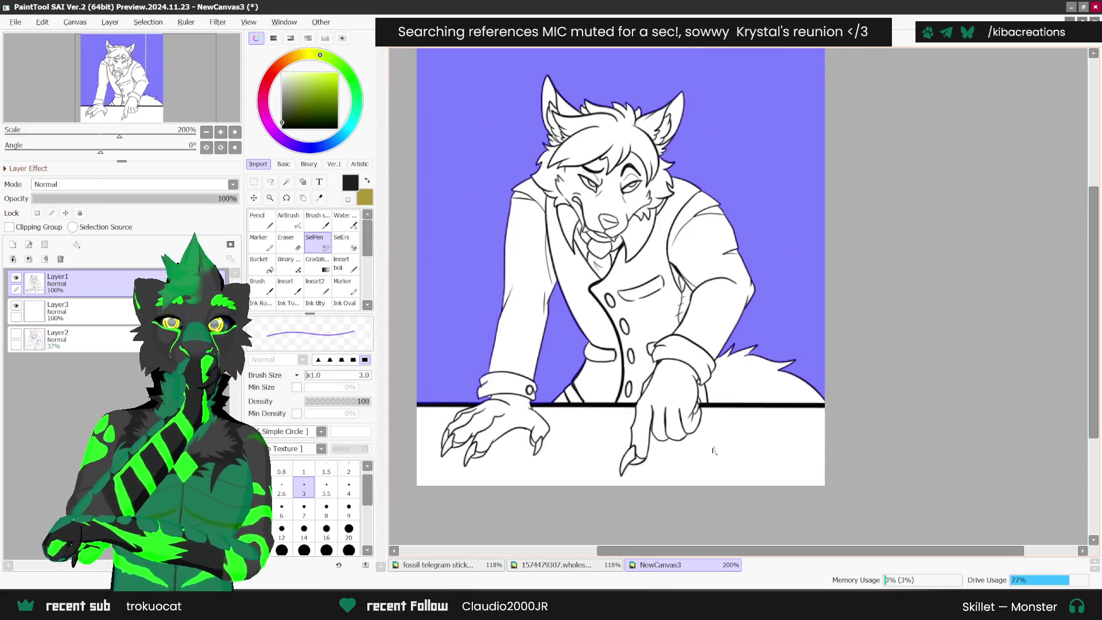
click(286, 182)
click(572, 462)
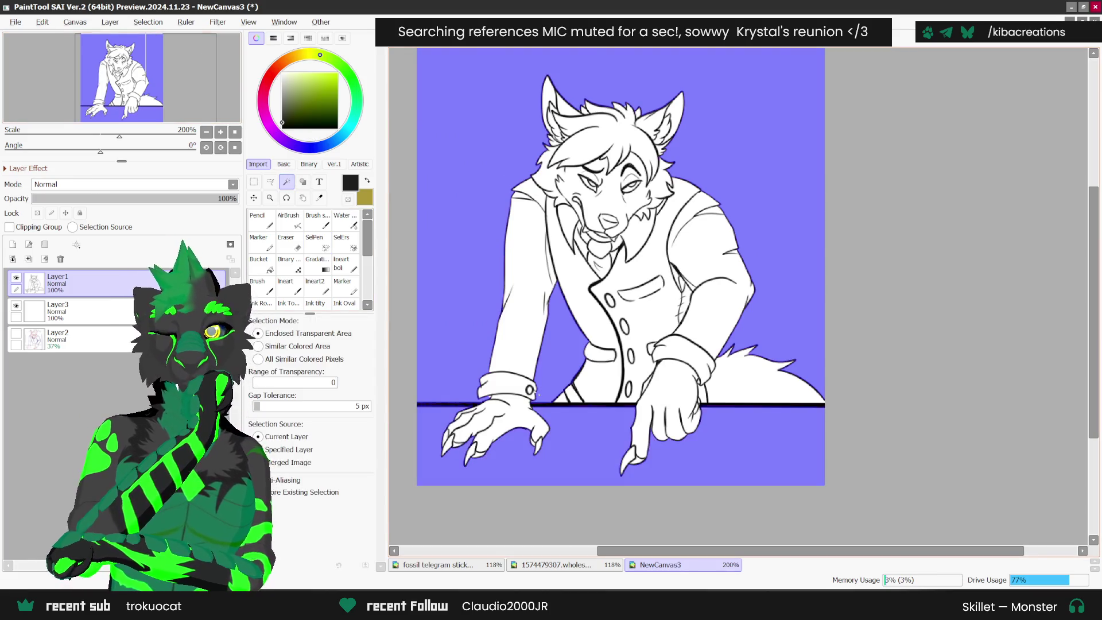
scroll(538, 393, up, 1)
scroll(492, 396, up, 2)
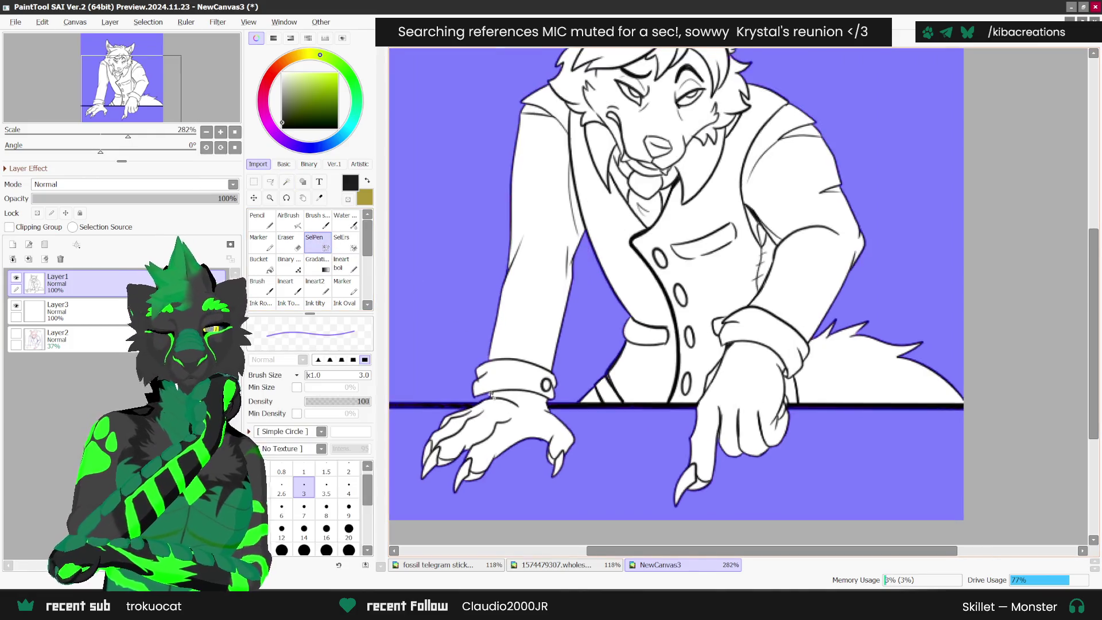
scroll(508, 330, down, 3)
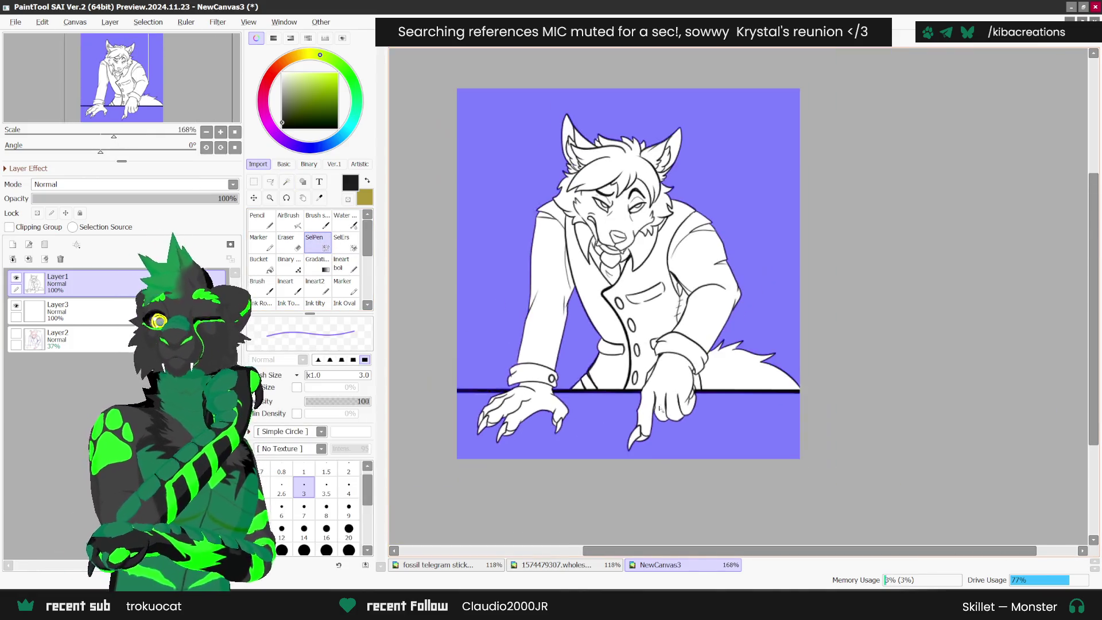
click(148, 21)
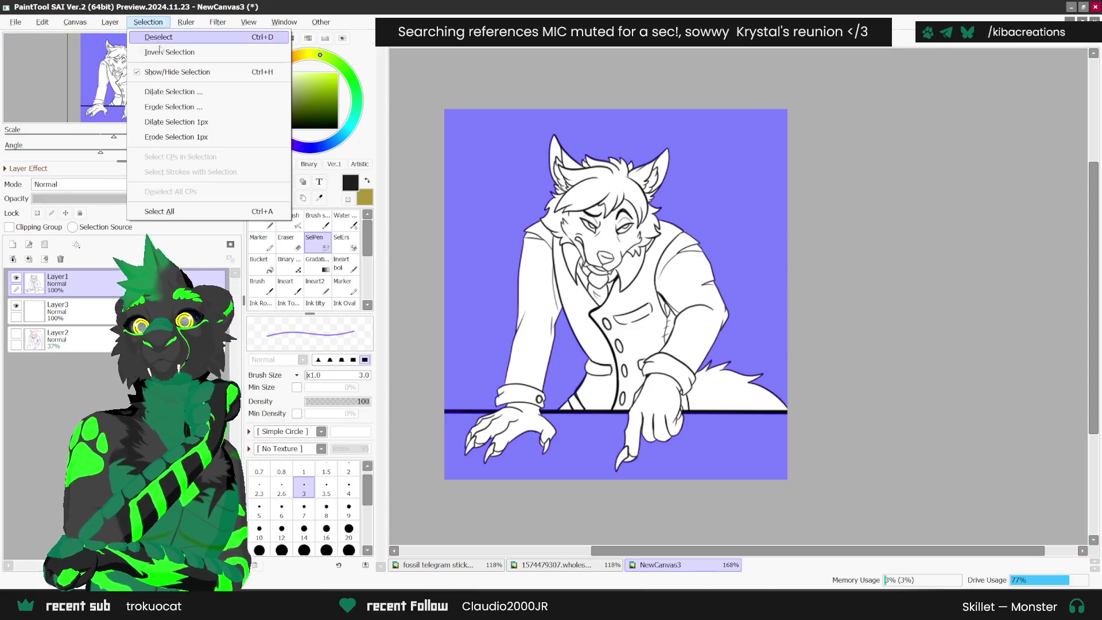
- Invert the selection and fill the wolf black on Layer3 at 40% opacity
click(165, 50)
click(57, 310)
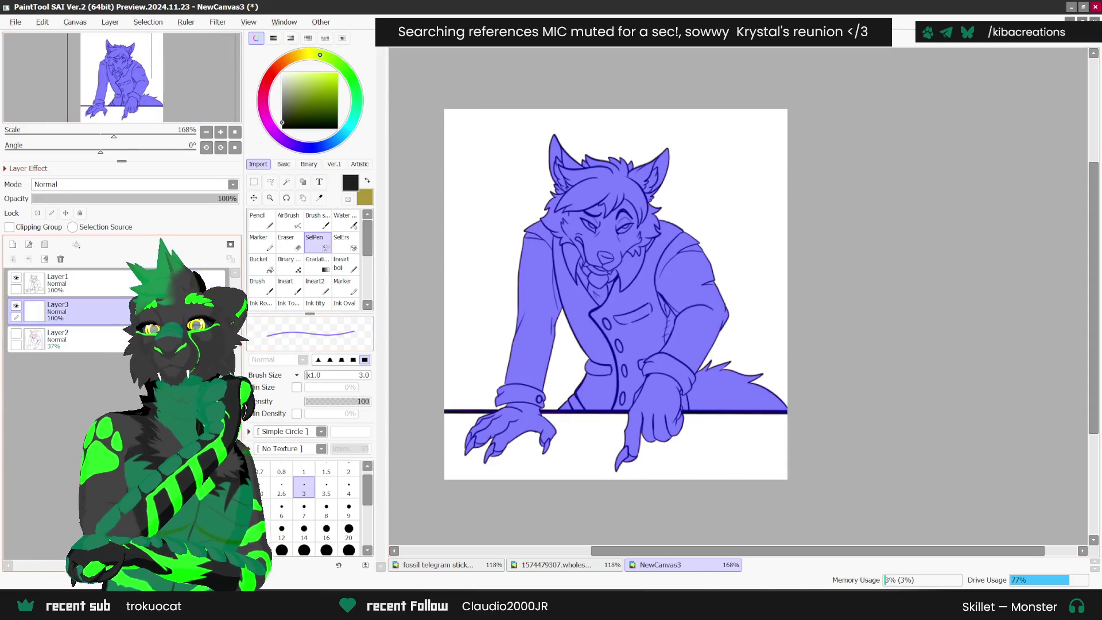
click(258, 261)
click(652, 249)
drag(229, 198, 113, 198)
- Add Layer4, sample dark green from the reference picture as the active colour, and pick the Pencil
click(12, 244)
click(319, 198)
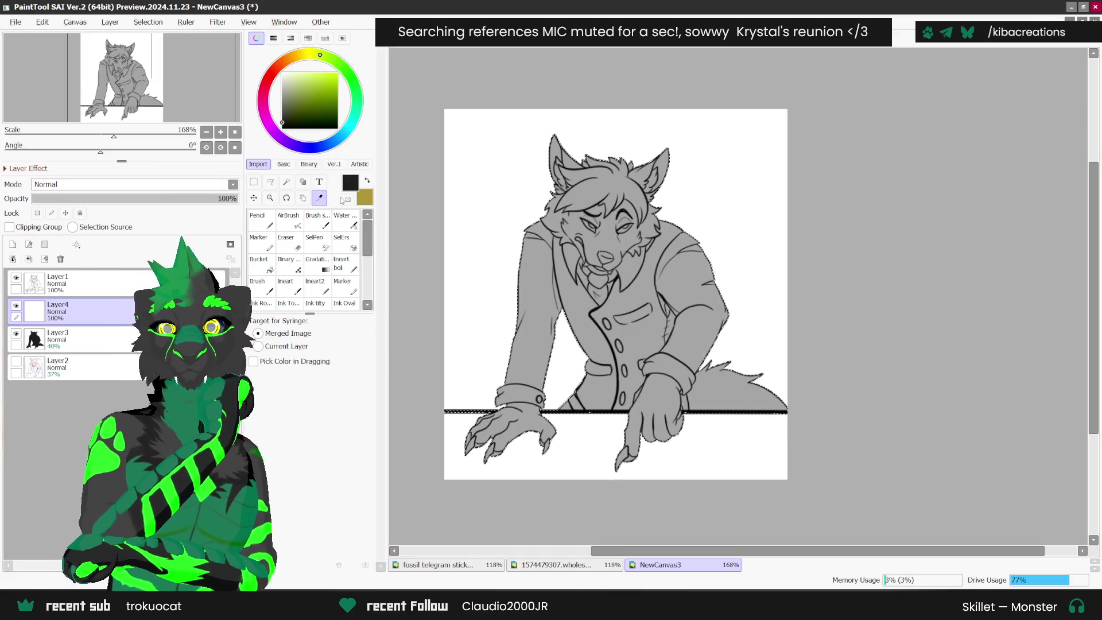
click(436, 565)
click(555, 182)
click(678, 506)
click(660, 565)
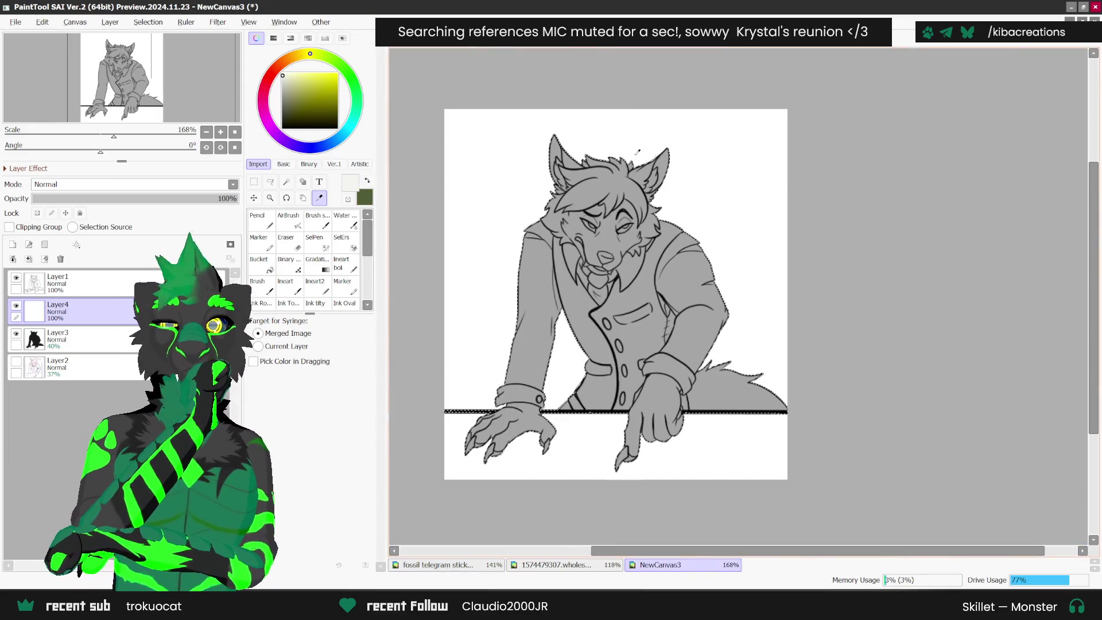
click(367, 180)
click(261, 219)
scroll(544, 143, up, 5)
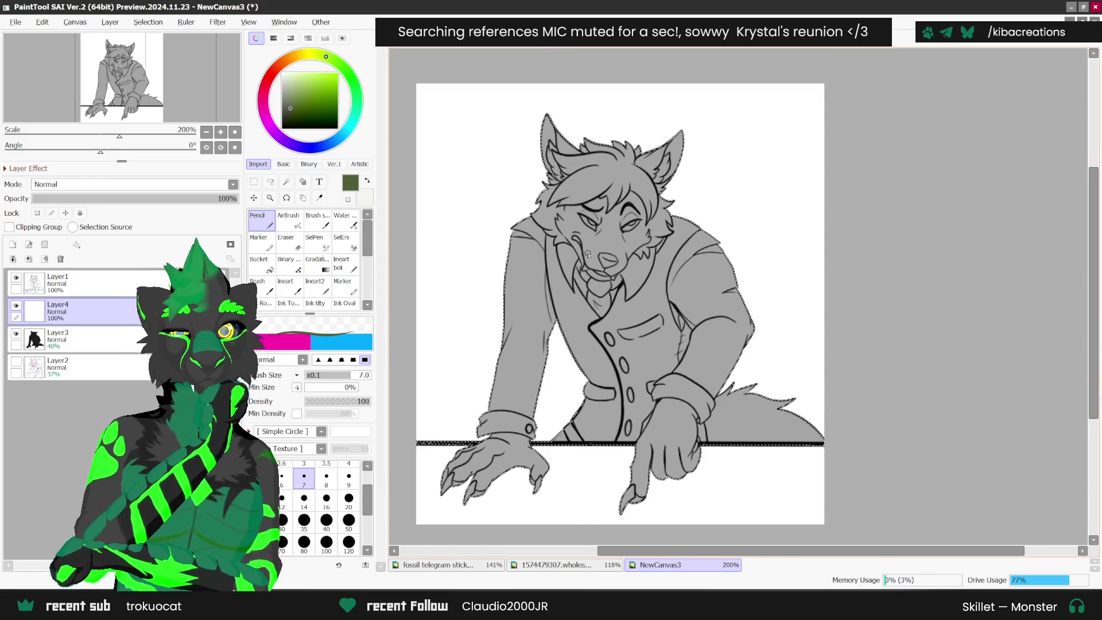
- At Pencil size 3, draw dark green lines along the cheek fur outline and upper eyelid
key(bracketleft)
key(bracketleft)
key(bracketleft)
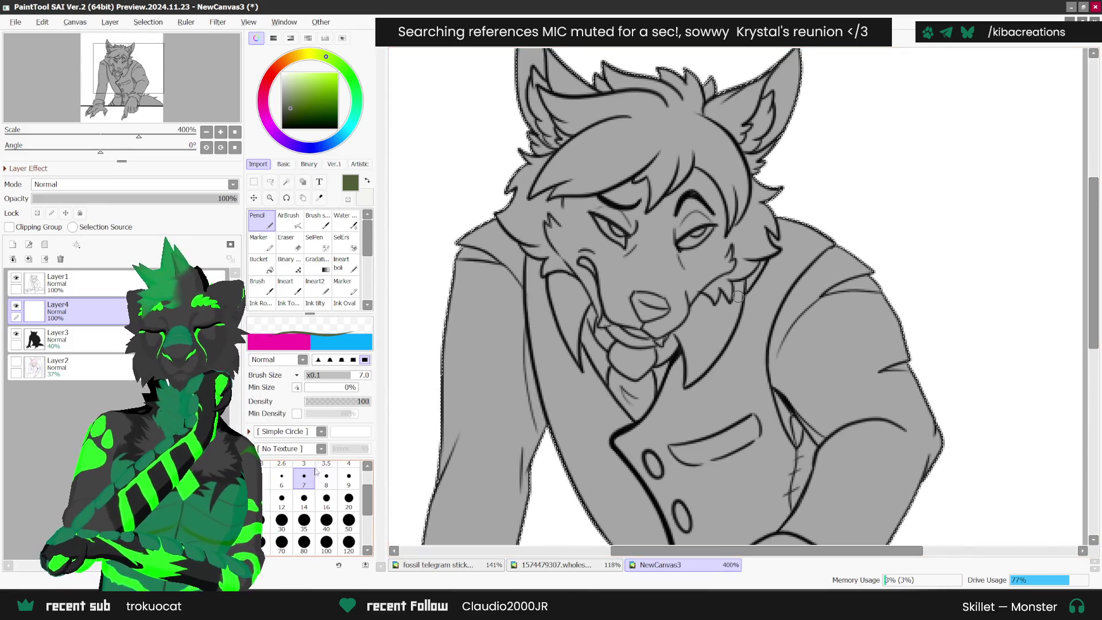
scroll(517, 178, up, 2)
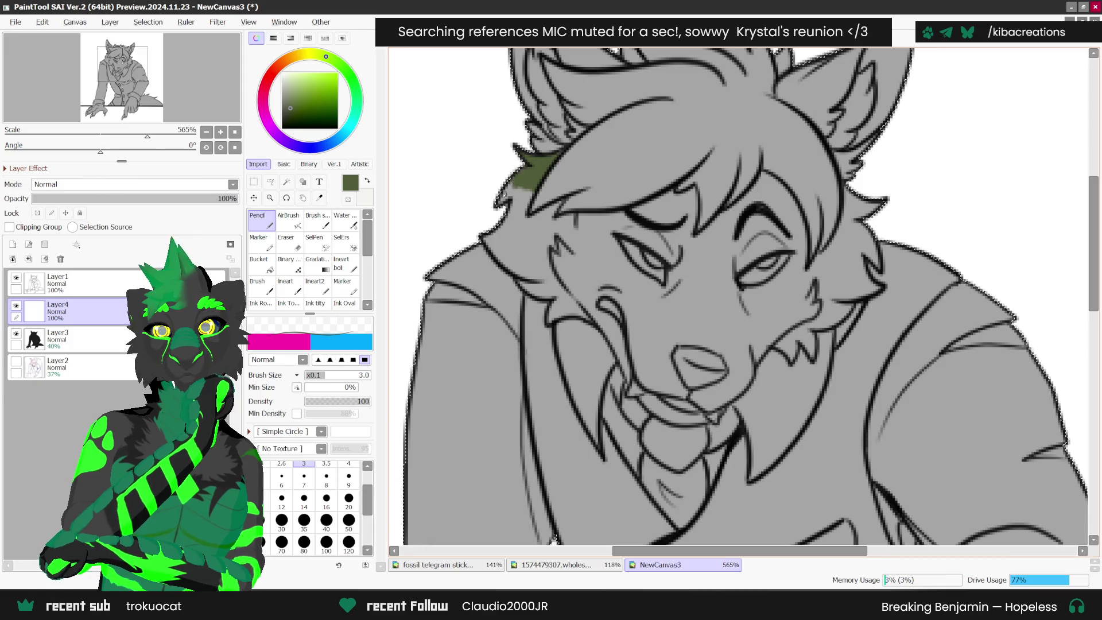
mouse_move(489, 235)
mouse_down()
mouse_move(498, 260)
mouse_move(557, 295)
mouse_move(549, 313)
mouse_move(597, 319)
mouse_move(626, 380)
mouse_move(626, 362)
mouse_up()
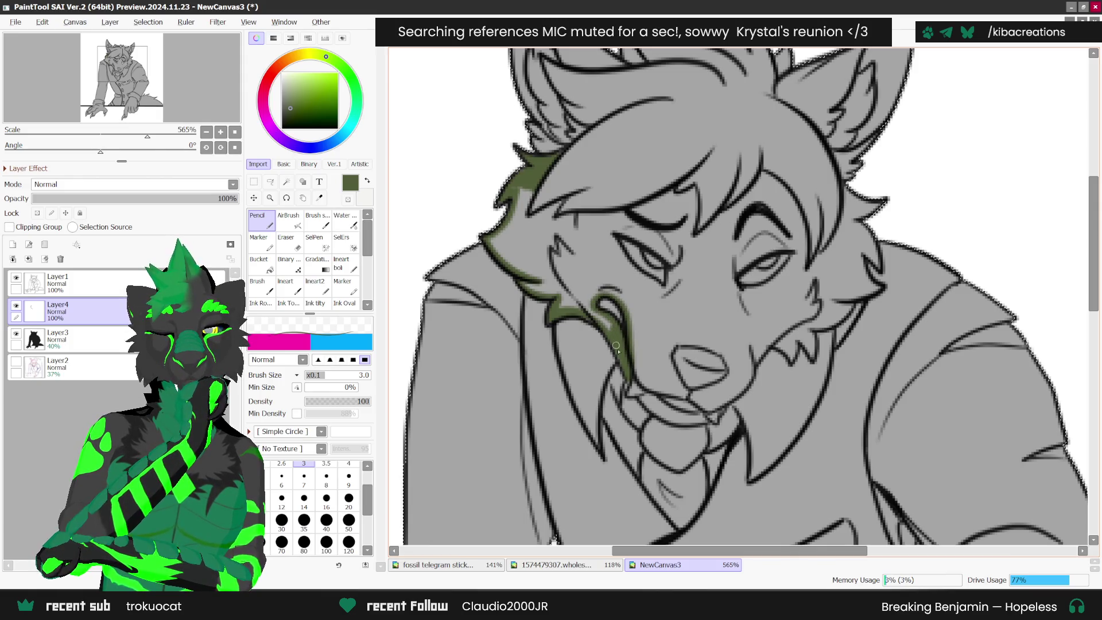
scroll(613, 340, down, 3)
scroll(609, 251, up, 2)
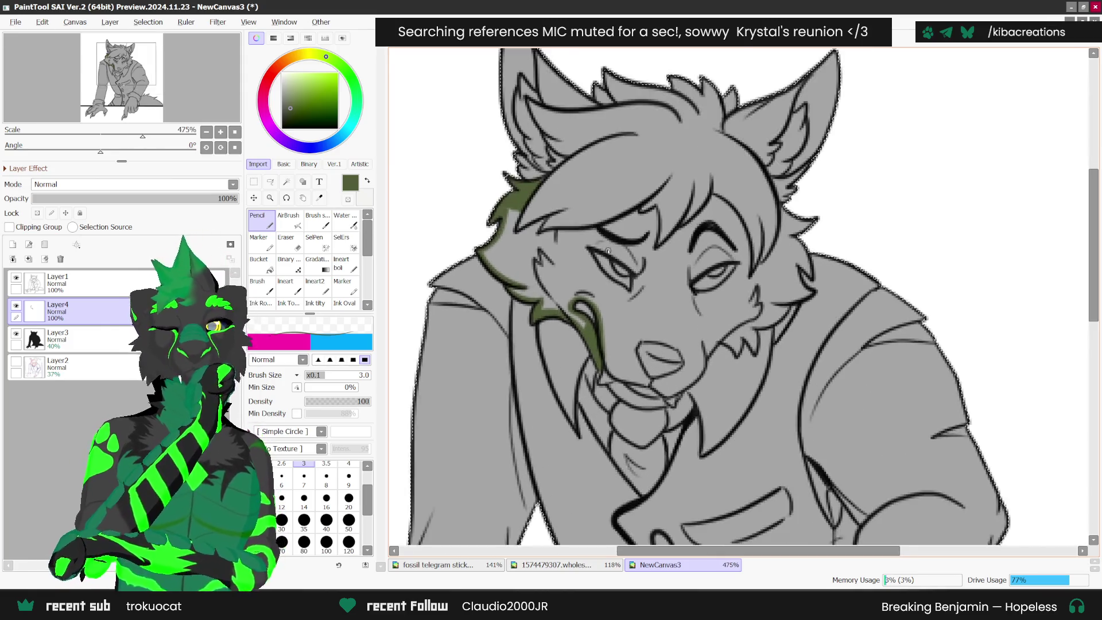
scroll(610, 251, up, 1)
drag(586, 244, 643, 277)
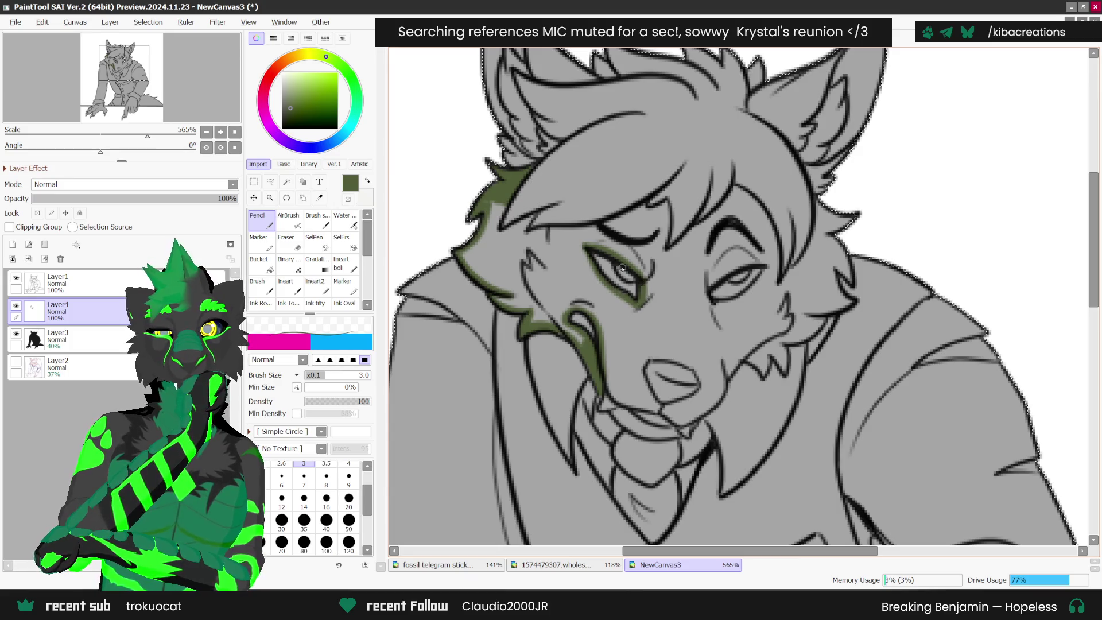
scroll(641, 244, down, 1)
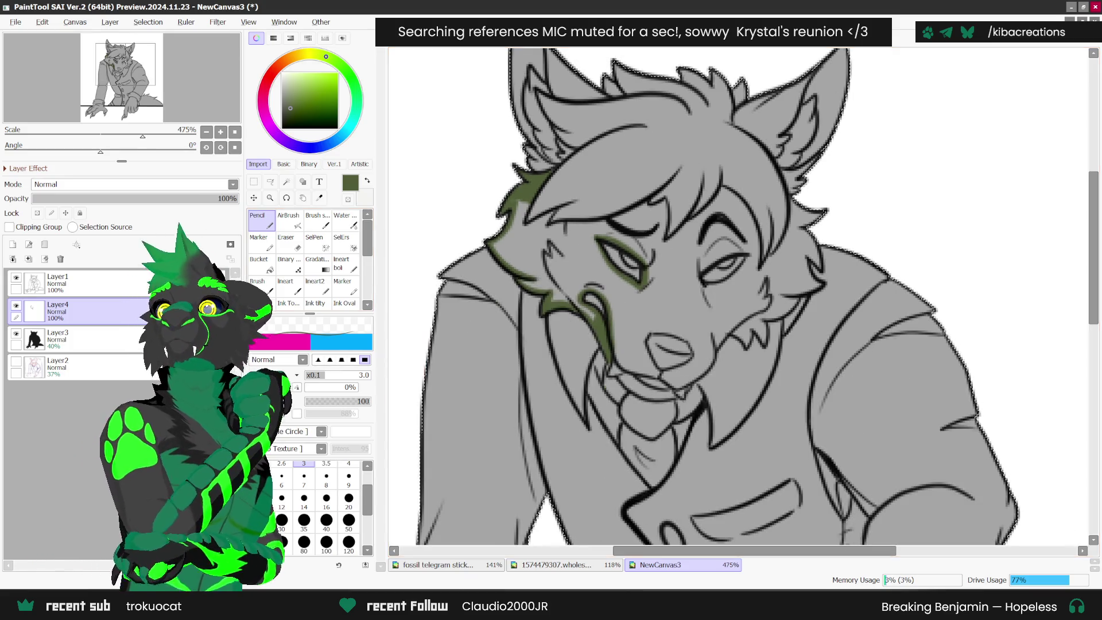
key(alt+Tab)
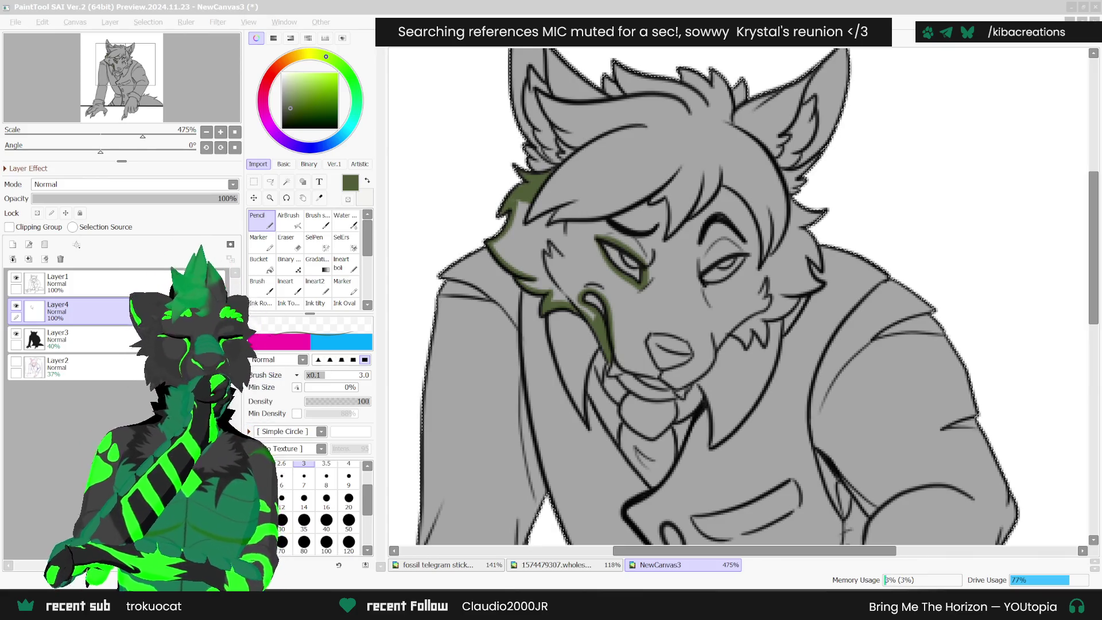
scroll(605, 360, up, 1)
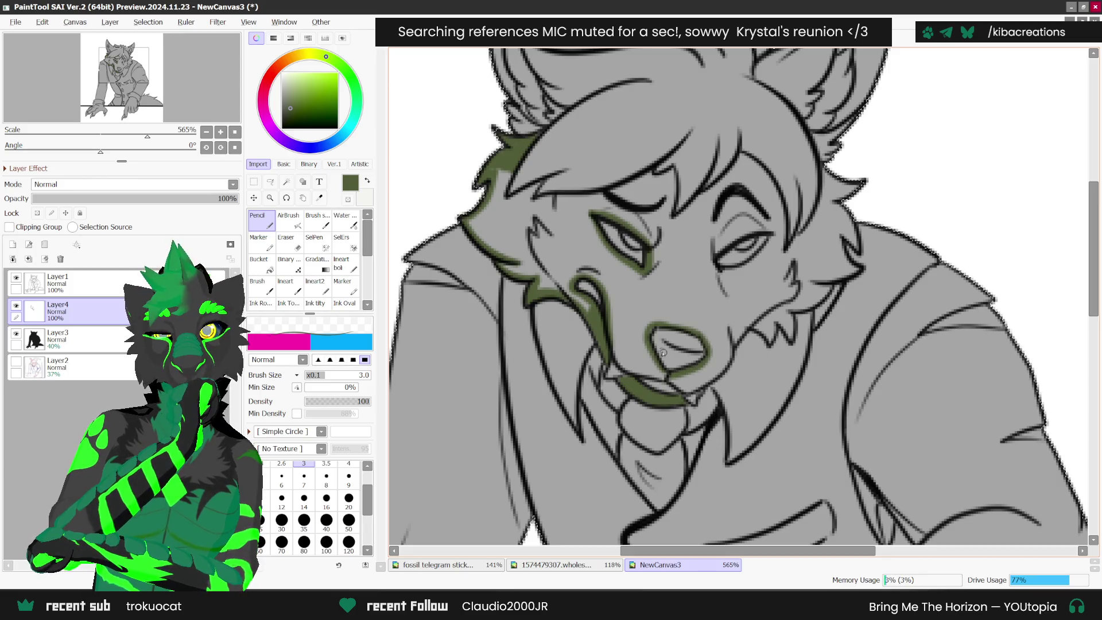
- Pencil dark green along the right upper eyelid, lower lip, right muzzle side and zigzag teeth
scroll(652, 325, down, 5)
scroll(689, 299, up, 5)
drag(690, 299, 745, 270)
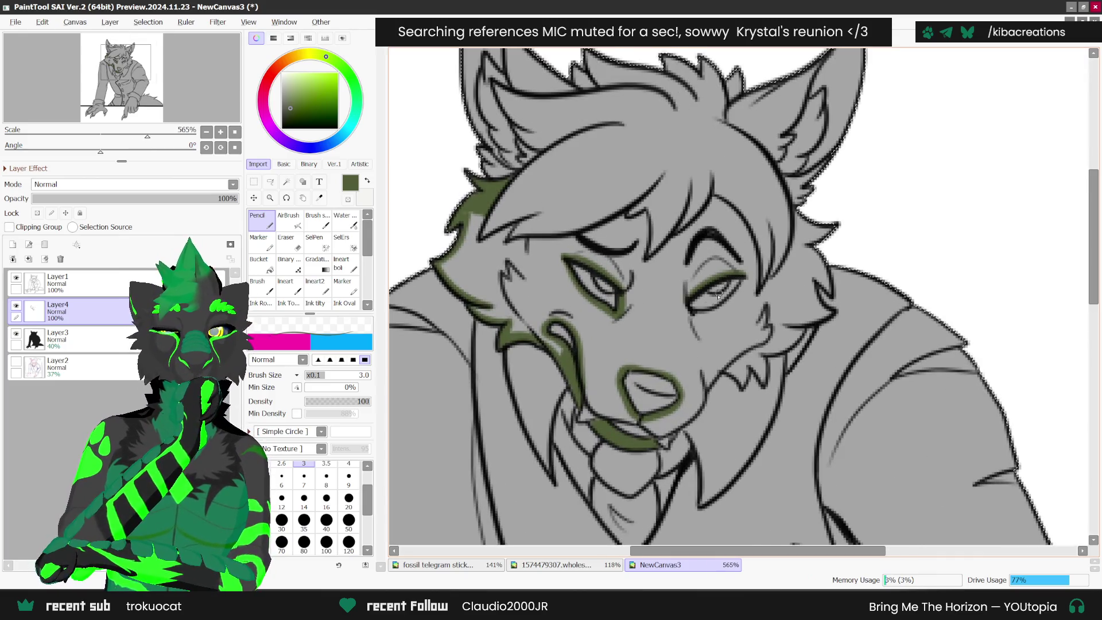
scroll(689, 344, down, 3)
scroll(647, 407, up, 4)
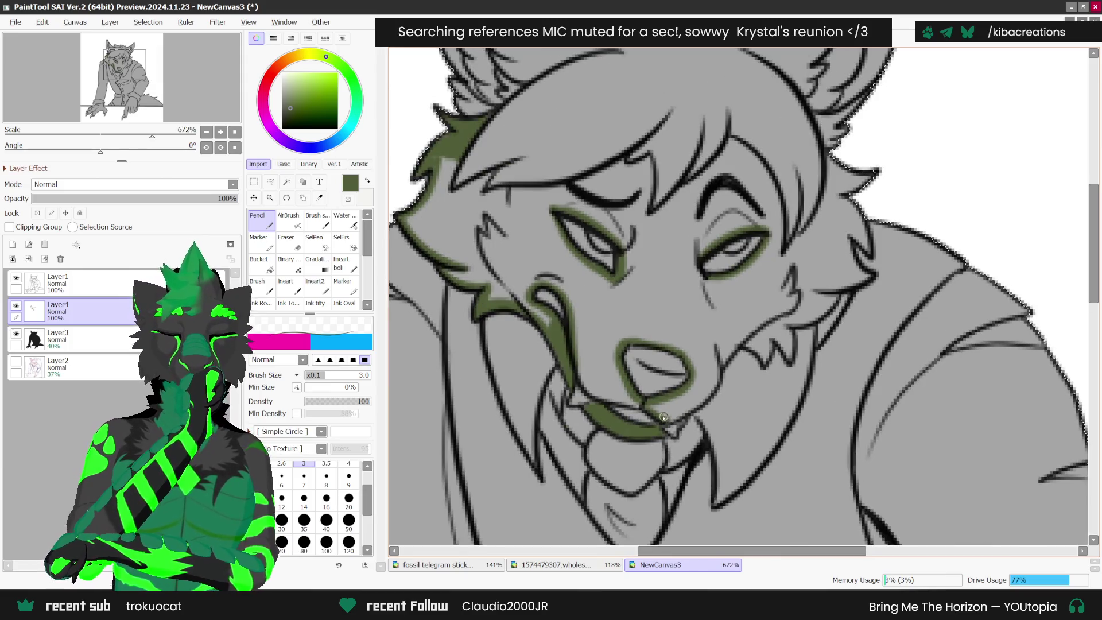
drag(646, 408, 581, 380)
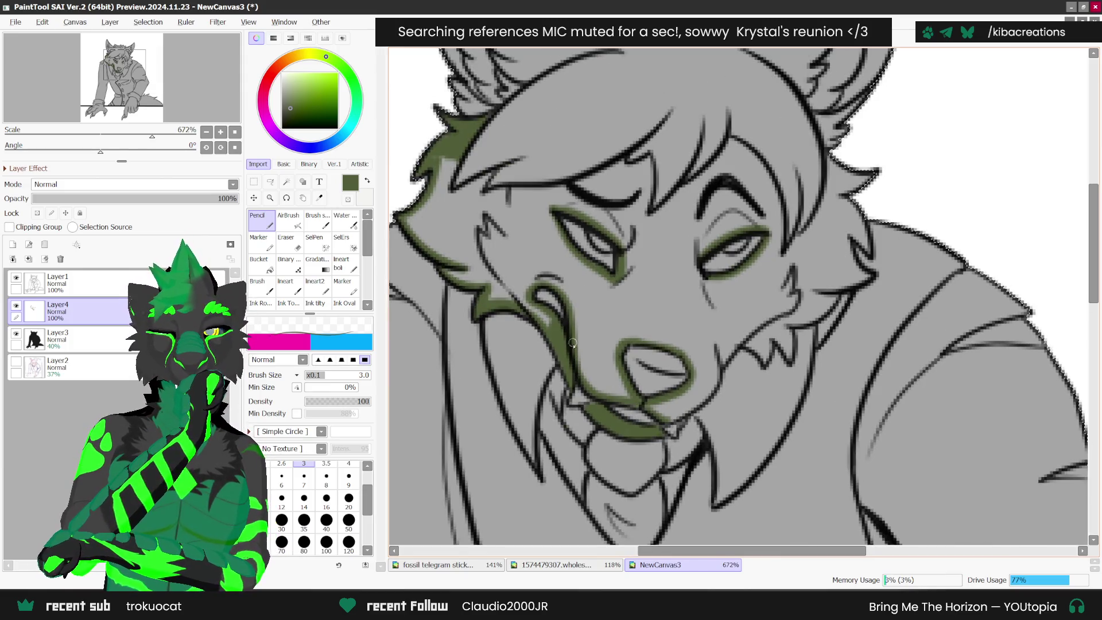
mouse_move(663, 422)
mouse_down()
mouse_move(711, 376)
mouse_move(715, 345)
mouse_up()
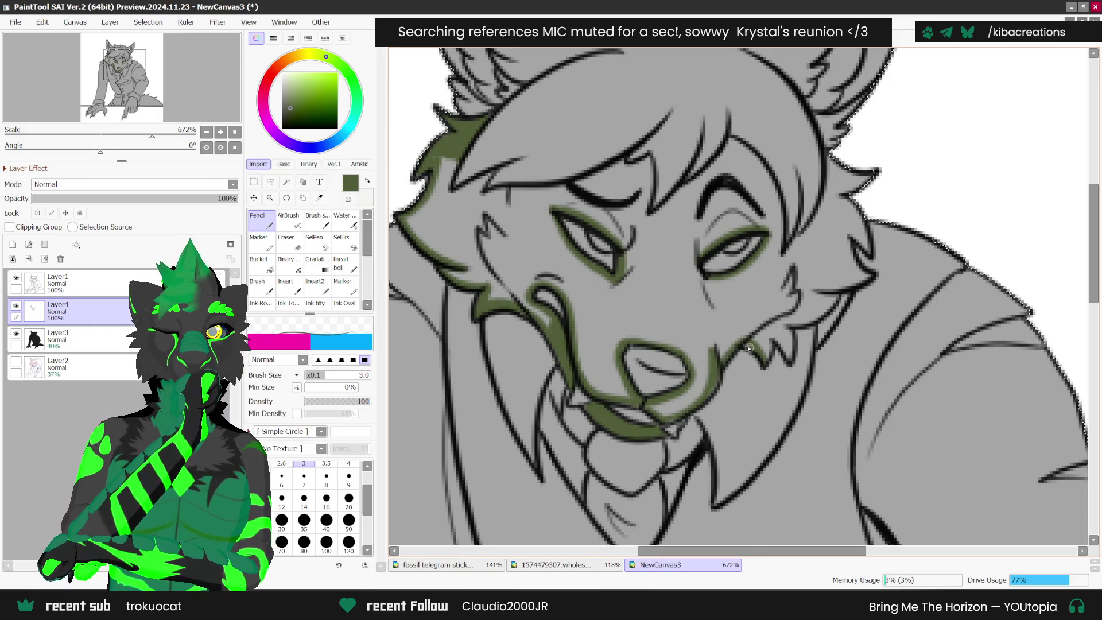
mouse_move(760, 358)
mouse_down()
mouse_move(775, 339)
mouse_move(797, 356)
mouse_move(813, 317)
mouse_move(841, 293)
mouse_move(818, 304)
mouse_move(869, 272)
mouse_move(861, 175)
mouse_move(829, 146)
mouse_move(824, 194)
mouse_move(791, 247)
mouse_move(772, 182)
mouse_move(734, 140)
mouse_move(697, 179)
mouse_move(647, 206)
mouse_move(646, 160)
mouse_move(497, 194)
mouse_move(487, 191)
mouse_move(541, 189)
mouse_move(454, 194)
mouse_move(441, 171)
mouse_up()
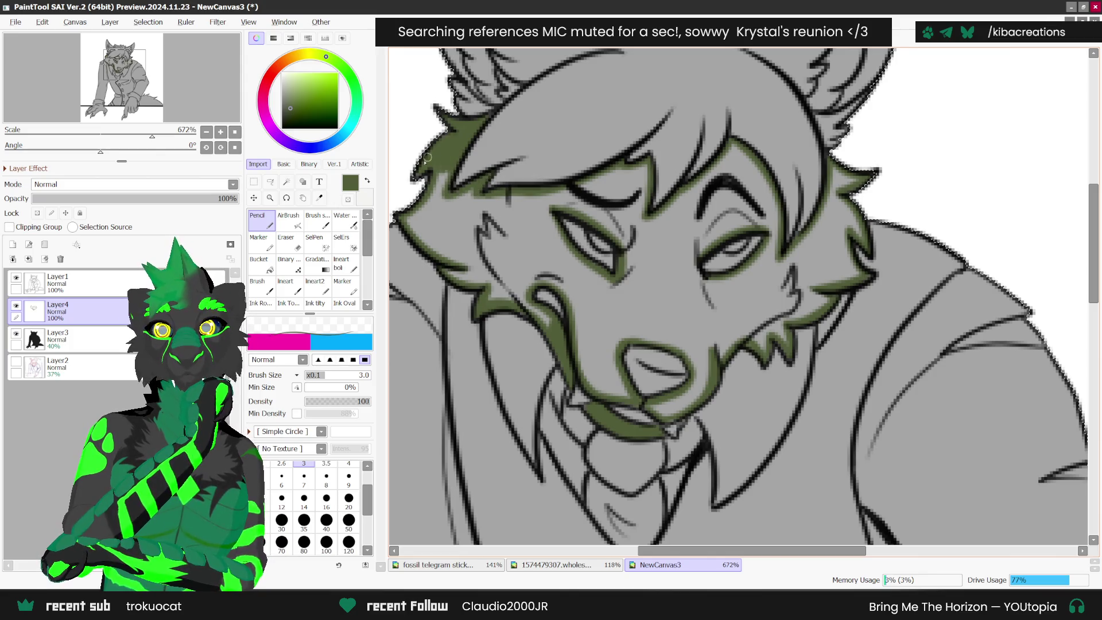
scroll(432, 153, down, 2)
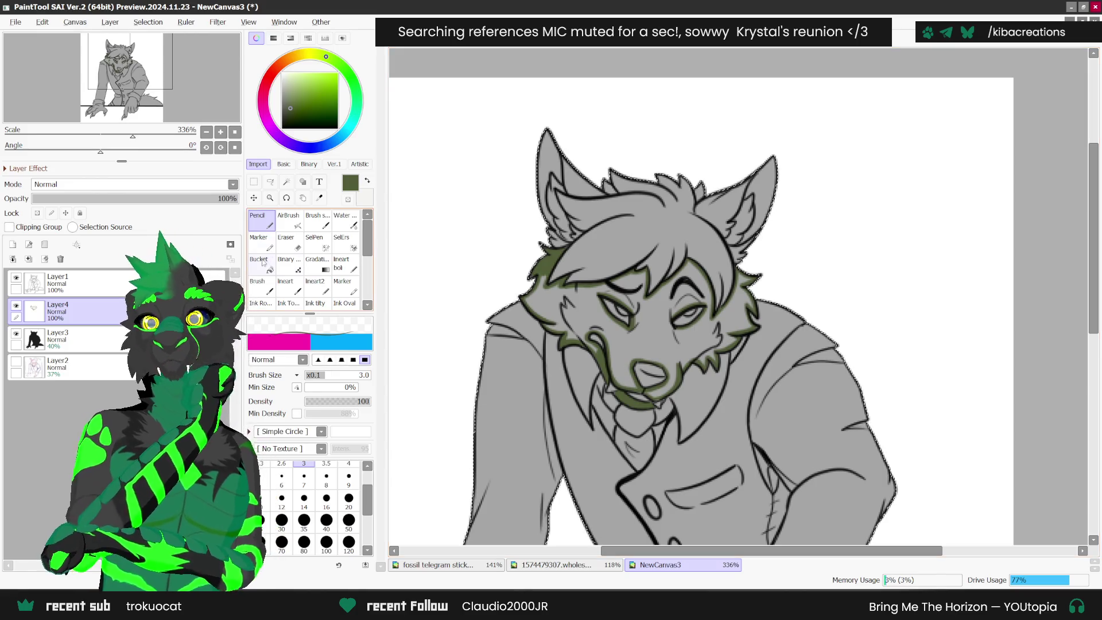
- Bucket-fill the wolf's face dark green, redoing the fill after an undo
click(263, 260)
scroll(648, 189, up, 1)
click(631, 269)
key(ctrl+z)
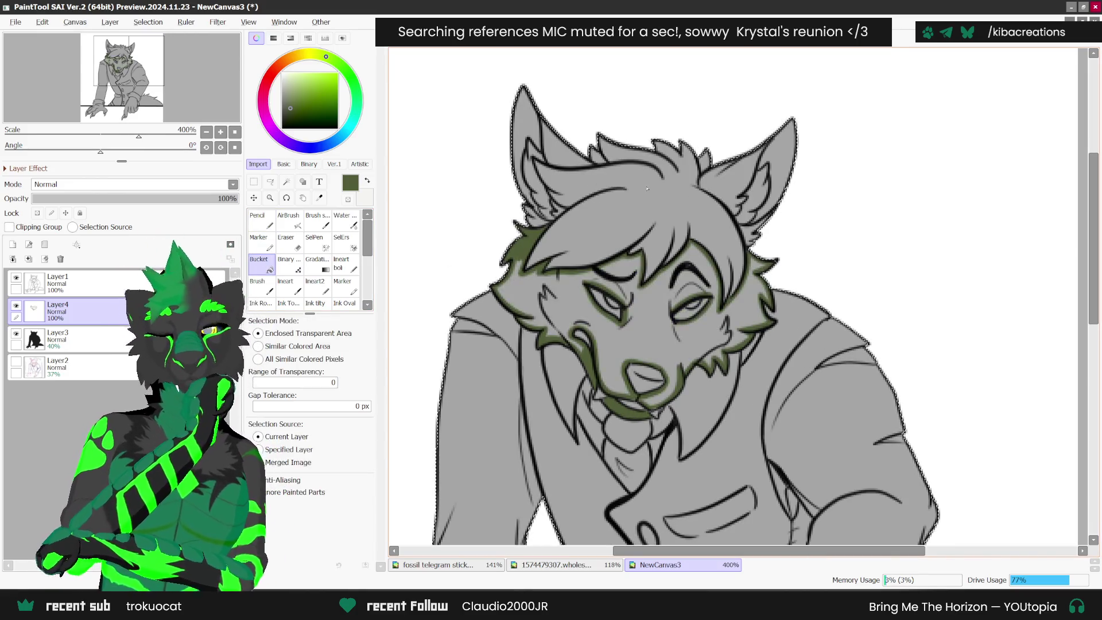
key(n)
scroll(673, 323, up, 4)
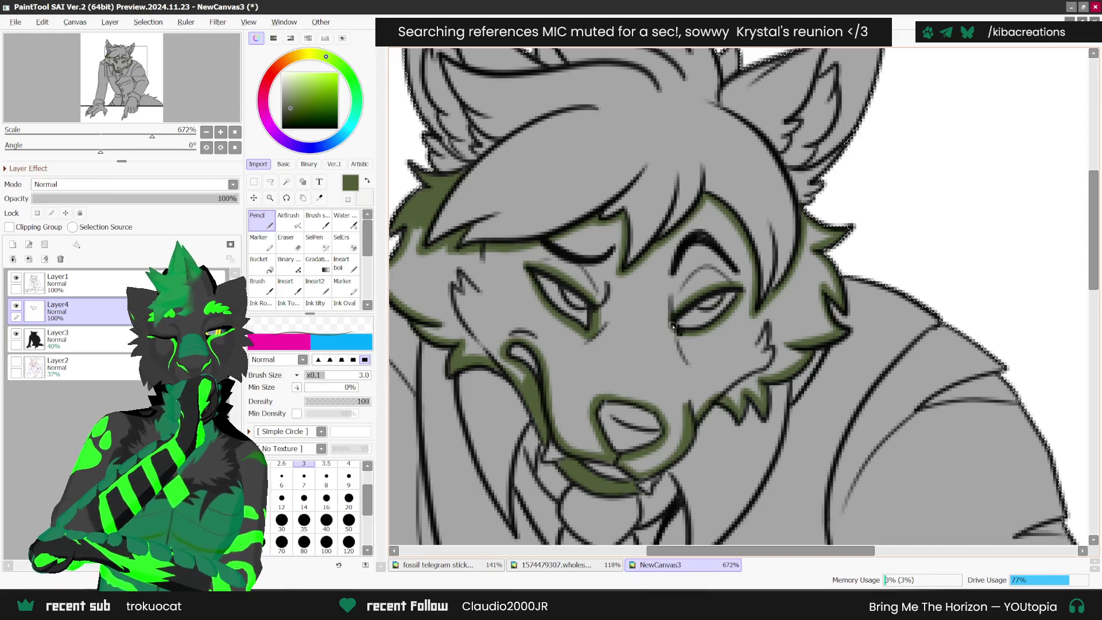
scroll(674, 328, down, 3)
key(b)
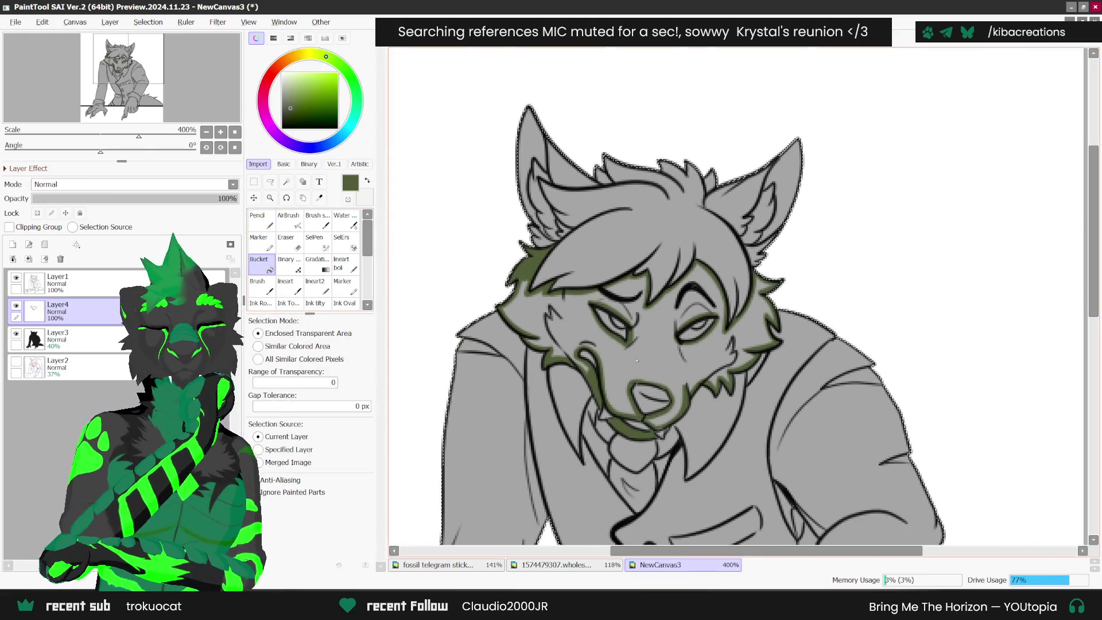
click(634, 358)
scroll(729, 241, up, 1)
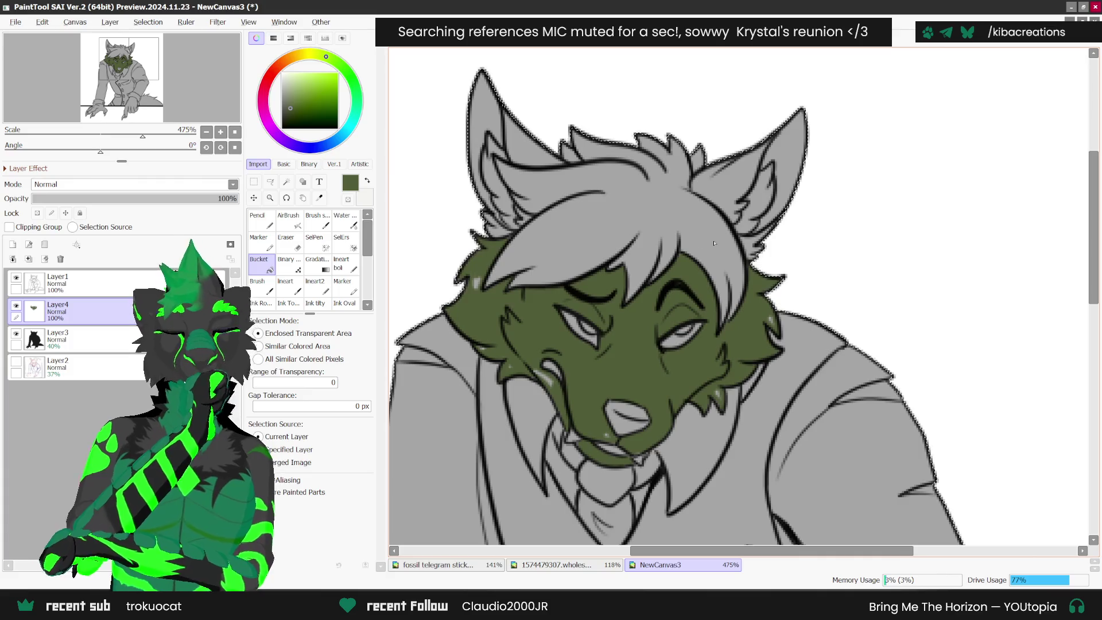
key(n)
scroll(465, 276, up, 1)
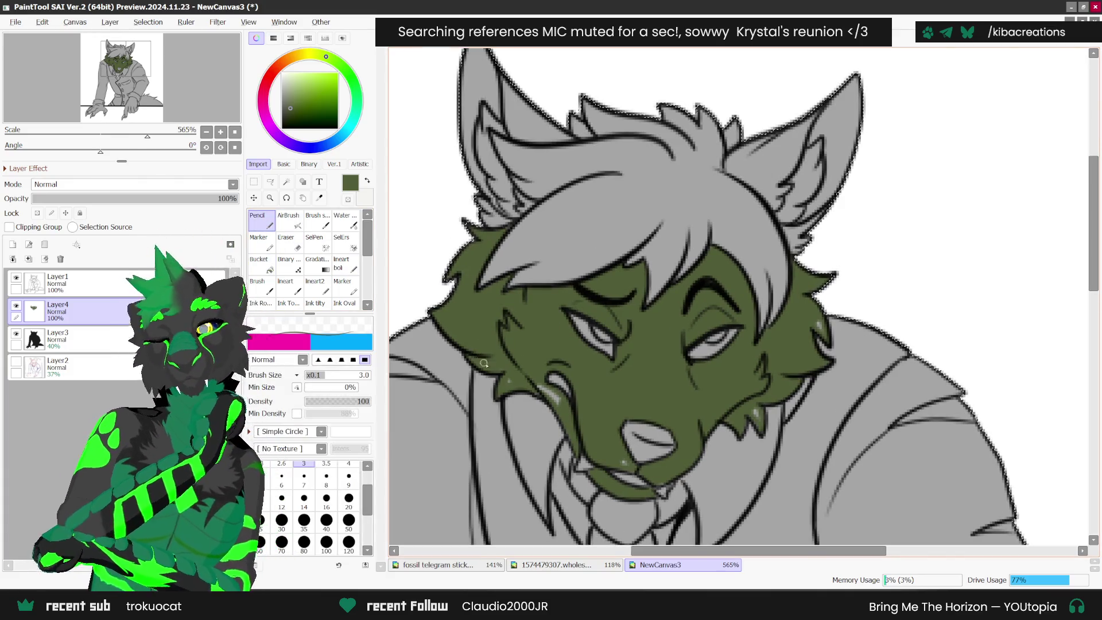
- Cover light specks on the muzzle and chin, and outline the right inner ear in green
drag(505, 379, 545, 388)
click(615, 433)
click(630, 467)
click(657, 483)
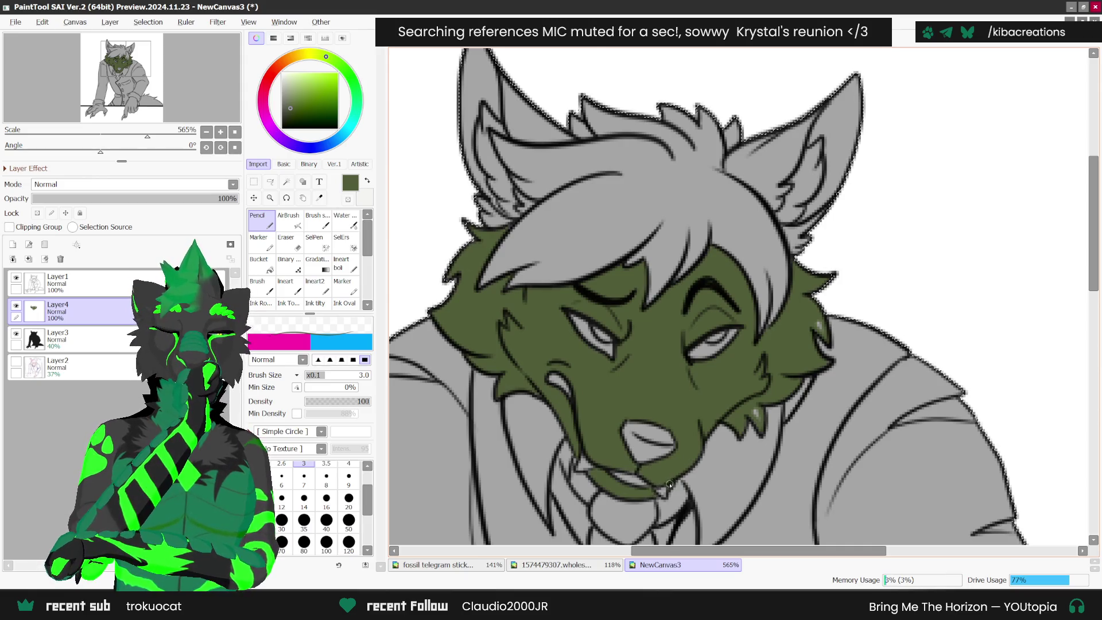
scroll(756, 398, down, 1)
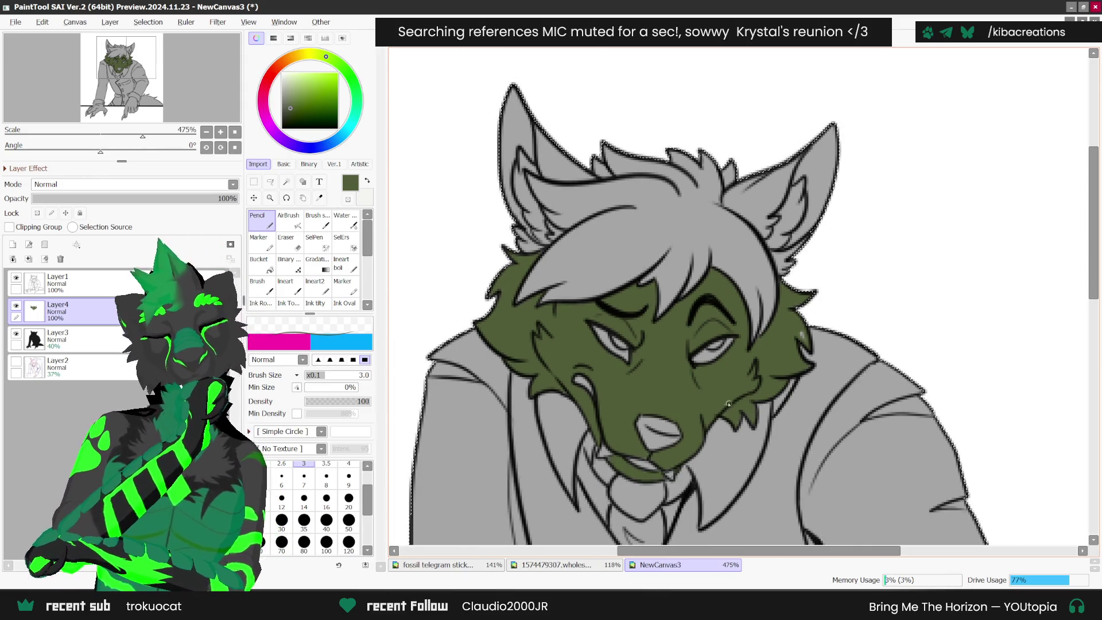
scroll(724, 207, up, 2)
mouse_move(725, 207)
mouse_down()
mouse_move(718, 185)
mouse_move(820, 134)
mouse_move(774, 223)
mouse_up()
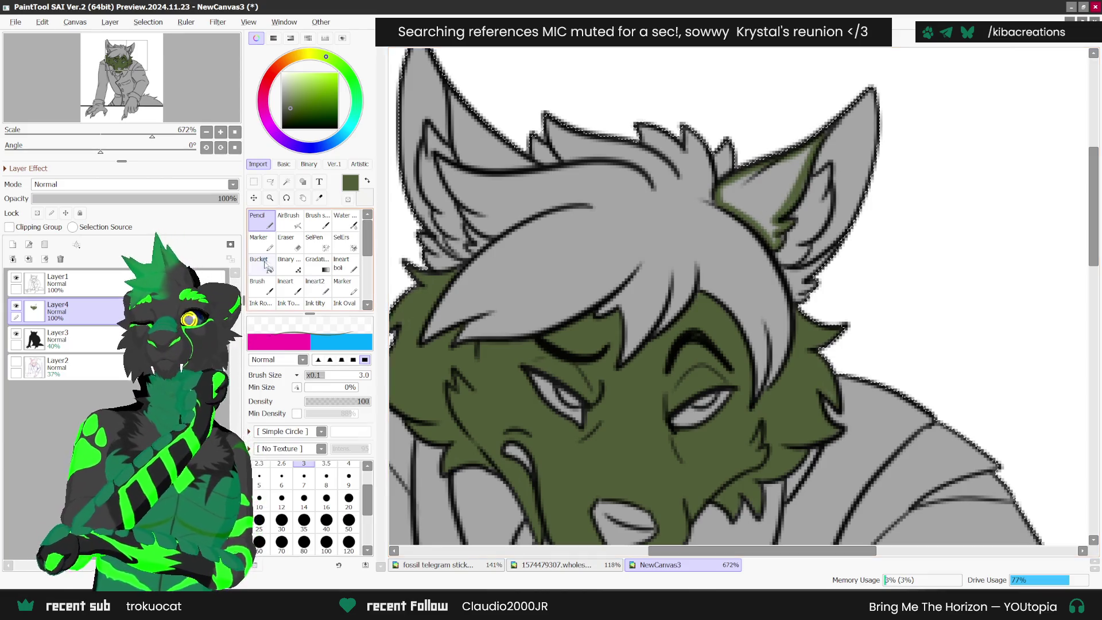
- Fill the right inner ear dark green and patch the small gaps below it
key(g)
click(776, 202)
key(n)
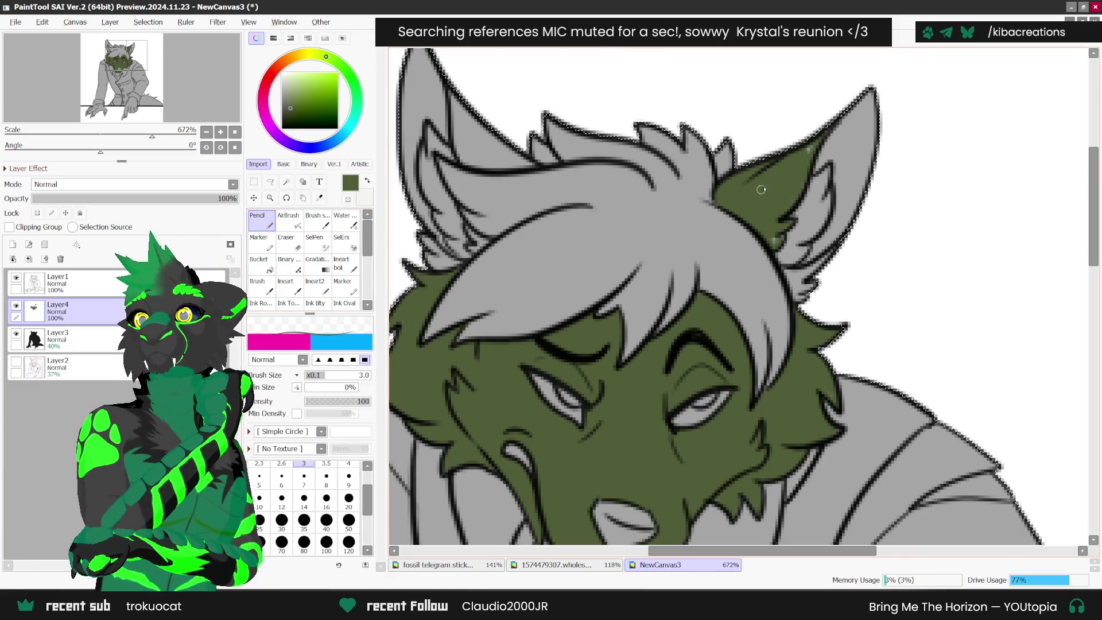
scroll(822, 142, up, 1)
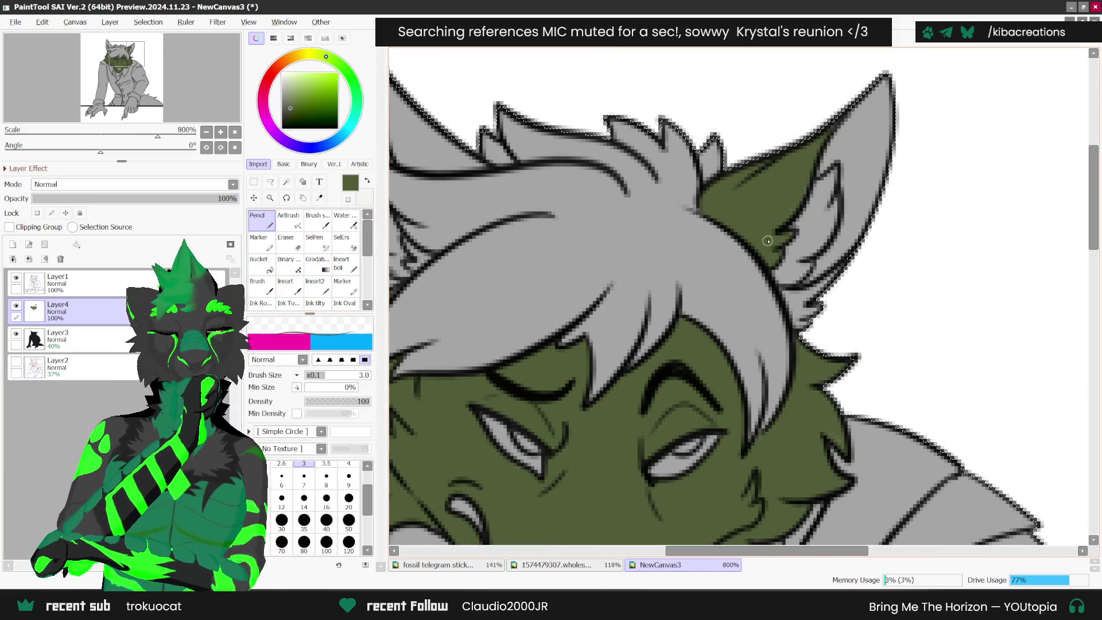
key(h)
key(h)
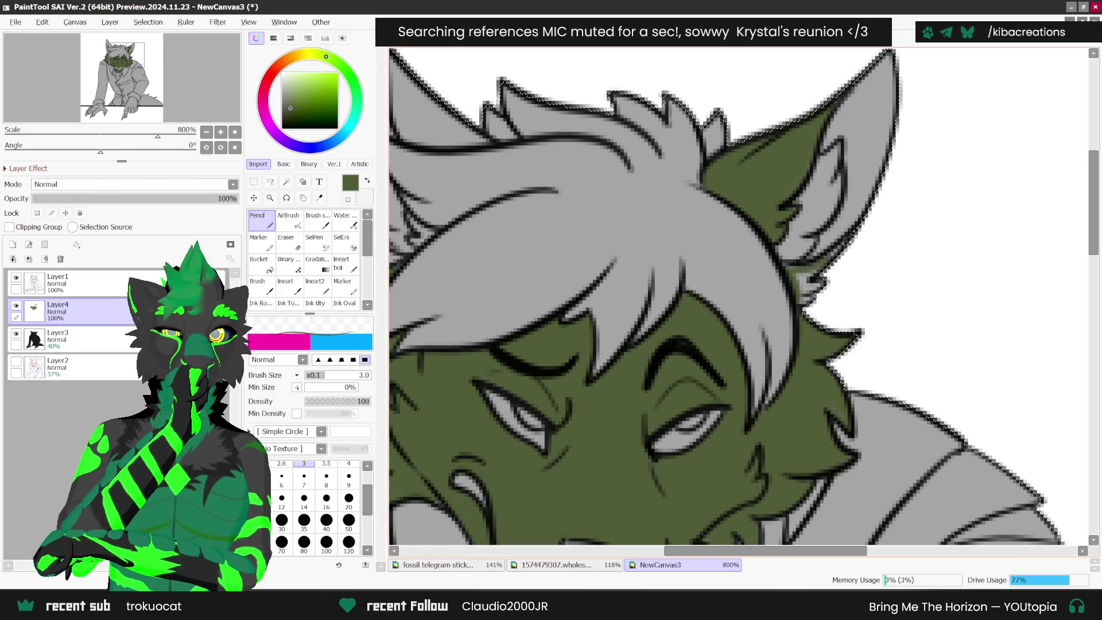
mouse_move(808, 269)
mouse_down()
mouse_move(806, 290)
mouse_move(815, 274)
mouse_up()
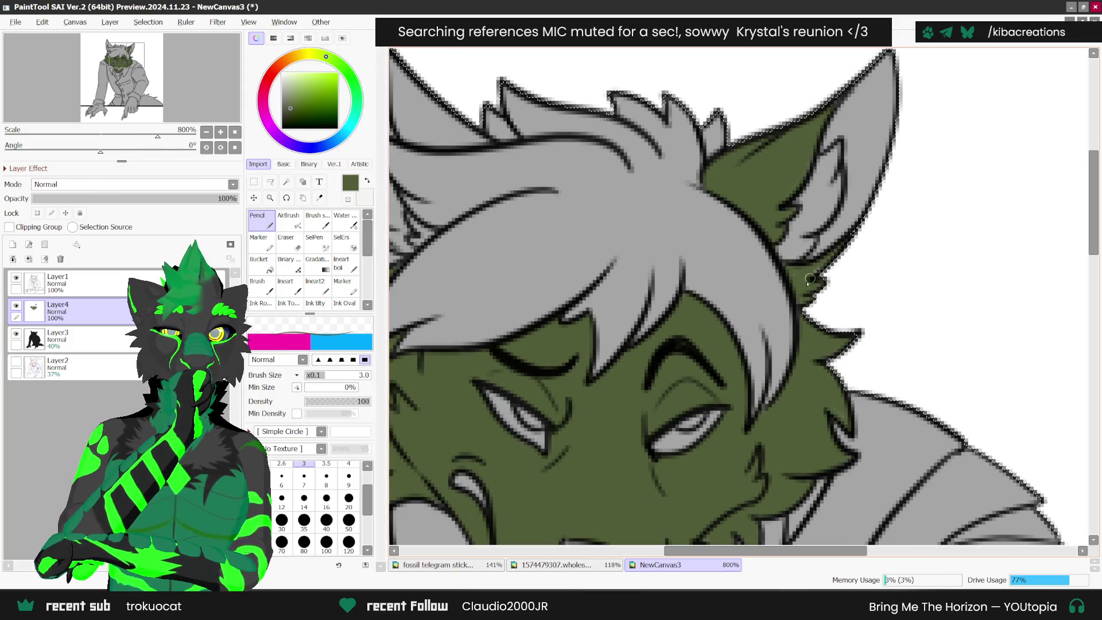
scroll(787, 271, down, 1)
- Outline the left inner ear in green, then bucket-fill it dark green
mouse_move(519, 104)
mouse_down()
mouse_move(540, 178)
mouse_move(522, 105)
mouse_move(580, 172)
mouse_move(546, 131)
mouse_up()
drag(600, 181, 543, 181)
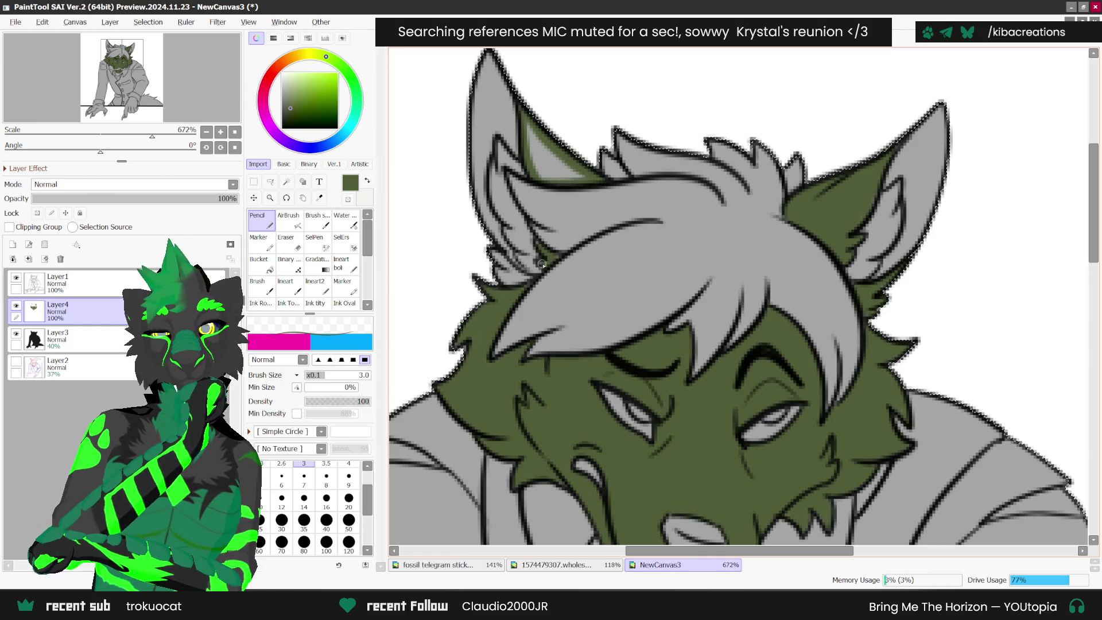
drag(525, 253, 493, 270)
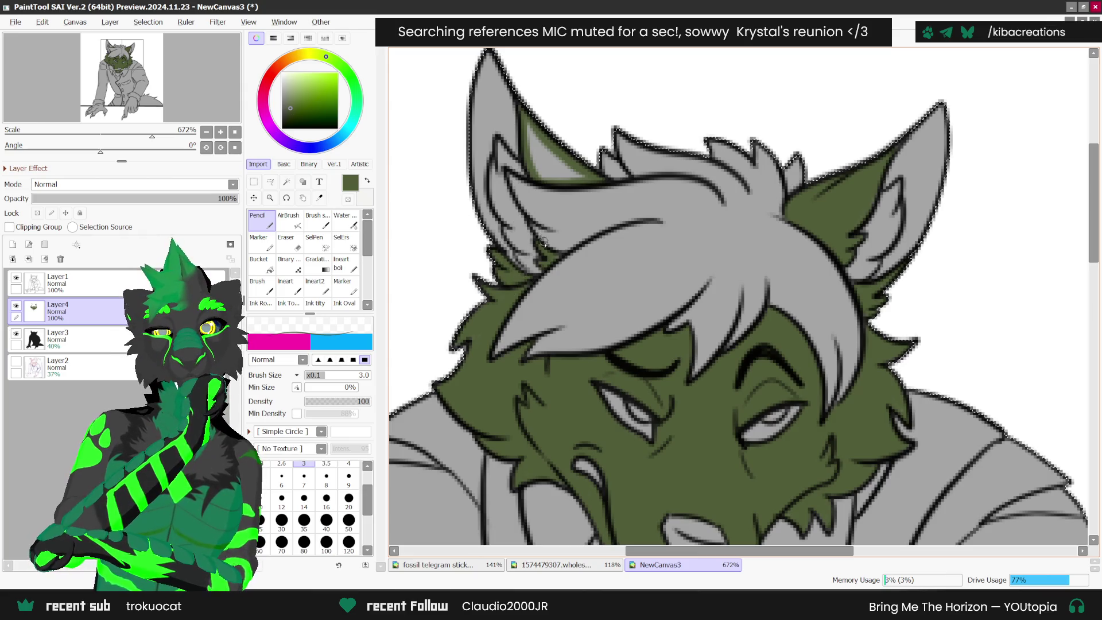
key(g)
click(558, 173)
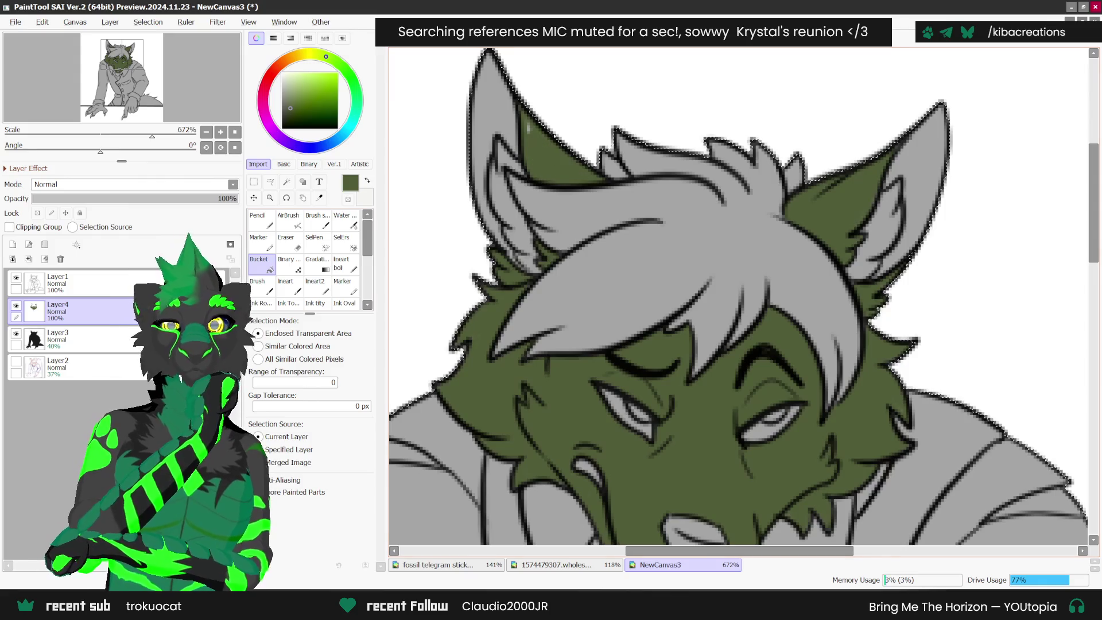
key(n)
scroll(528, 118, down, 1)
scroll(750, 379, down, 7)
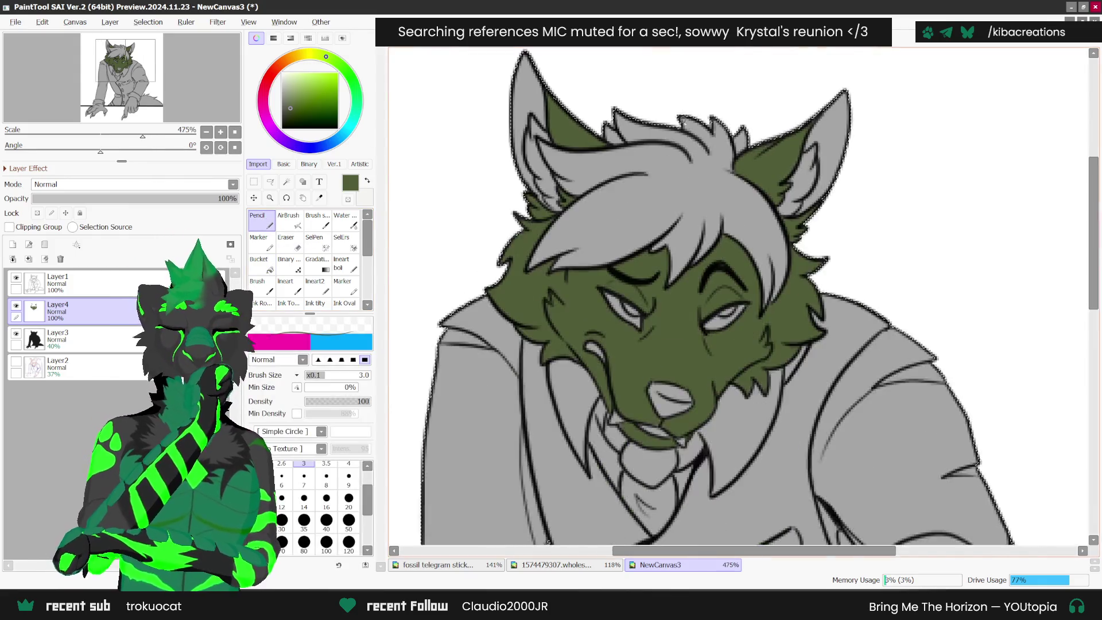
scroll(747, 412, up, 1)
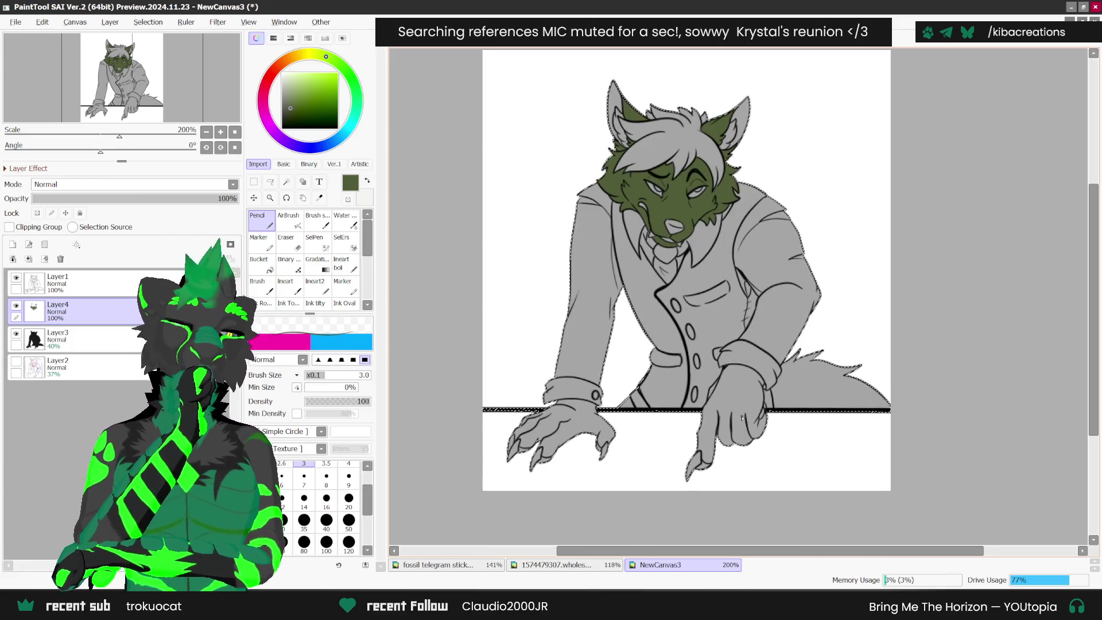
- At brush size 7, outline the left hand in green from the cuff to the claw tip
scroll(551, 452, up, 1)
scroll(505, 429, up, 4)
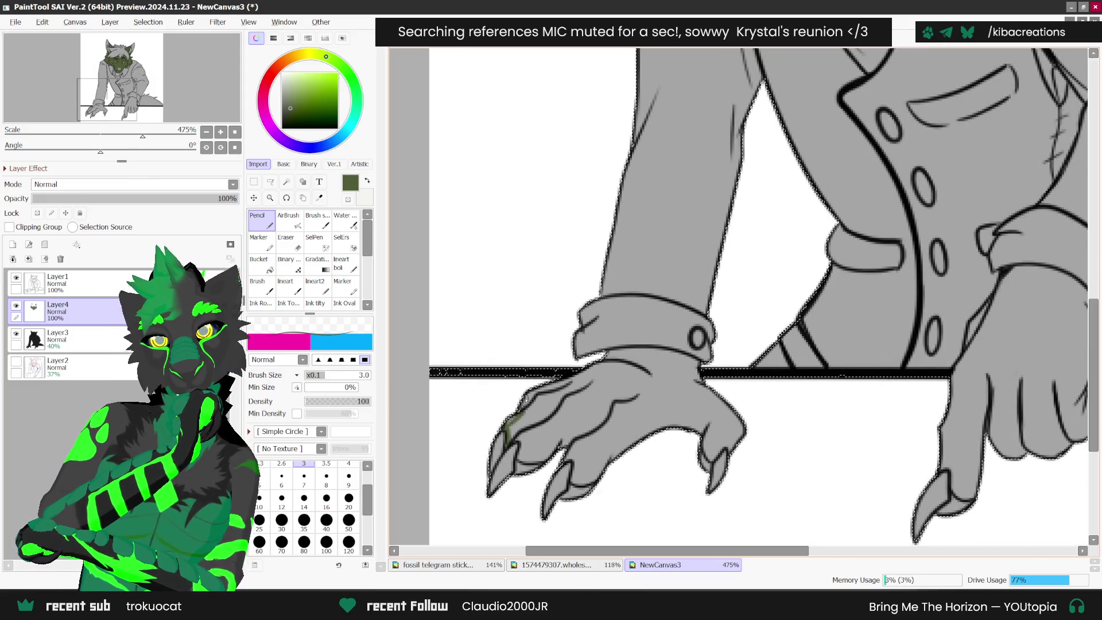
key(bracketright)
key(bracketright)
key(bracketright)
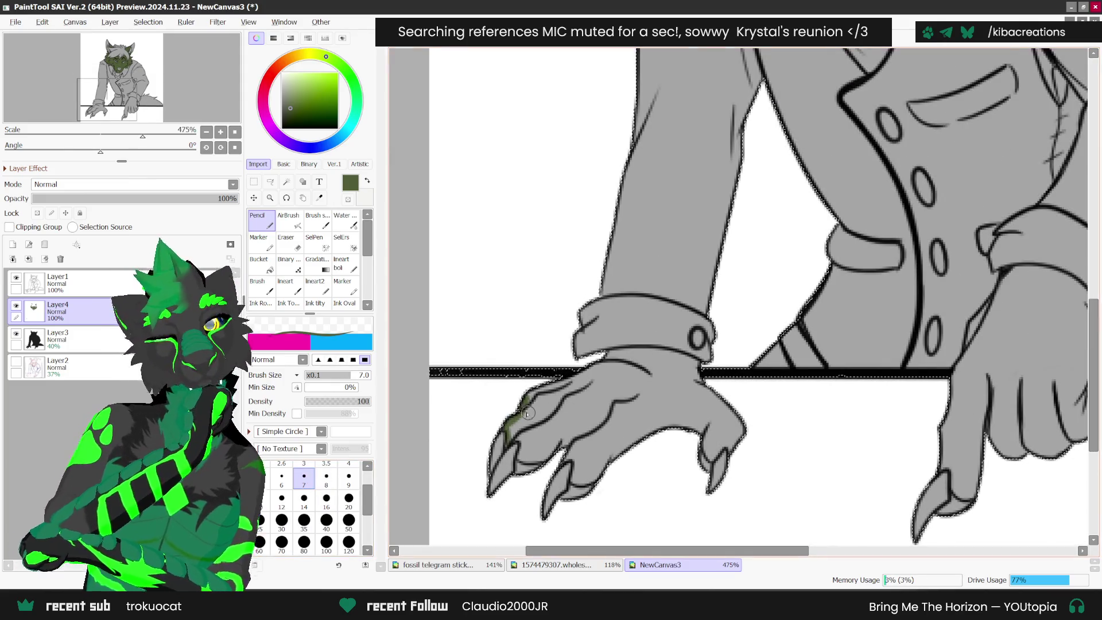
mouse_move(544, 391)
mouse_down()
mouse_move(622, 351)
mouse_move(687, 363)
mouse_move(741, 428)
mouse_move(733, 449)
mouse_up()
scroll(733, 450, up, 1)
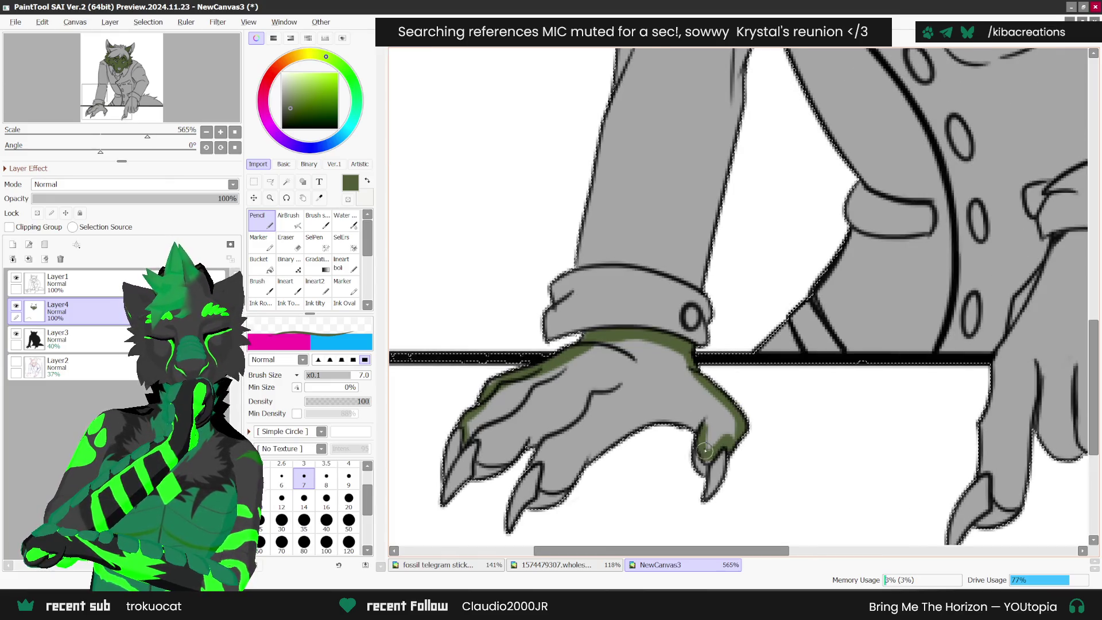
mouse_move(705, 453)
mouse_down()
mouse_move(676, 424)
mouse_move(547, 487)
mouse_move(563, 485)
mouse_move(537, 454)
mouse_move(486, 459)
mouse_move(483, 444)
mouse_up()
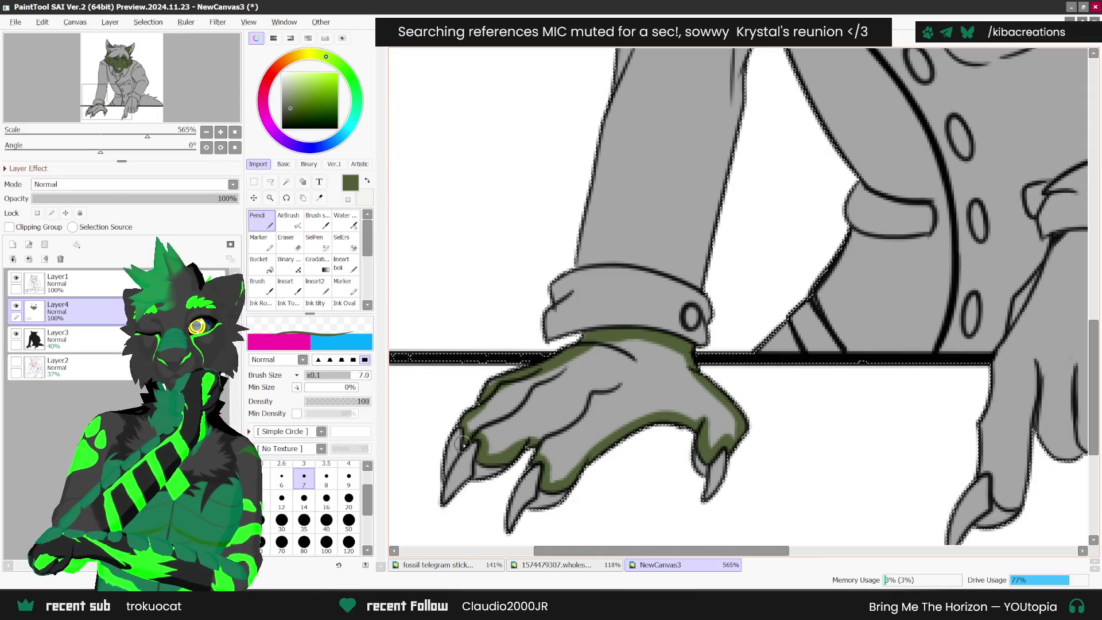
scroll(573, 408, down, 2)
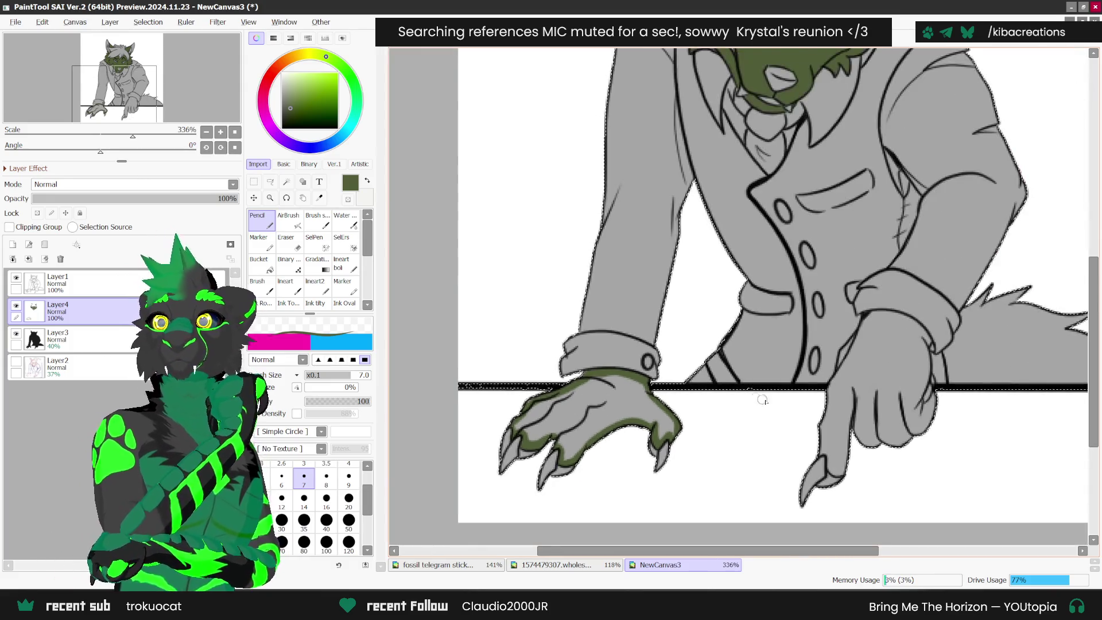
scroll(721, 436, down, 2)
- Bucket-fill the left hand dark green and touch up green along the claw and finger edges
key(g)
click(542, 403)
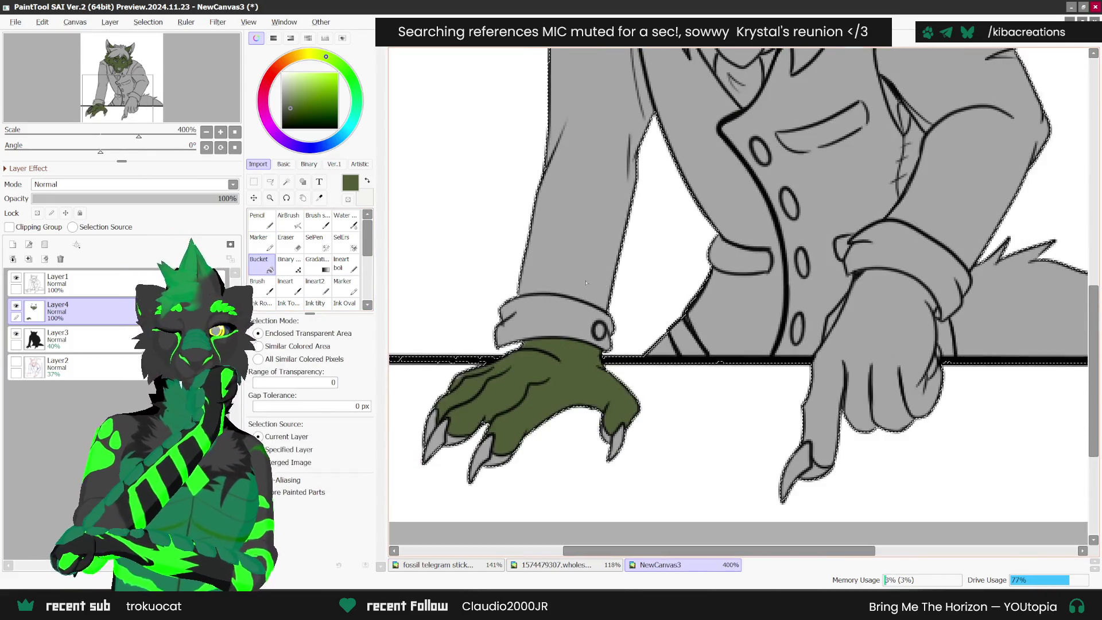
key(n)
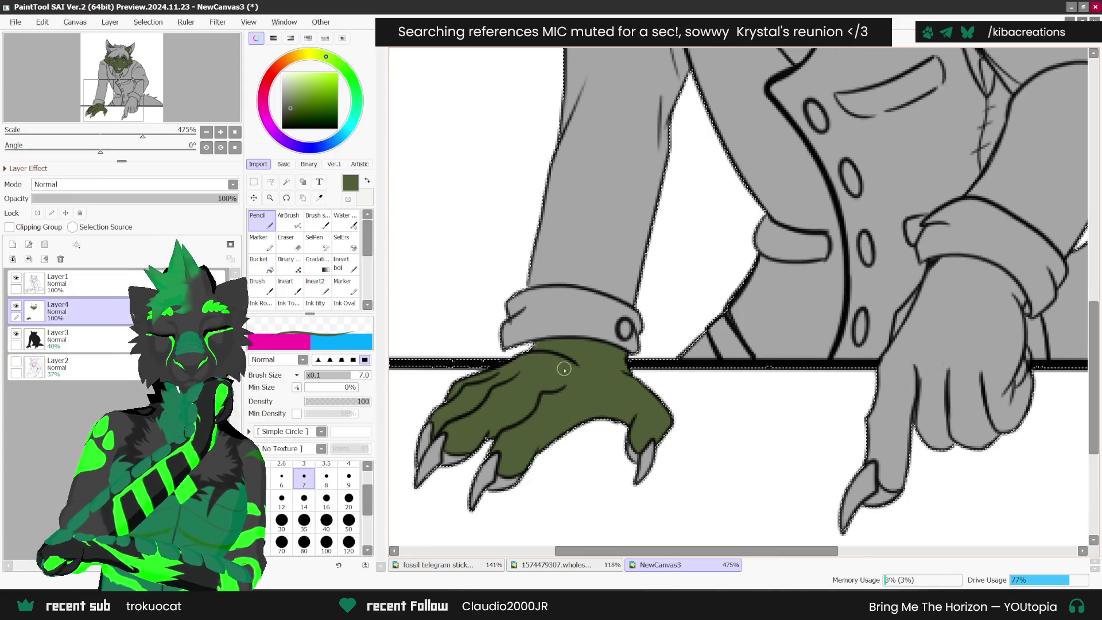
scroll(545, 379, down, 2)
scroll(746, 396, up, 2)
mouse_move(783, 458)
mouse_down()
mouse_move(803, 459)
mouse_move(809, 396)
mouse_move(838, 415)
mouse_move(893, 418)
mouse_move(924, 362)
mouse_move(908, 264)
mouse_move(875, 232)
mouse_move(834, 233)
mouse_move(807, 281)
mouse_up()
- Outline the right hand's edge in dark green
drag(781, 339, 764, 433)
scroll(894, 335, down, 4)
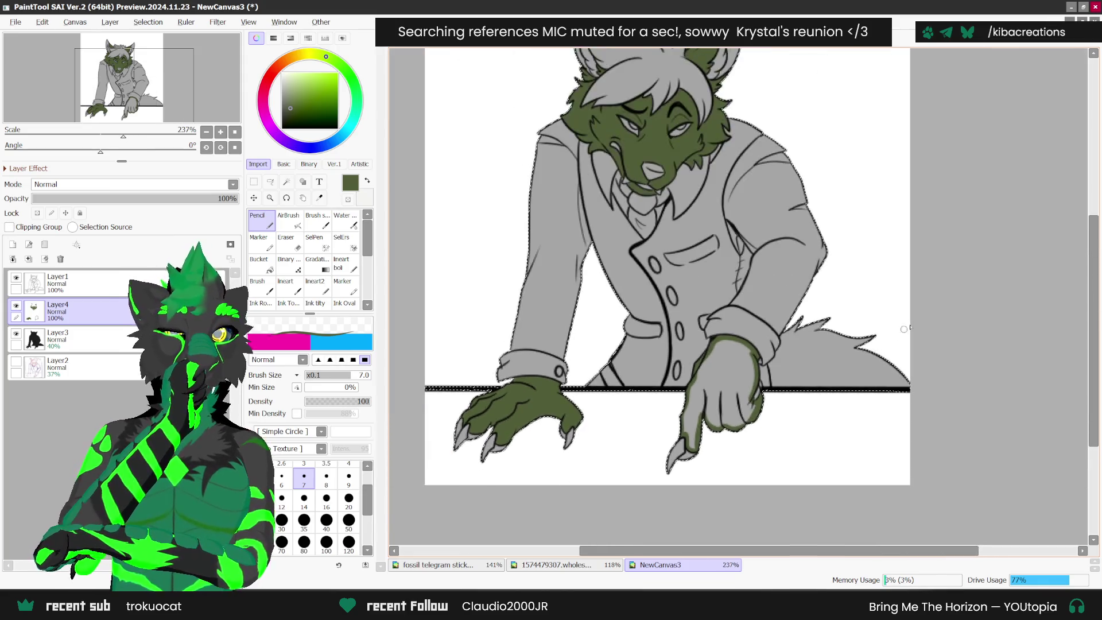
scroll(894, 334, up, 1)
key(g)
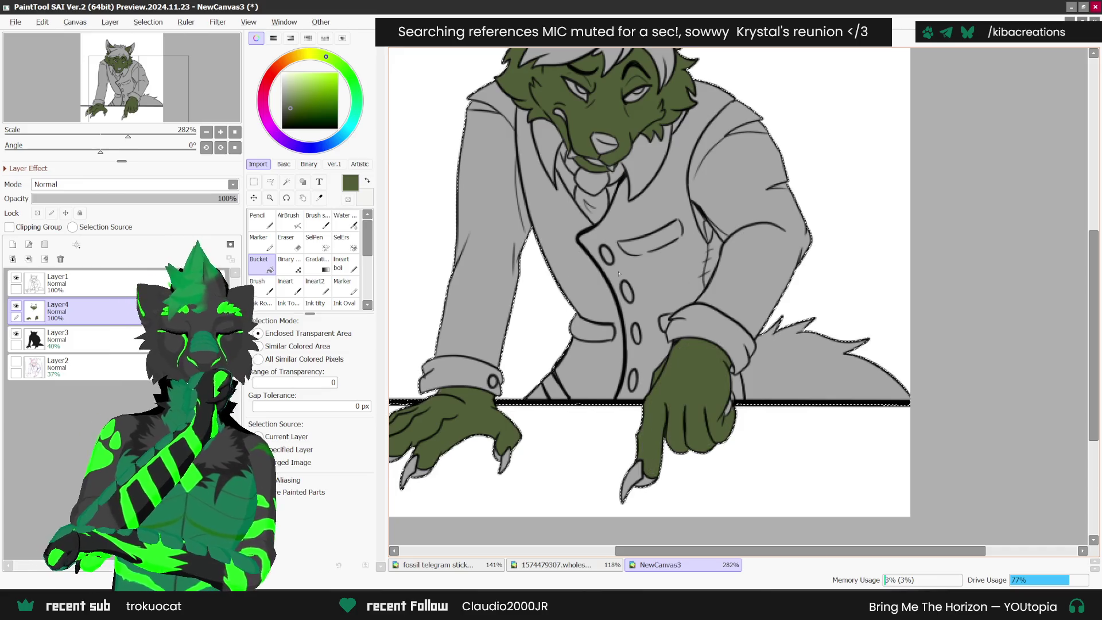
key(n)
scroll(742, 380, up, 1)
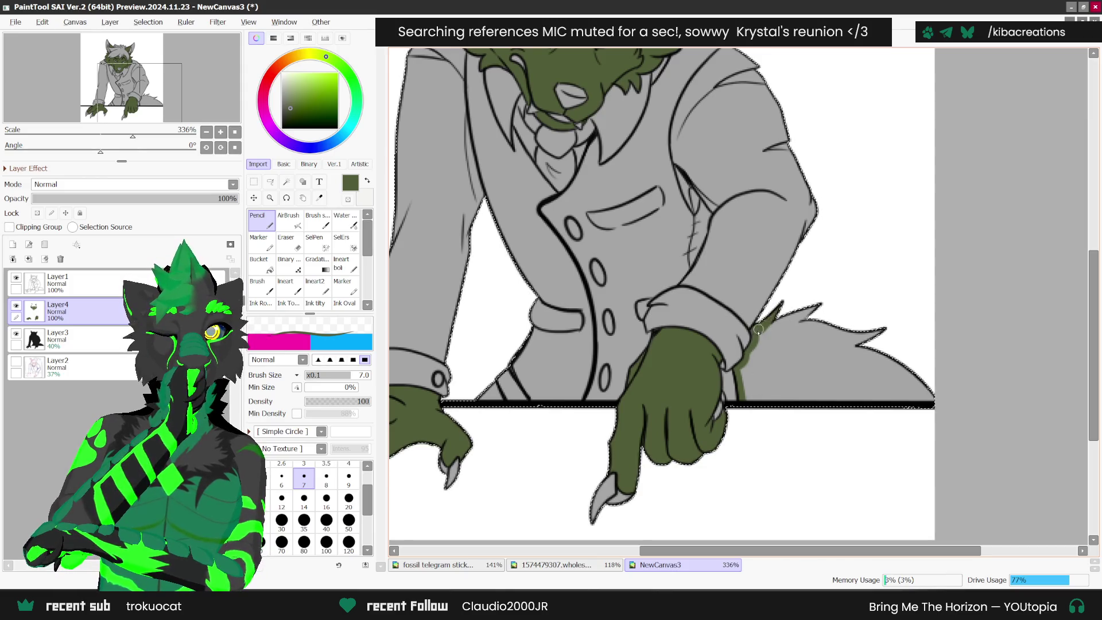
- Trace the tail's upper, lower and bottom edges in green, then bucket-fill it dark green
drag(792, 321, 853, 341)
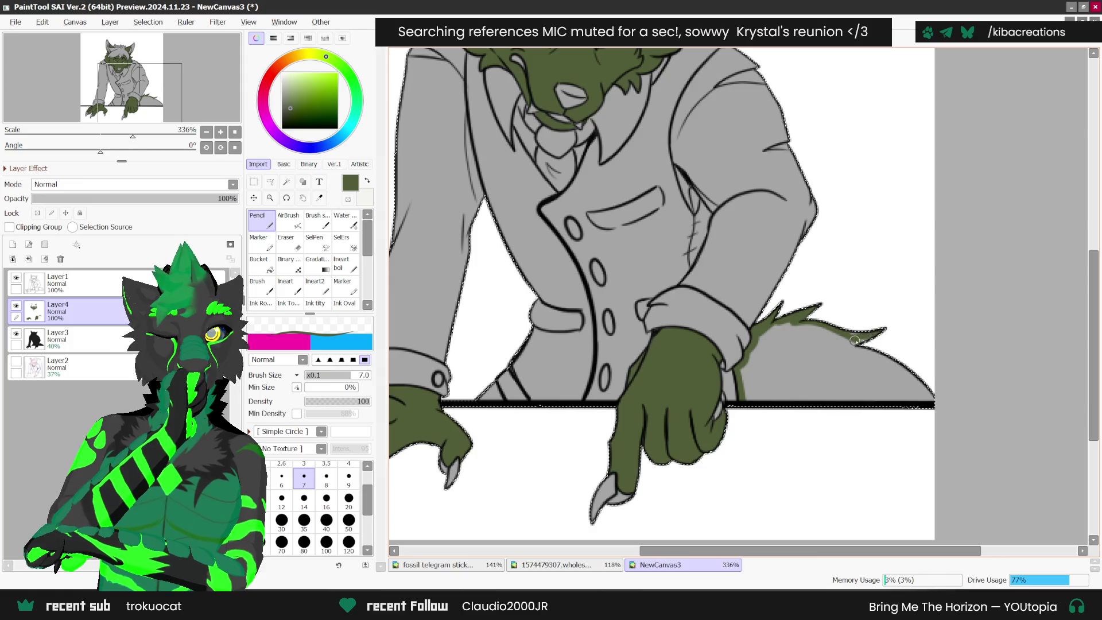
drag(925, 392, 852, 343)
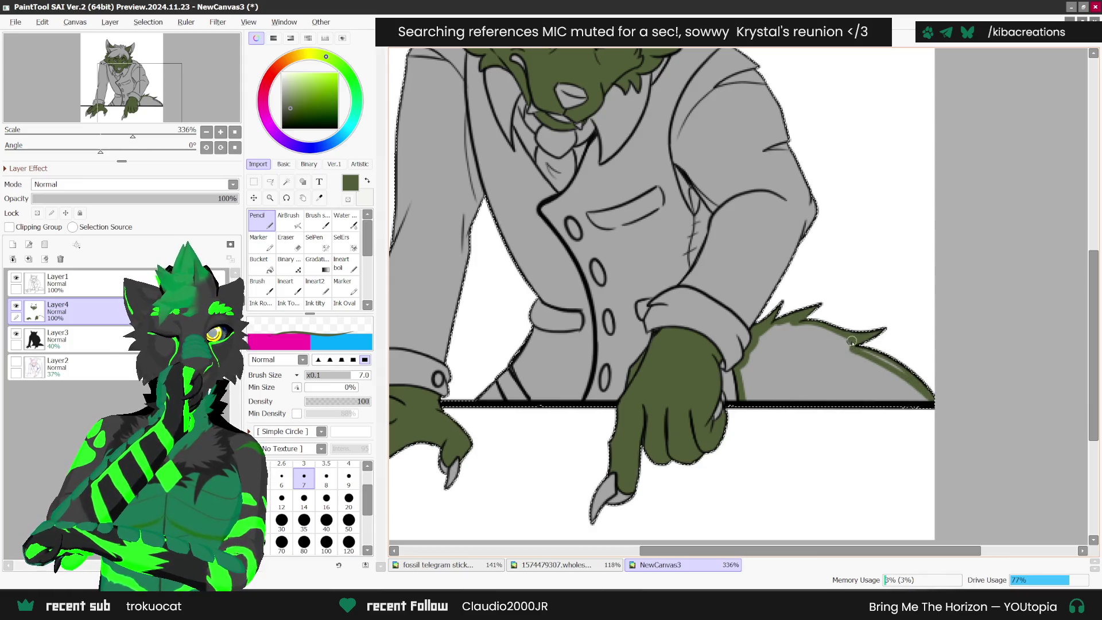
drag(932, 400, 743, 400)
scroll(905, 347, down, 1)
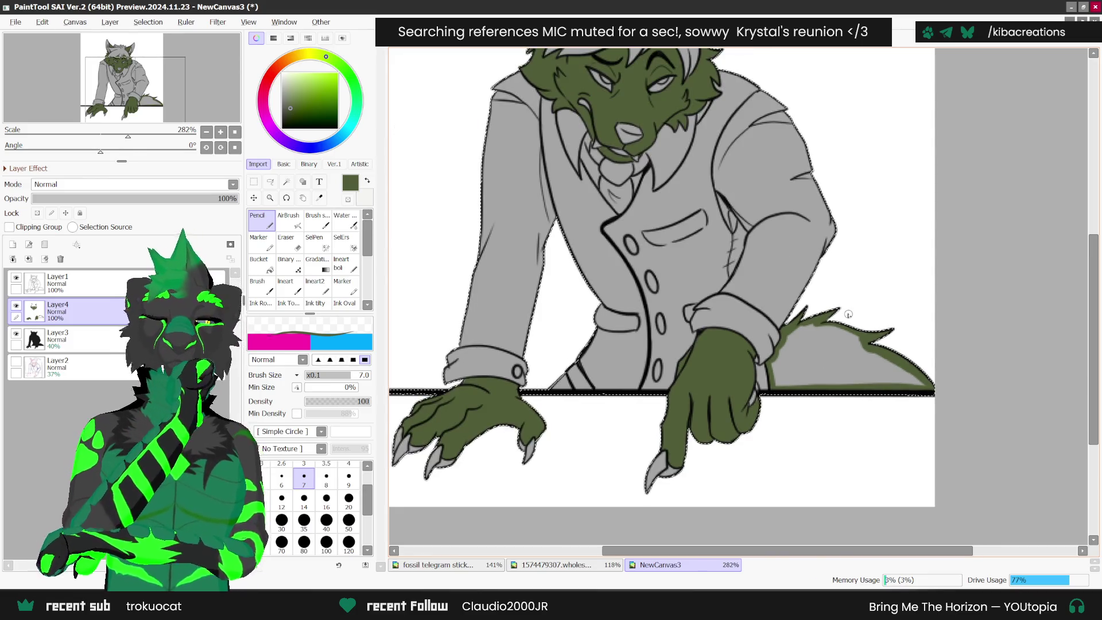
key(g)
click(829, 373)
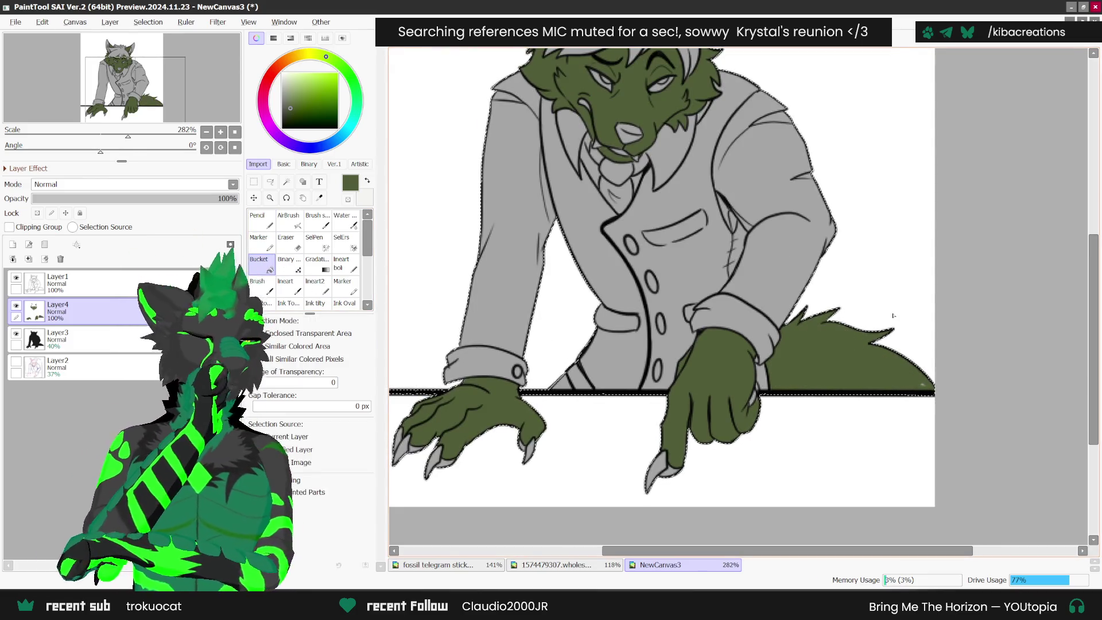
key(n)
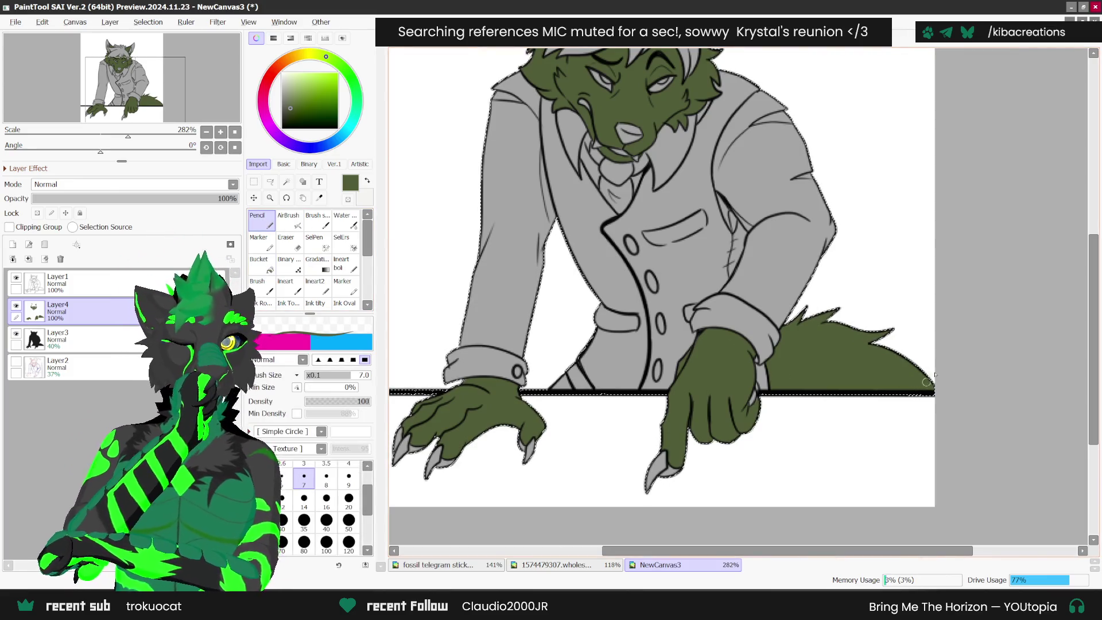
scroll(848, 312, down, 2)
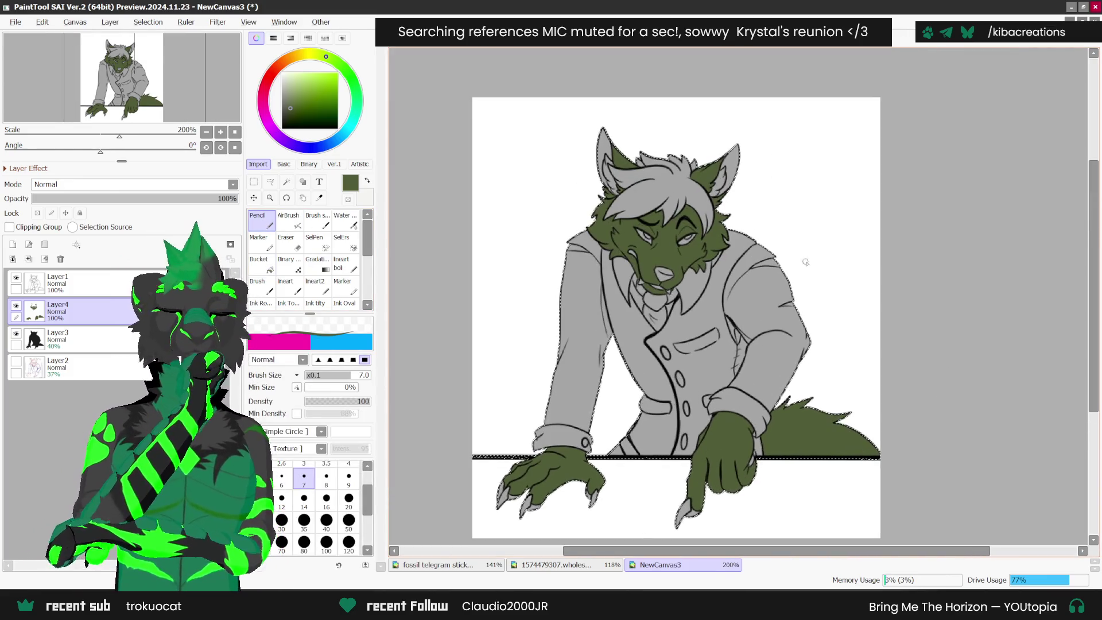
- Lock Layer4's opacity, sample white from the reference sheets, and return to the wolf canvas with the Pencil
click(37, 213)
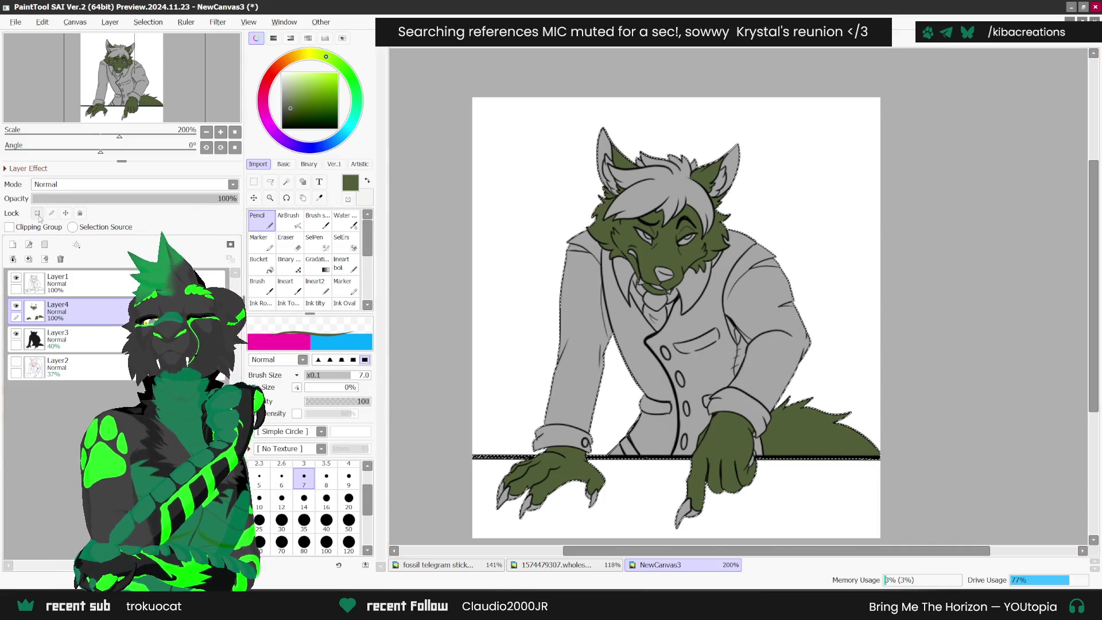
click(320, 198)
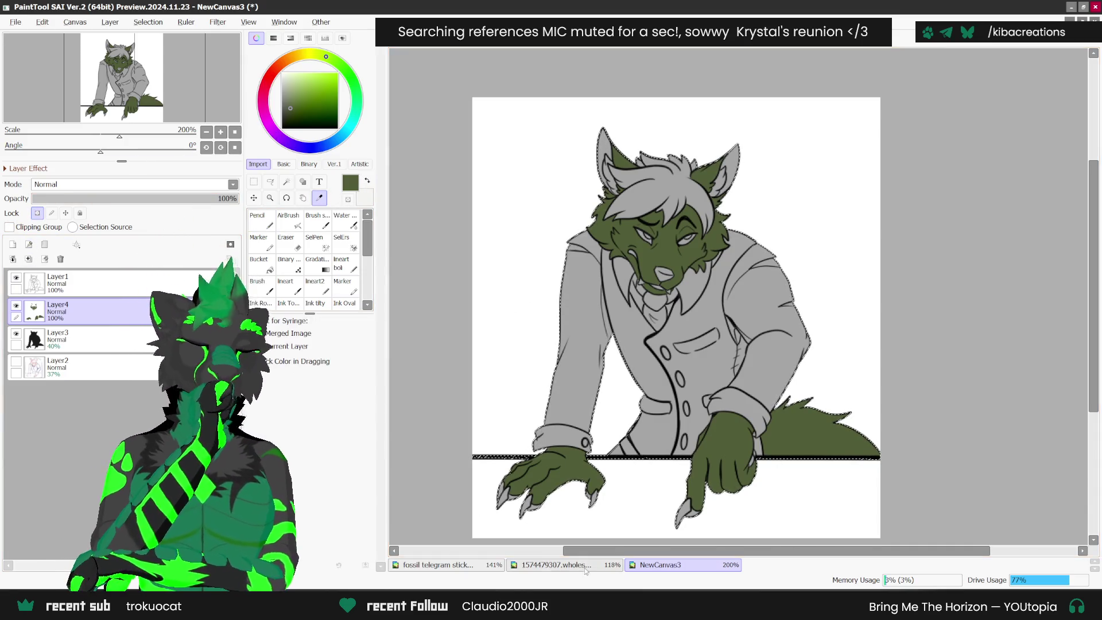
click(591, 564)
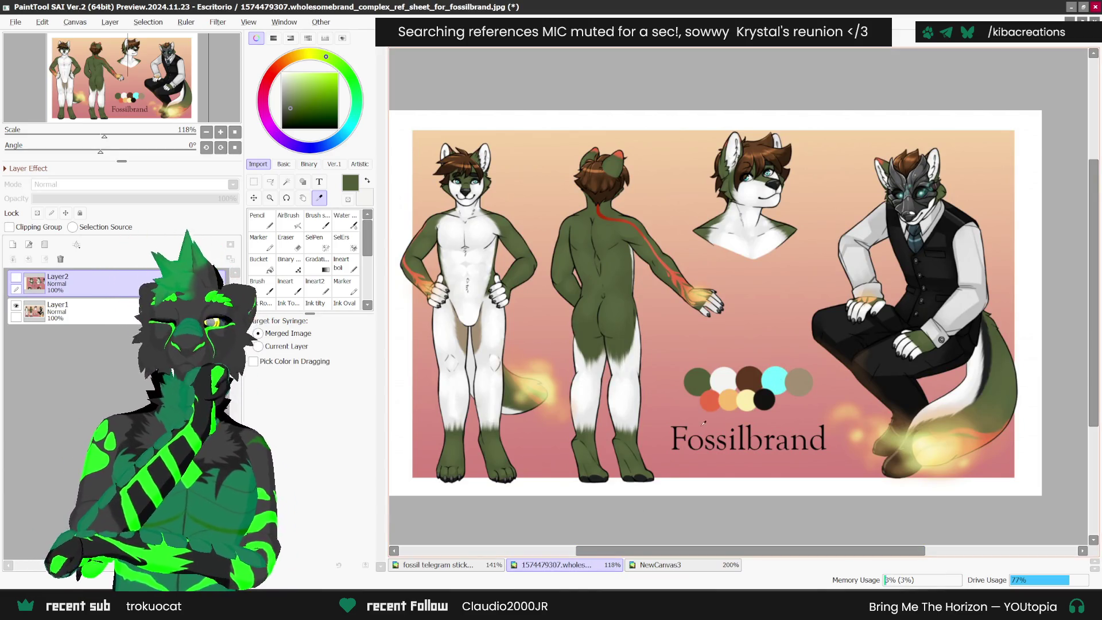
key(ctrl+Tab)
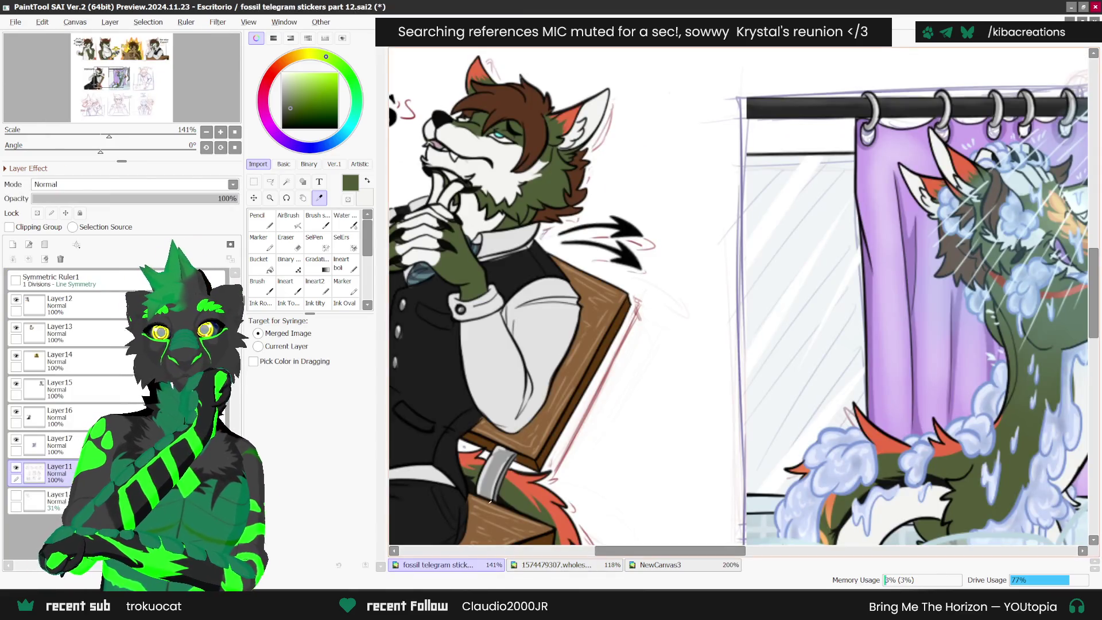
key(ctrl+shift+Tab)
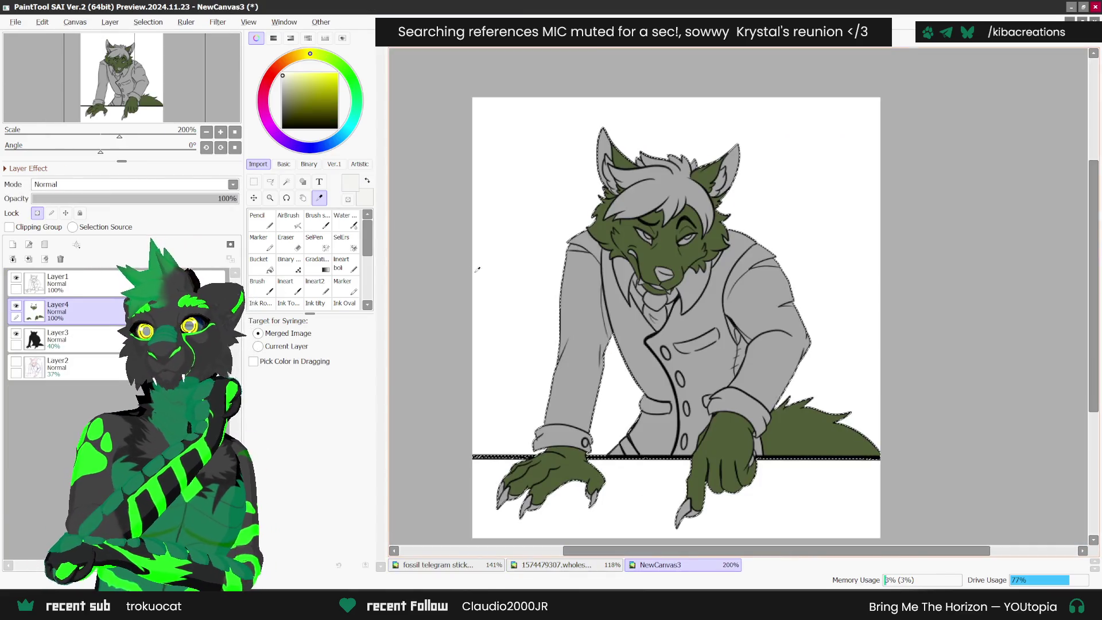
click(265, 225)
scroll(648, 258, up, 6)
- Try white streaks below and beside the left eye, undoing each attempt
drag(646, 237, 654, 290)
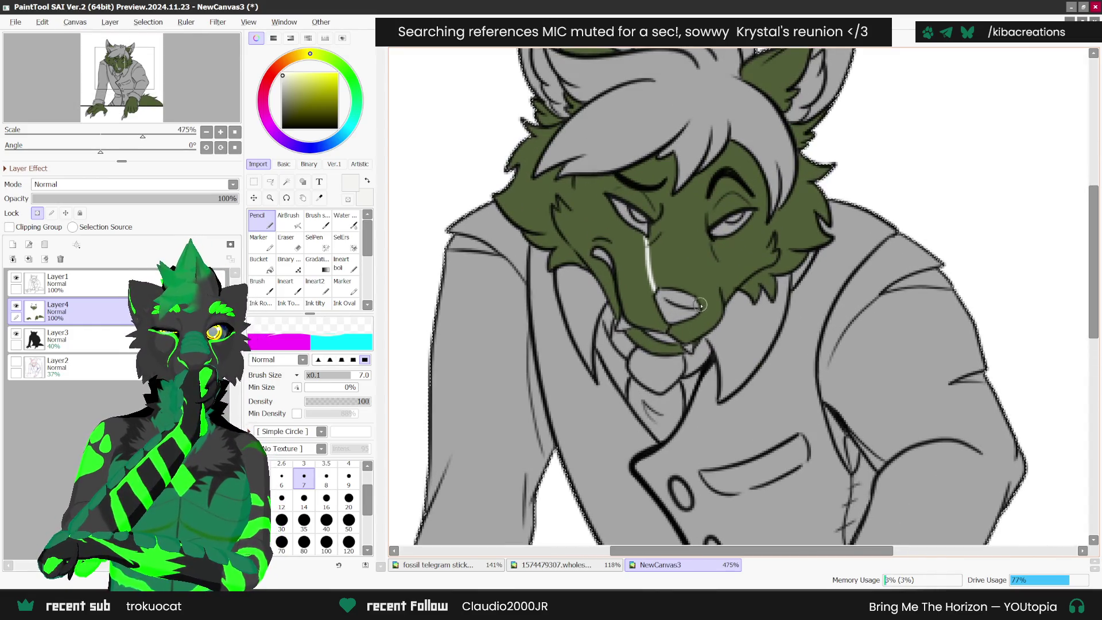
key(ctrl+z)
drag(714, 243, 716, 276)
key(ctrl+z)
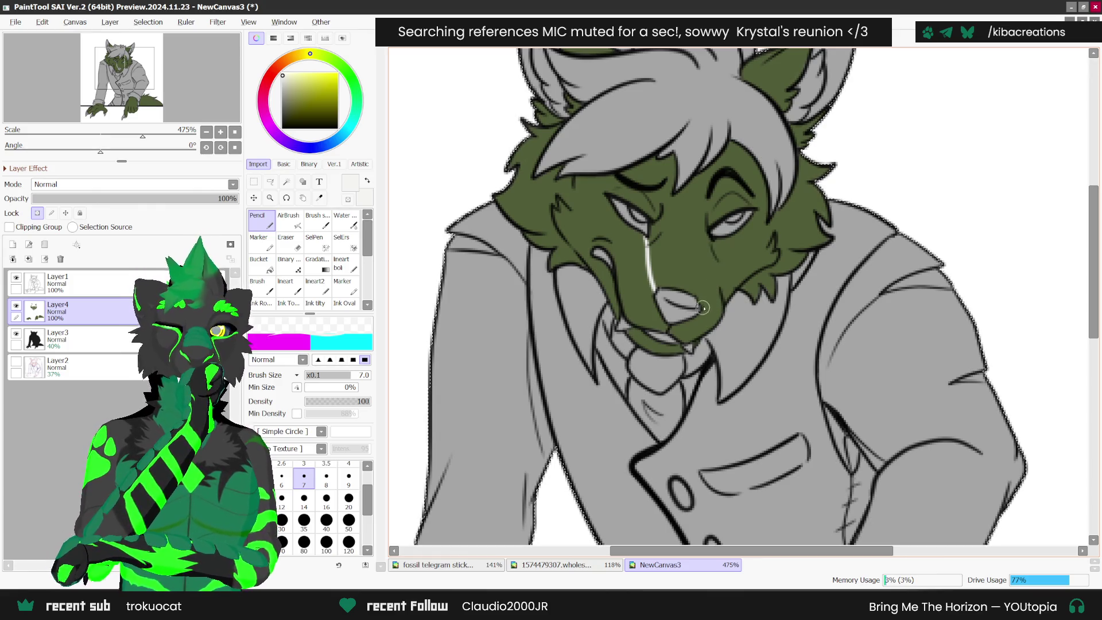
scroll(677, 241, up, 2)
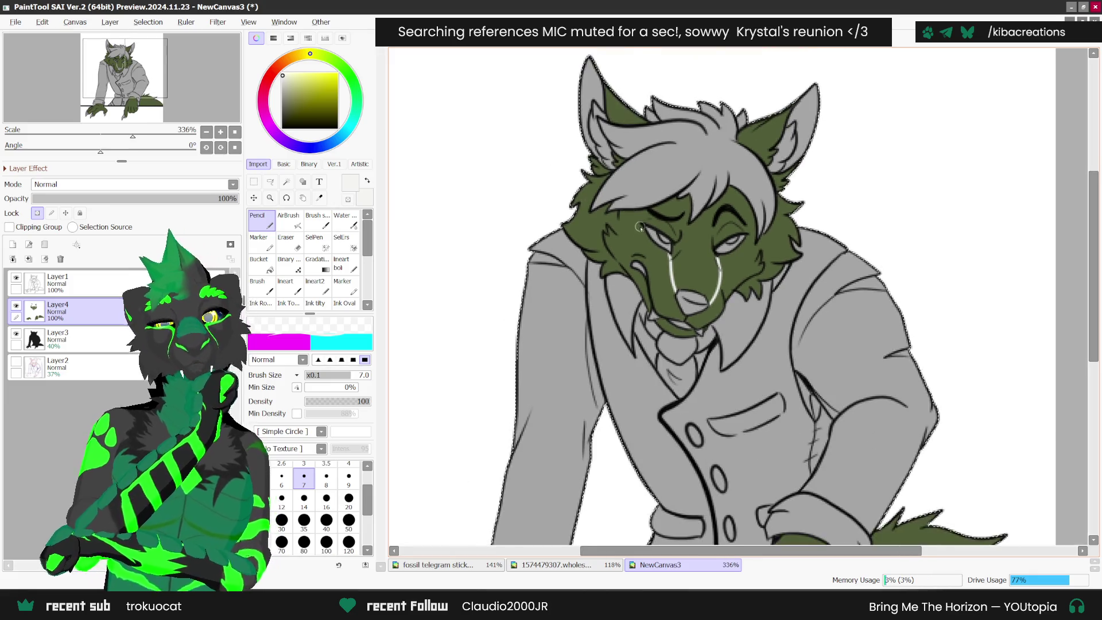
mouse_move(630, 209)
mouse_down()
mouse_move(682, 270)
mouse_move(614, 228)
mouse_move(613, 213)
mouse_move(592, 241)
mouse_move(657, 358)
mouse_move(602, 256)
mouse_move(617, 215)
mouse_move(623, 267)
mouse_move(608, 244)
mouse_move(623, 211)
mouse_up()
key(ctrl+z)
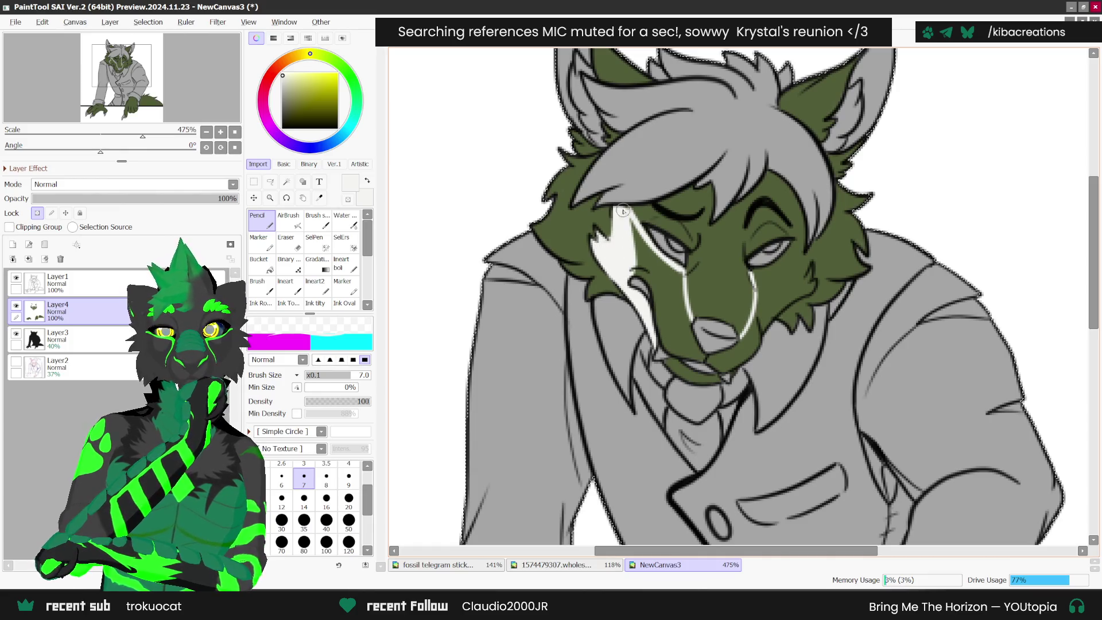
- Paint a white strip down the muzzle and across the lower muzzle
mouse_move(657, 326)
mouse_down()
mouse_move(703, 359)
mouse_move(683, 287)
mouse_move(636, 224)
mouse_move(649, 284)
mouse_move(683, 343)
mouse_move(654, 267)
mouse_move(660, 306)
mouse_up()
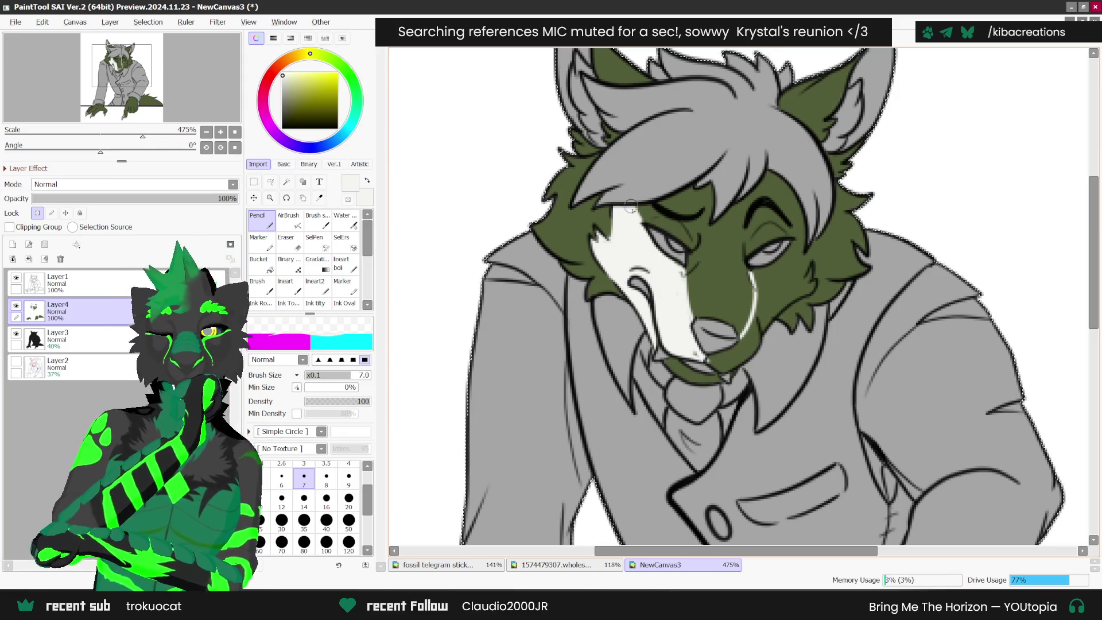
scroll(673, 283, down, 3)
scroll(706, 306, up, 2)
scroll(706, 306, up, 1)
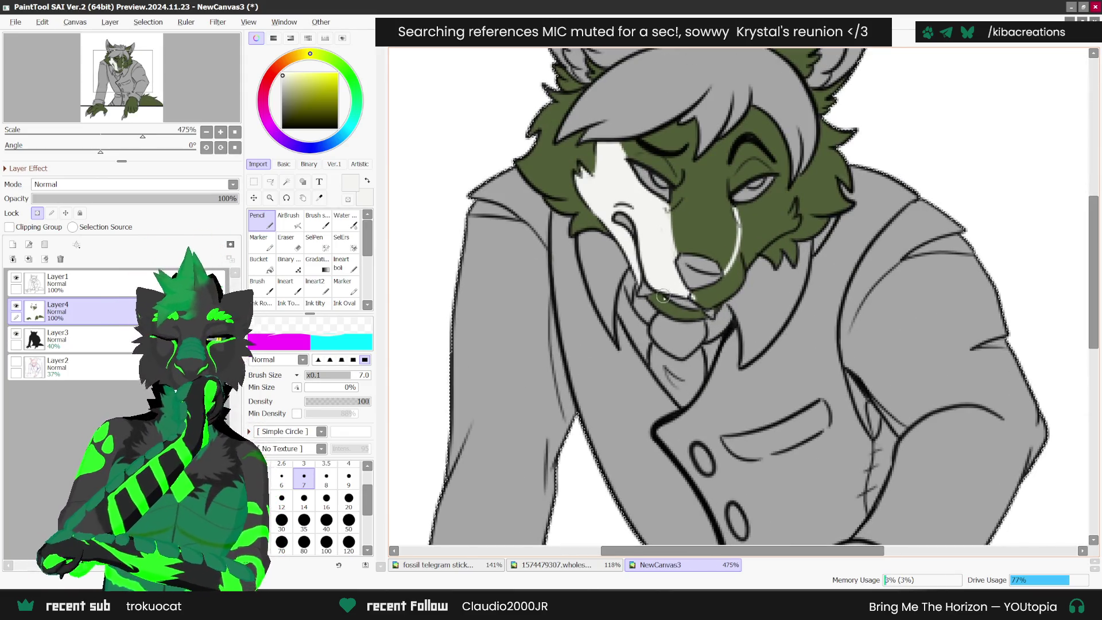
mouse_move(659, 295)
mouse_down()
mouse_move(689, 315)
mouse_move(701, 294)
mouse_move(709, 300)
mouse_move(742, 218)
mouse_move(786, 172)
mouse_move(780, 216)
mouse_move(794, 222)
mouse_move(757, 241)
mouse_move(721, 304)
mouse_move(757, 210)
mouse_move(783, 184)
mouse_move(763, 221)
mouse_move(781, 203)
mouse_up()
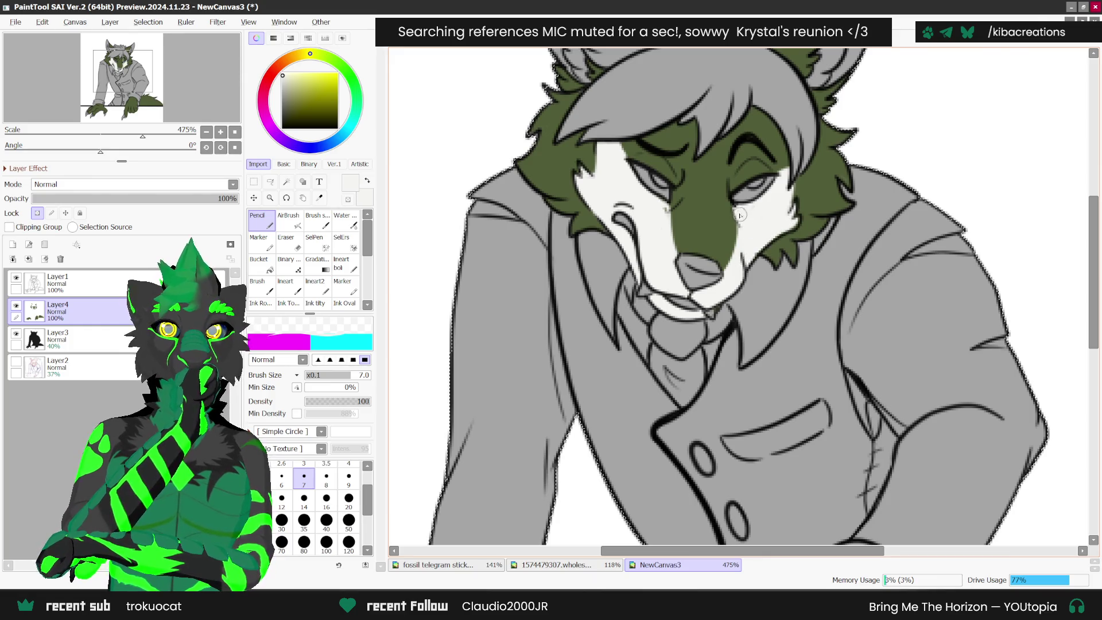
scroll(745, 138, down, 5)
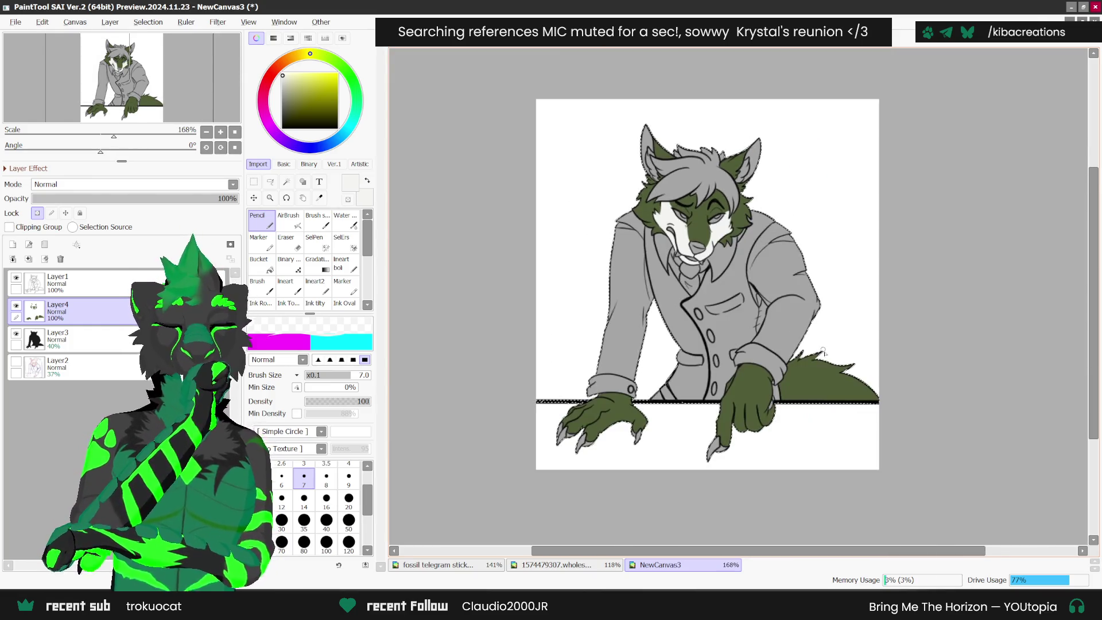
- Sample coral red from the fossil sticker artwork, then return to NewCanvas3 with the Pencil
scroll(798, 404, down, 1)
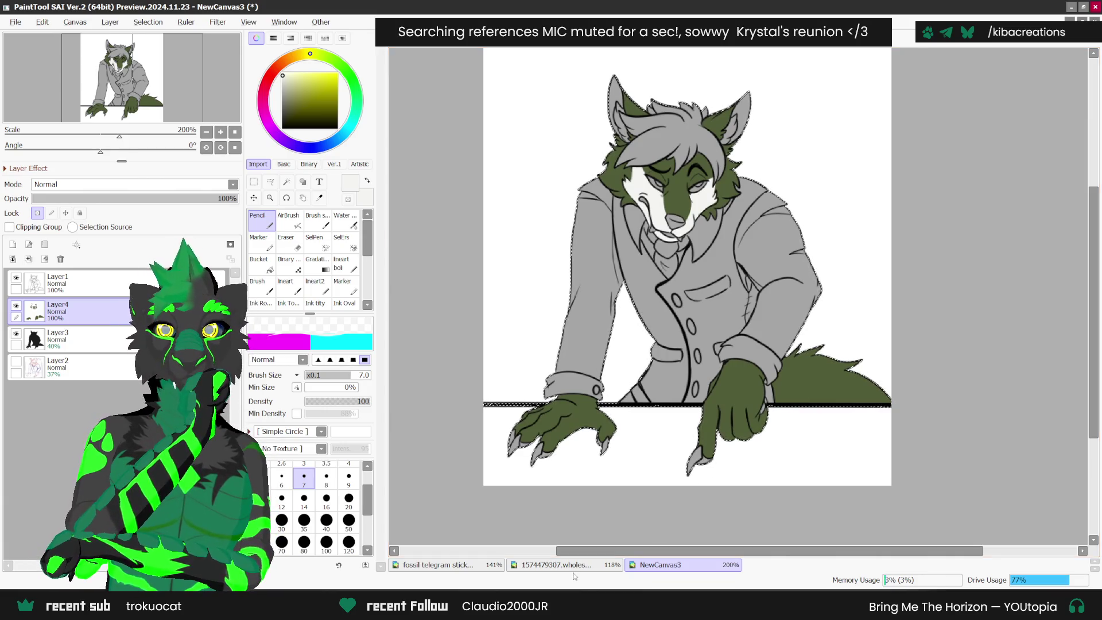
click(560, 565)
click(320, 198)
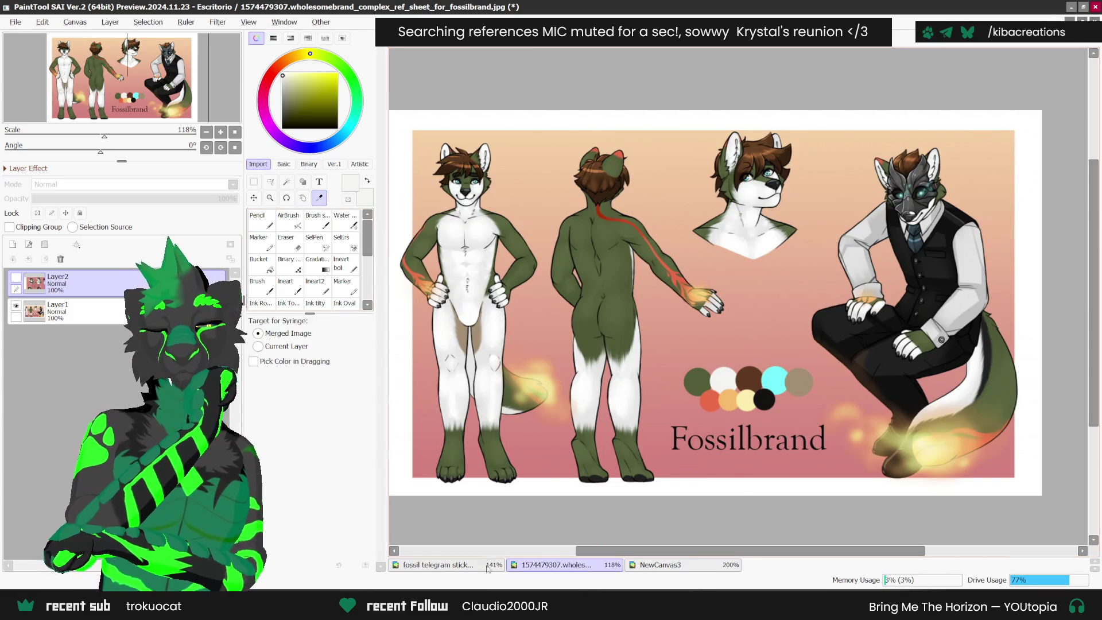
click(438, 565)
click(573, 115)
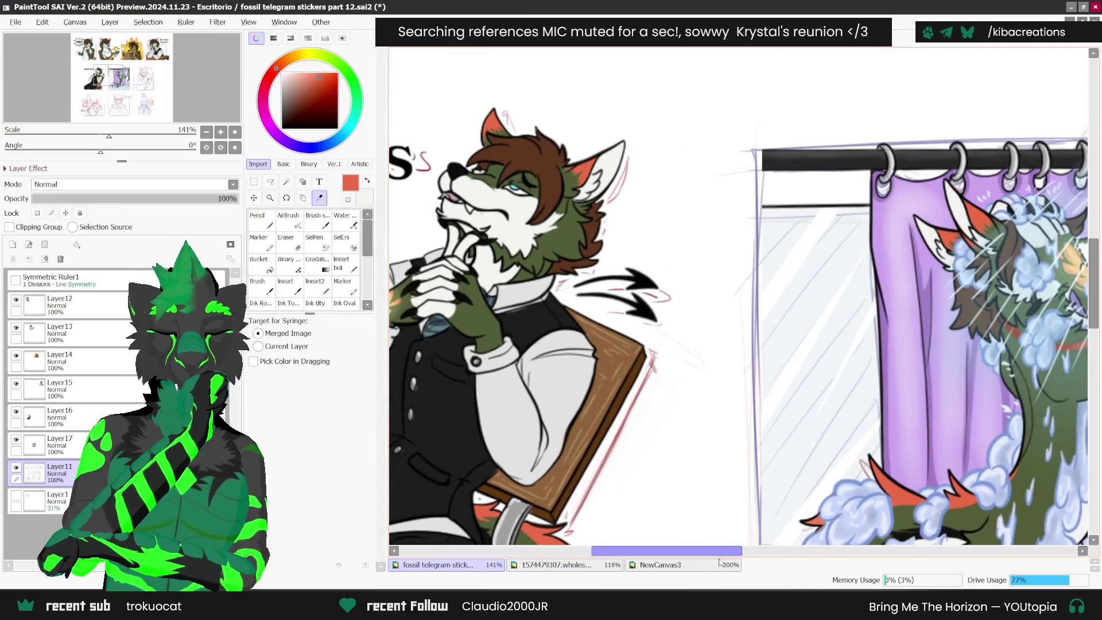
click(660, 565)
click(258, 221)
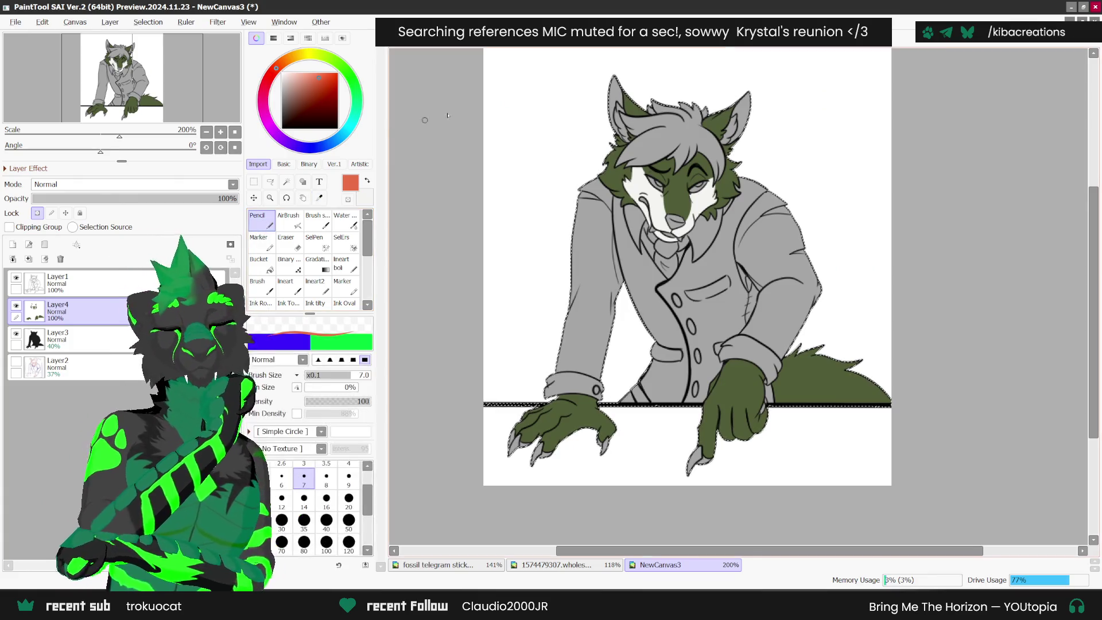
scroll(625, 83, up, 3)
- Paint coral red inside the wolf's left and right ears on Layer4
drag(624, 84, 643, 115)
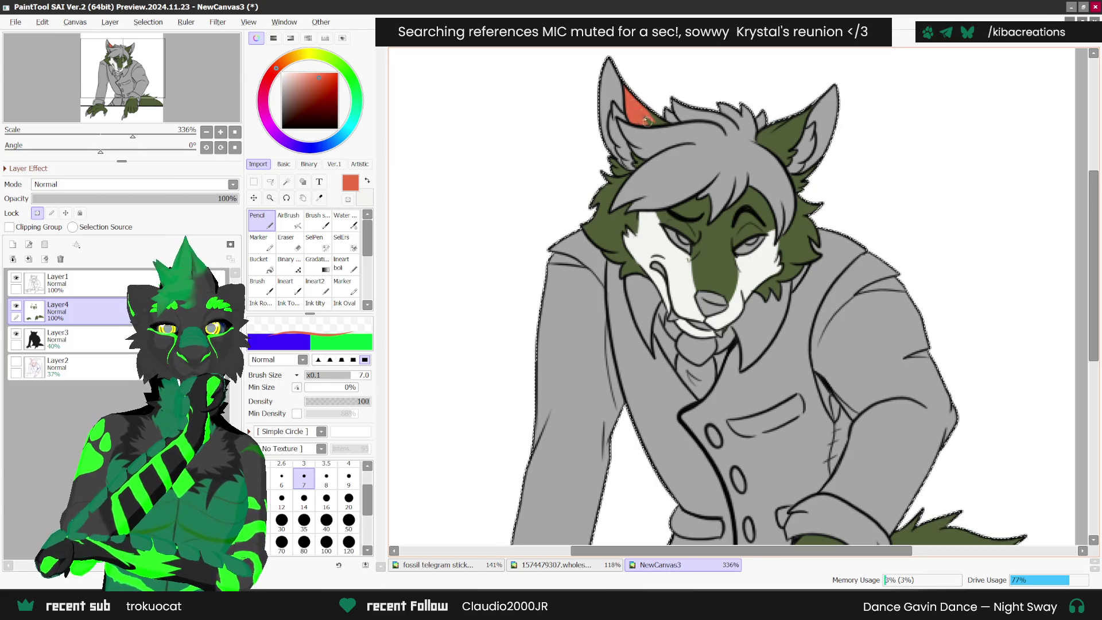
mouse_move(807, 100)
mouse_down()
mouse_move(786, 145)
mouse_move(765, 141)
mouse_move(809, 175)
mouse_up()
scroll(841, 114, down, 3)
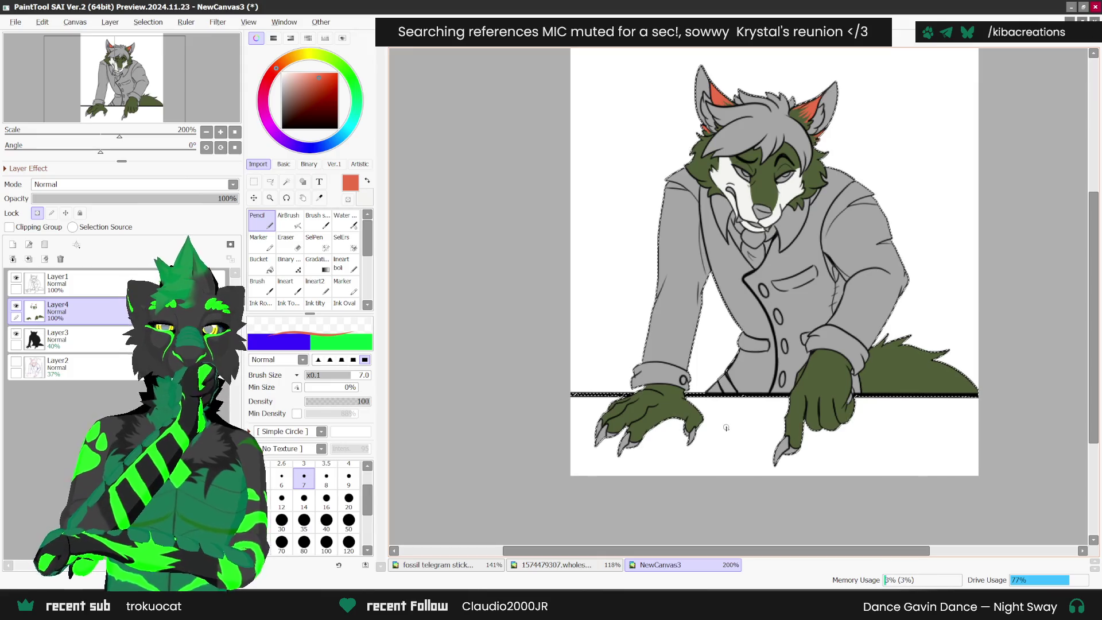
scroll(676, 359, up, 1)
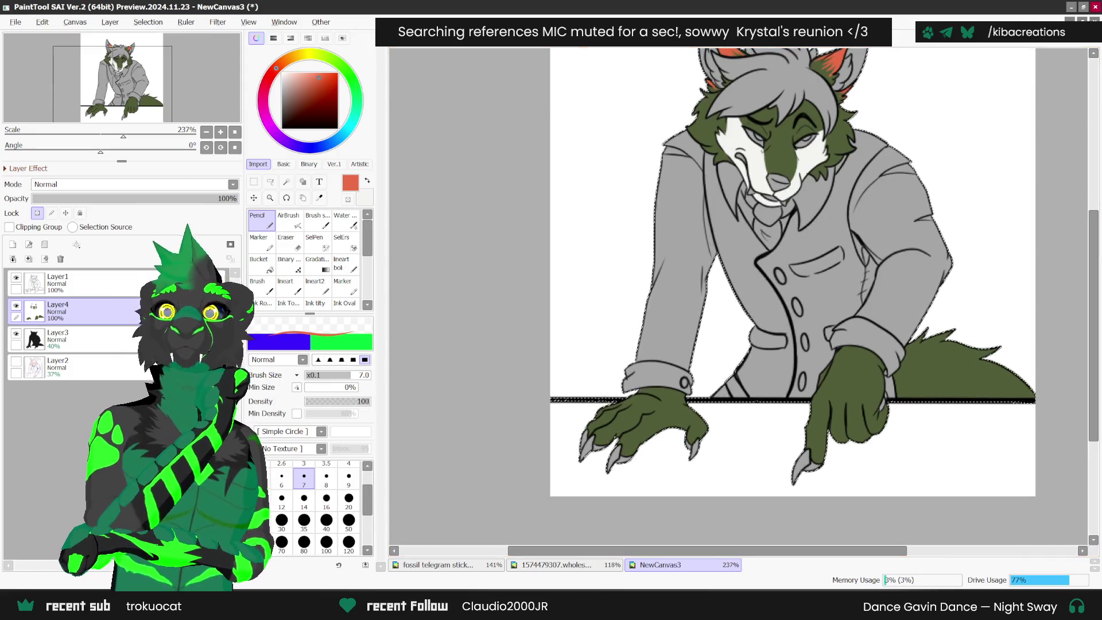
key(alt+Tab)
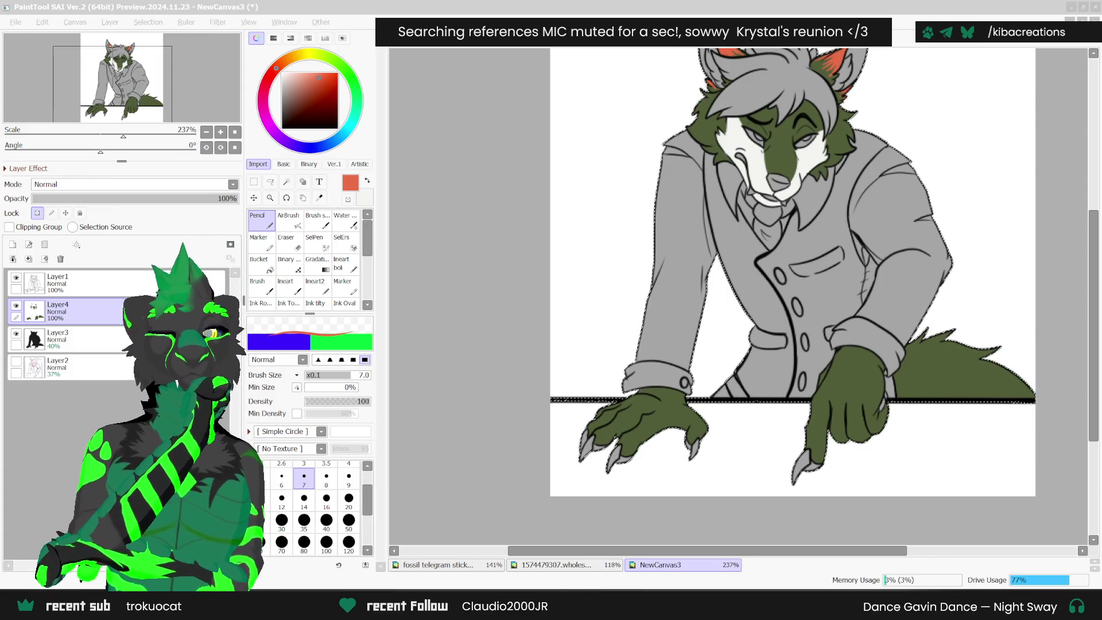
scroll(647, 367, up, 2)
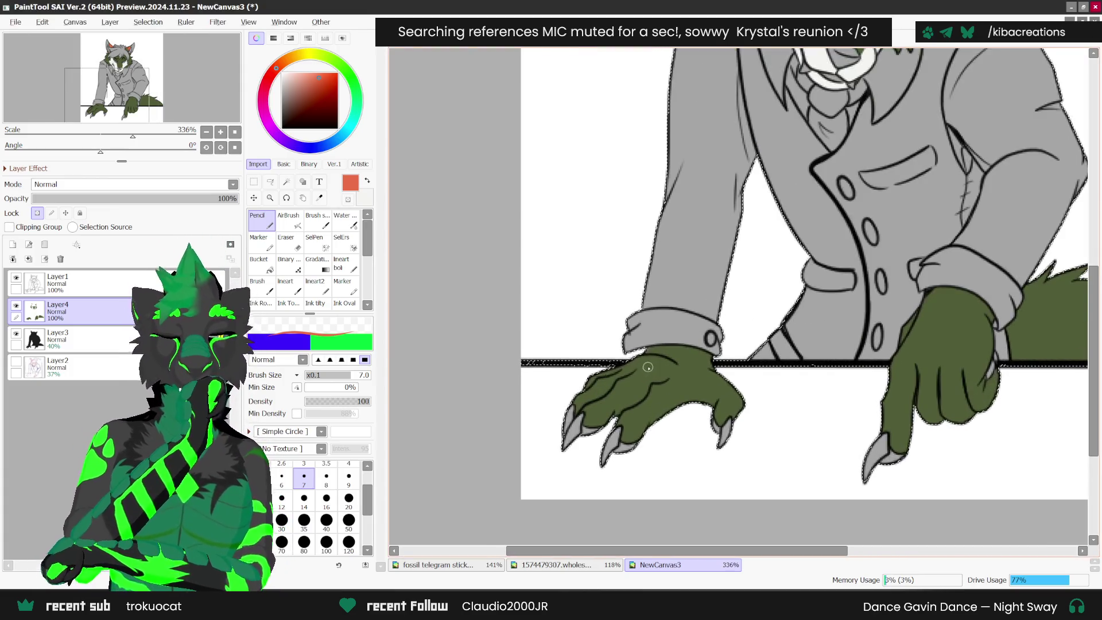
scroll(647, 367, up, 1)
drag(674, 366, 686, 345)
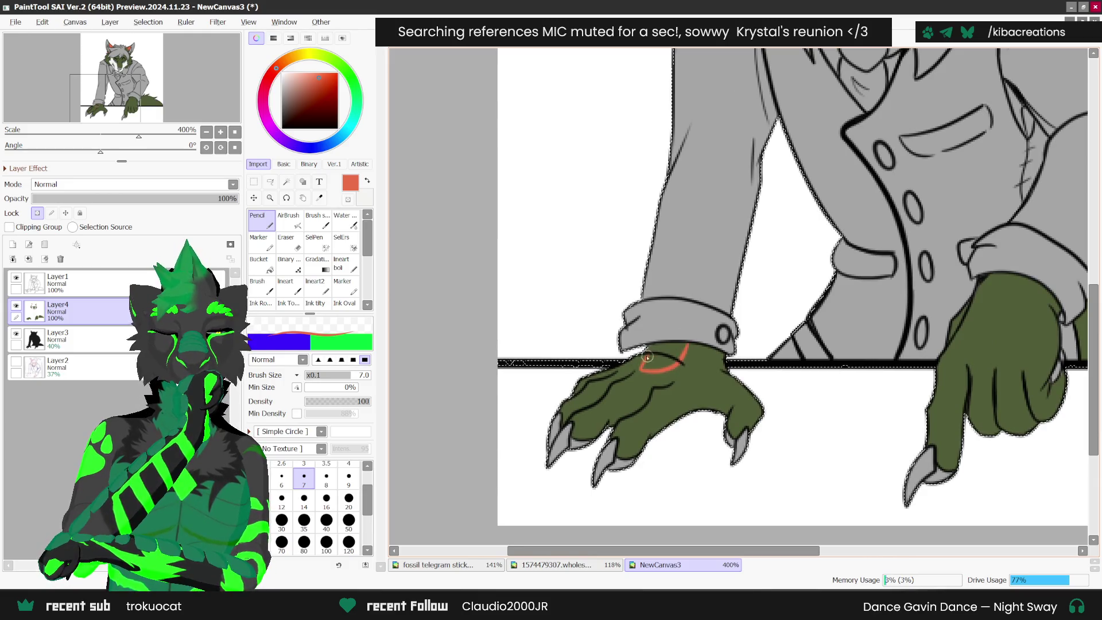
key(ctrl+z)
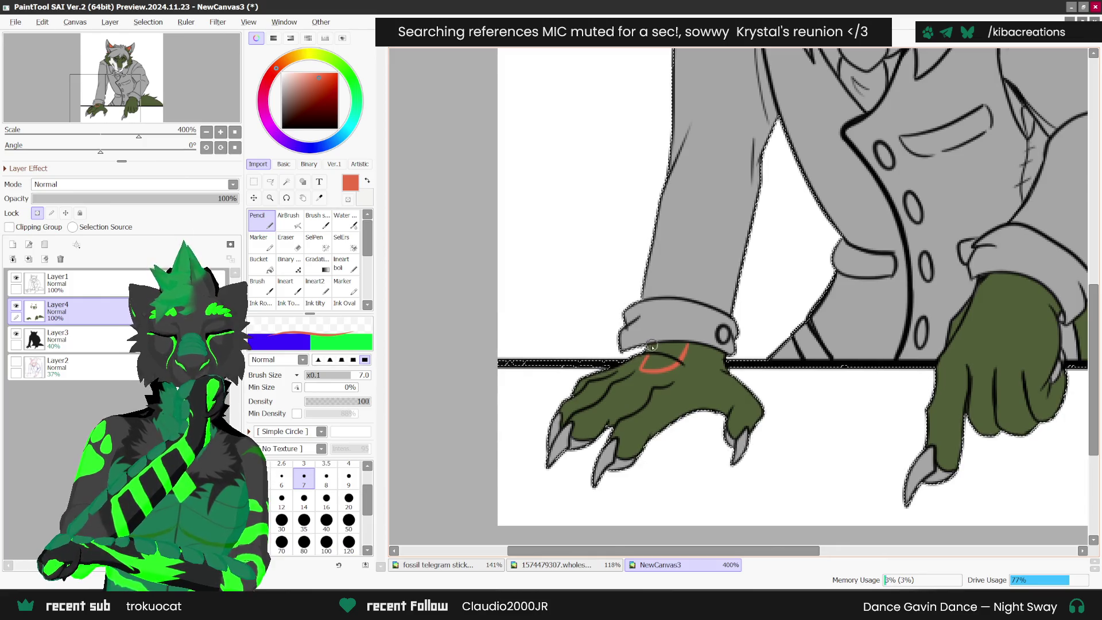
drag(656, 348, 647, 364)
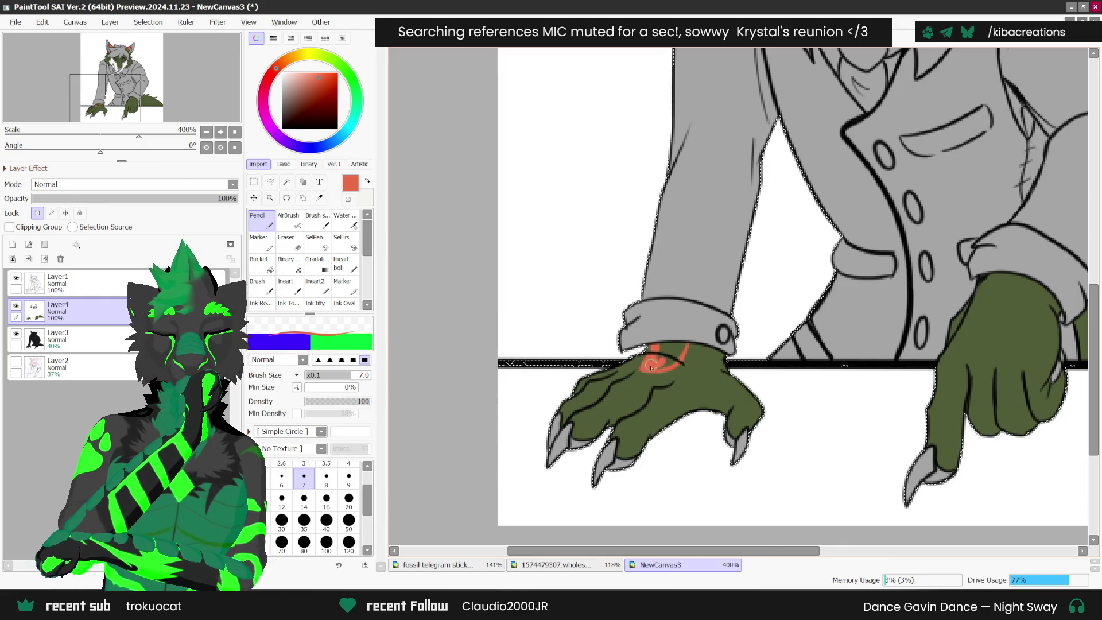
drag(701, 347, 694, 366)
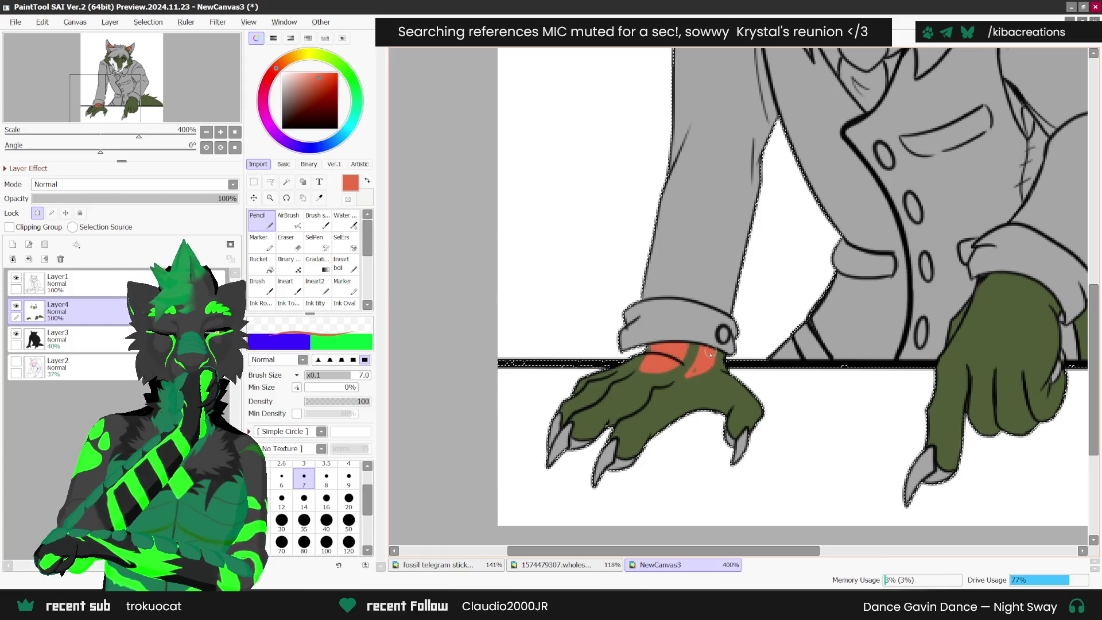
key(ctrl+z)
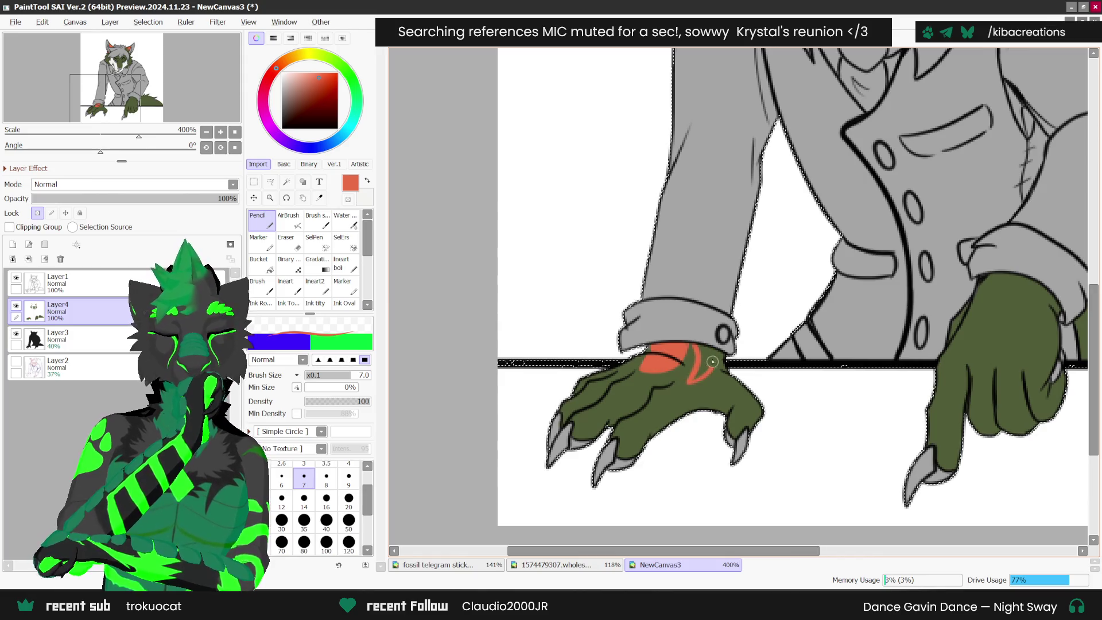
key(ctrl+z)
drag(703, 373, 698, 344)
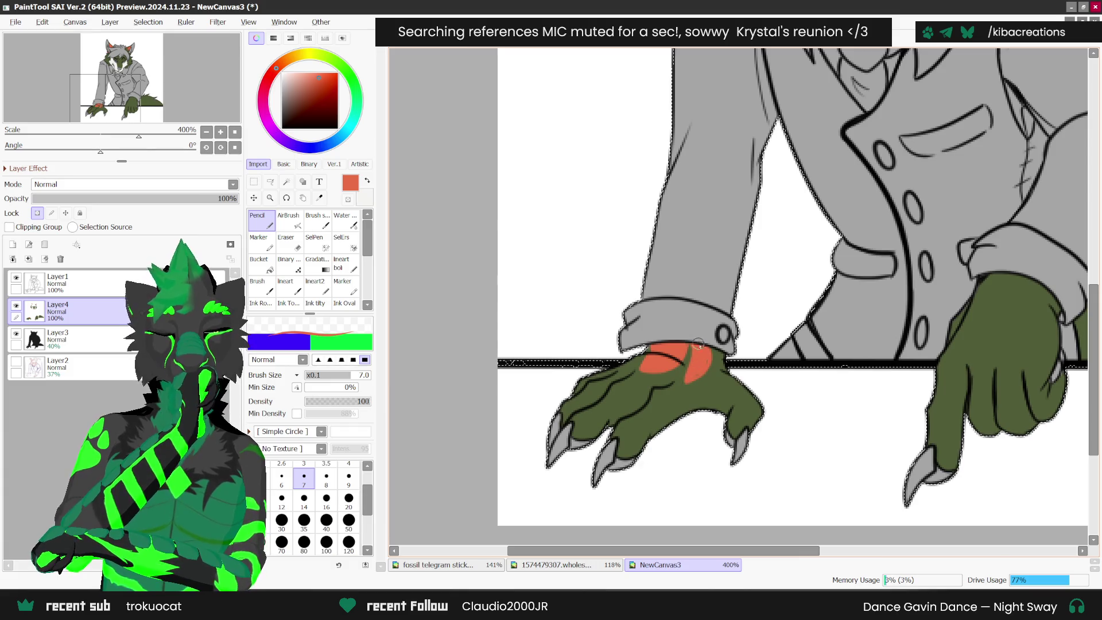
mouse_move(697, 342)
mouse_down()
mouse_move(687, 374)
mouse_move(719, 339)
mouse_up()
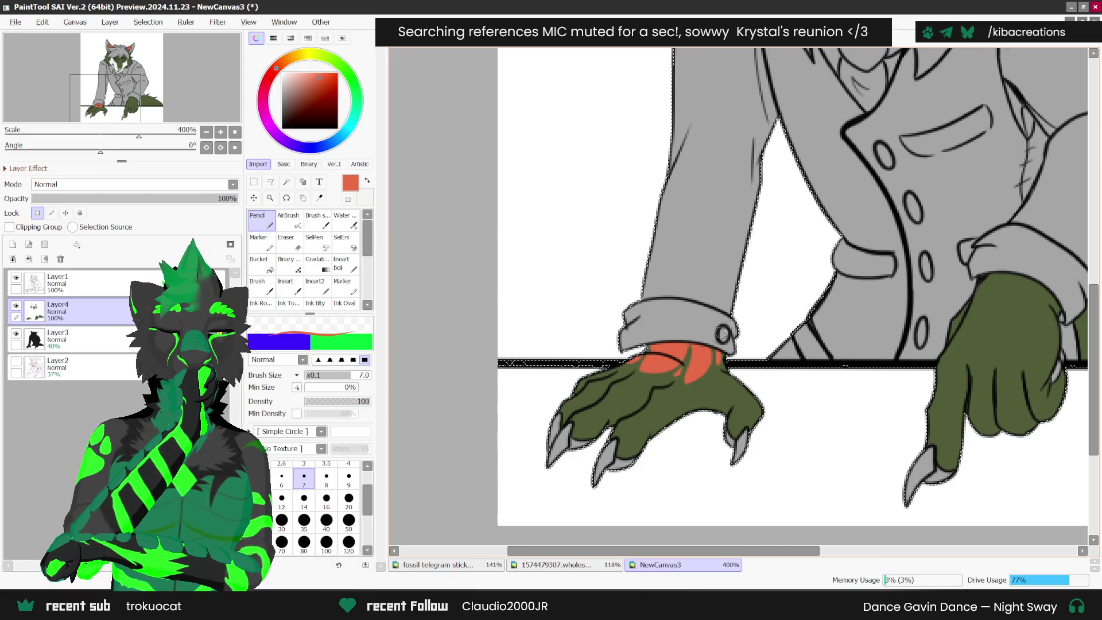
scroll(718, 337, down, 2)
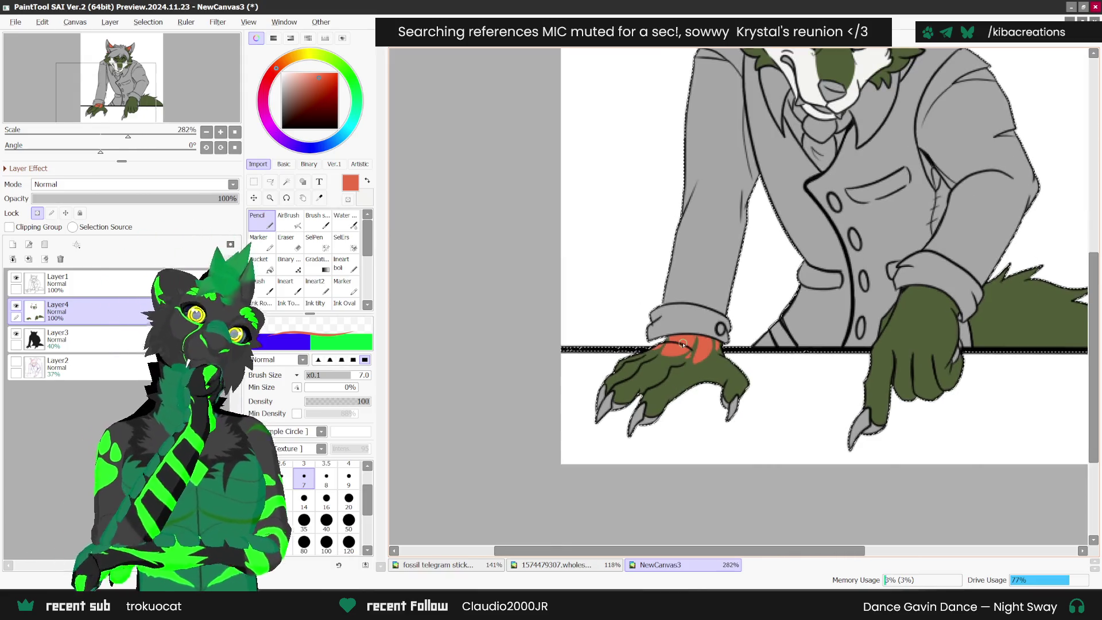
key(alt+Tab)
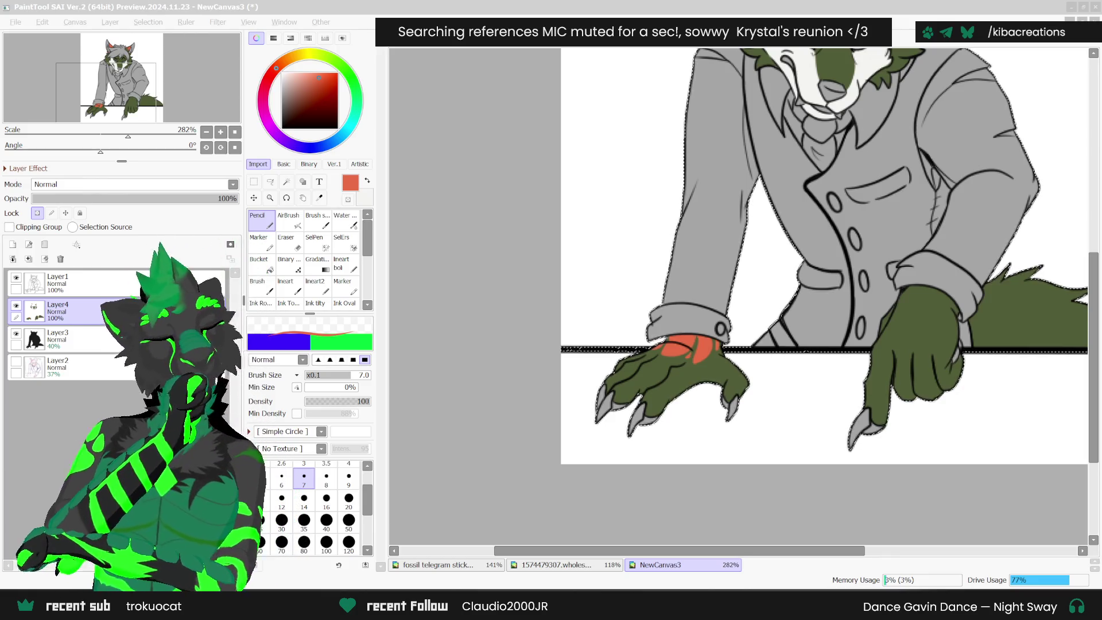
scroll(739, 256, down, 1)
- Rotate the view to the tail and paint a red fringe along its lower edge
key(Delete)
key(Delete)
key(Delete)
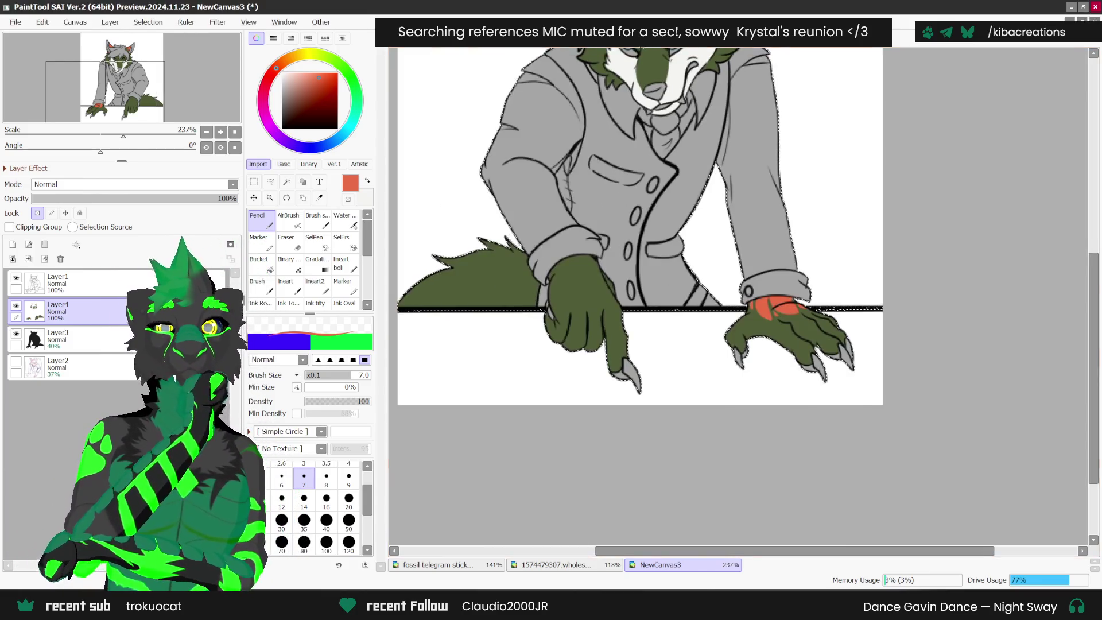
scroll(539, 382, up, 1)
mouse_move(539, 380)
mouse_down()
mouse_move(505, 404)
mouse_move(453, 527)
mouse_move(469, 451)
mouse_up()
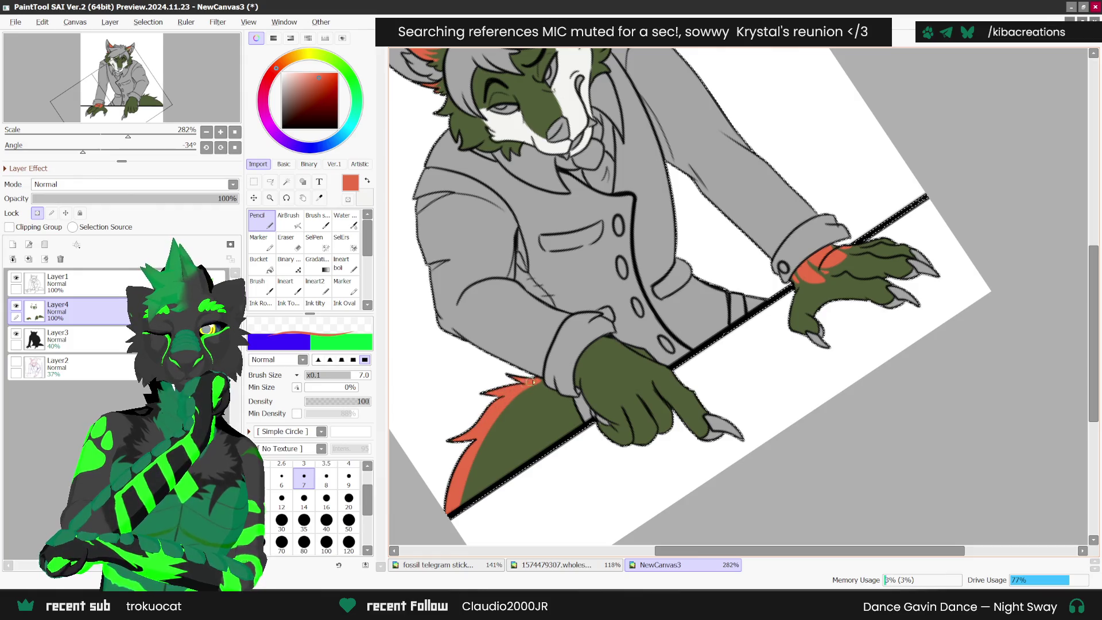
mouse_move(474, 510)
mouse_down()
mouse_move(471, 466)
mouse_move(464, 510)
mouse_move(472, 505)
mouse_move(449, 523)
mouse_move(453, 447)
mouse_move(474, 462)
mouse_up()
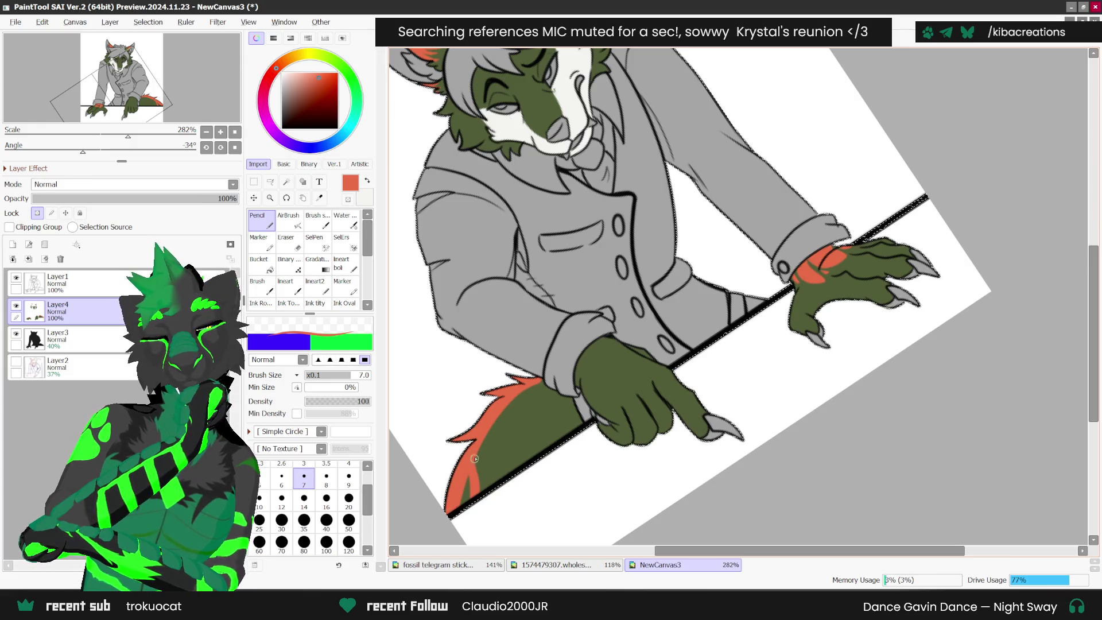
scroll(554, 377, down, 3)
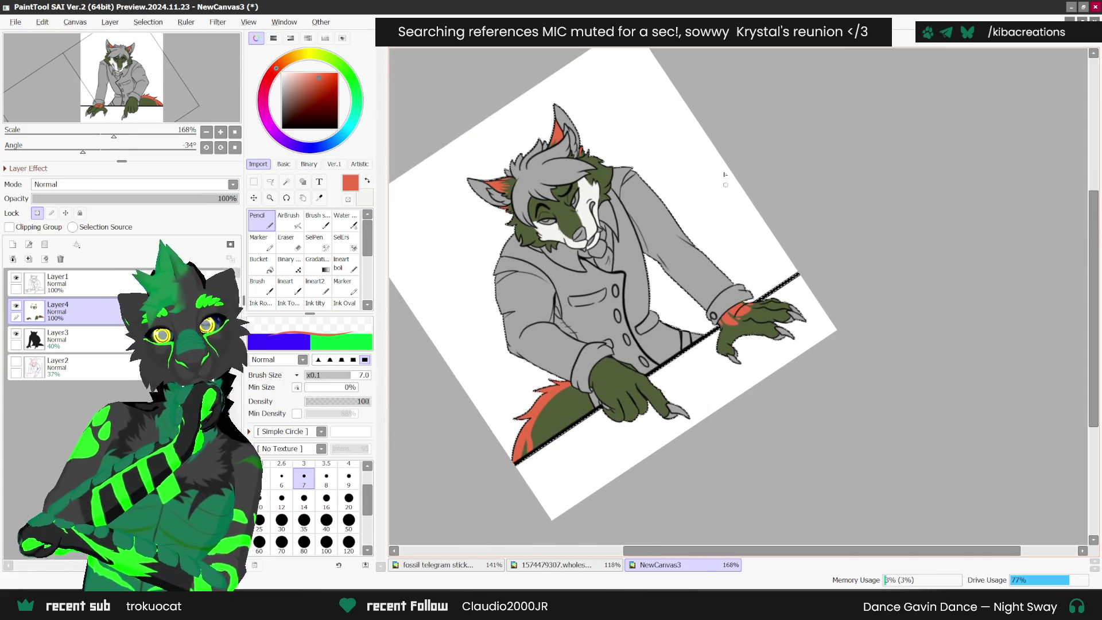
- Flip the canvas view back and set it upright again
key(h)
key(Home)
scroll(546, 304, down, 2)
scroll(546, 304, up, 3)
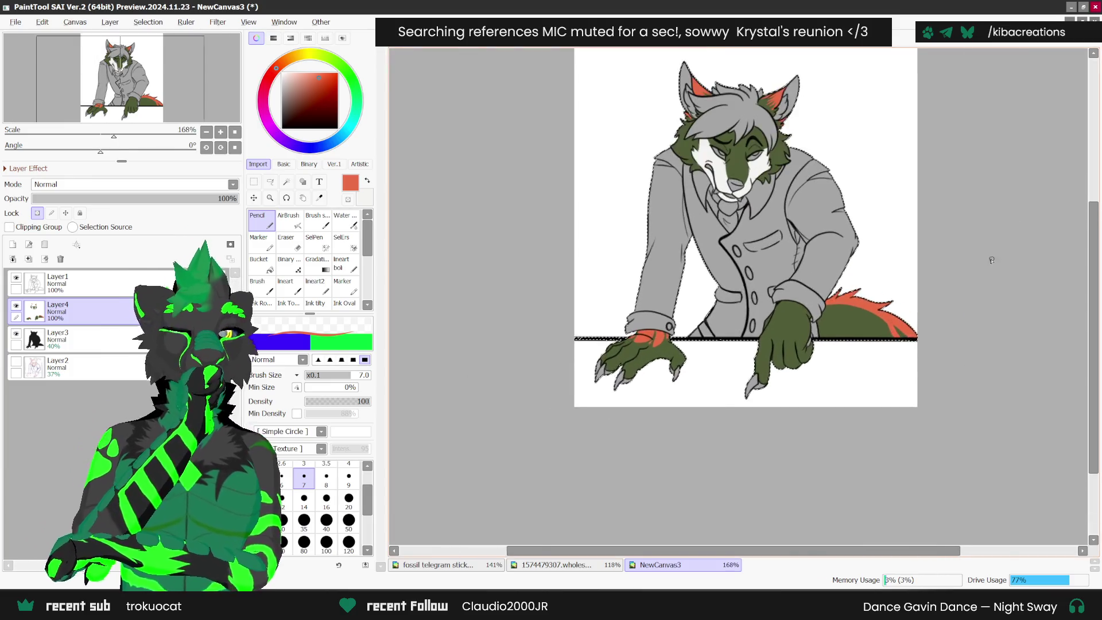
- Sample near-white from the drawing and return to NewCanvas3 with the Pencil
alt+click(546, 305)
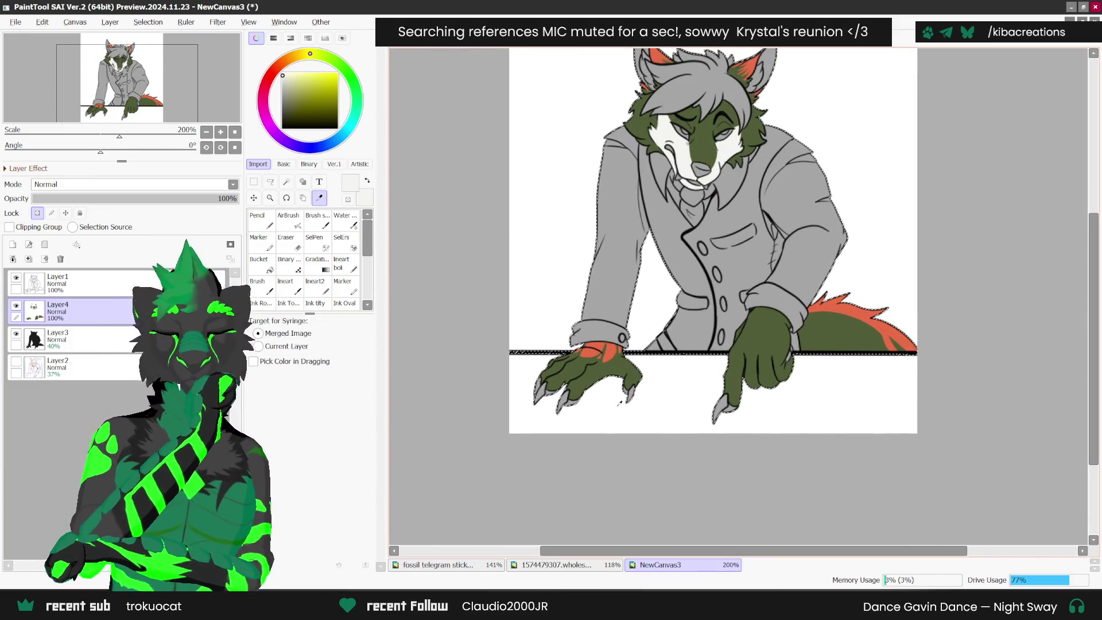
click(436, 564)
click(677, 564)
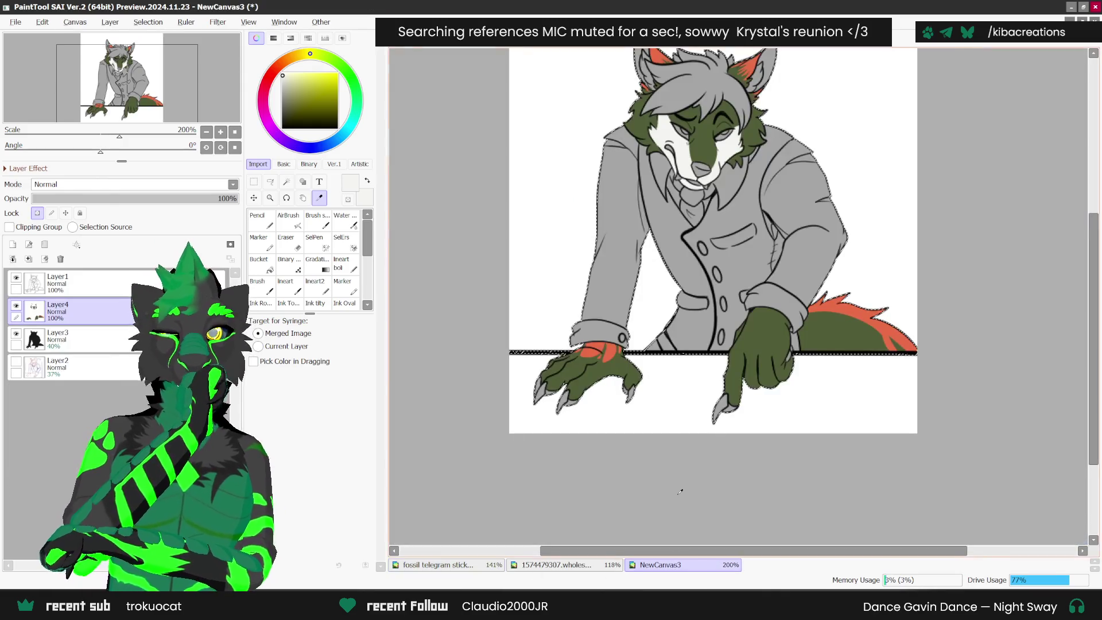
scroll(574, 401, up, 2)
click(258, 221)
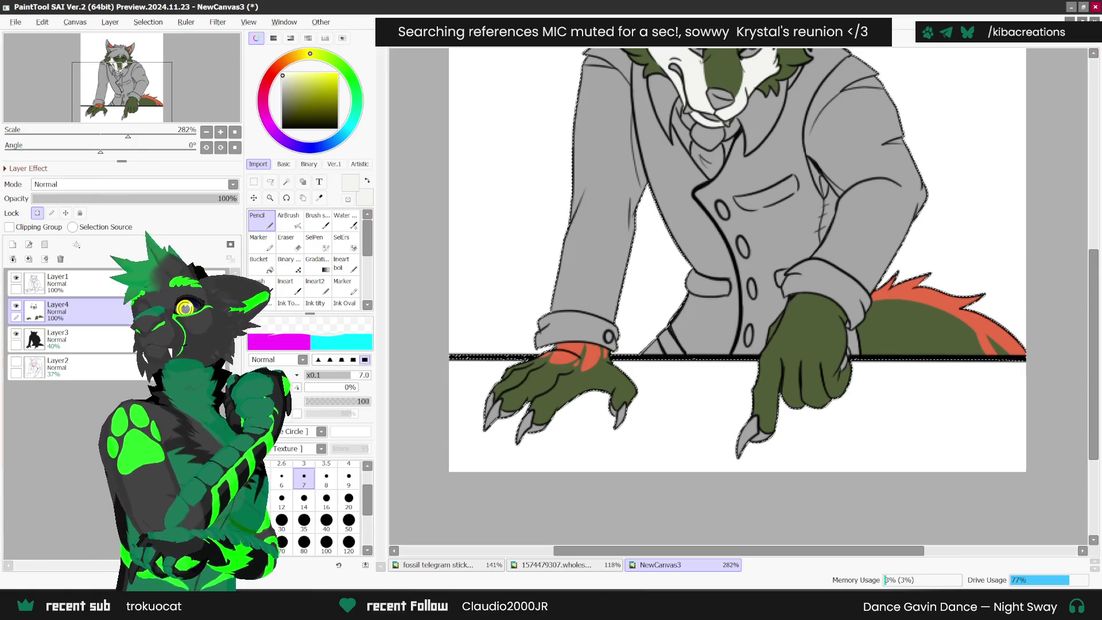
key(alt+Tab)
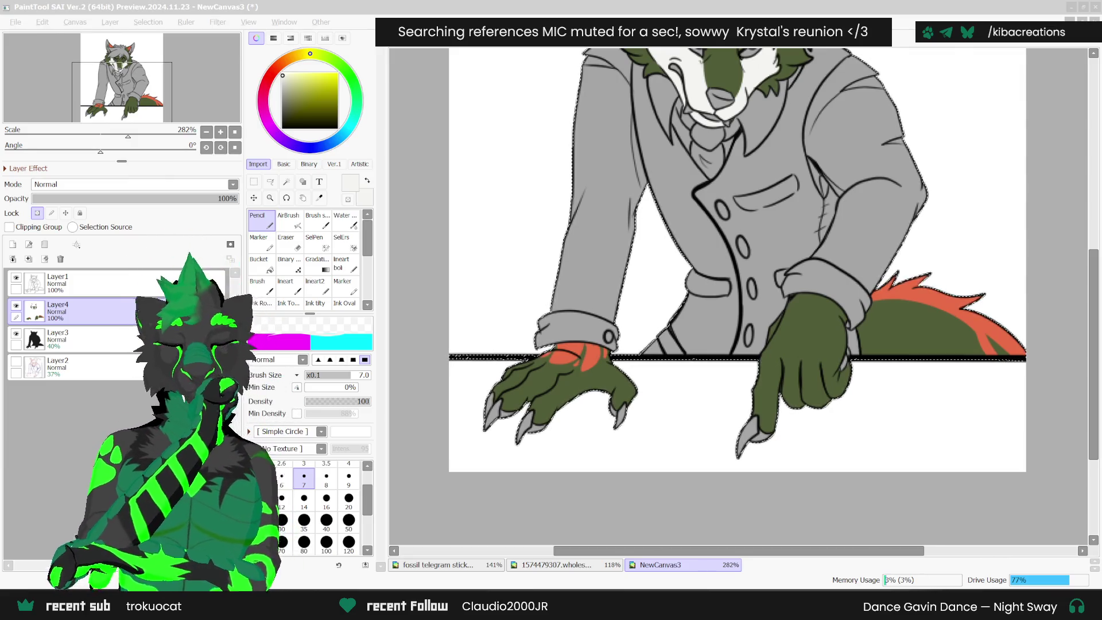
scroll(559, 376, up, 1)
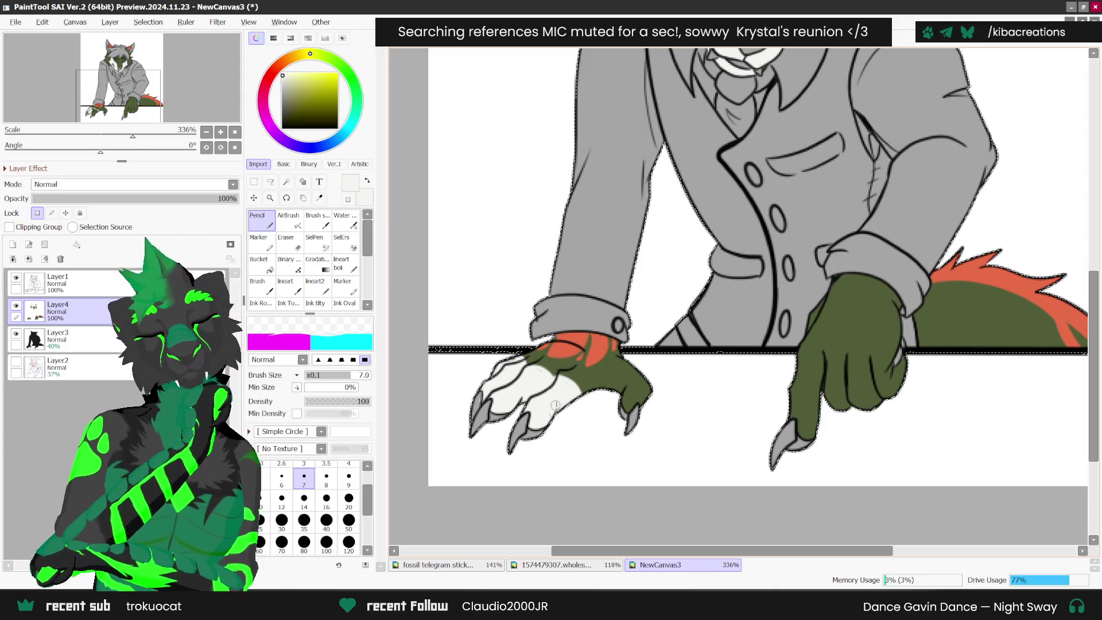
- Extend the white fur onto the left wrist and add white knuckle highlights, undoing one stroke
mouse_move(631, 368)
mouse_down()
mouse_move(612, 376)
mouse_move(623, 372)
mouse_move(630, 392)
mouse_up()
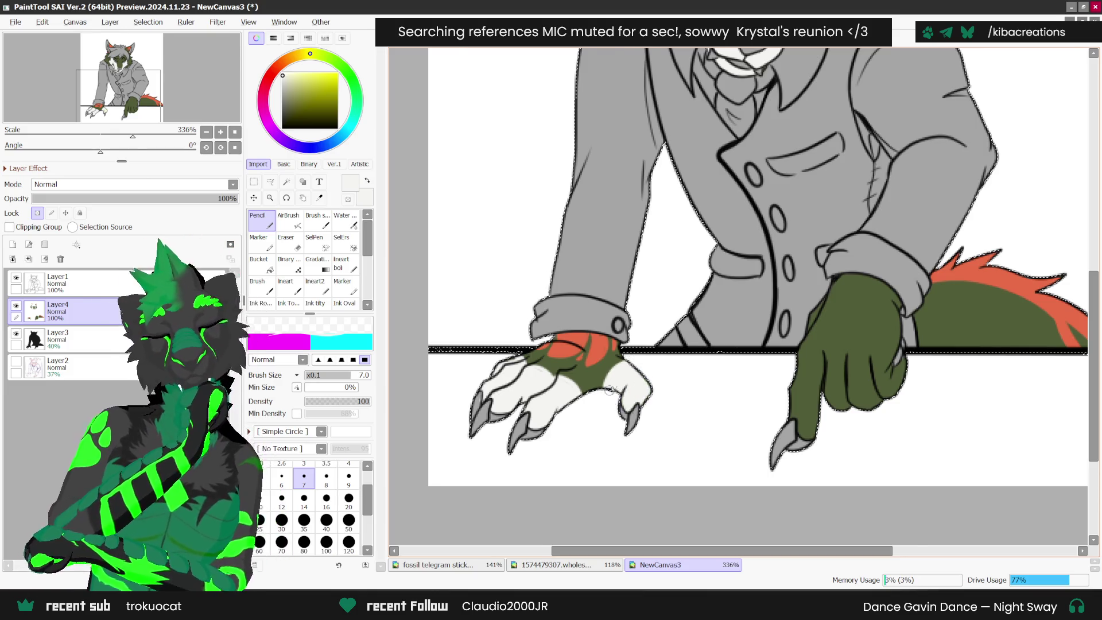
scroll(607, 394, down, 4)
scroll(695, 360, up, 4)
drag(696, 353, 735, 372)
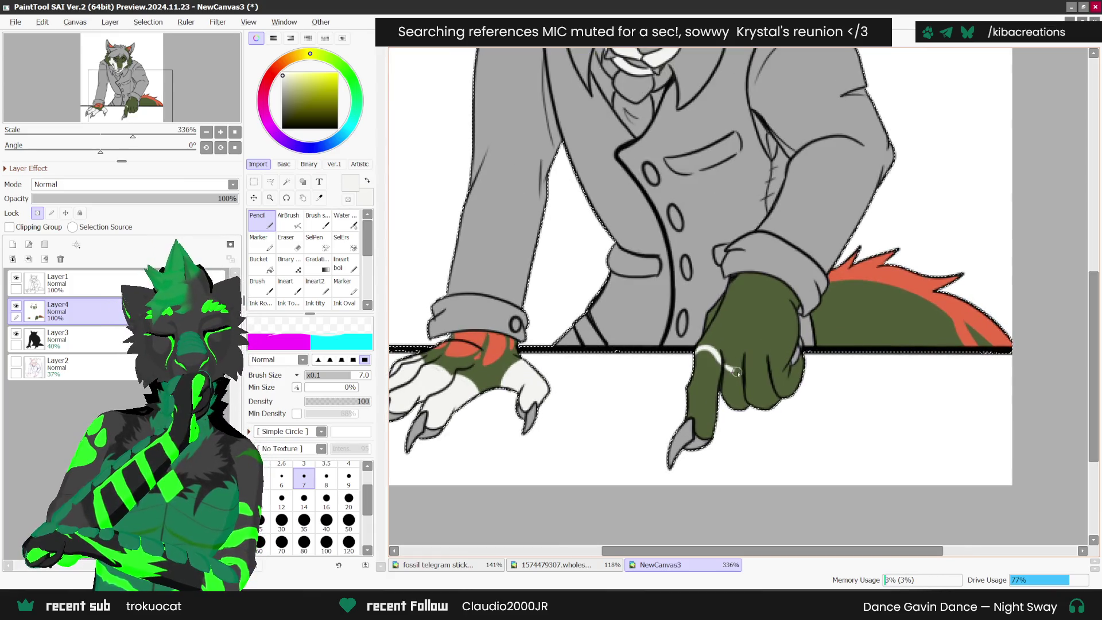
key(ctrl+z)
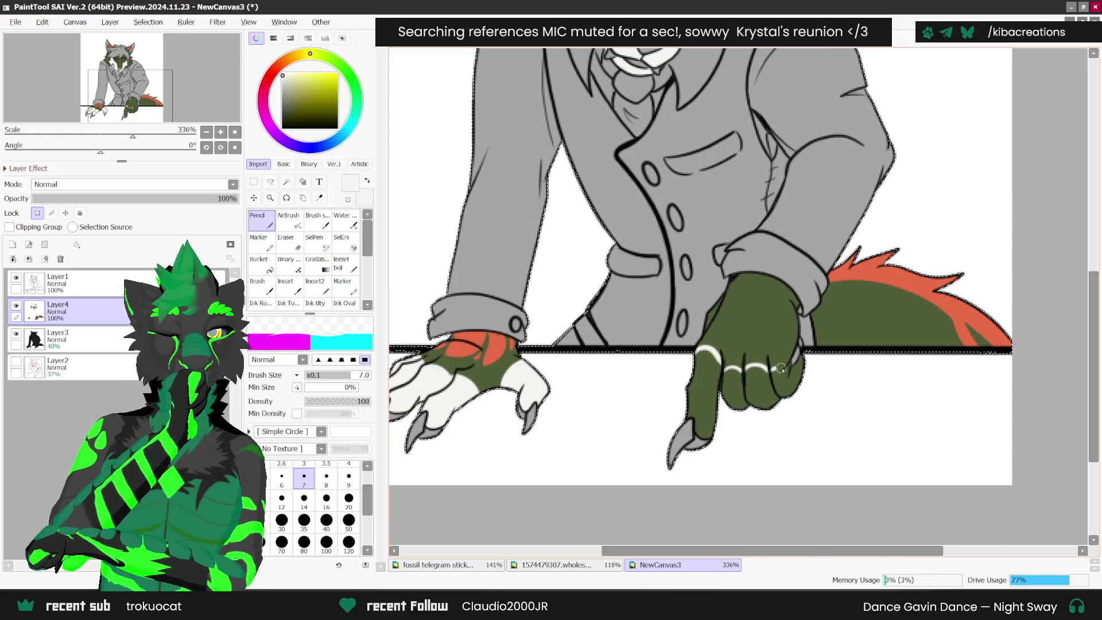
drag(765, 372, 802, 368)
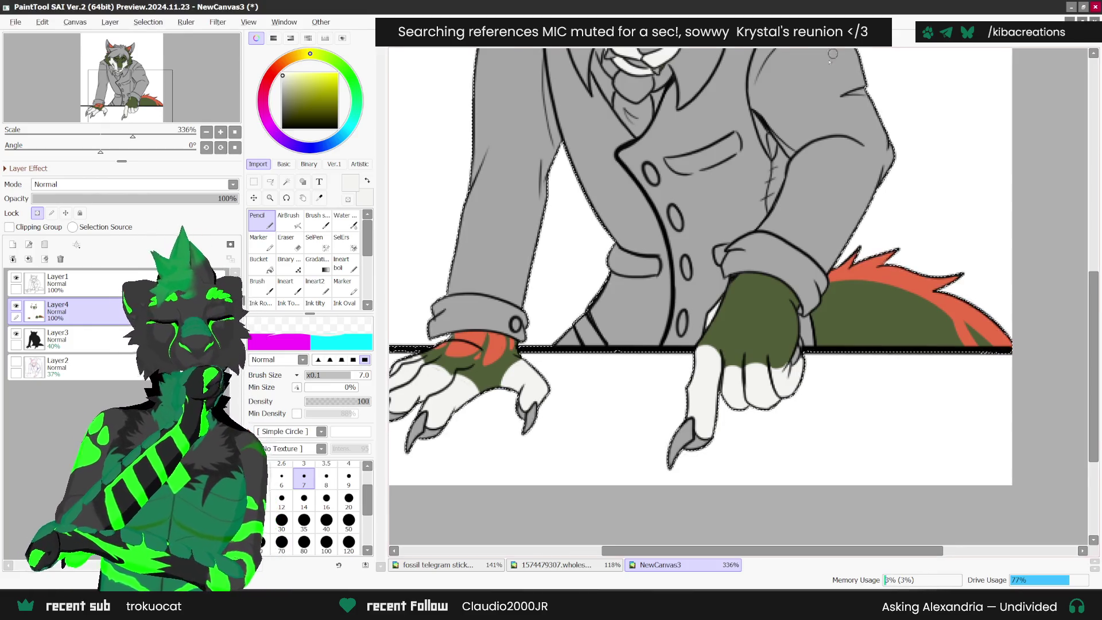
scroll(842, 309, down, 5)
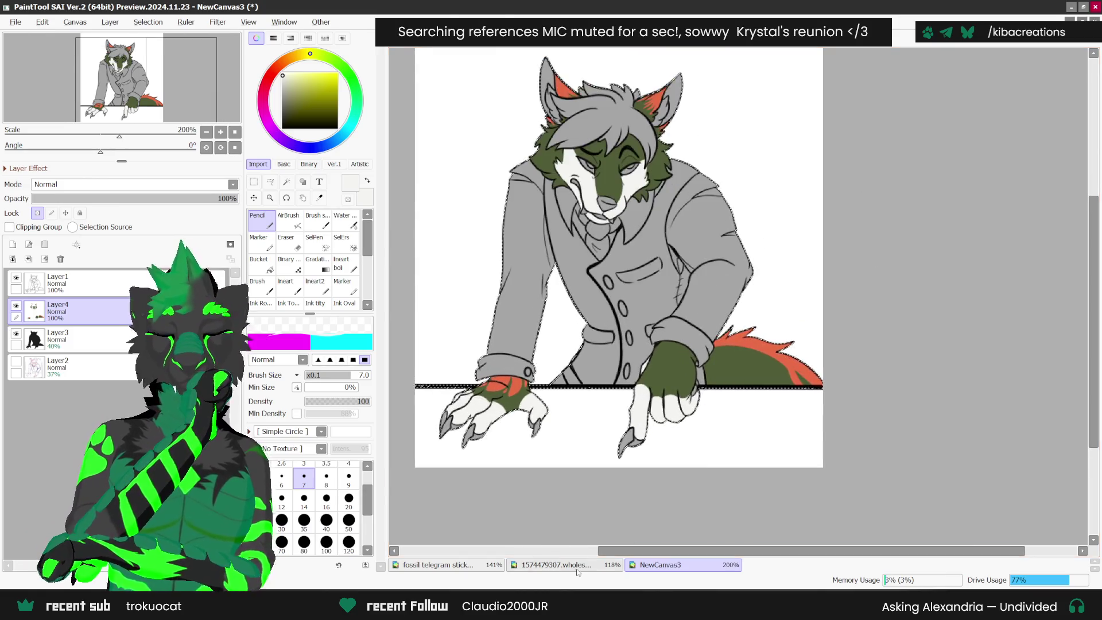
- Look over the Fossilbrand and fossil sticker references, then return to the wolf drawing
click(556, 564)
click(486, 559)
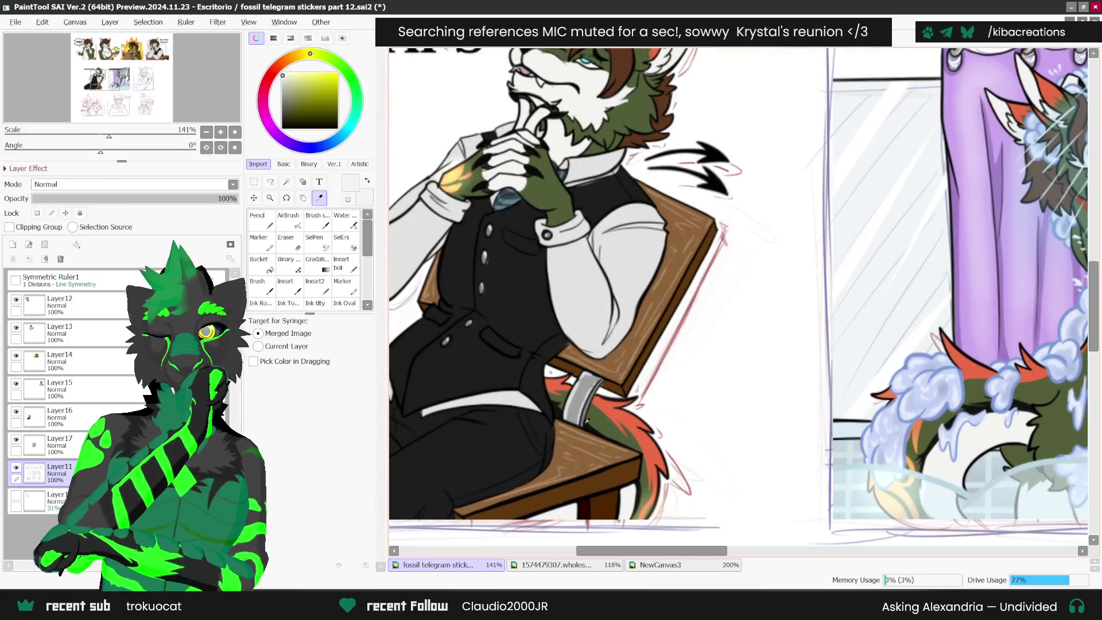
scroll(593, 424, up, 1)
click(660, 564)
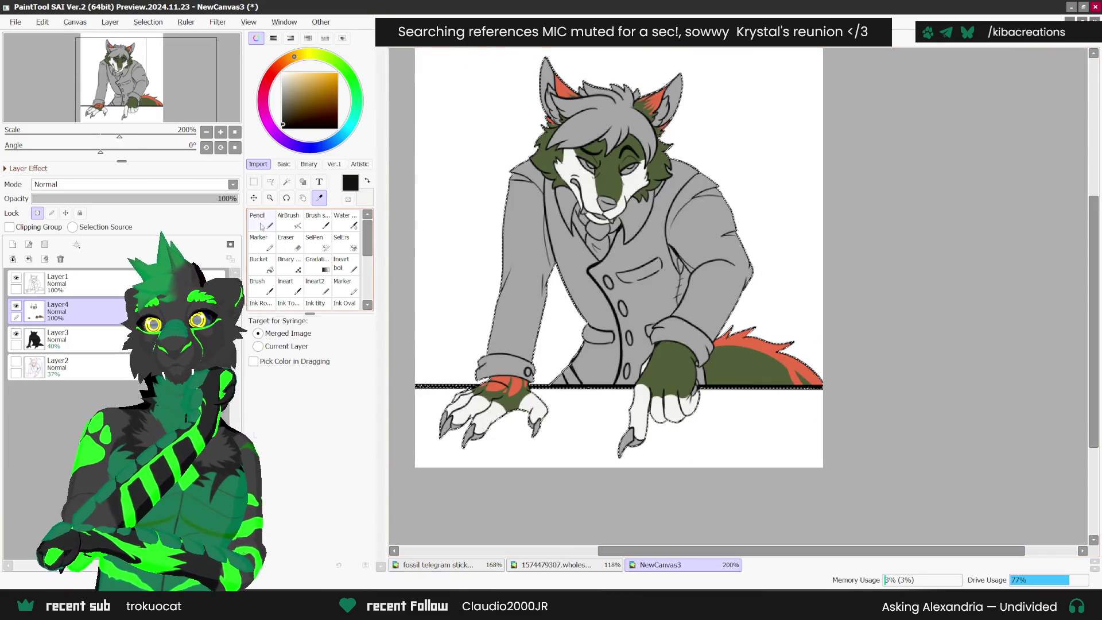
key(n)
scroll(658, 504, up, 1)
scroll(659, 505, left, 5)
scroll(747, 394, up, 1)
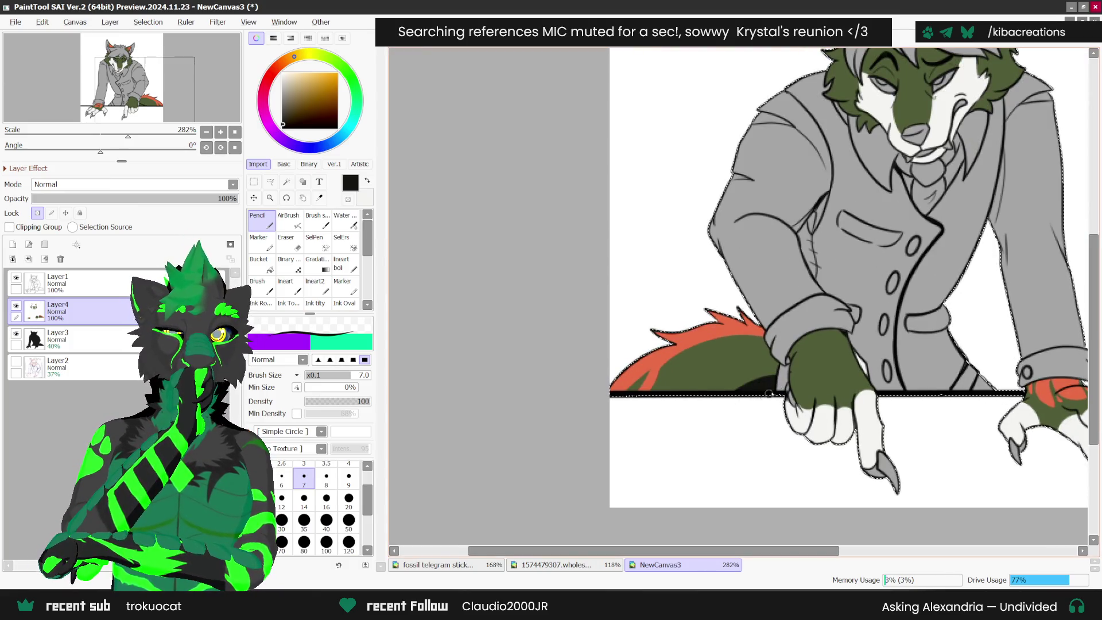
scroll(829, 300, down, 4)
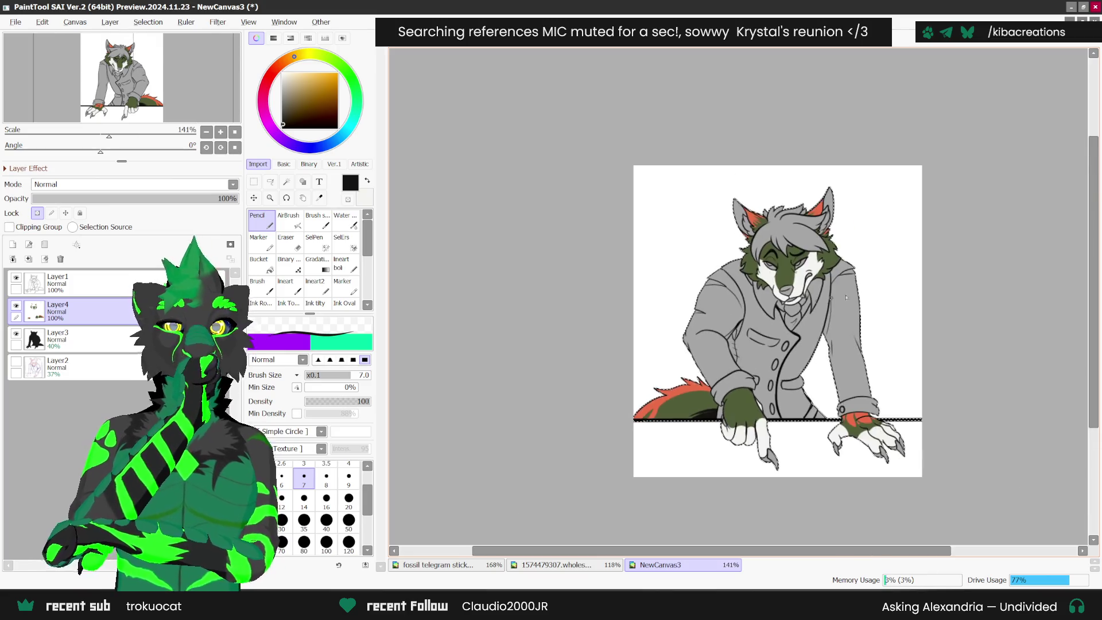
scroll(828, 300, up, 4)
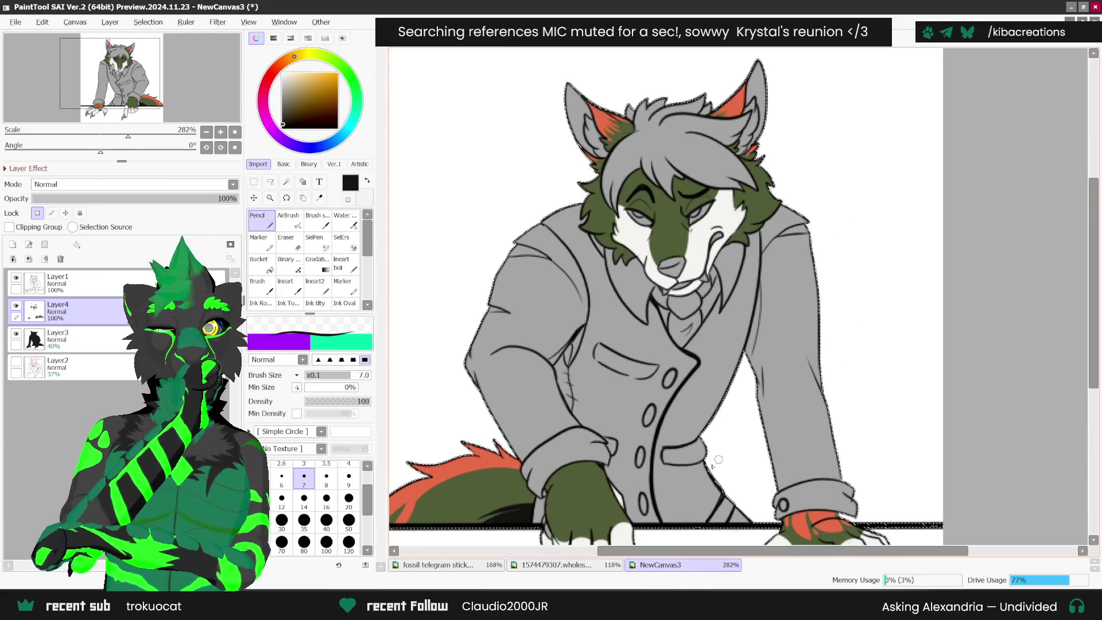
scroll(723, 456, down, 1)
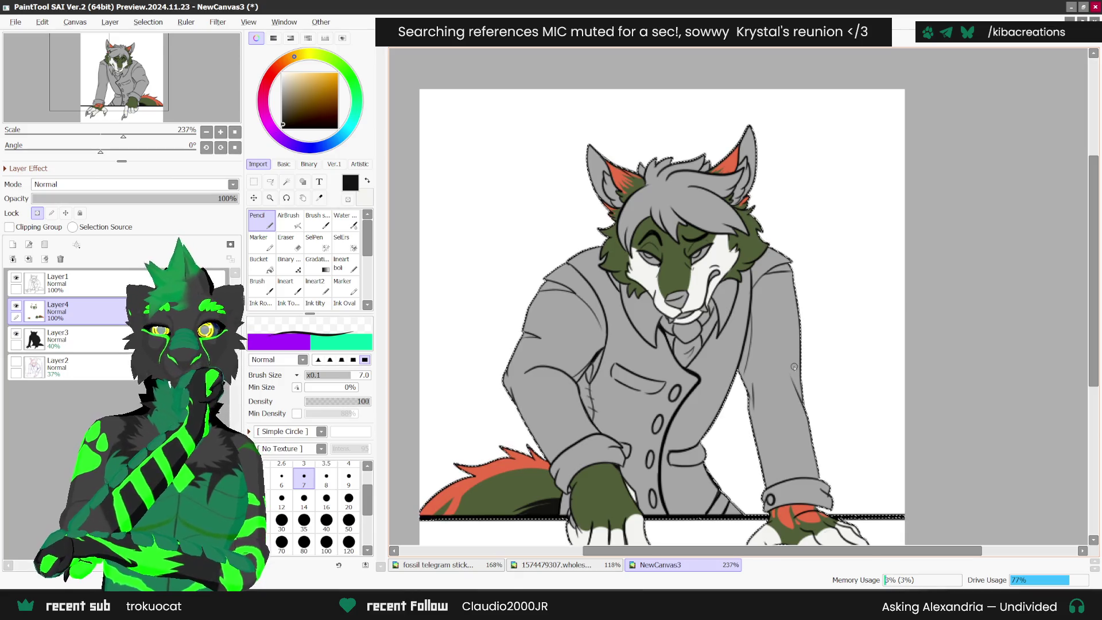
- Reselect Layer4 and sample the peach tone from the Fossilbrand sheet for airbrushing
click(57, 337)
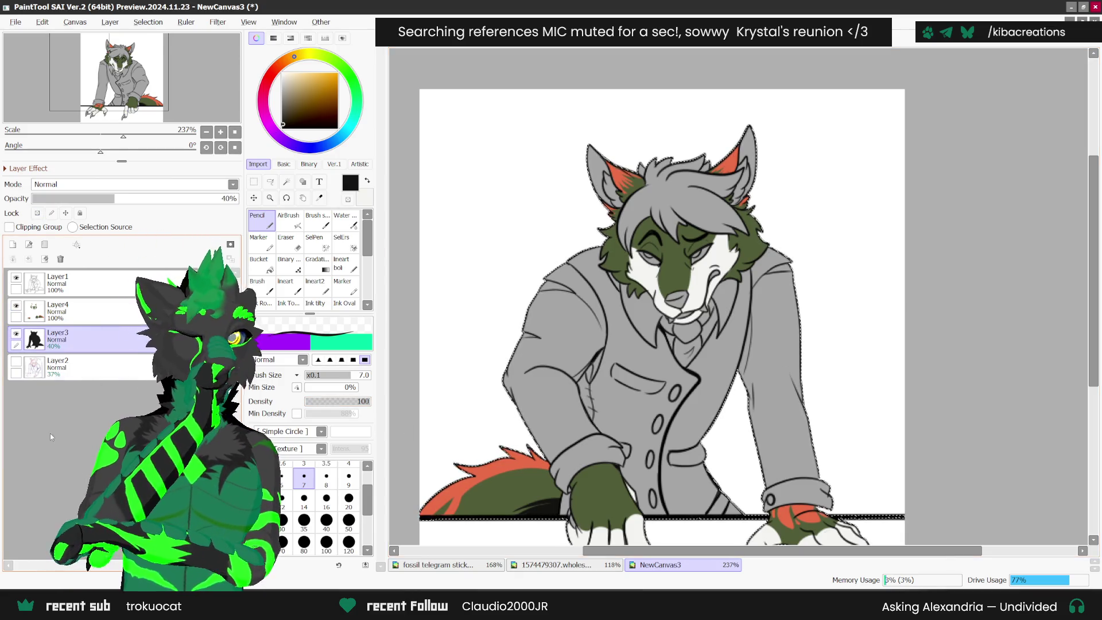
click(58, 310)
click(319, 197)
scroll(620, 225, down, 1)
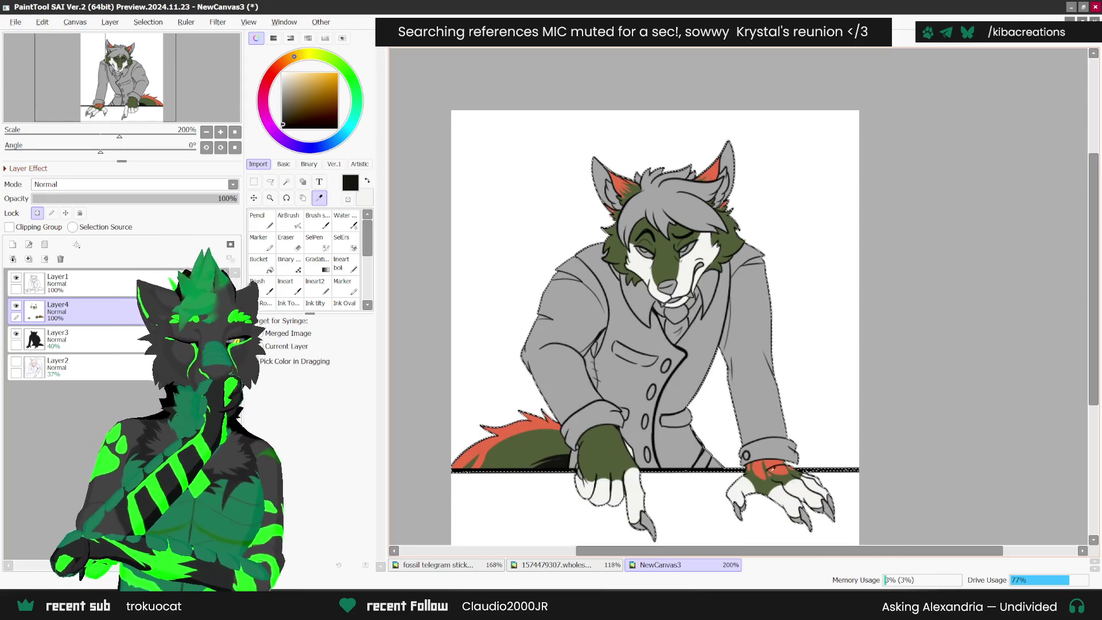
click(540, 422)
click(551, 564)
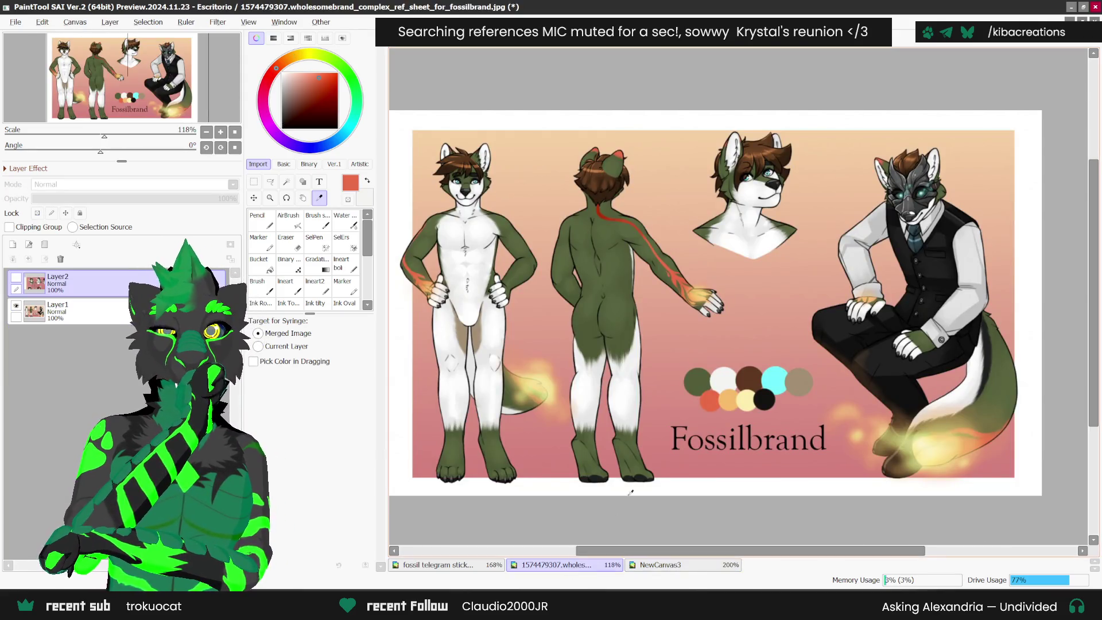
click(728, 400)
click(660, 565)
click(289, 220)
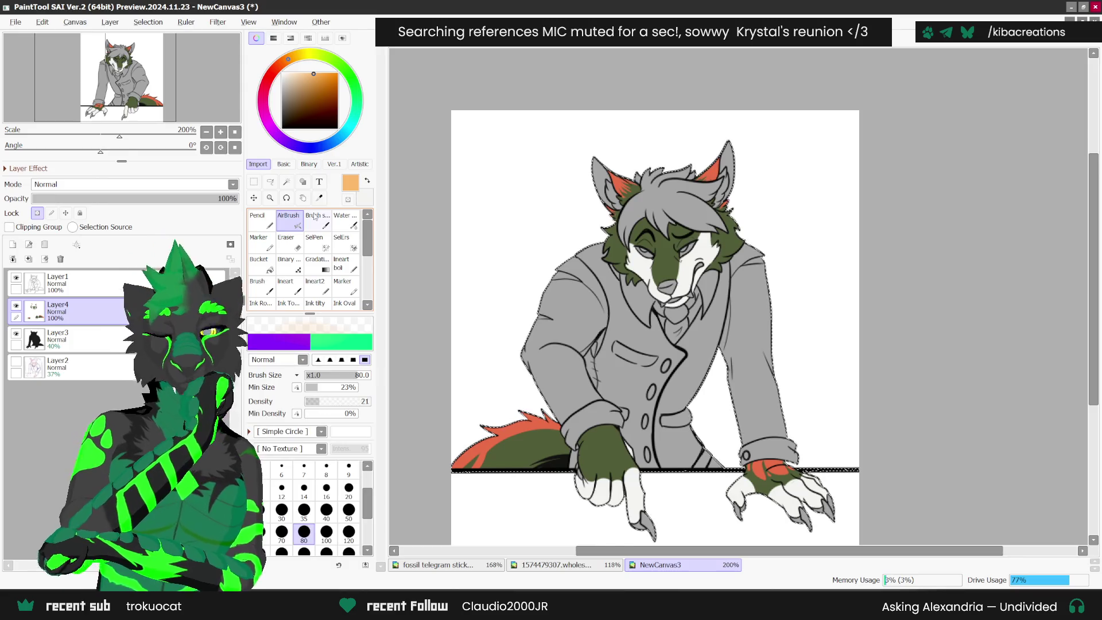
- Extend the light-orange shading on the right red cuff with the Pencil
scroll(774, 459, up, 2)
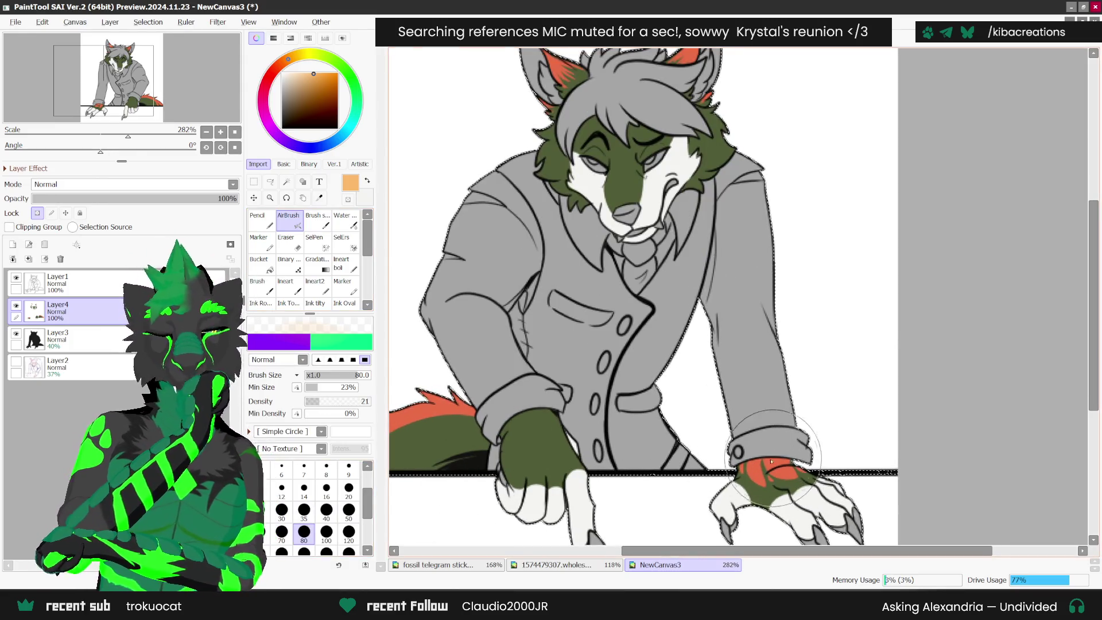
click(258, 220)
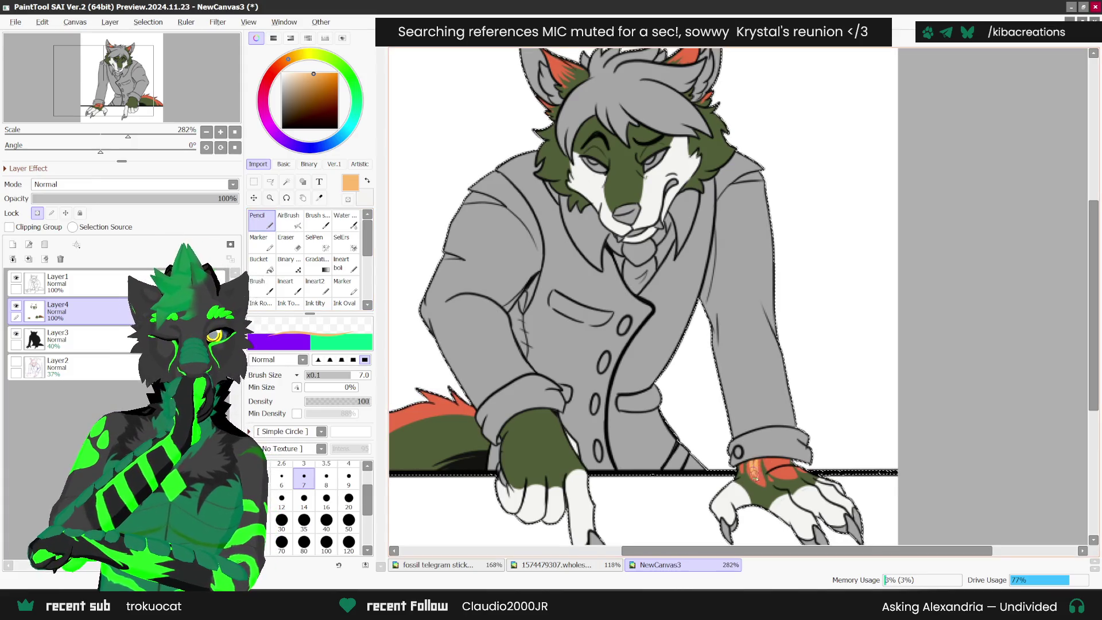
mouse_move(754, 473)
mouse_down()
mouse_move(769, 460)
mouse_move(780, 471)
mouse_up()
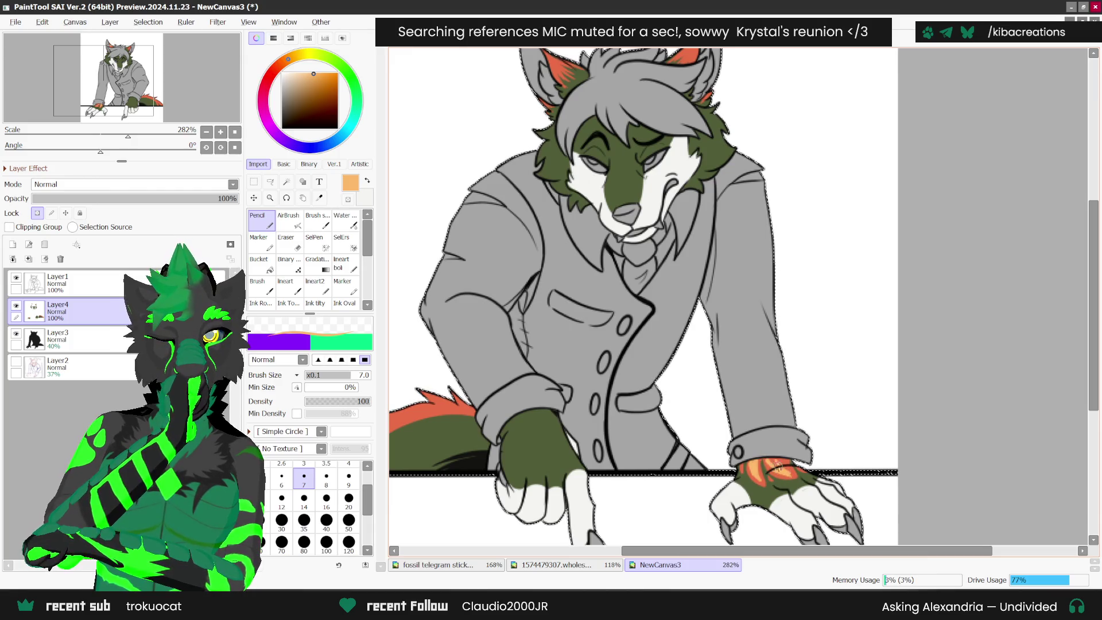
drag(765, 458, 785, 466)
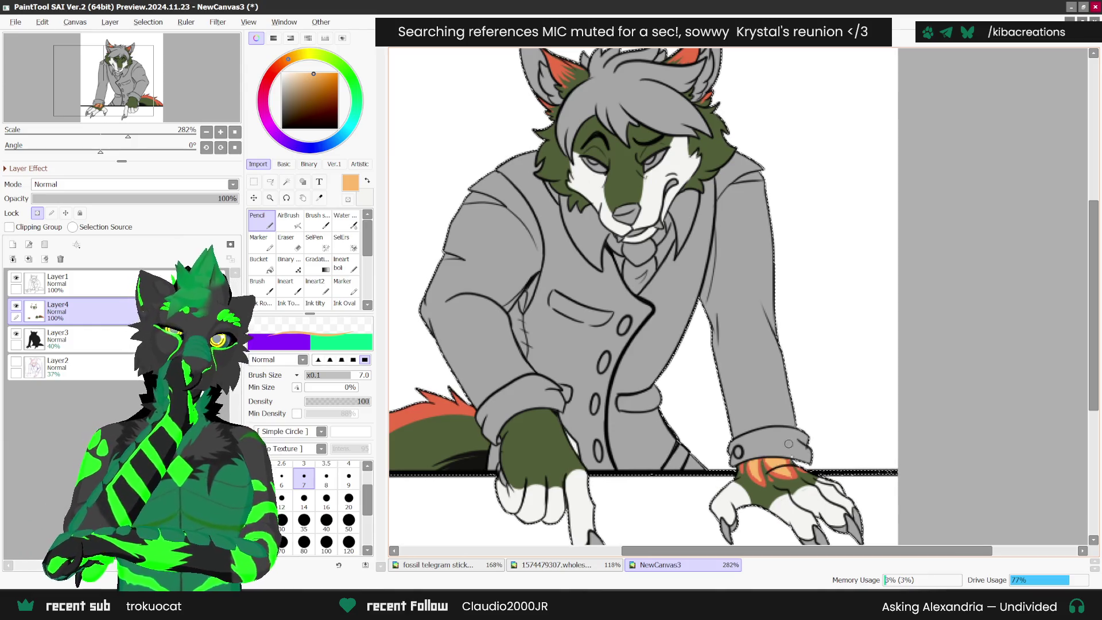
- Add a new empty Layer5 above Layer3 and make it the active layer
scroll(837, 354, down, 1)
scroll(838, 354, down, 1)
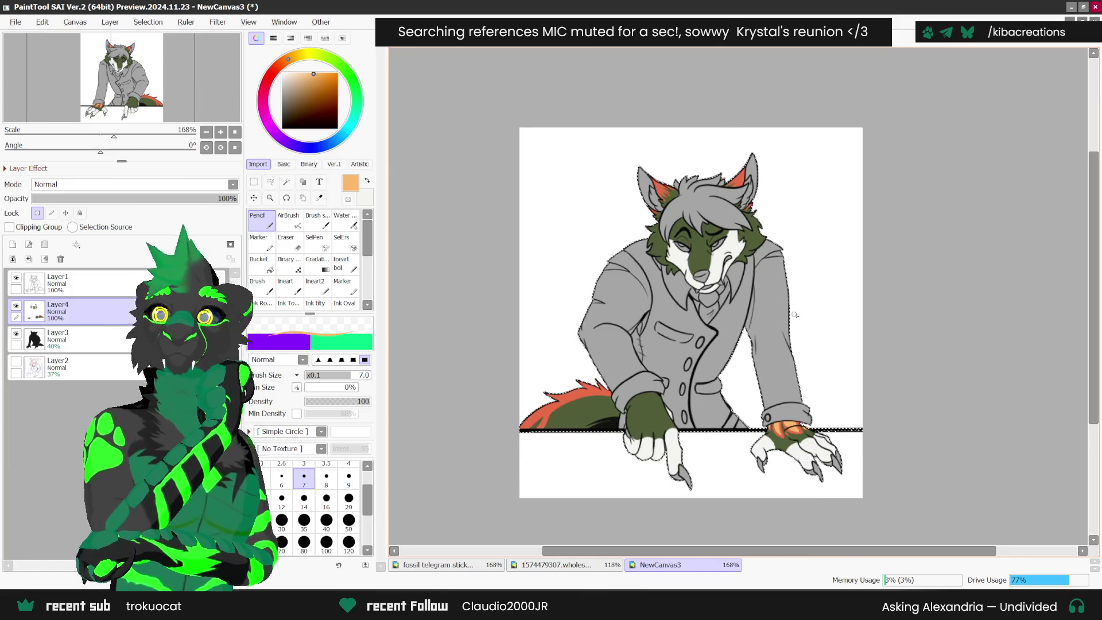
scroll(828, 288, up, 1)
scroll(826, 350, down, 1)
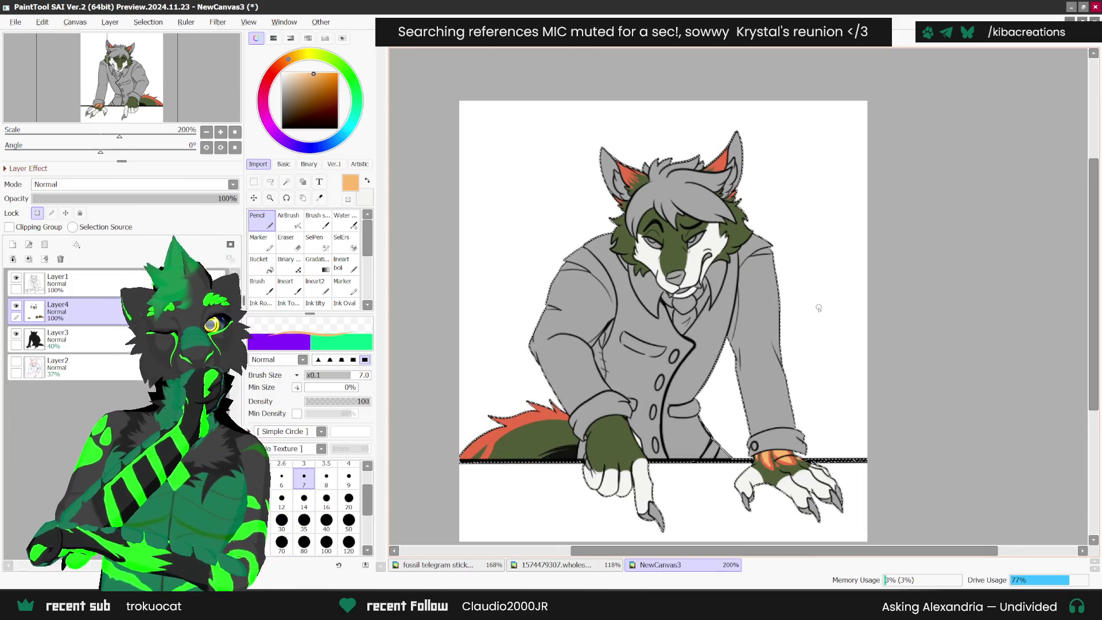
click(58, 338)
click(12, 245)
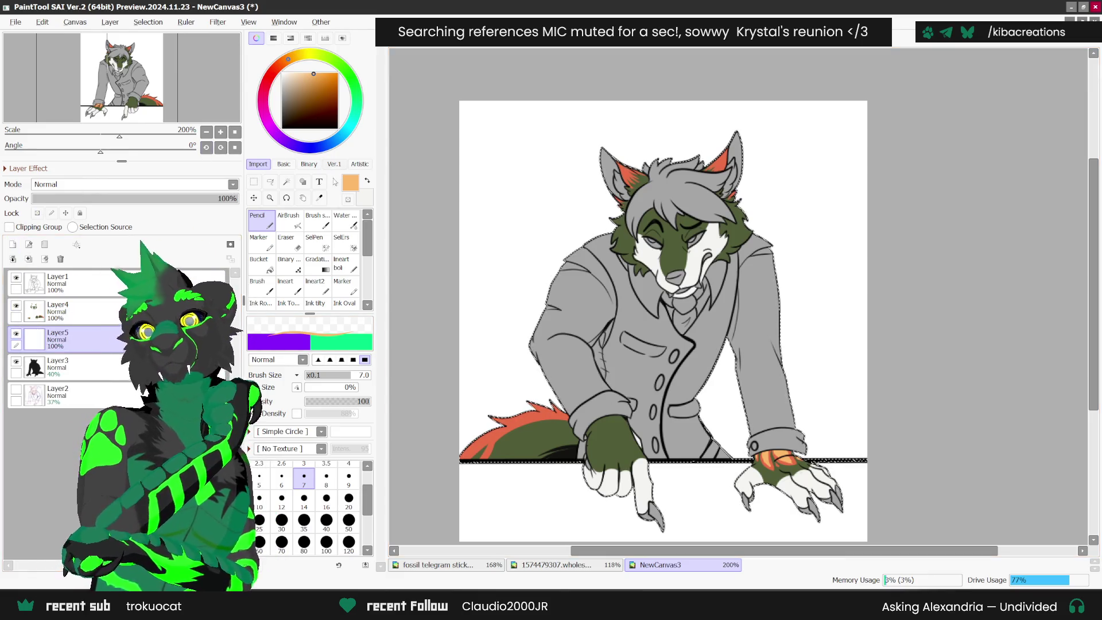
- Swap to dark brown and paint messy hair locks across the wolf's grey forehead
click(366, 179)
scroll(616, 204, up, 3)
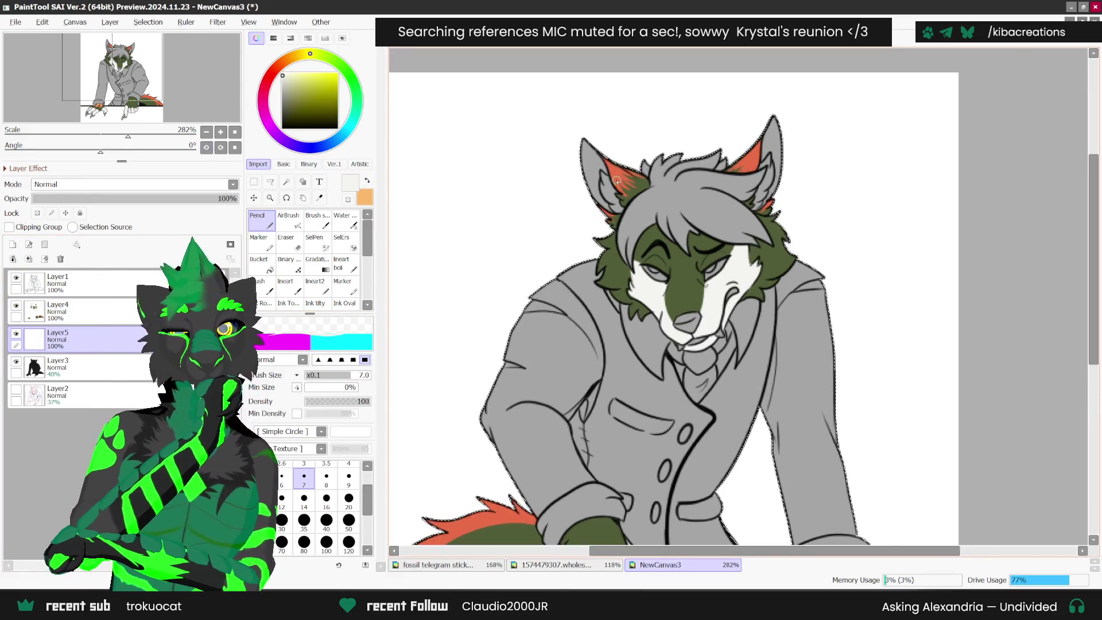
scroll(592, 163, up, 1)
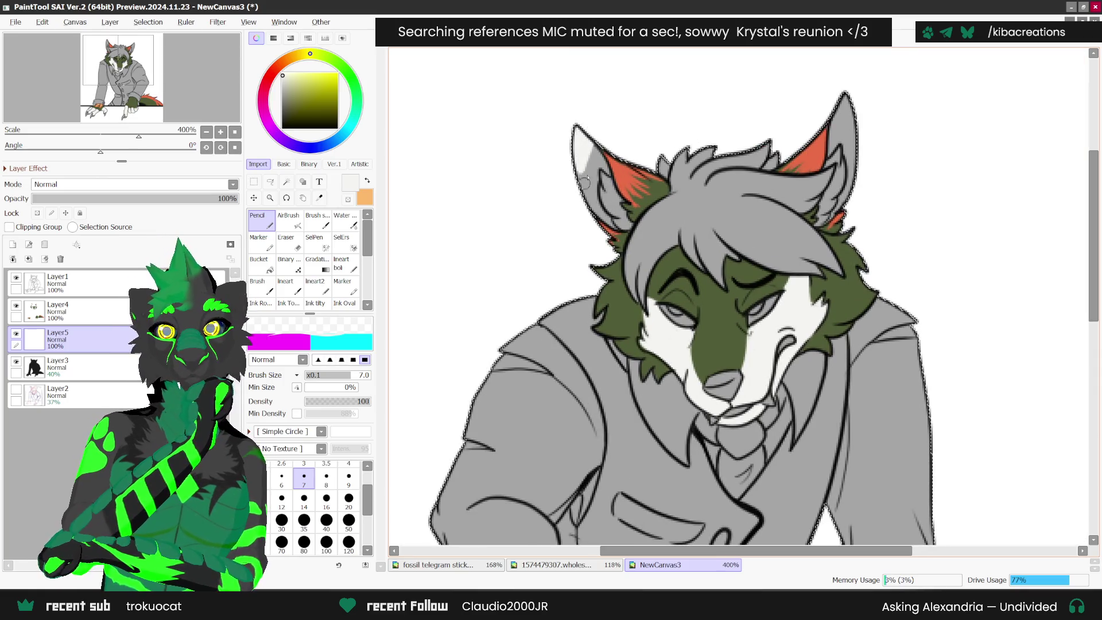
mouse_move(683, 172)
mouse_down()
mouse_move(689, 230)
mouse_move(691, 177)
mouse_up()
key(h)
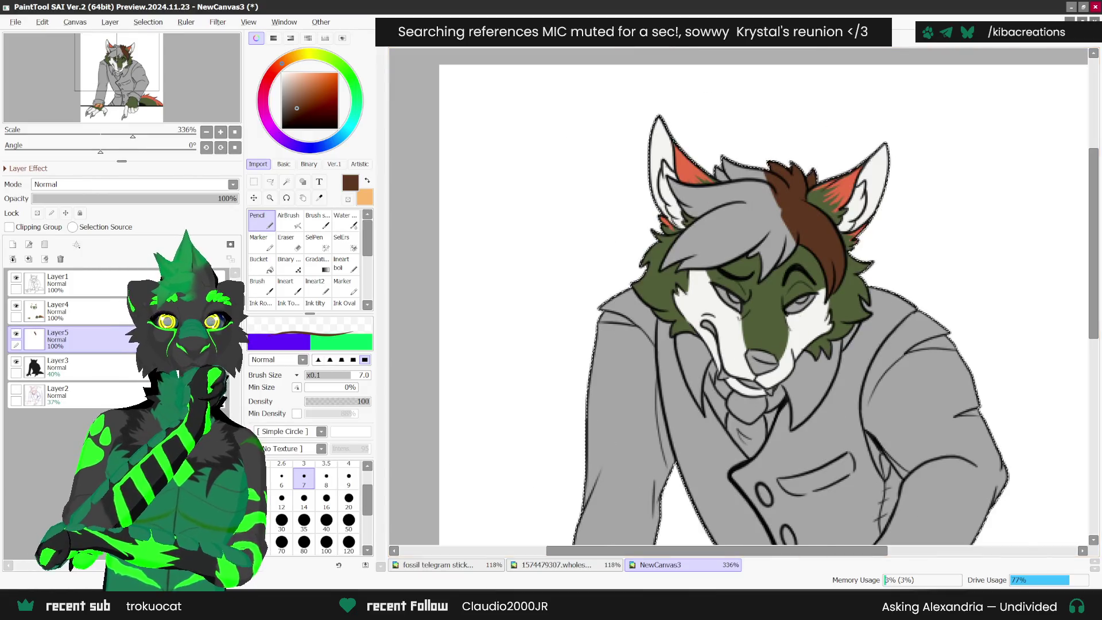
scroll(659, 269, up, 1)
scroll(659, 269, up, 1)
drag(632, 298, 773, 170)
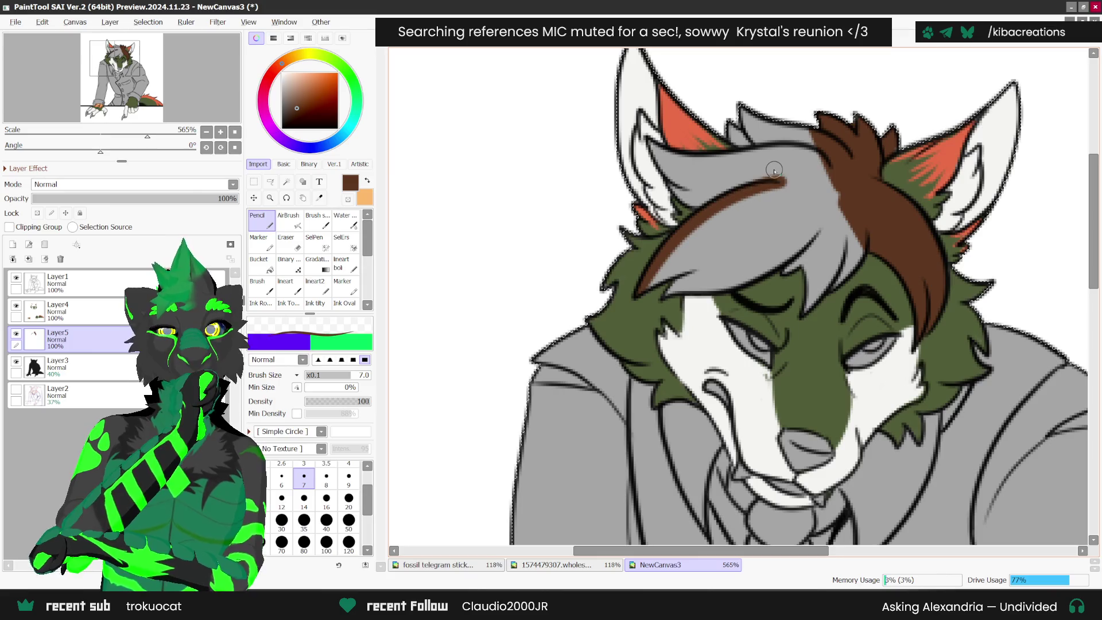
scroll(694, 172, up, 1)
mouse_move(630, 127)
mouse_down()
mouse_move(692, 189)
mouse_move(707, 189)
mouse_move(672, 178)
mouse_move(763, 137)
mouse_move(731, 115)
mouse_move(772, 144)
mouse_move(749, 80)
mouse_move(752, 137)
mouse_move(804, 98)
mouse_move(815, 139)
mouse_move(827, 112)
mouse_move(837, 146)
mouse_up()
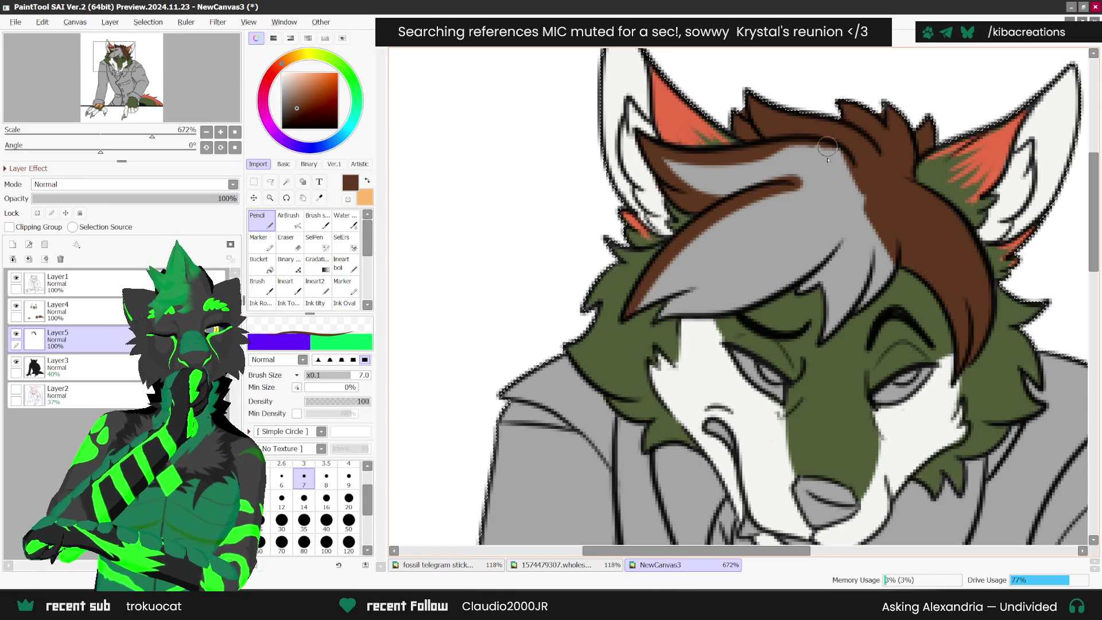
mouse_move(812, 270)
mouse_down()
mouse_move(826, 317)
mouse_move(872, 273)
mouse_move(838, 313)
mouse_move(887, 227)
mouse_move(826, 272)
mouse_up()
mouse_move(860, 224)
mouse_down()
mouse_move(832, 321)
mouse_move(924, 195)
mouse_up()
mouse_move(634, 306)
mouse_down()
mouse_move(688, 287)
mouse_move(700, 321)
mouse_move(735, 310)
mouse_move(868, 217)
mouse_up()
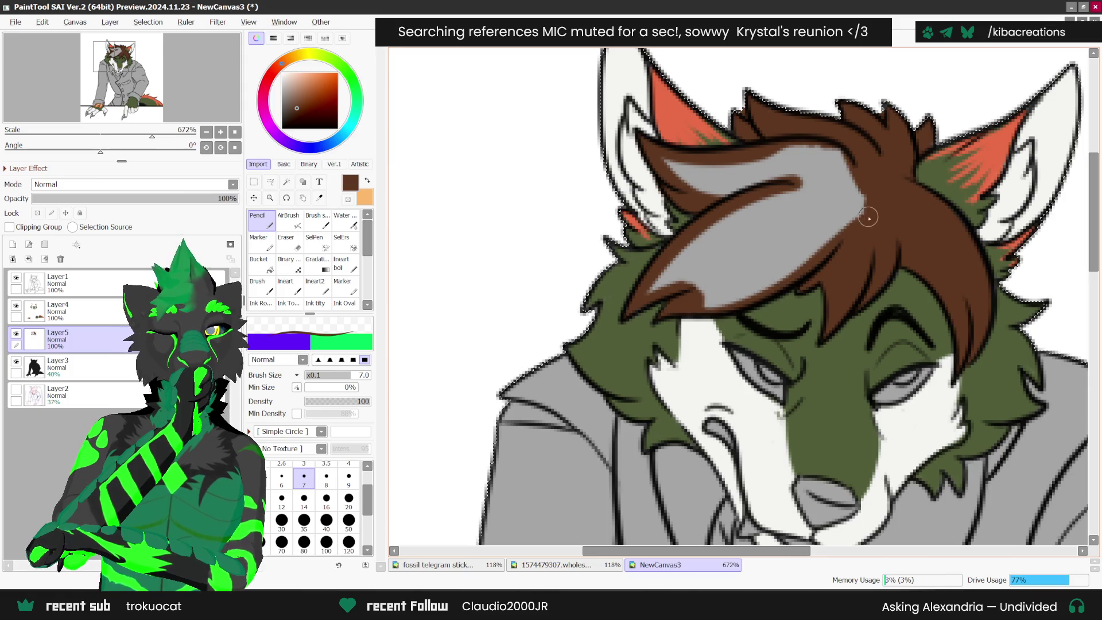
- Bucket-fill the grey gap under the hair with brown
click(259, 264)
click(746, 218)
click(273, 216)
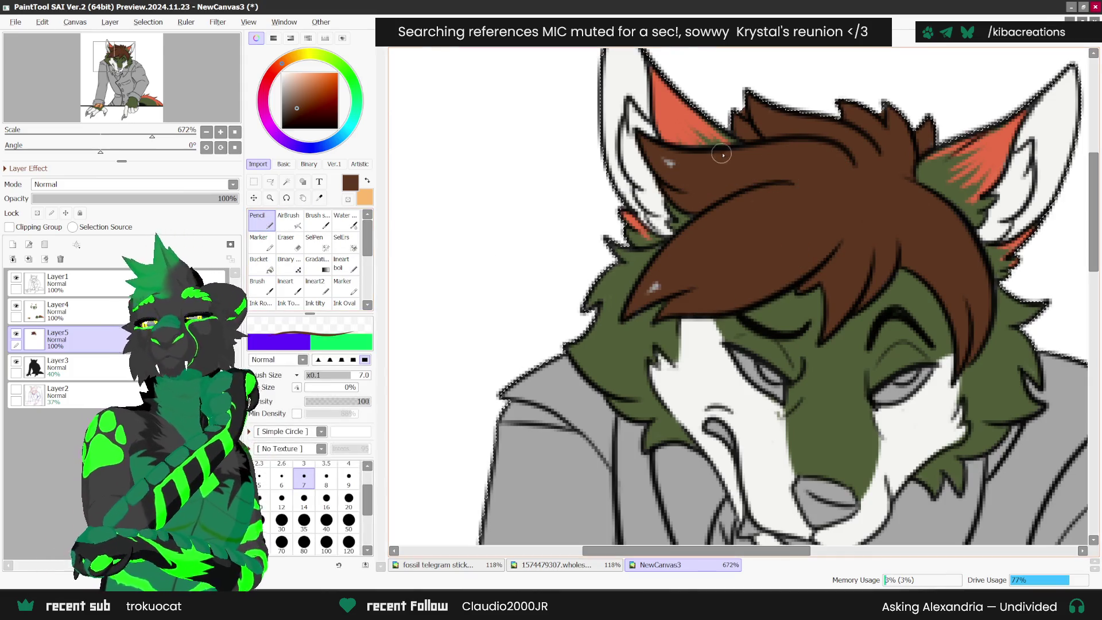
scroll(673, 270, down, 4)
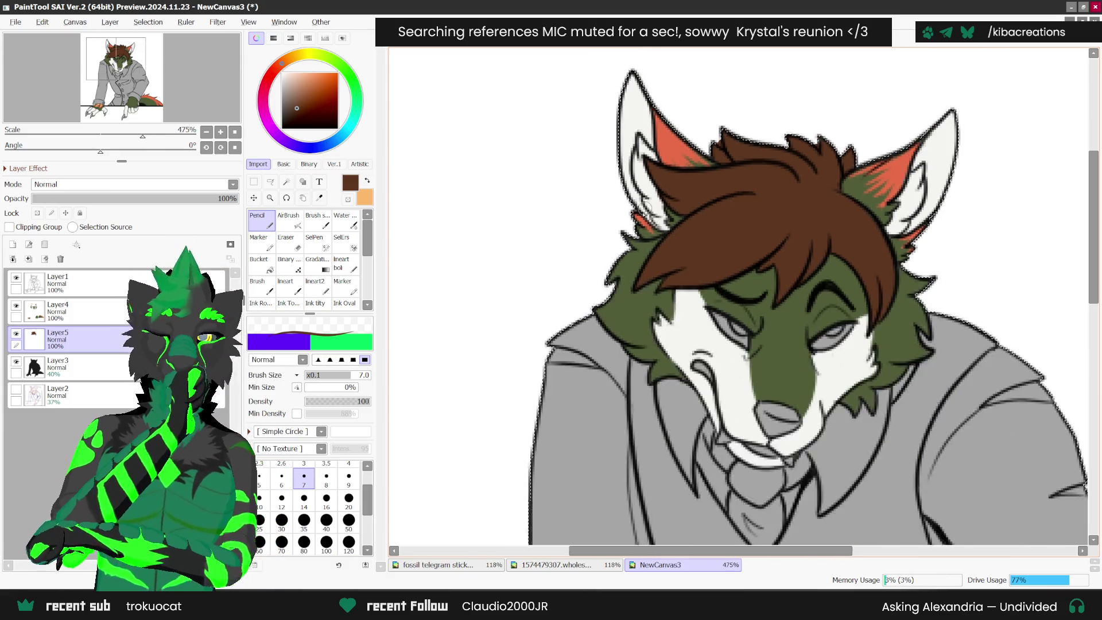
scroll(726, 302, up, 2)
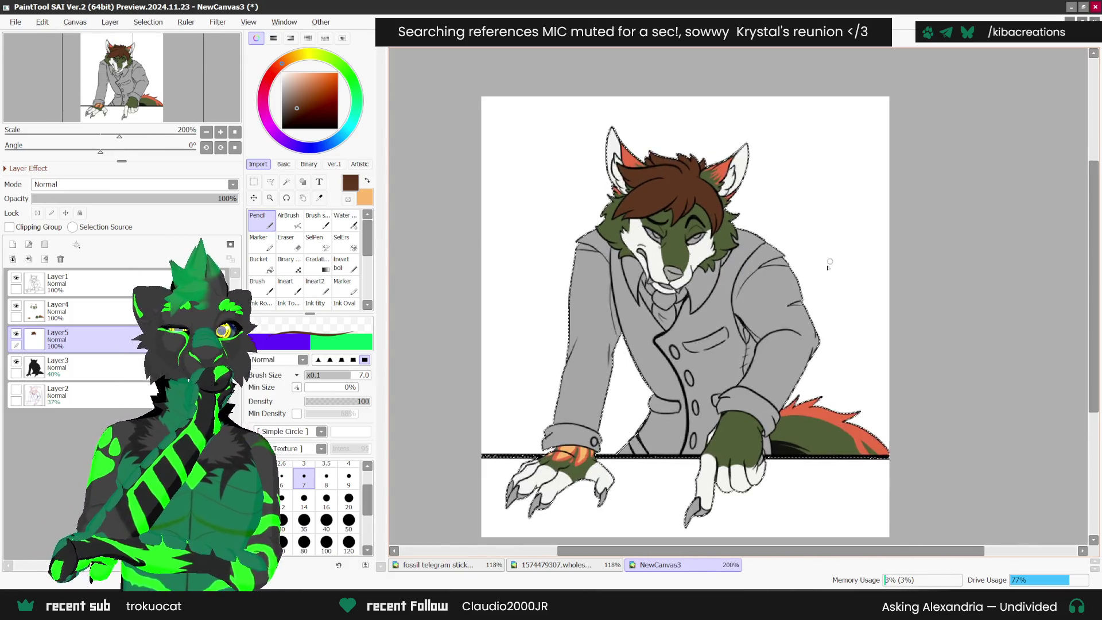
click(436, 565)
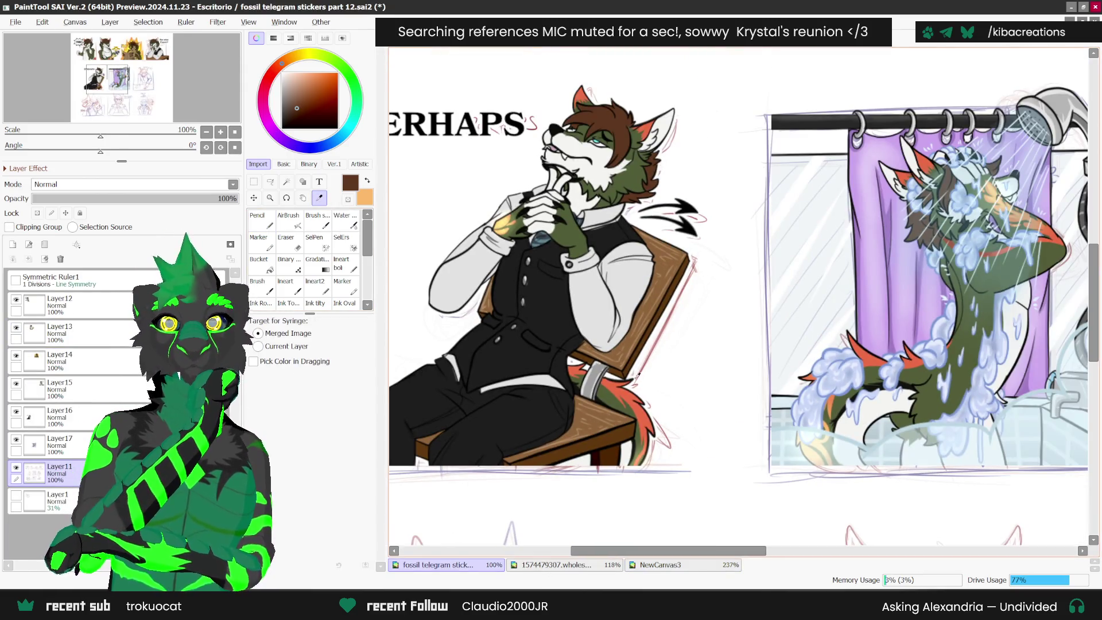
- Sample black from the sticker's nose lines on the fossil telegram stickers reference
scroll(569, 127, up, 5)
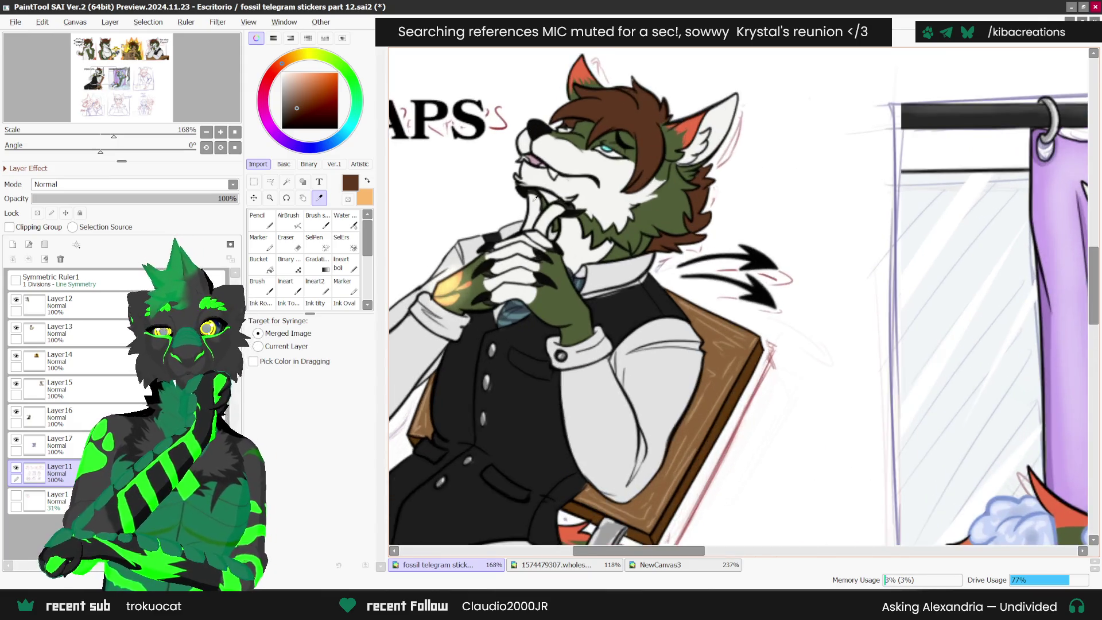
click(536, 117)
key(x)
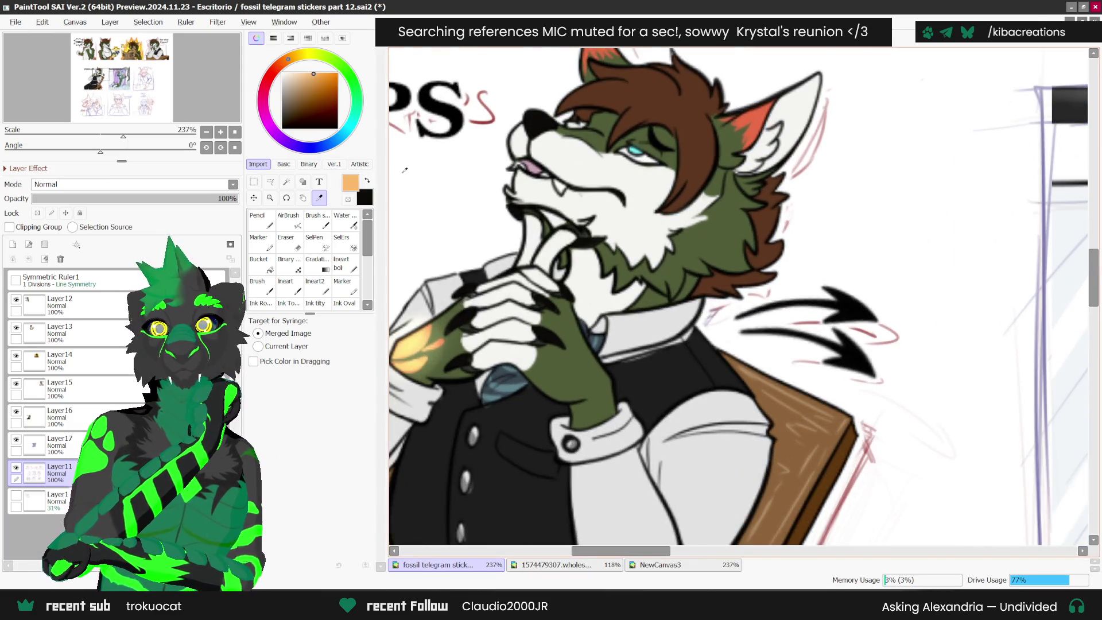
scroll(553, 323, up, 1)
scroll(530, 315, down, 6)
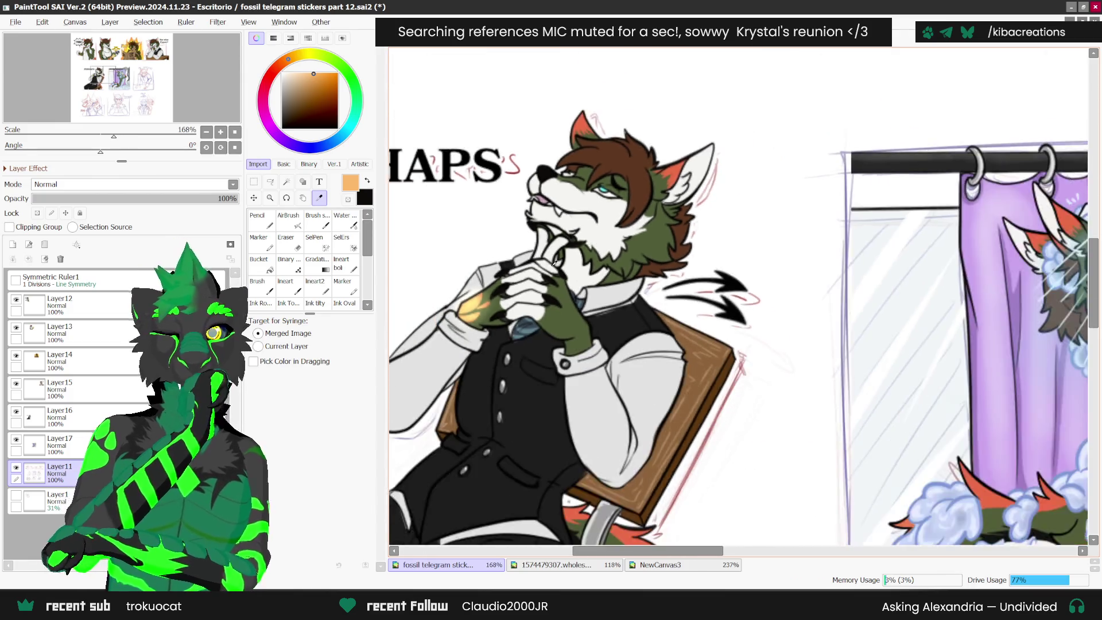
scroll(574, 287, down, 3)
scroll(574, 287, up, 2)
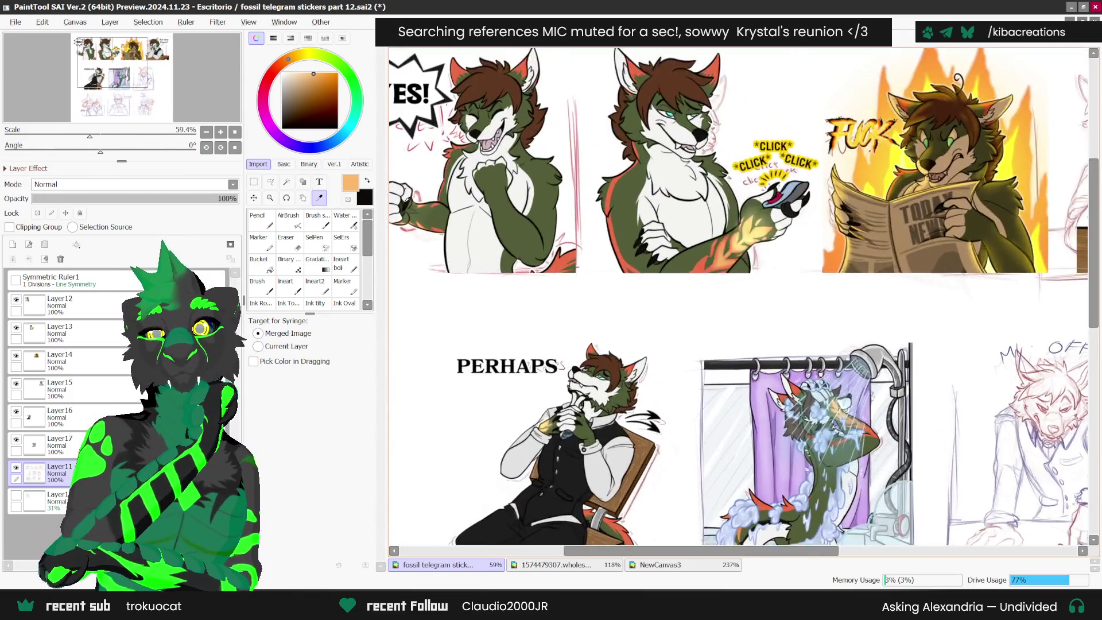
scroll(402, 205, up, 3)
- Sample a dark grey, return to NewCanvas3, and set near-black as the Pencil colour
click(402, 205)
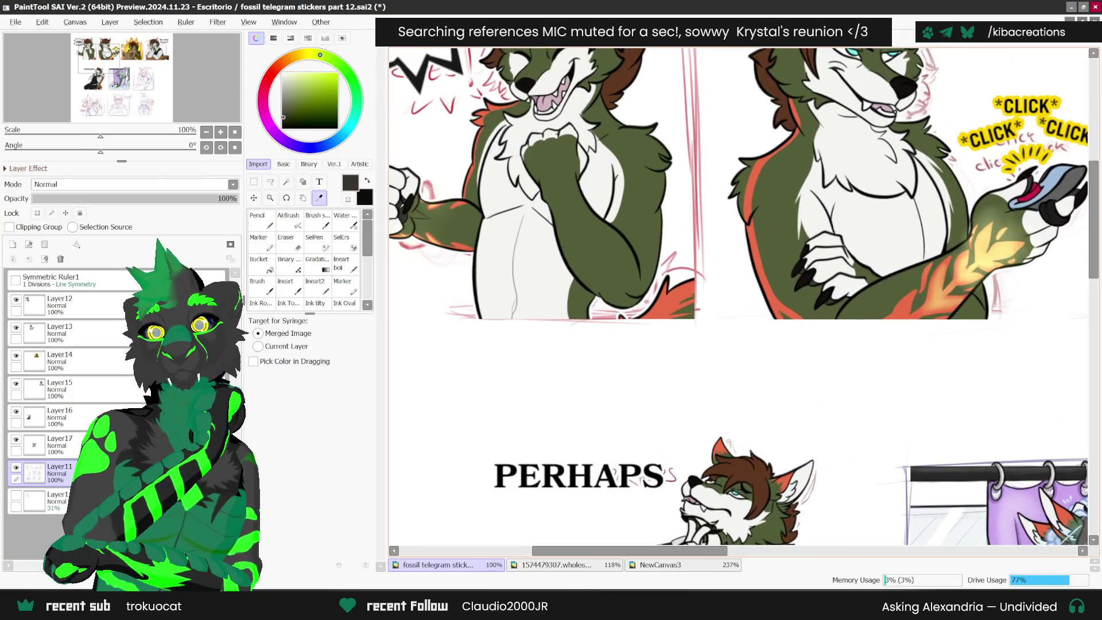
click(660, 565)
click(618, 254)
key(n)
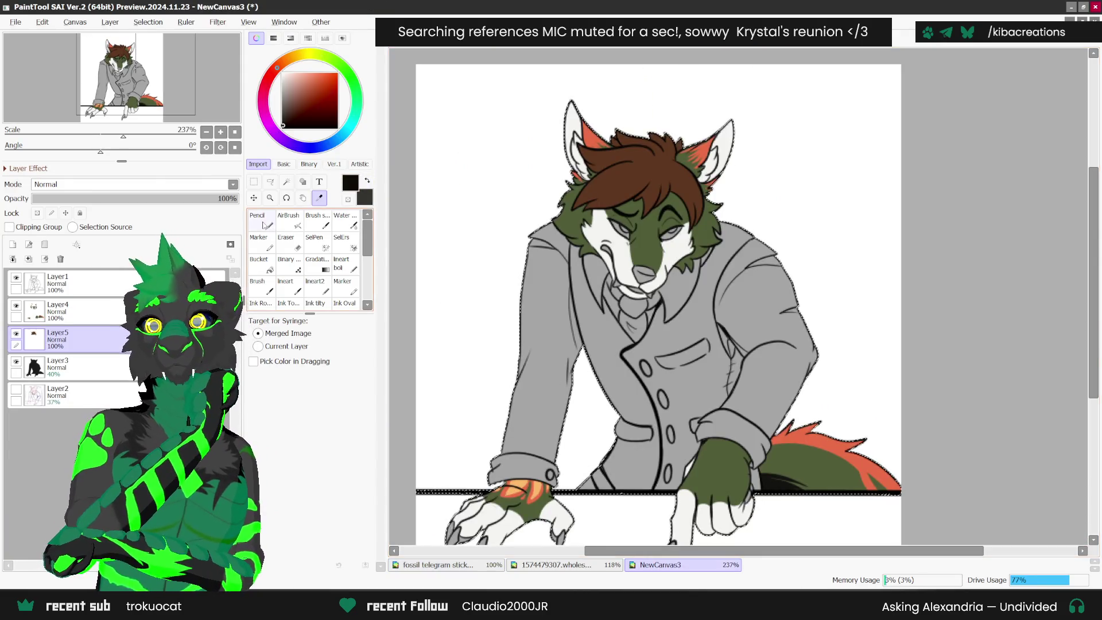
scroll(617, 254, up, 1)
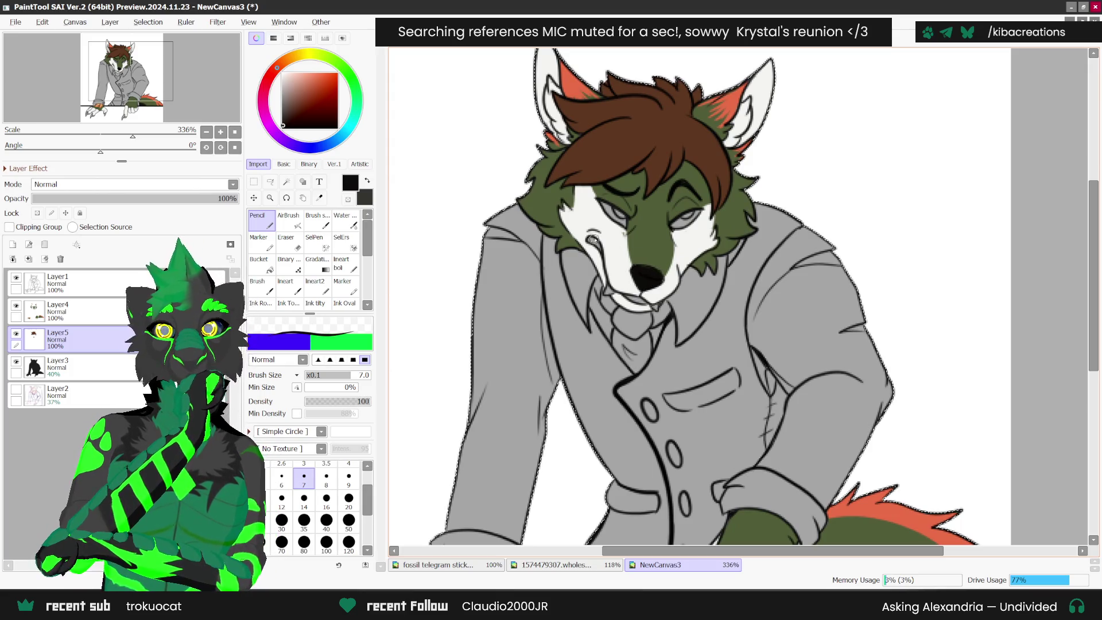
scroll(741, 241, down, 2)
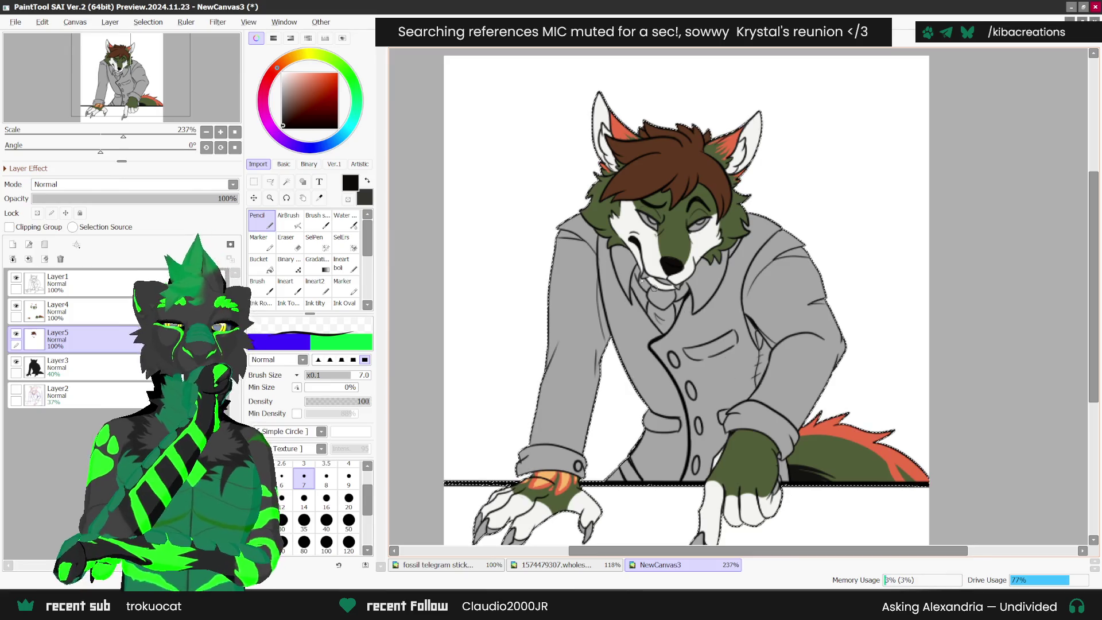
- Swap the front and back colours so black is the active colour
click(368, 183)
scroll(825, 215, down, 1)
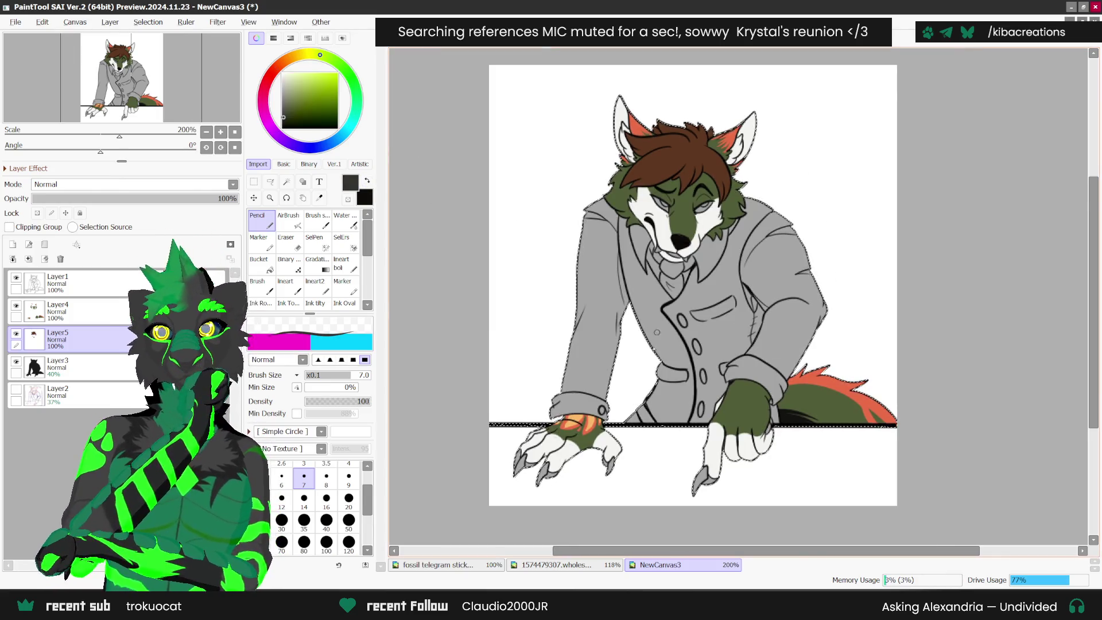
scroll(534, 482, up, 3)
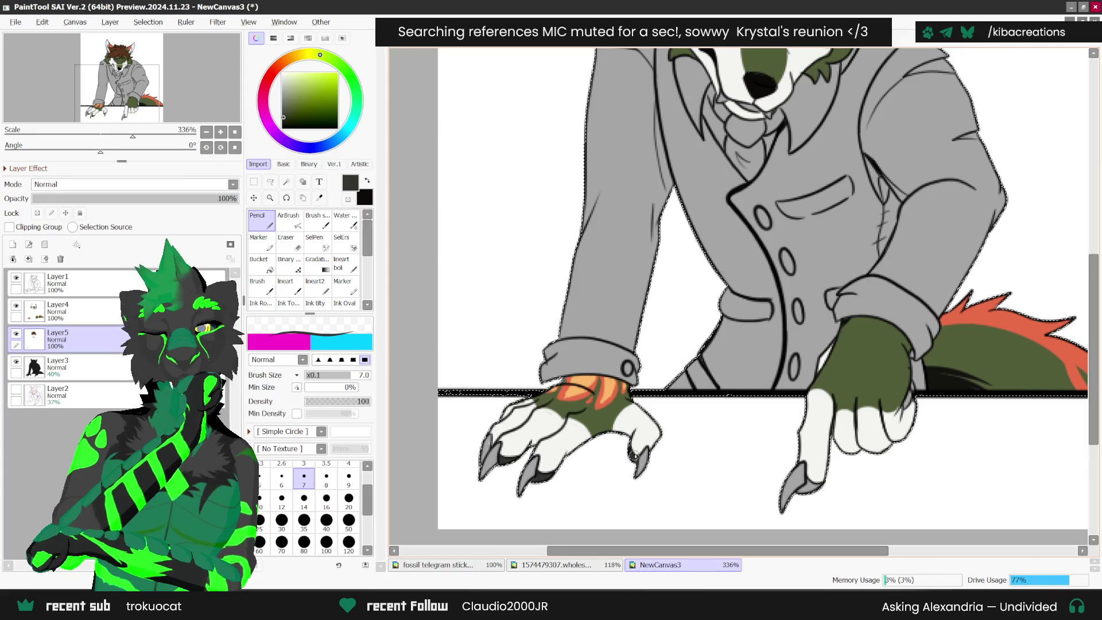
key(x)
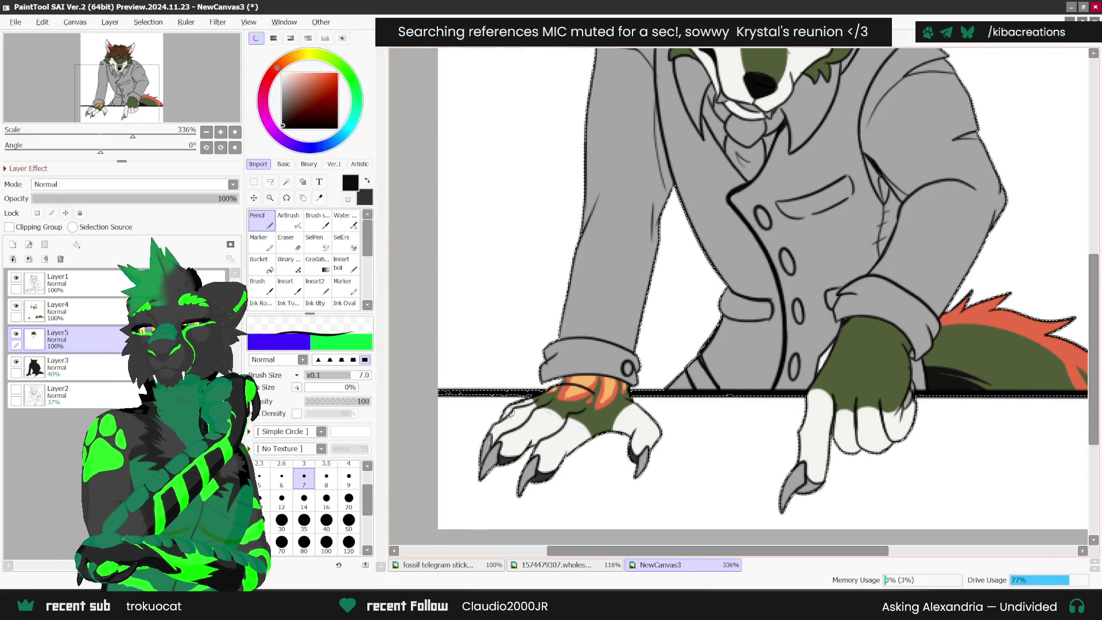
scroll(511, 403, up, 1)
- Ink the claws on both white-furred paws near-black
mouse_move(485, 439)
mouse_down()
mouse_move(480, 462)
mouse_move(488, 453)
mouse_up()
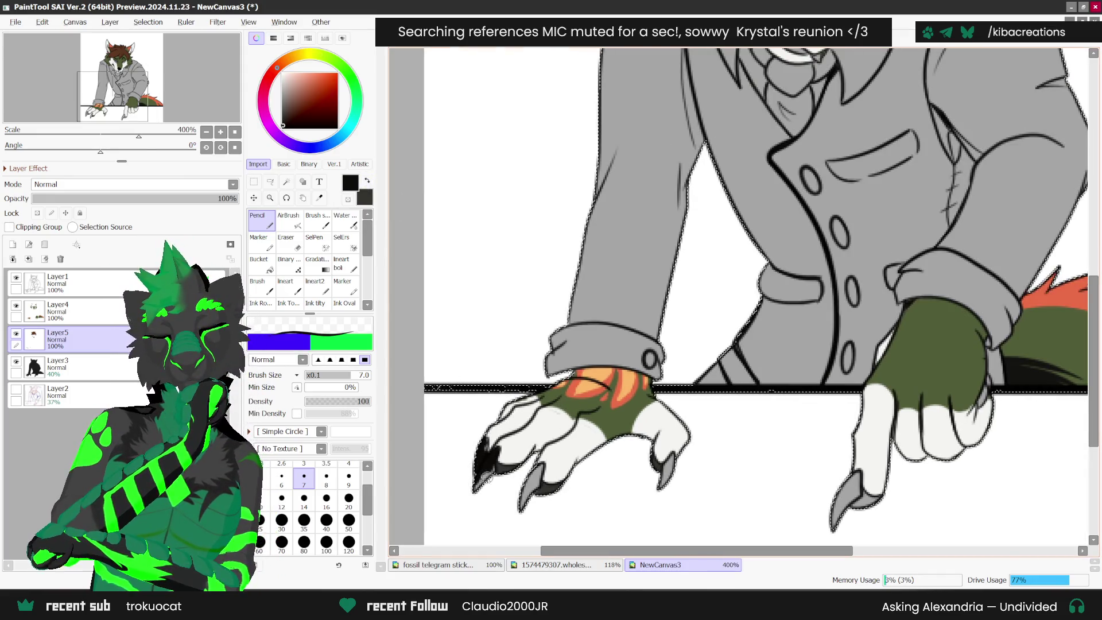
drag(684, 315, 707, 288)
drag(560, 439, 542, 480)
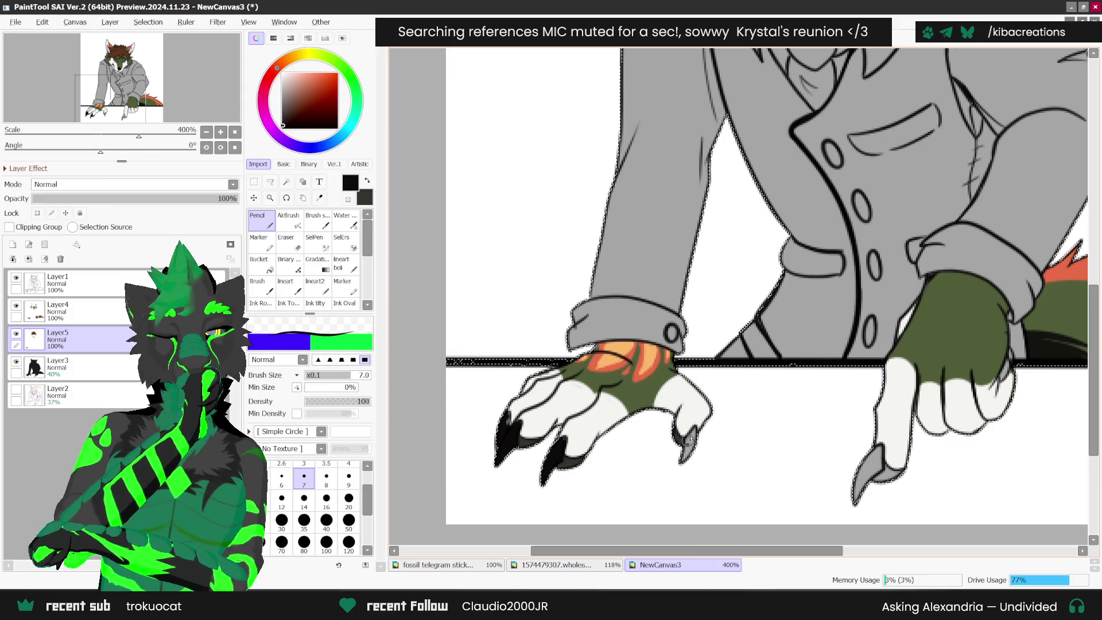
scroll(677, 469, down, 7)
scroll(746, 437, up, 7)
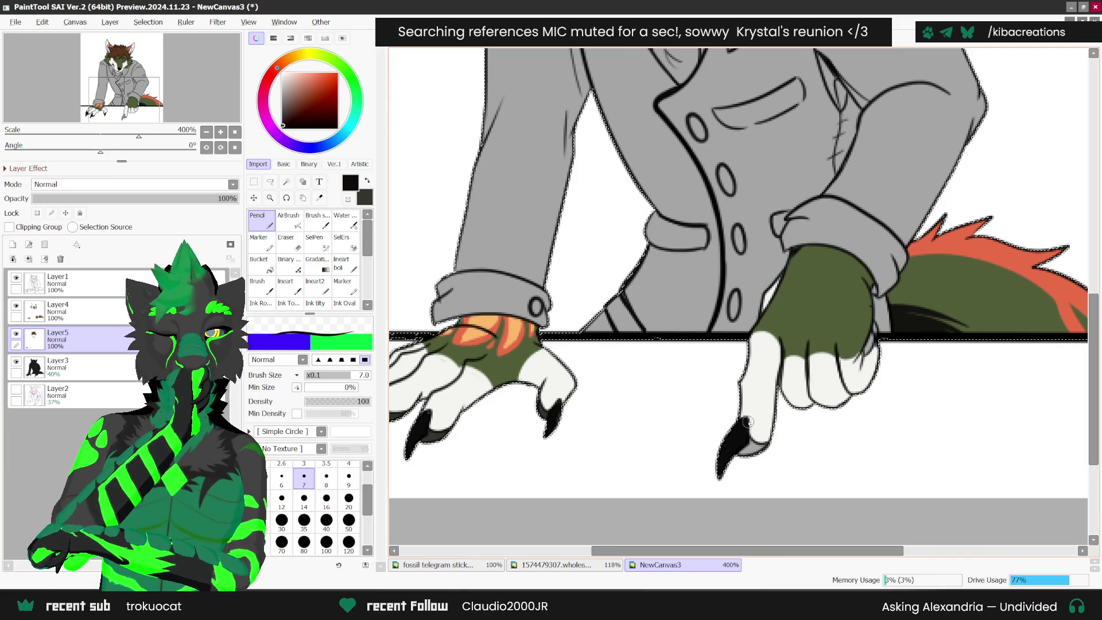
key(x)
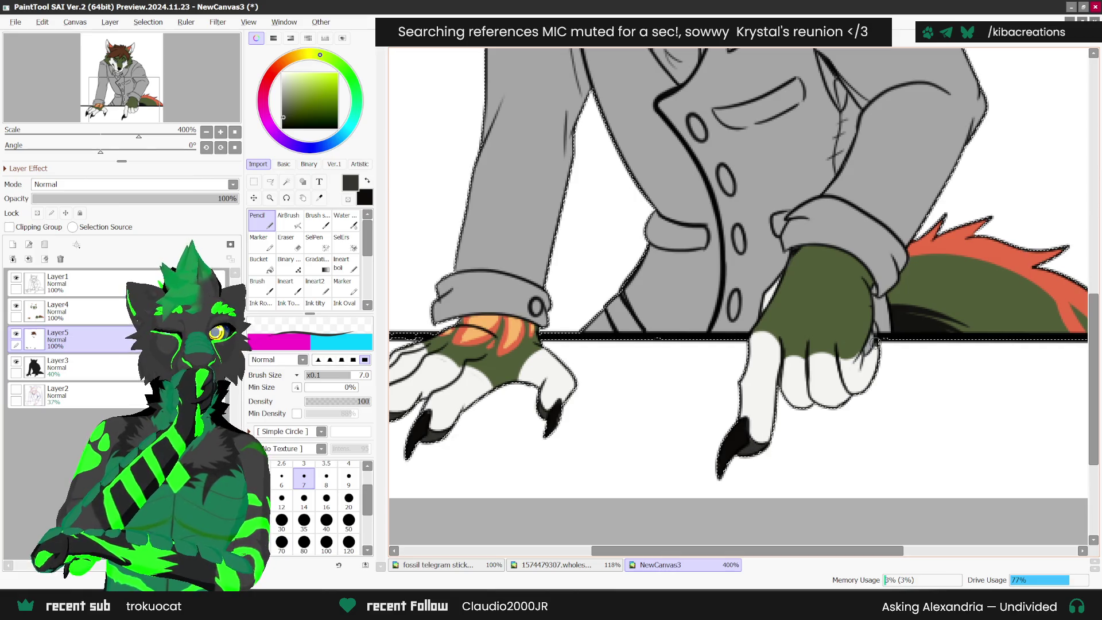
key(x)
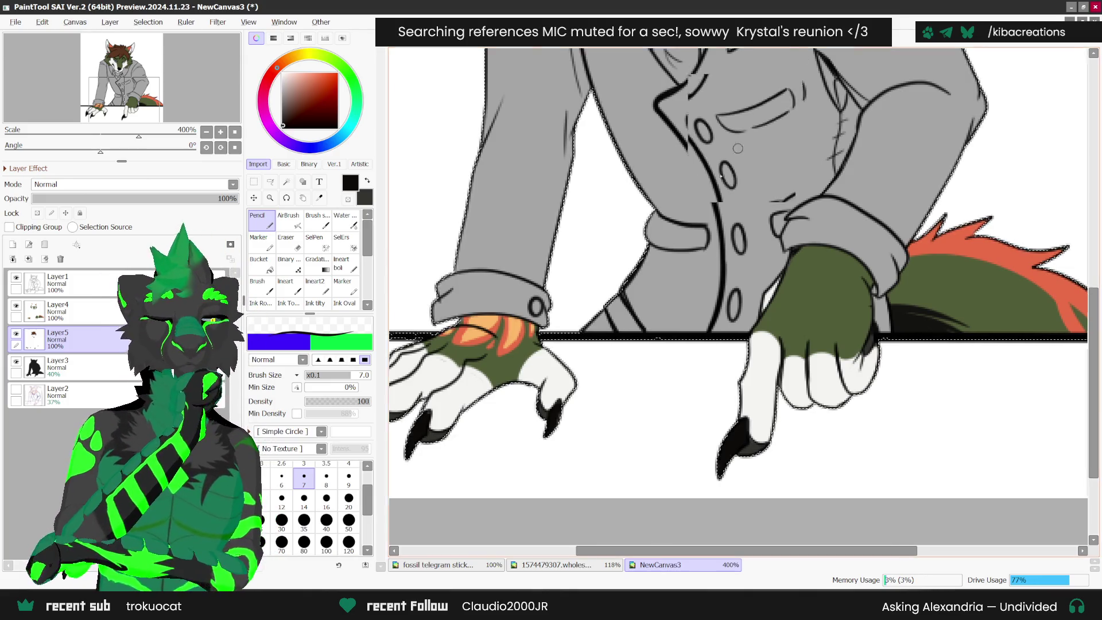
scroll(609, 435, down, 3)
scroll(609, 435, down, 3)
scroll(609, 434, up, 5)
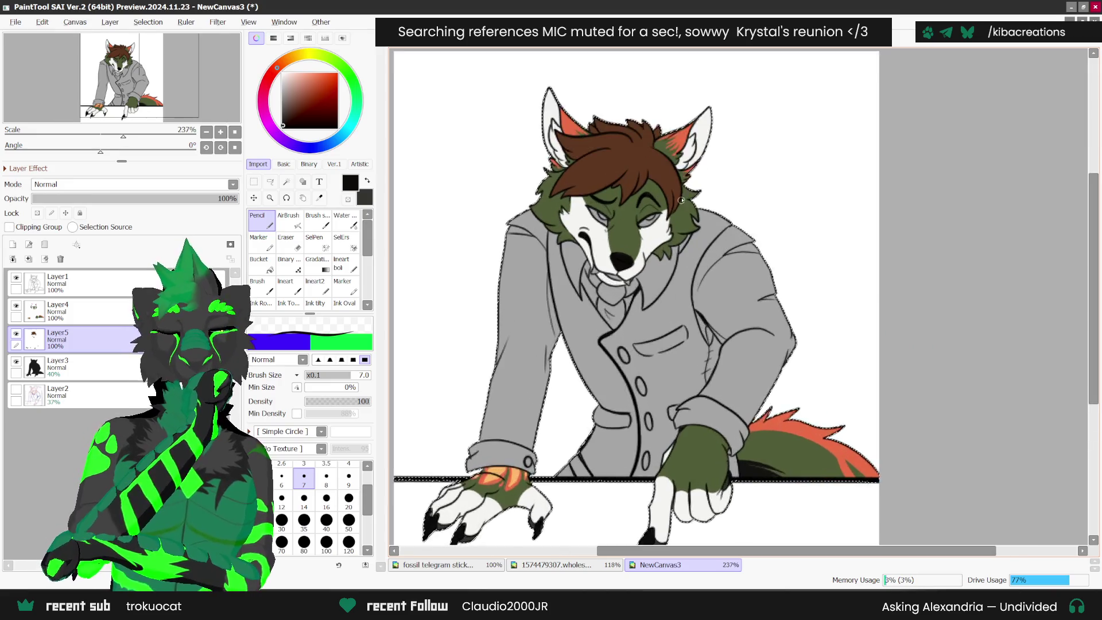
- Make white the active colour and view the Fossilbrand reference sheet with the Syringe ready
alt+click(547, 304)
scroll(547, 305, up, 2)
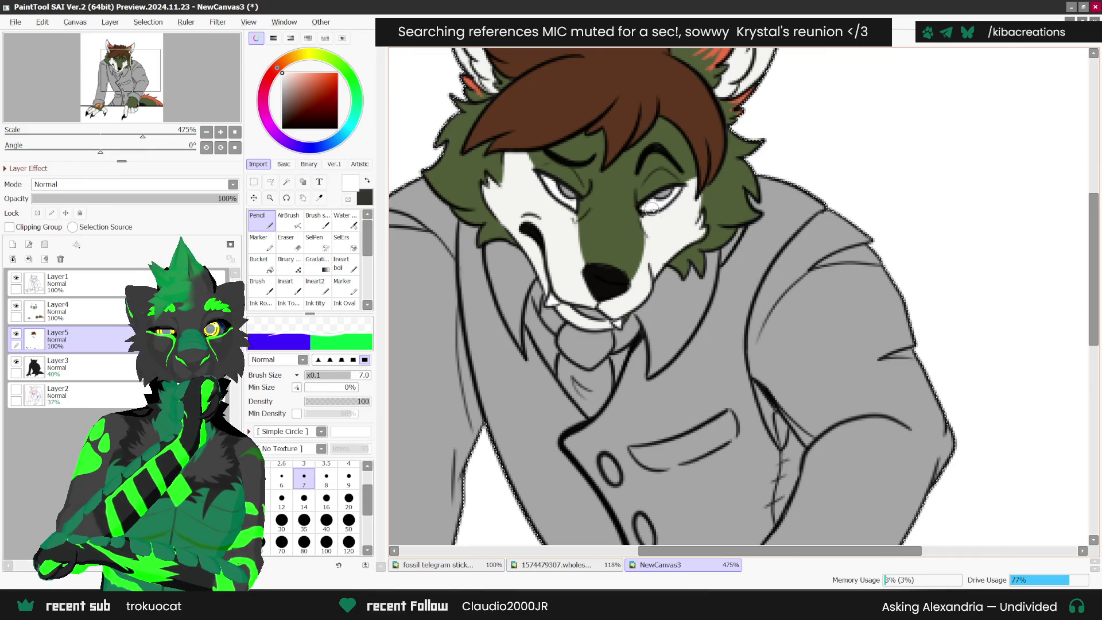
scroll(650, 208, down, 3)
click(557, 565)
click(319, 198)
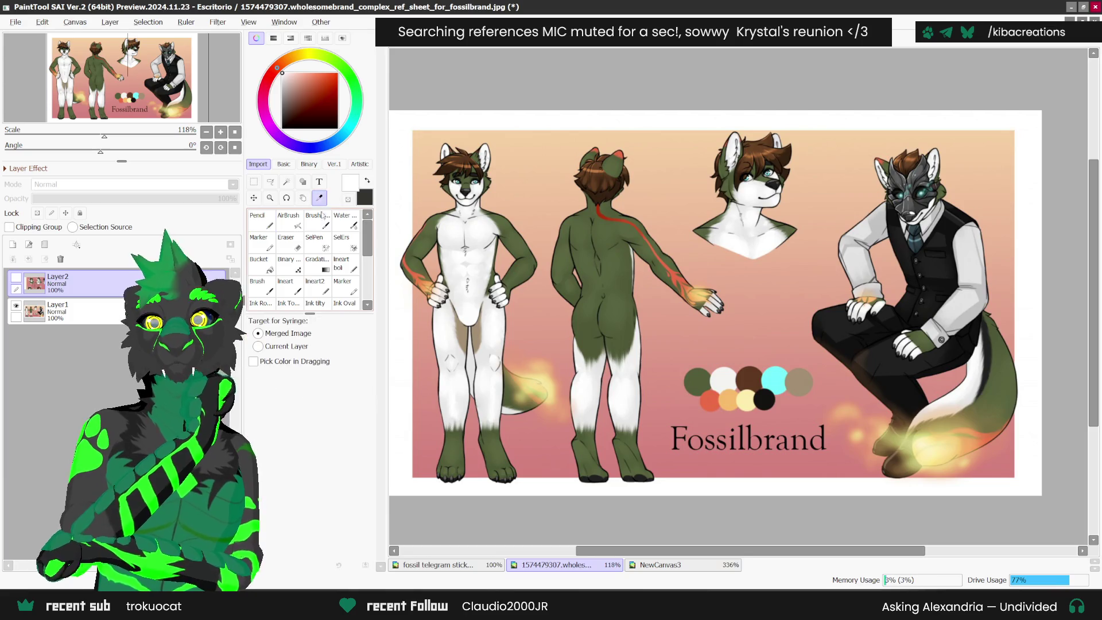
- Sample the cyan eye colour from the fossil stickers and bring it back to NewCanvas3's Pencil
click(436, 565)
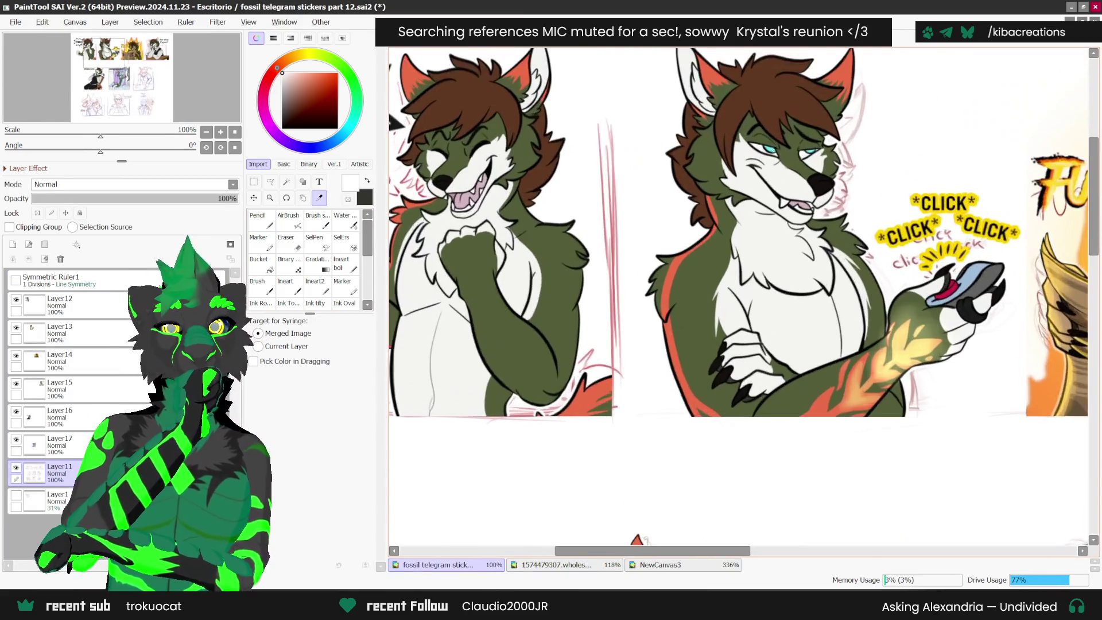
scroll(769, 151, up, 2)
click(790, 101)
click(660, 565)
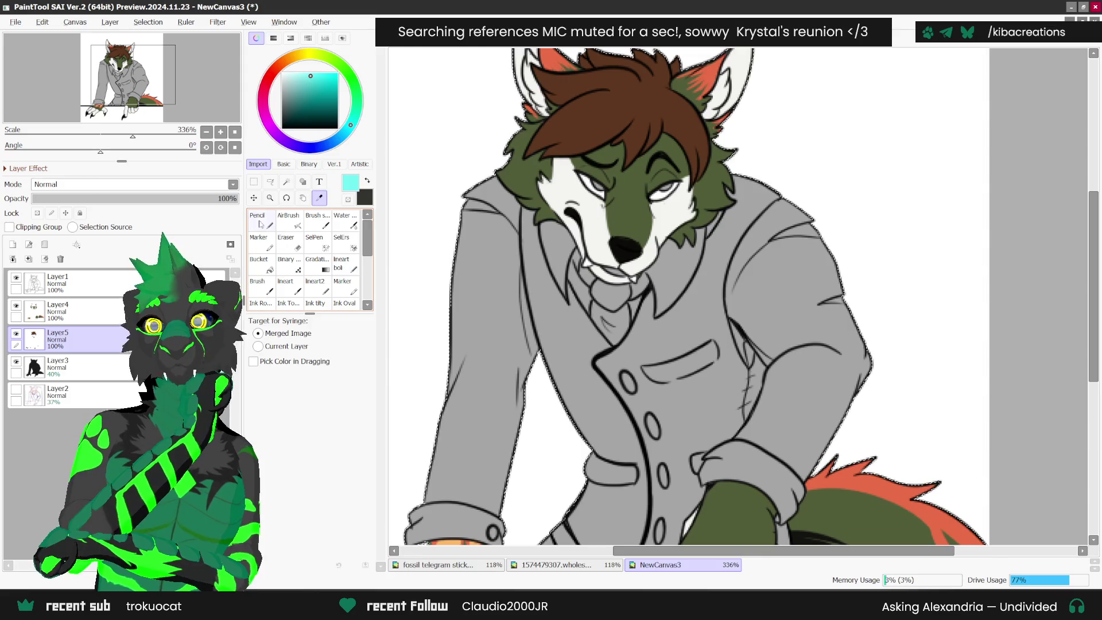
click(261, 226)
scroll(599, 185, up, 1)
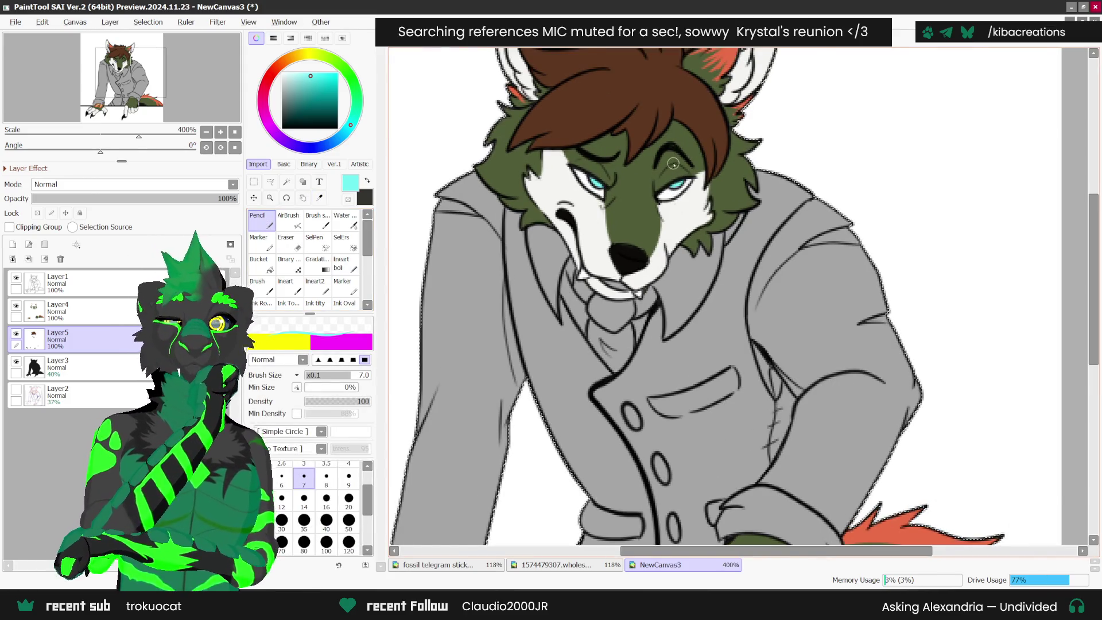
scroll(666, 177, down, 2)
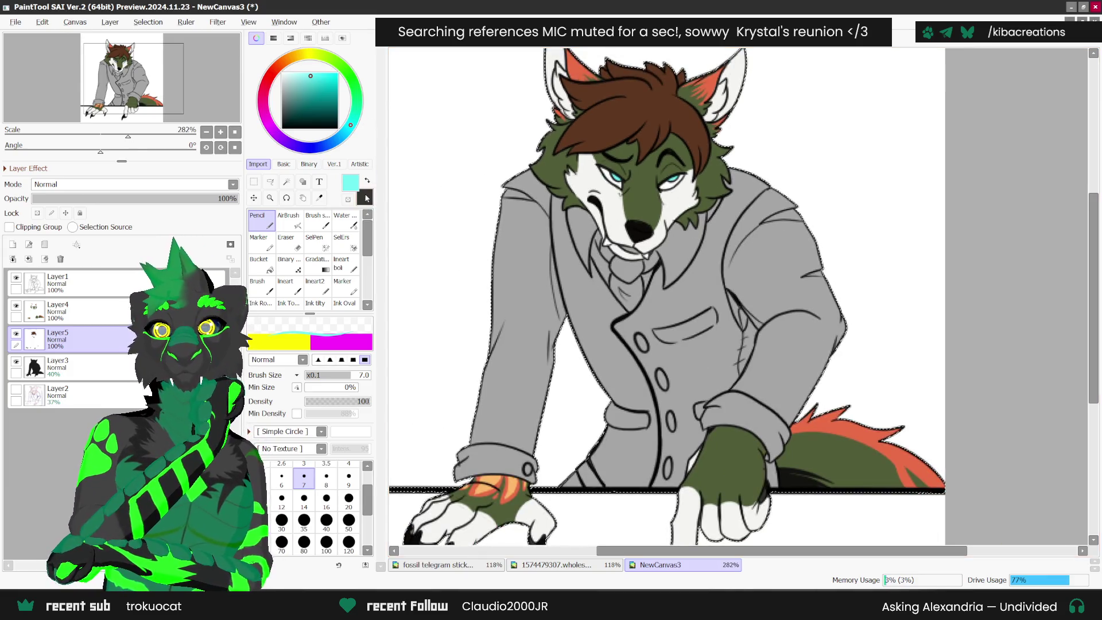
- Sample white from the wolf's muzzle with the Syringe
key(alt)
scroll(606, 246, up, 1)
scroll(606, 246, up, 1)
click(645, 275)
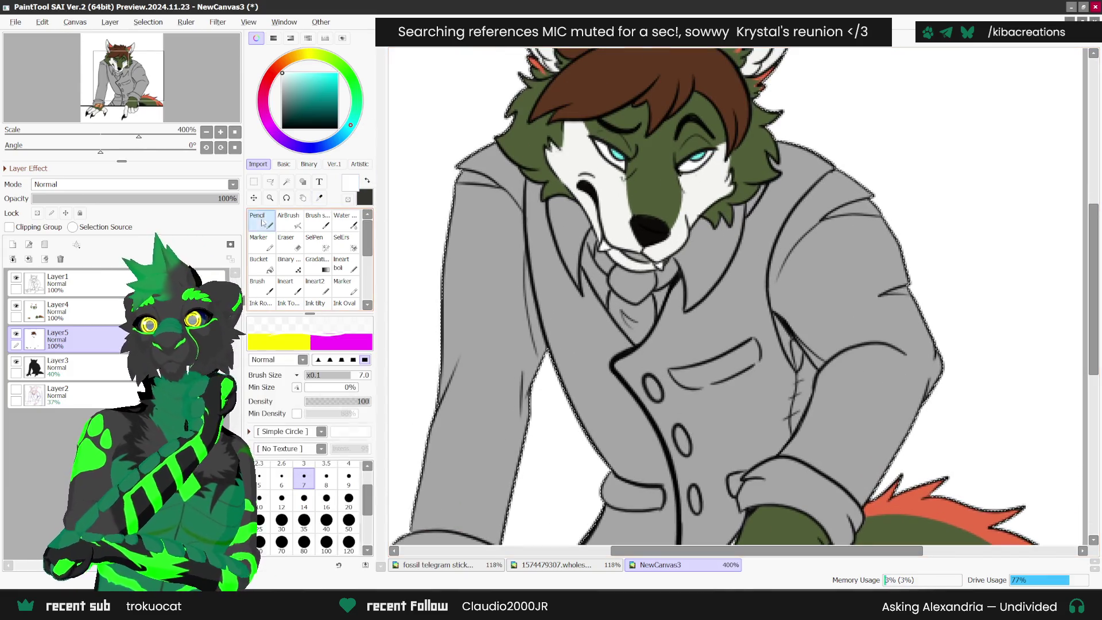
scroll(640, 265, up, 1)
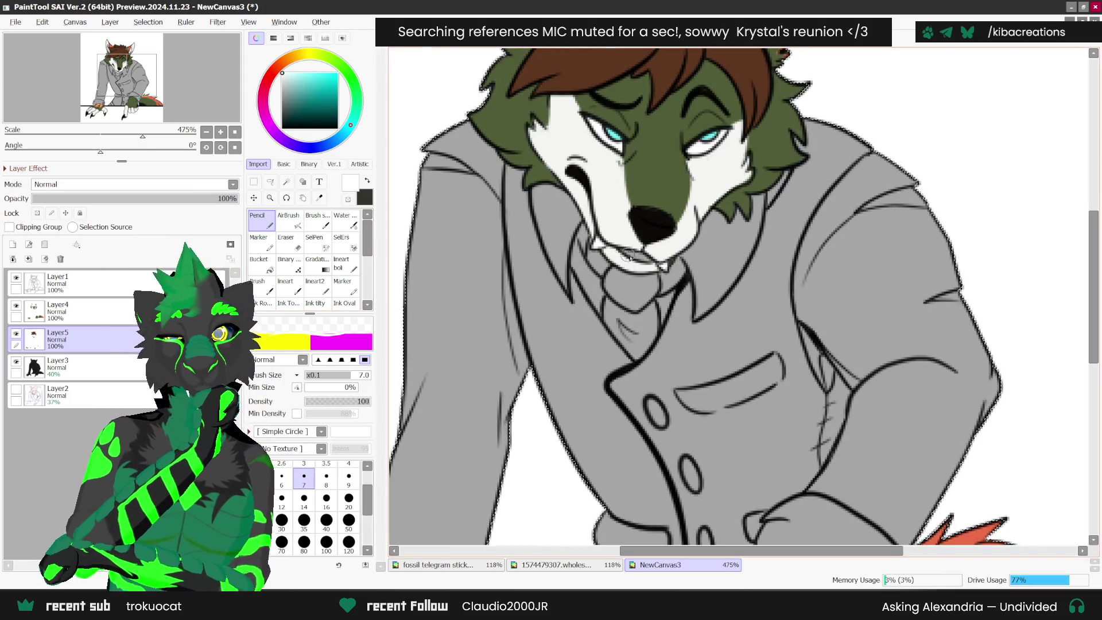
scroll(667, 231, down, 2)
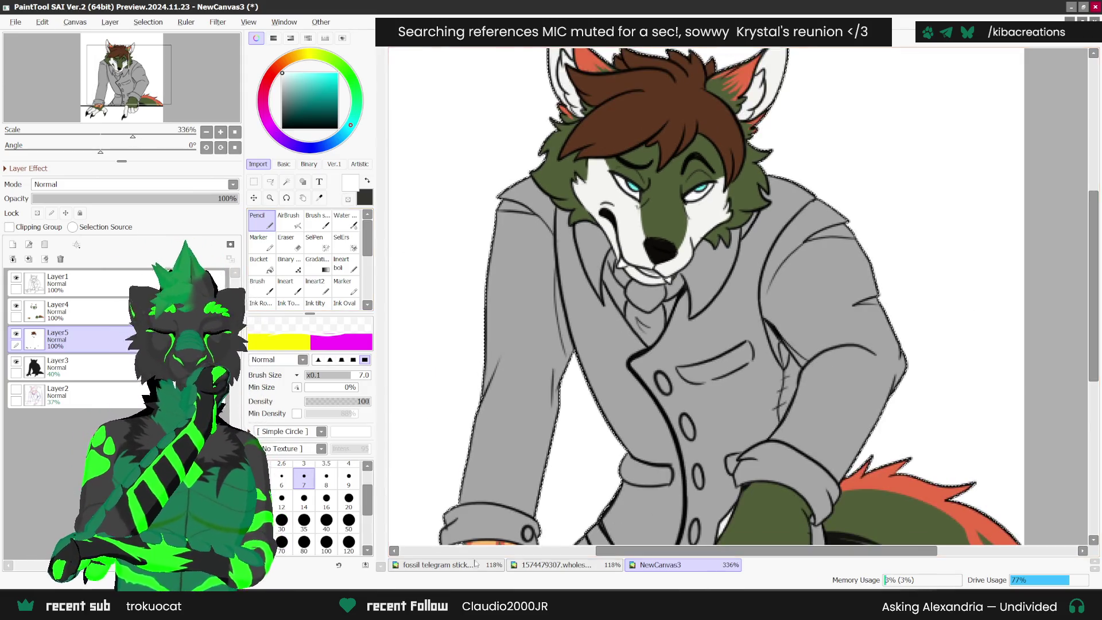
- Review the fossil stickers, then add an empty Layer6 above Layer3 in NewCanvas3
key(ctrl+Tab)
scroll(631, 258, up, 1)
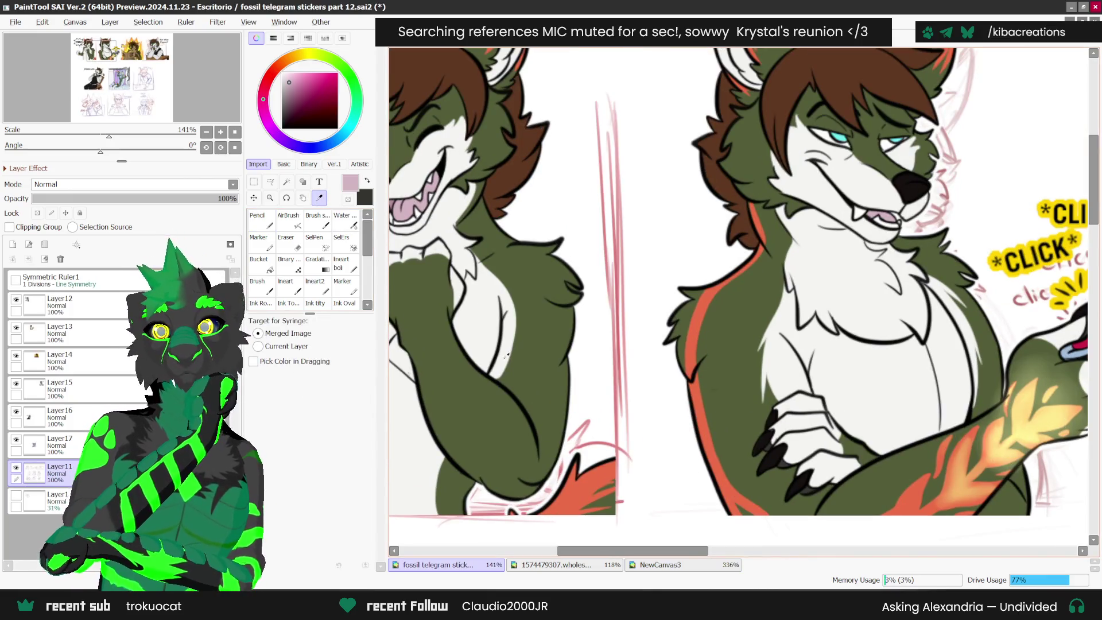
key(ctrl+Tab)
click(265, 227)
scroll(649, 272, up, 1)
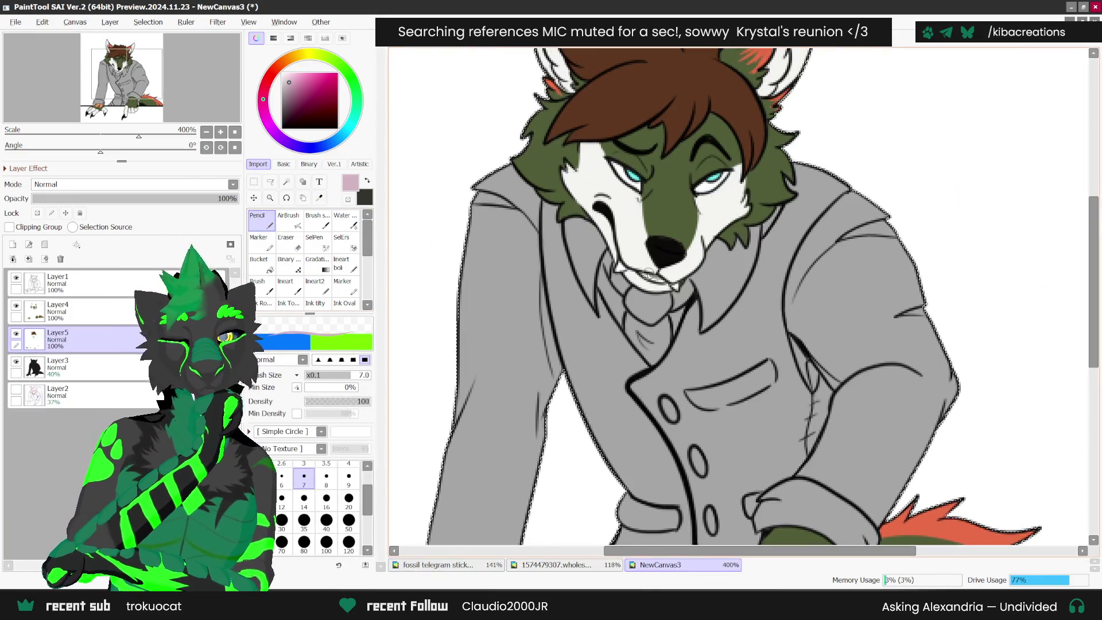
scroll(644, 201, down, 2)
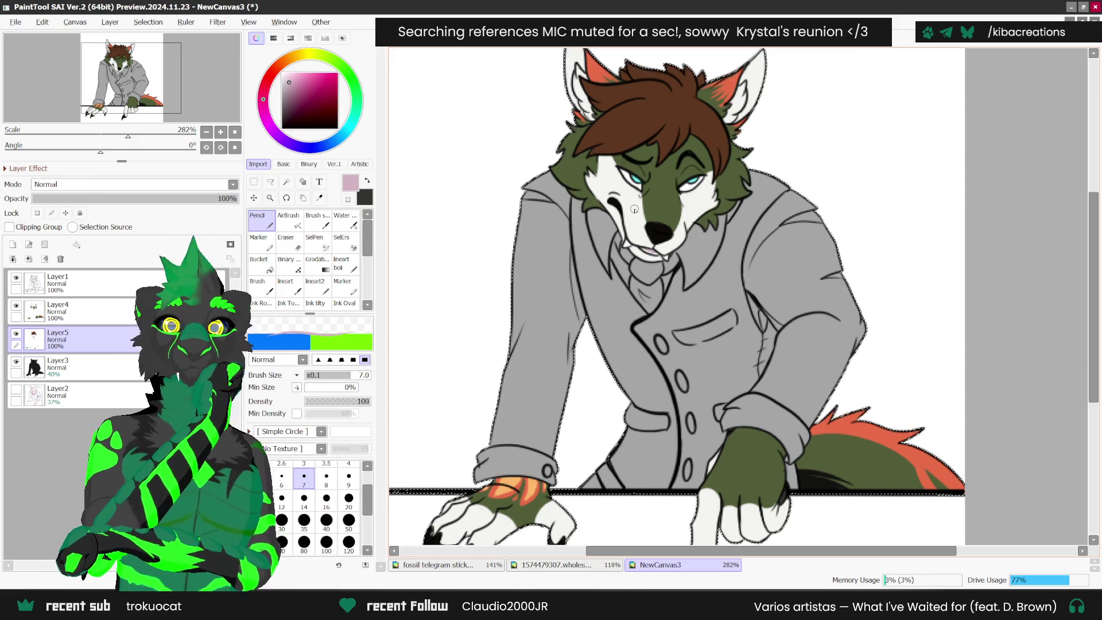
scroll(767, 432, down, 3)
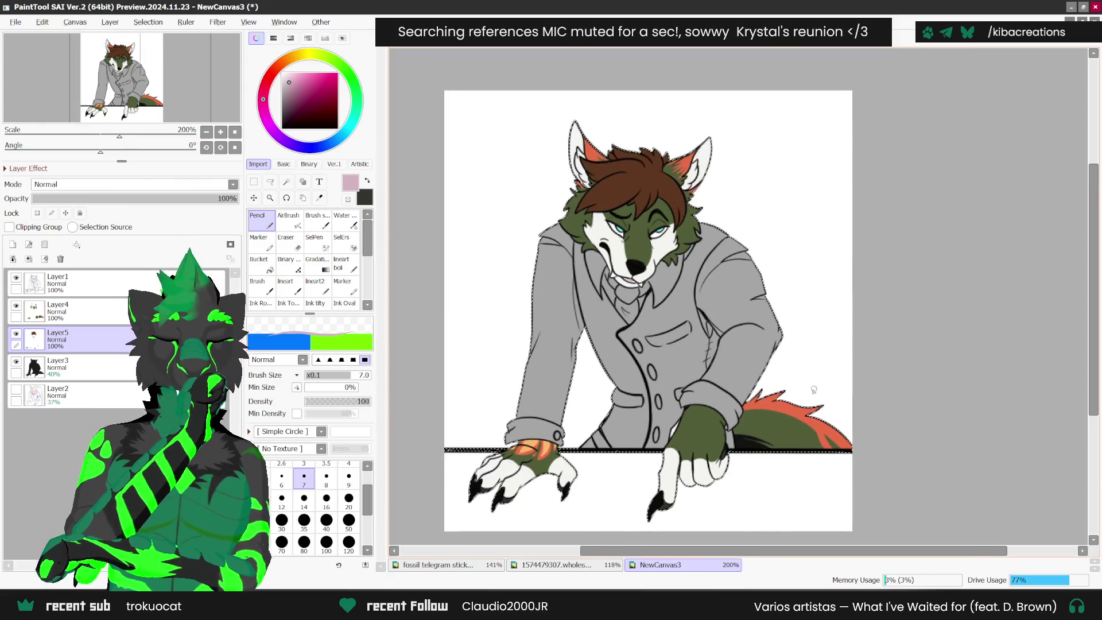
scroll(767, 431, down, 2)
scroll(780, 402, up, 1)
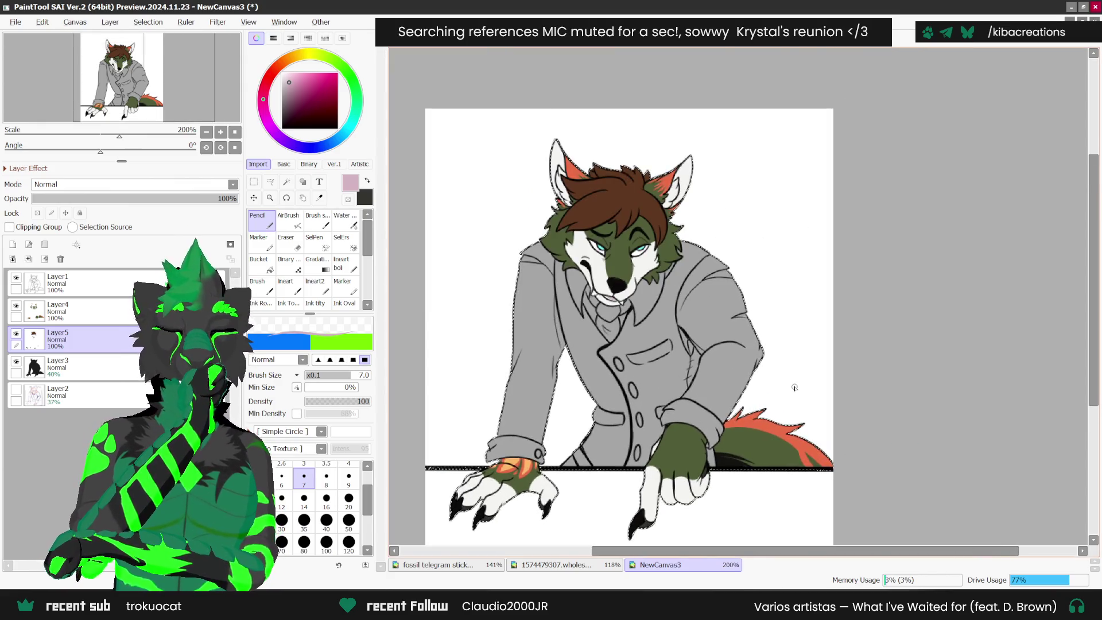
scroll(787, 390, down, 1)
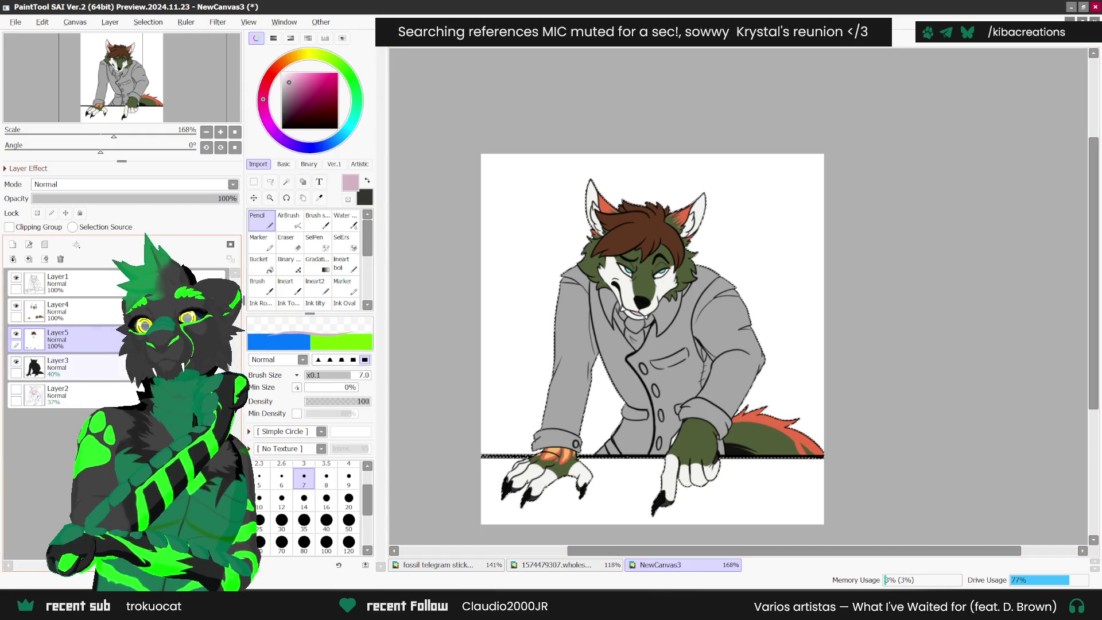
click(75, 368)
click(319, 198)
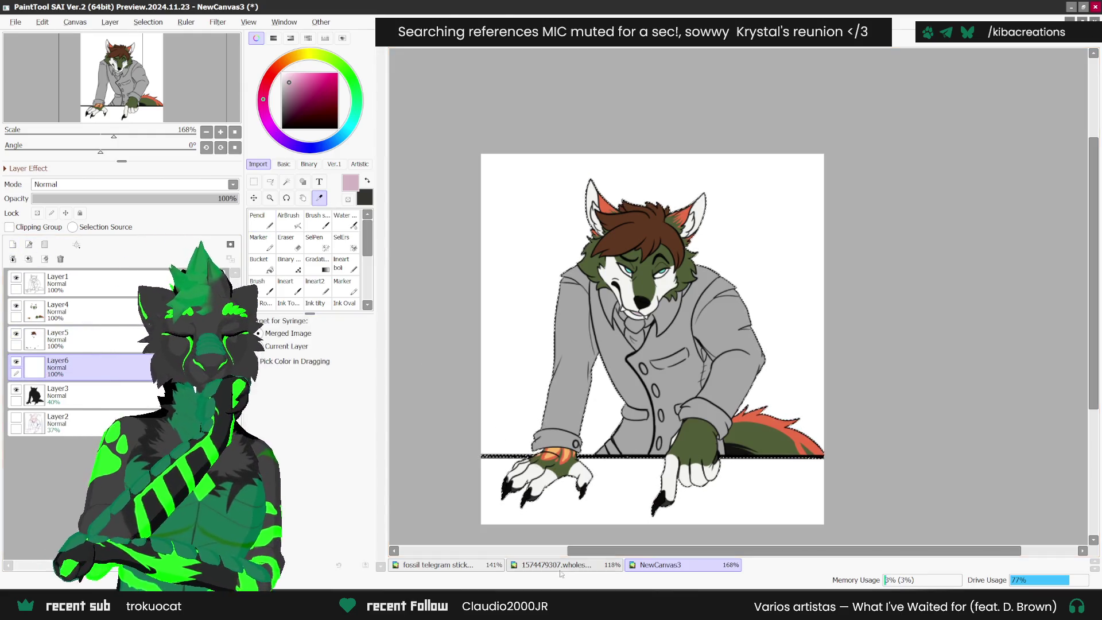
- Check the Fossilbrand sheet and fossil stickers, then return to NewCanvas3 with the Pencil
click(563, 568)
click(476, 567)
scroll(741, 299, down, 7)
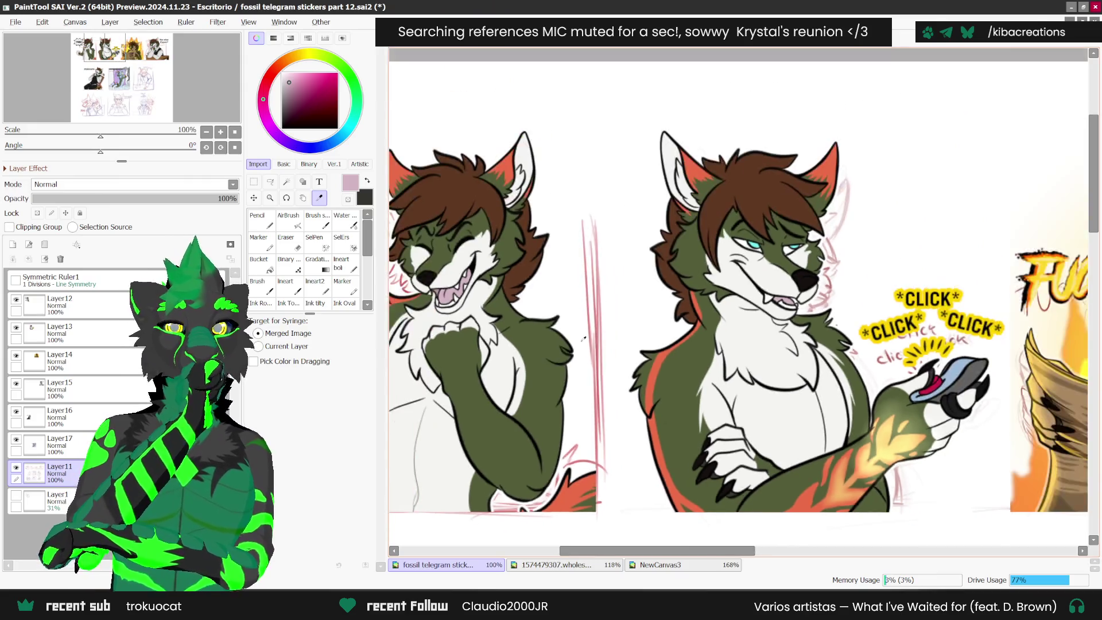
scroll(683, 459, up, 3)
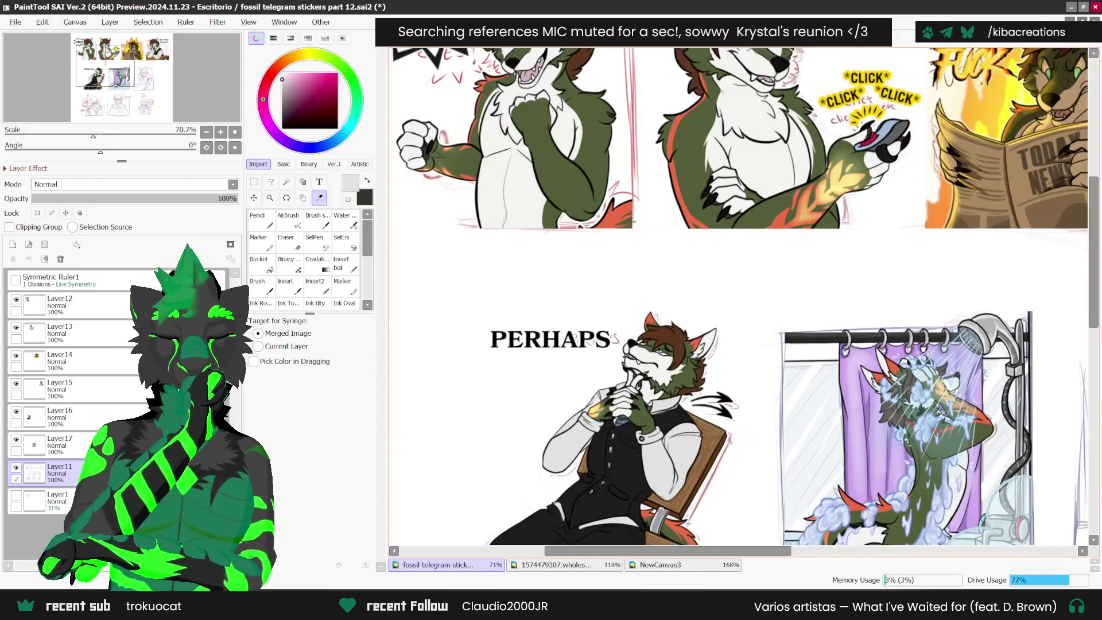
click(660, 565)
click(257, 221)
scroll(595, 328, up, 5)
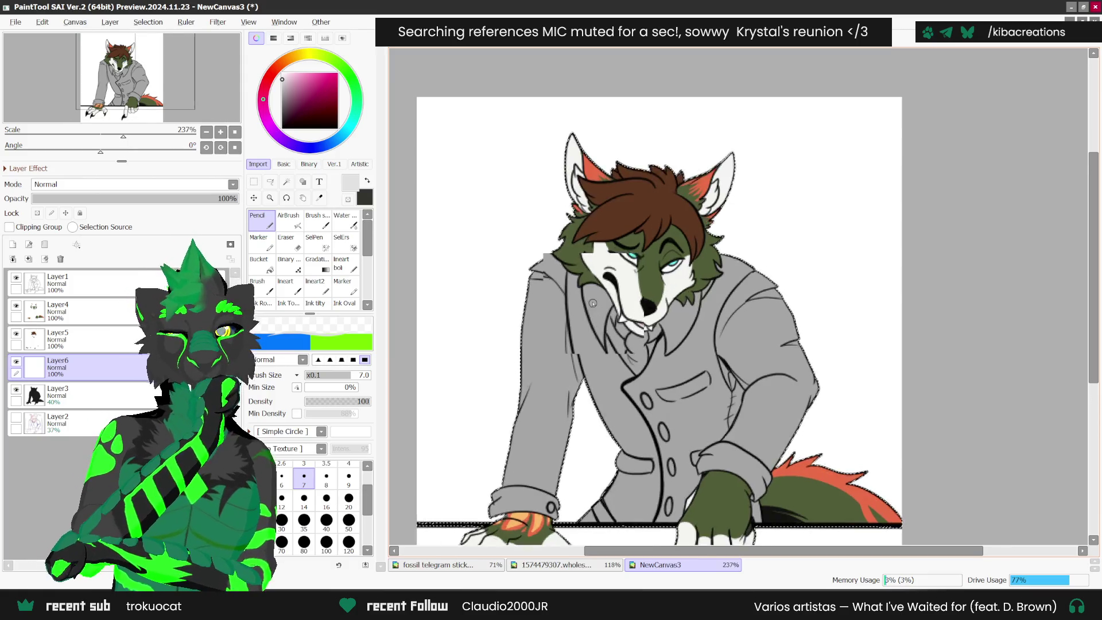
- Paint light strokes on the collar under the muzzle and along its right side
mouse_move(595, 328)
mouse_down()
mouse_move(608, 350)
mouse_move(617, 313)
mouse_move(605, 290)
mouse_move(608, 335)
mouse_up()
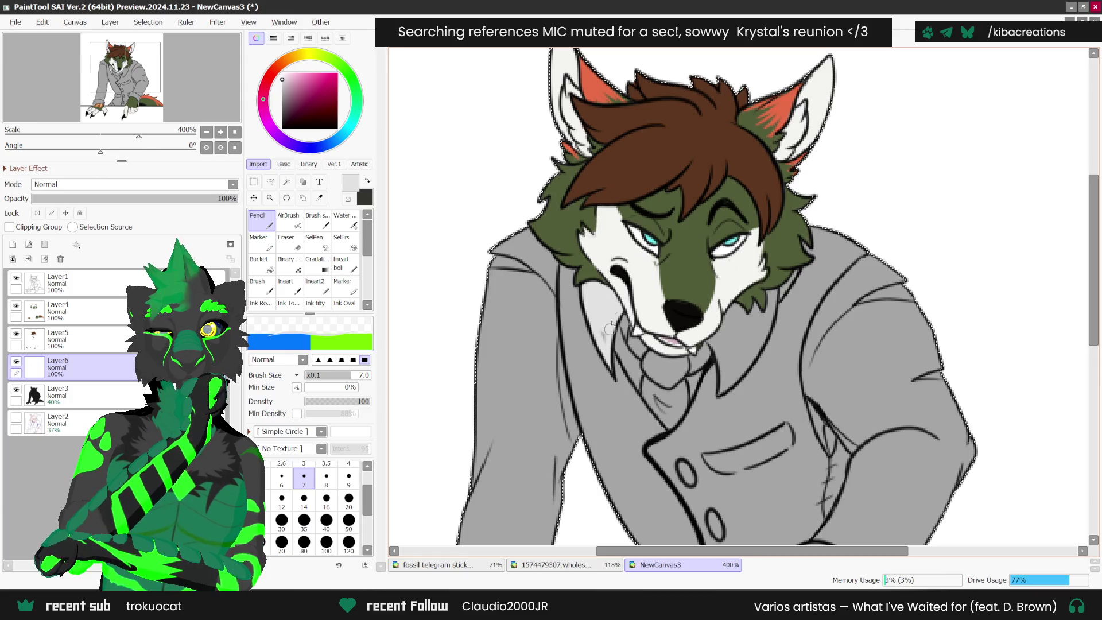
mouse_move(721, 370)
mouse_down()
mouse_move(714, 339)
mouse_move(737, 303)
mouse_move(749, 359)
mouse_move(740, 318)
mouse_move(725, 335)
mouse_move(756, 321)
mouse_move(778, 282)
mouse_up()
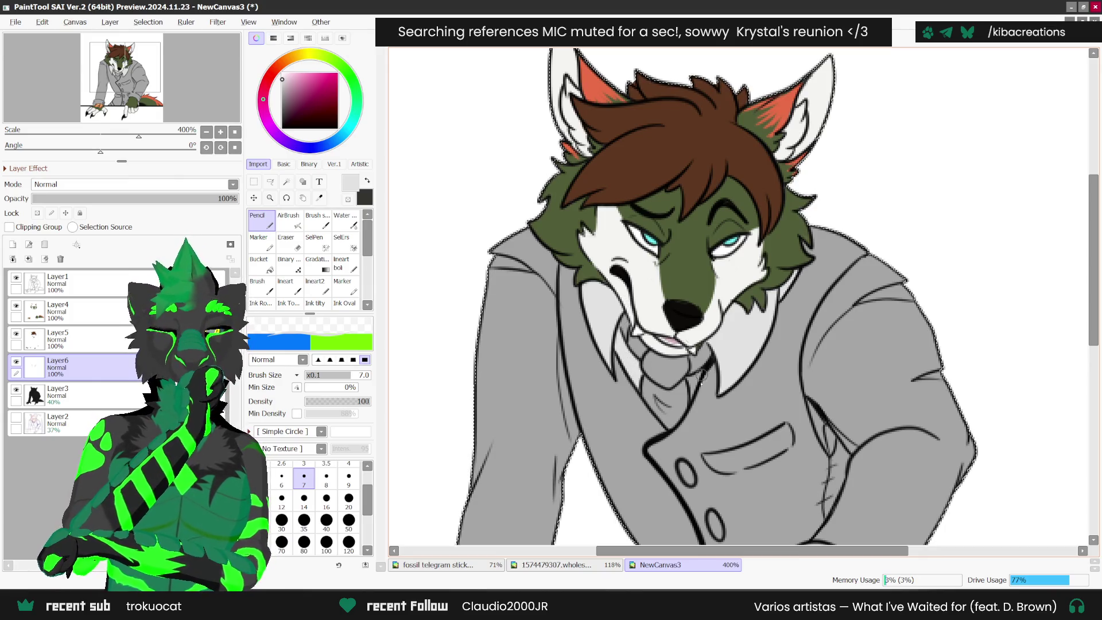
scroll(838, 260, down, 5)
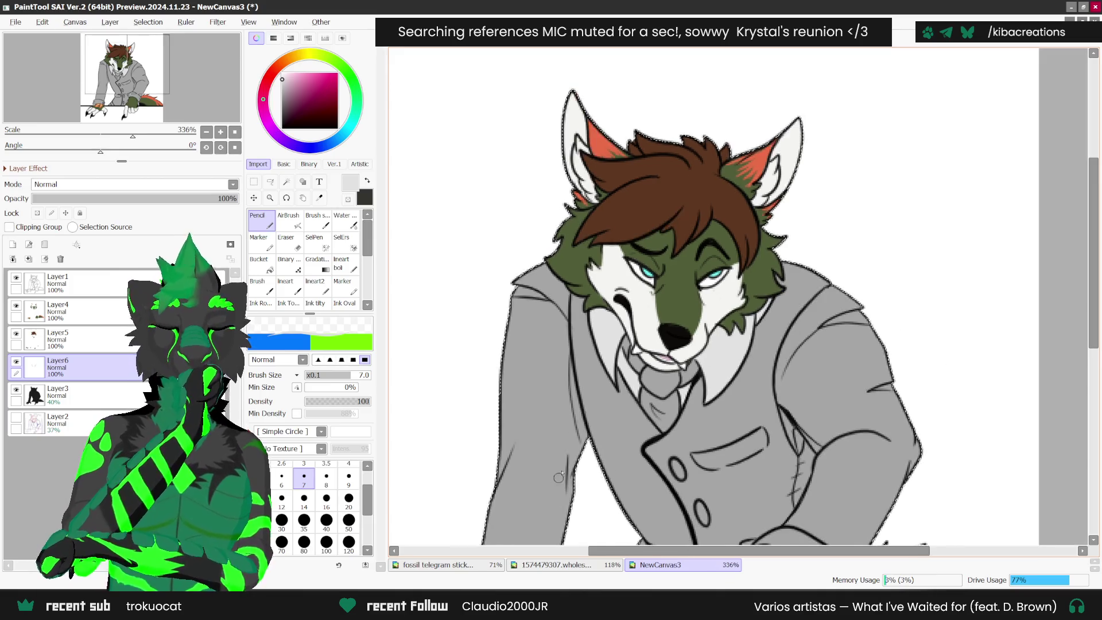
scroll(855, 375, up, 1)
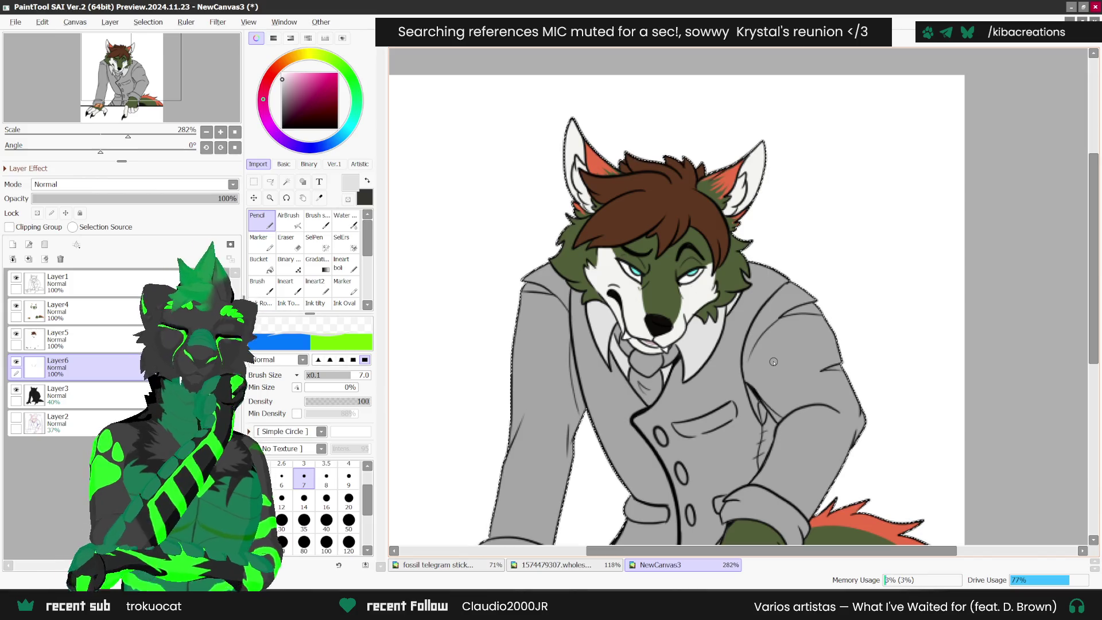
scroll(644, 259, up, 1)
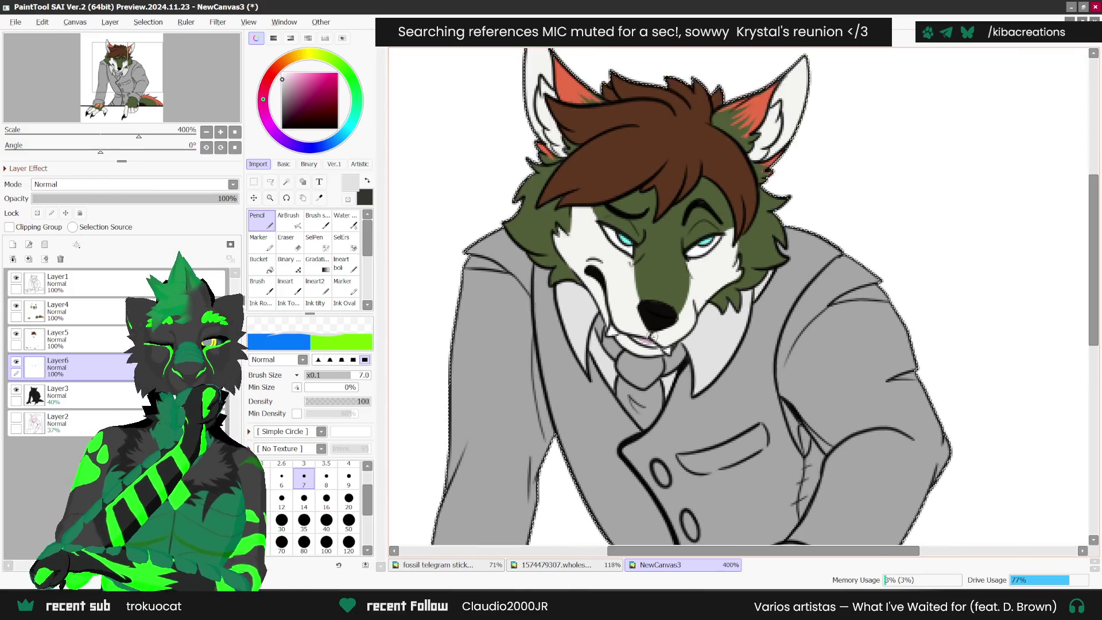
- Draw a thin light highlight along the coat's right edge with the Pencil
scroll(632, 247, down, 2)
scroll(588, 207, up, 1)
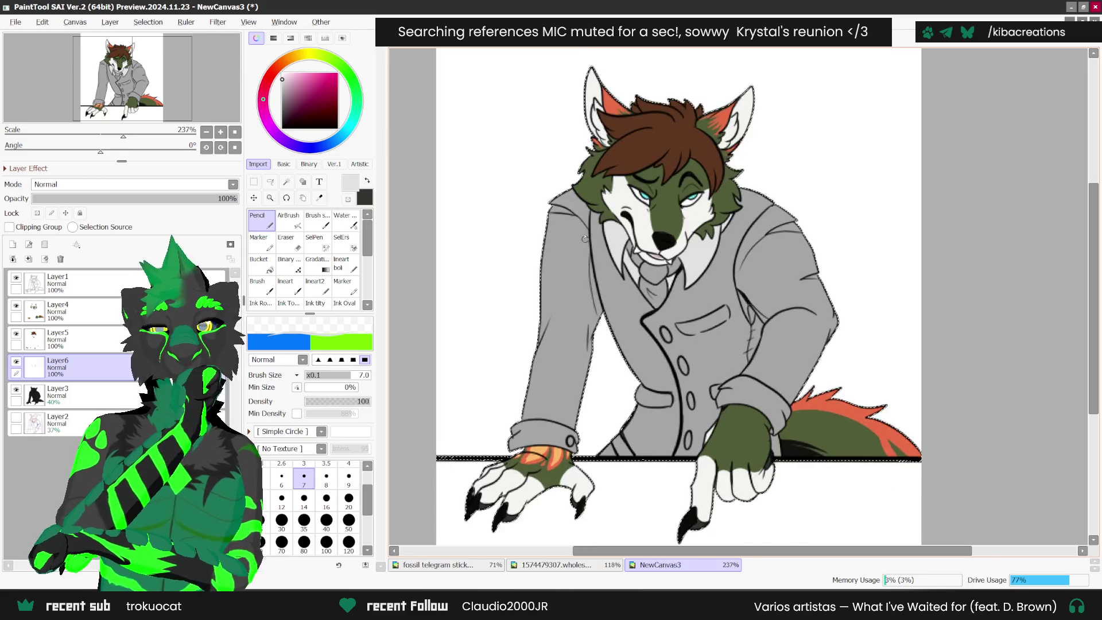
scroll(588, 207, up, 1)
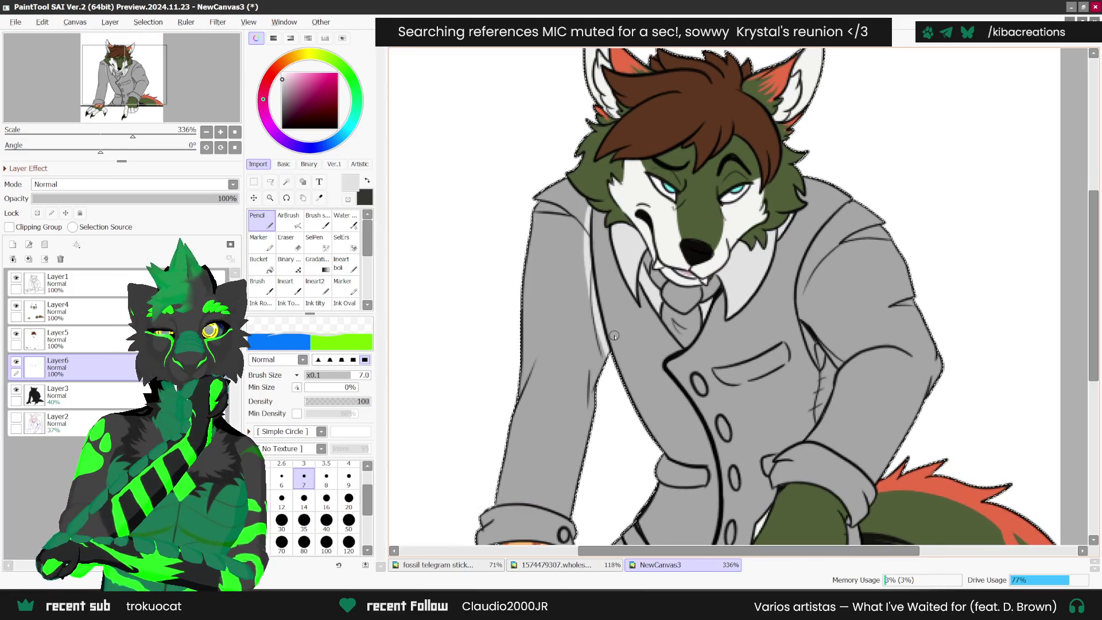
scroll(571, 185, up, 1)
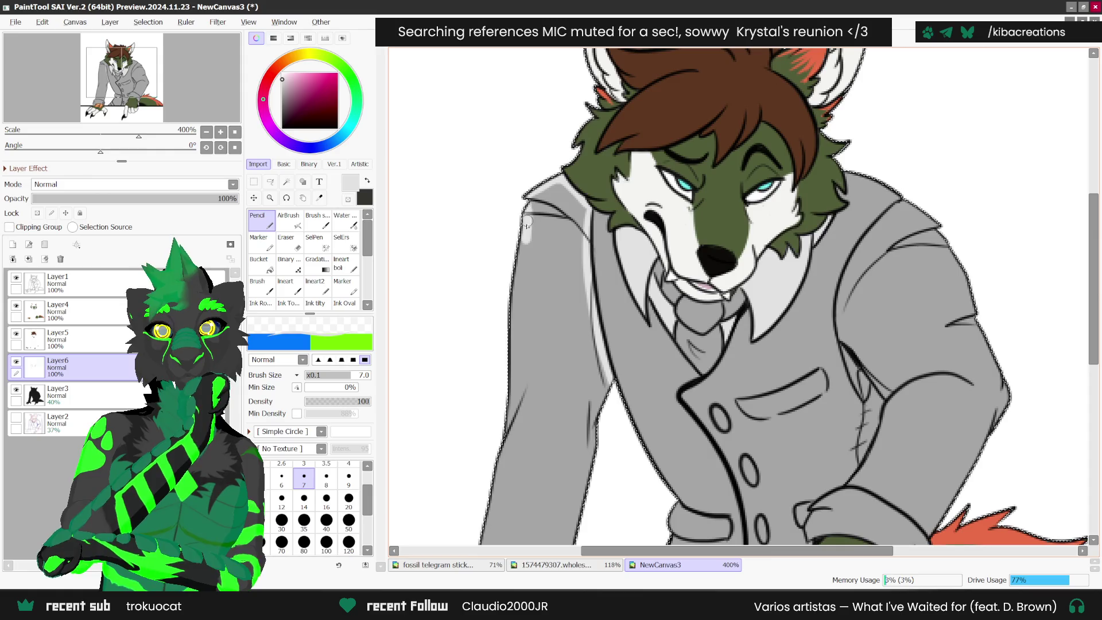
scroll(513, 287, down, 2)
scroll(543, 387, up, 2)
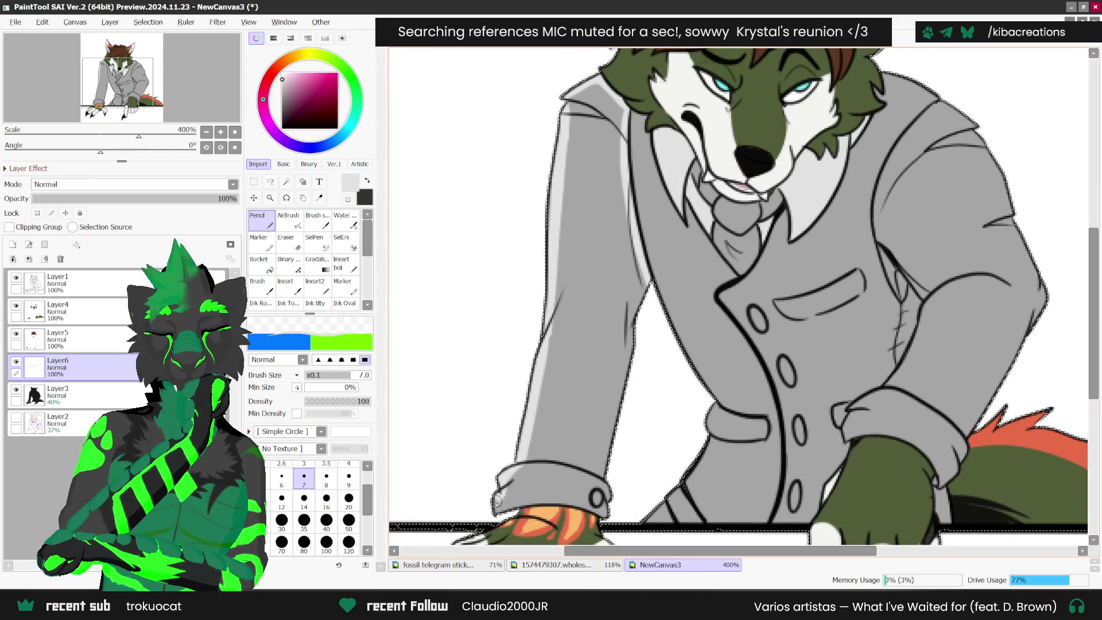
scroll(512, 446, down, 1)
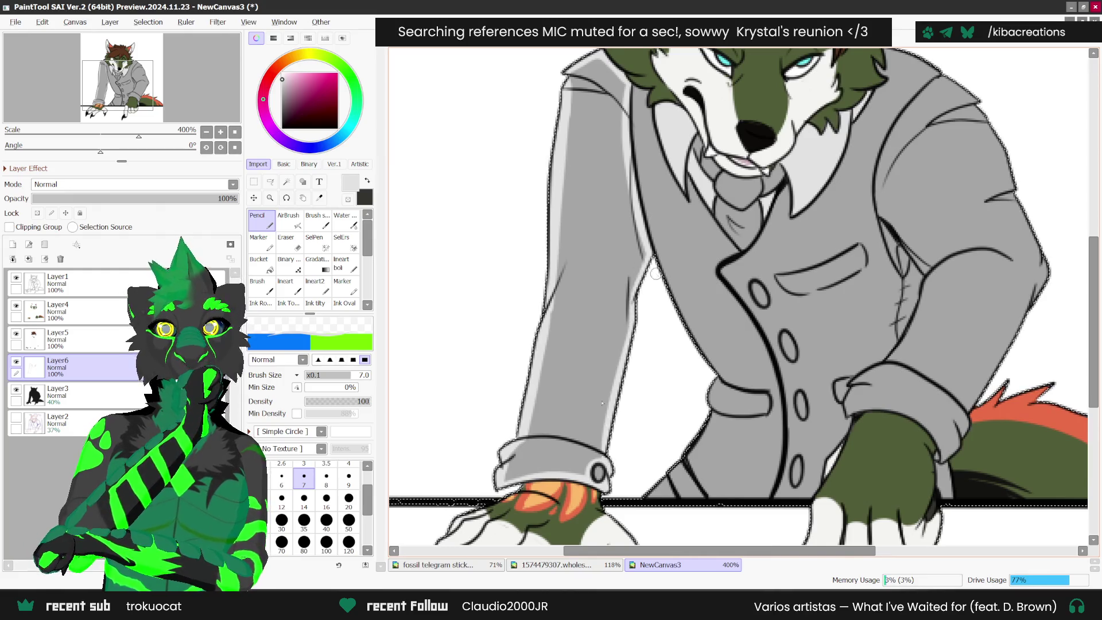
scroll(637, 241, down, 1)
key(g)
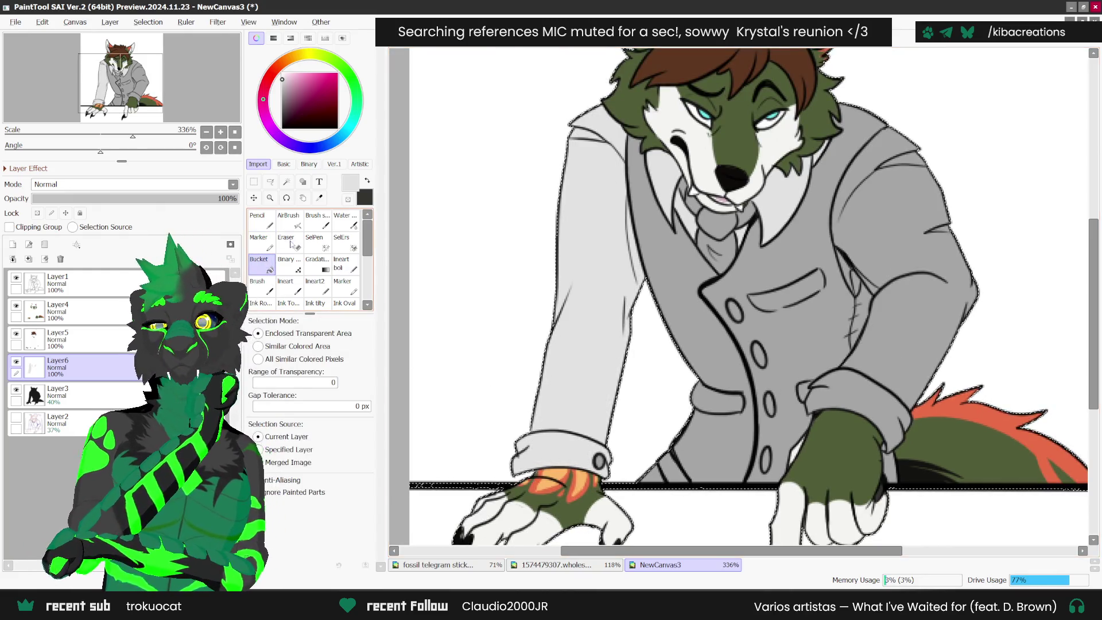
key(n)
scroll(582, 276, right, 3)
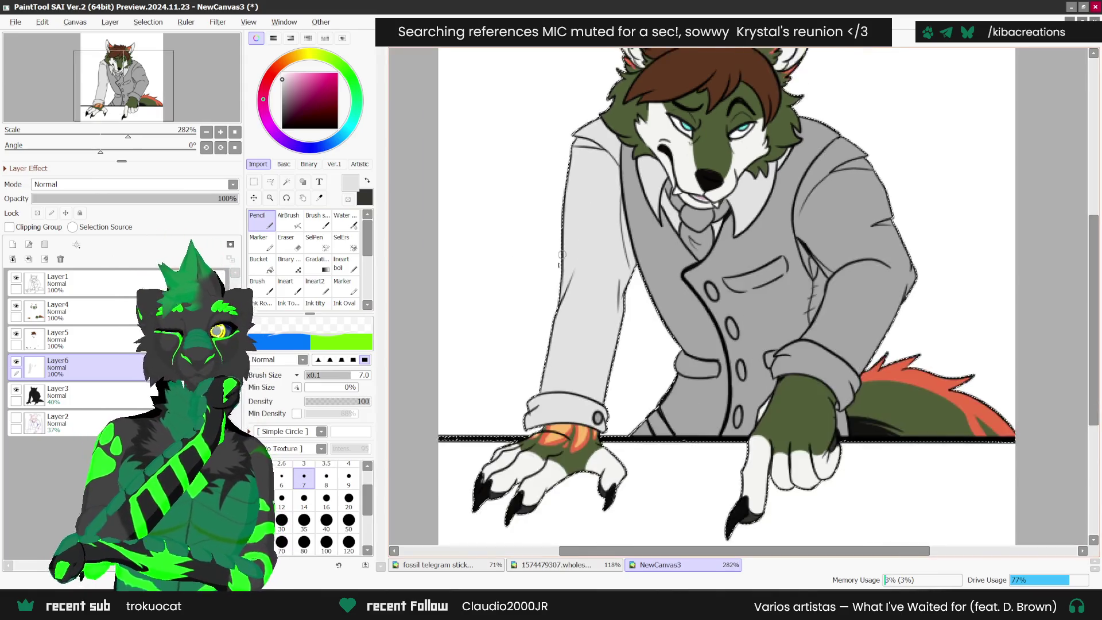
scroll(764, 262, up, 1)
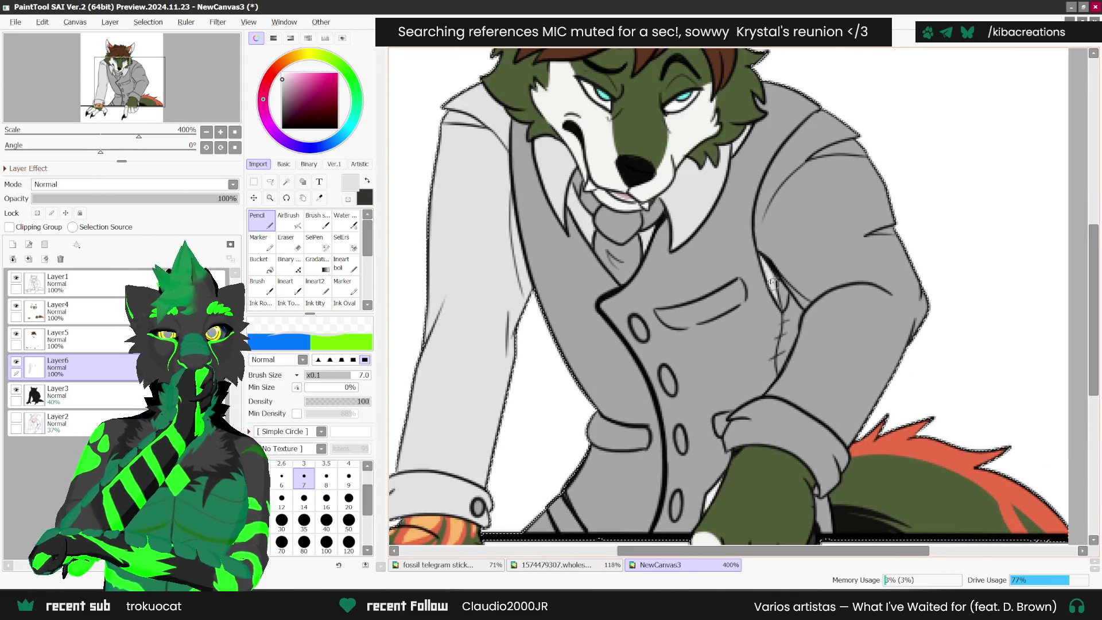
mouse_move(780, 295)
mouse_down()
mouse_move(757, 218)
mouse_move(767, 165)
mouse_move(836, 101)
mouse_up()
- Add light highlight lines along the glove cuff and both sleeve edges
scroll(607, 344, down, 6)
scroll(727, 402, up, 6)
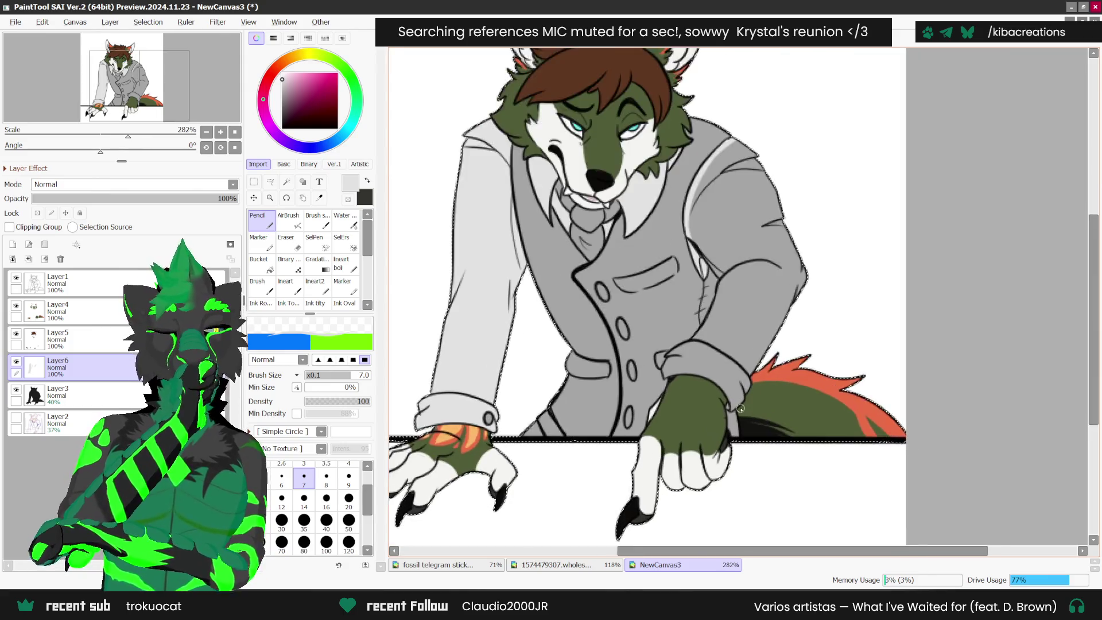
drag(729, 408, 835, 196)
scroll(761, 247, down, 1)
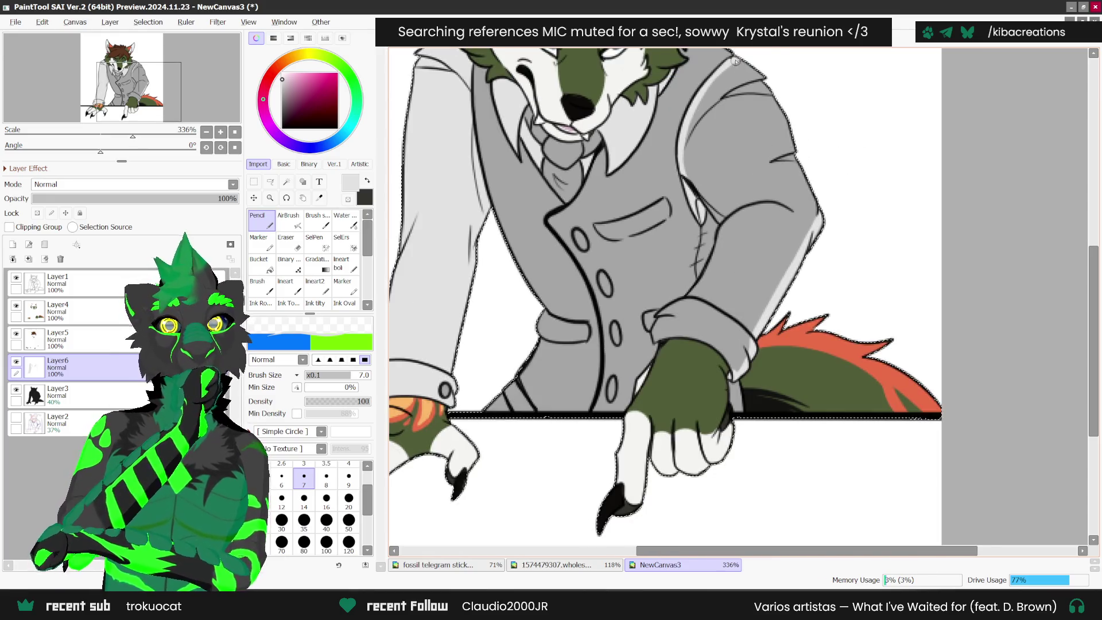
drag(767, 85, 819, 217)
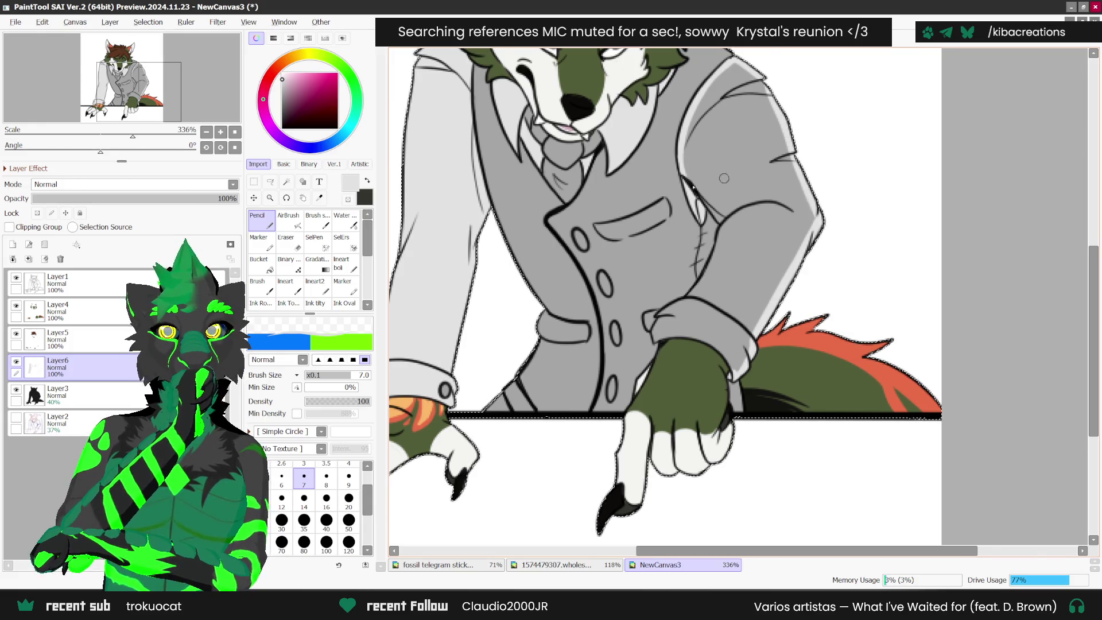
scroll(686, 171, up, 1)
mouse_move(686, 171)
mouse_down()
mouse_move(730, 236)
mouse_move(724, 268)
mouse_move(653, 363)
mouse_move(711, 374)
mouse_move(753, 414)
mouse_up()
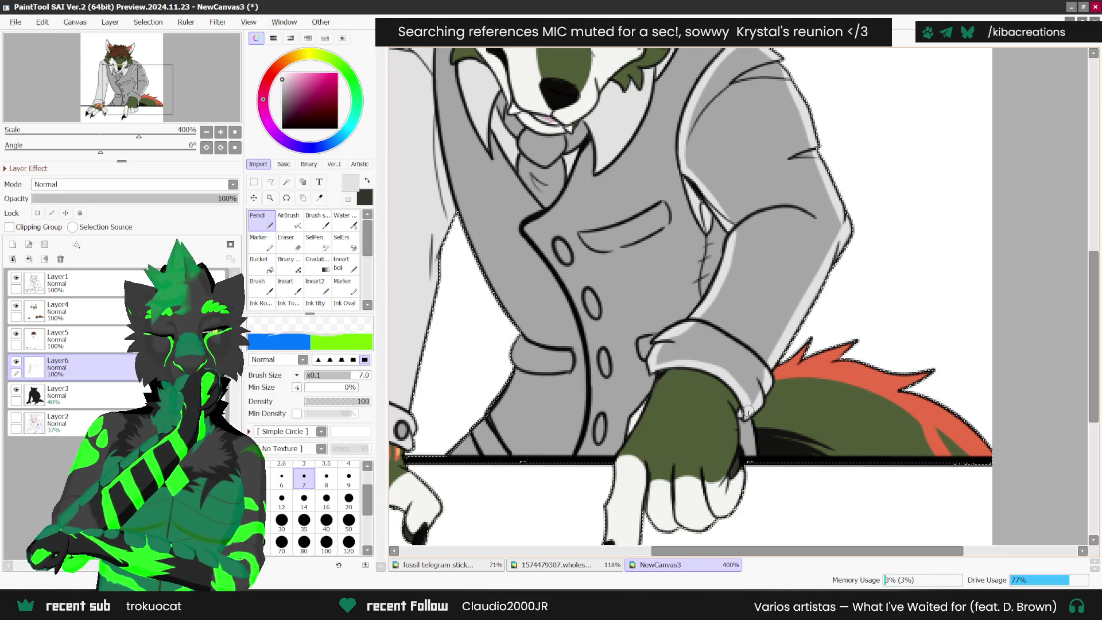
click(261, 264)
key(minus)
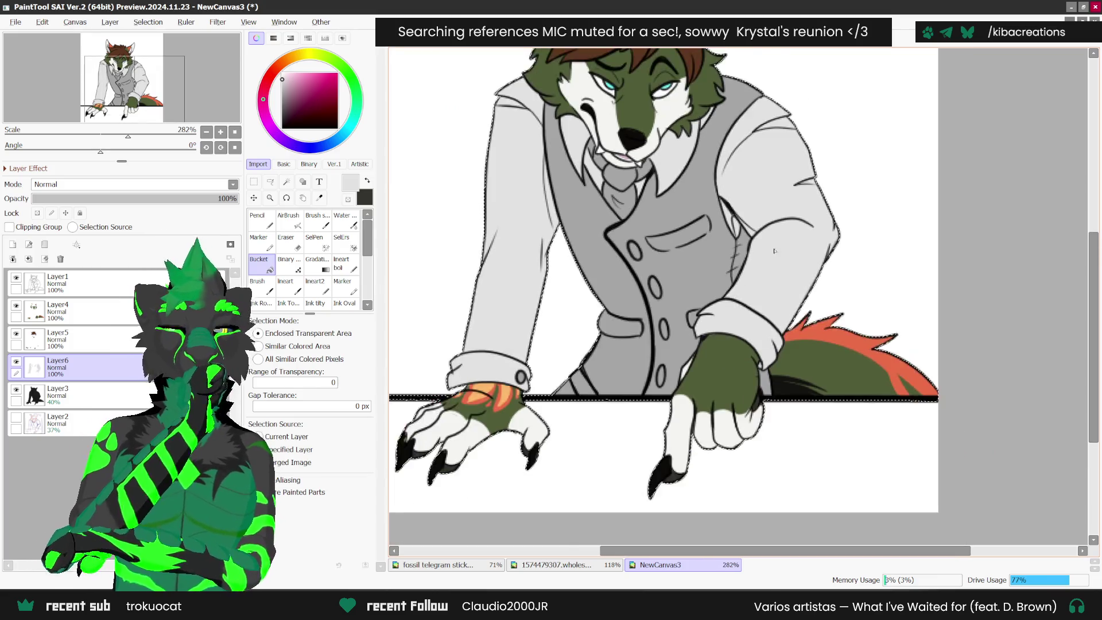
- Sample the dark blue-grey of the tie from the fossil stickers artwork
click(259, 221)
scroll(572, 375, up, 1)
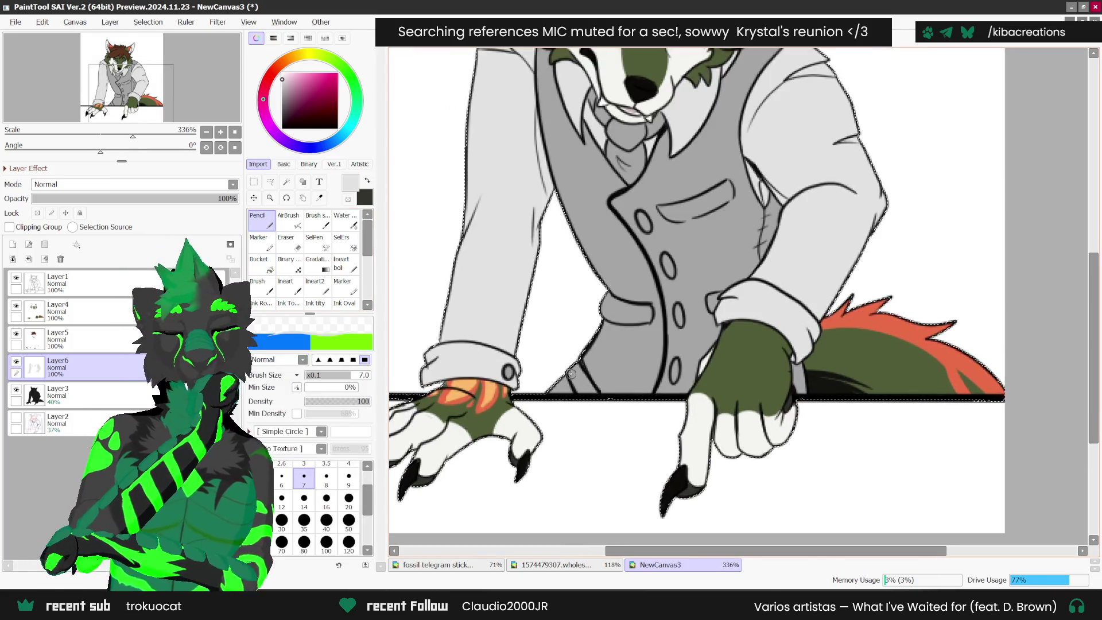
scroll(631, 459, down, 3)
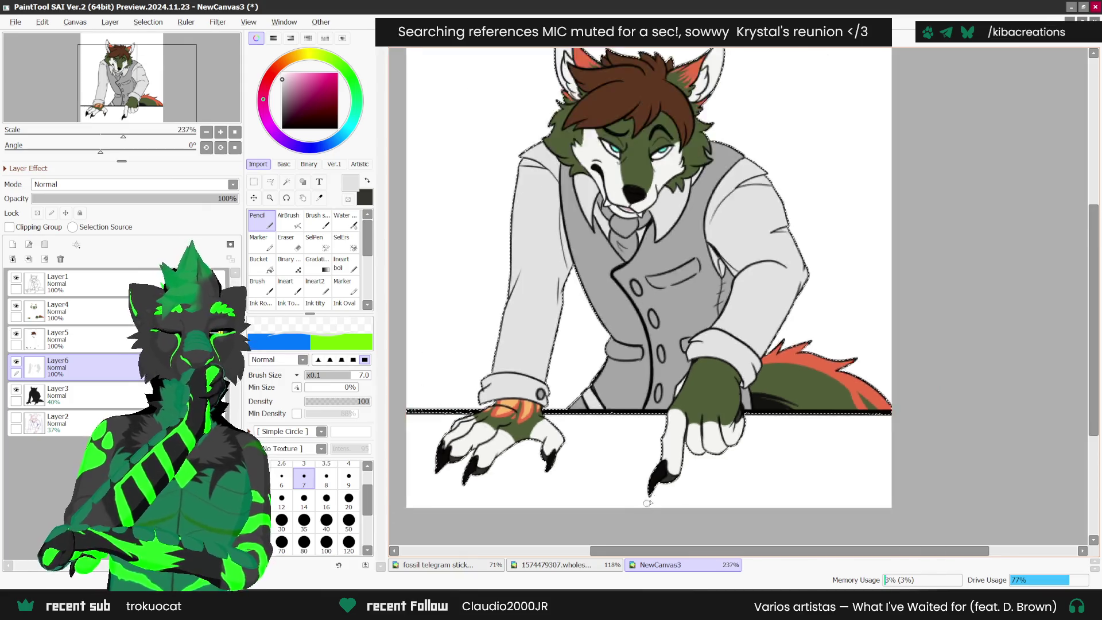
scroll(909, 250, up, 1)
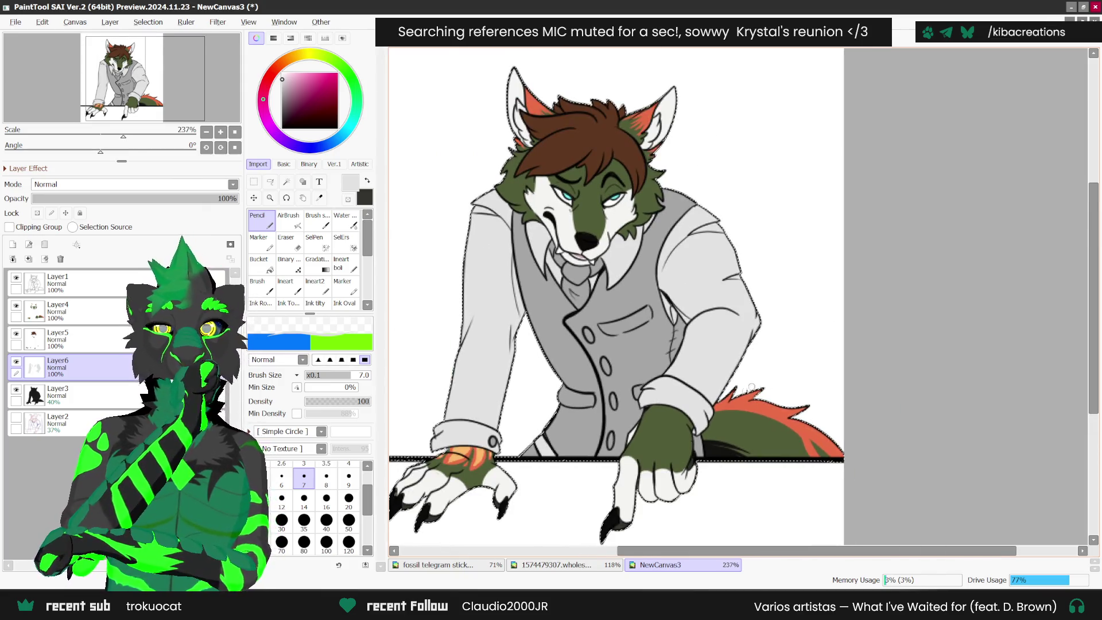
click(320, 198)
click(595, 565)
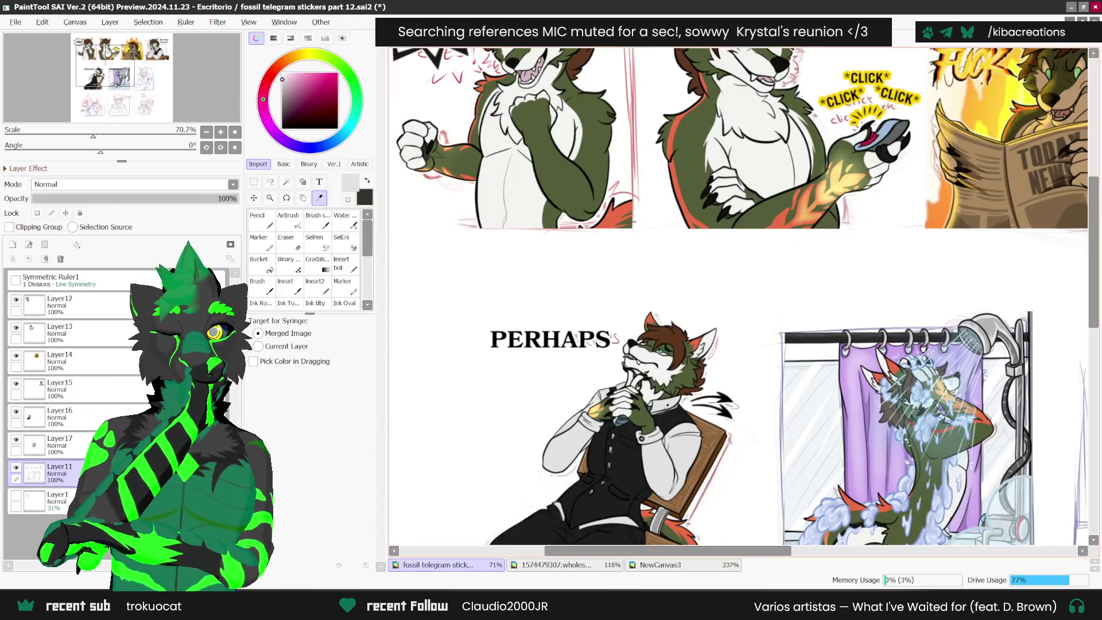
scroll(667, 404, up, 7)
click(621, 398)
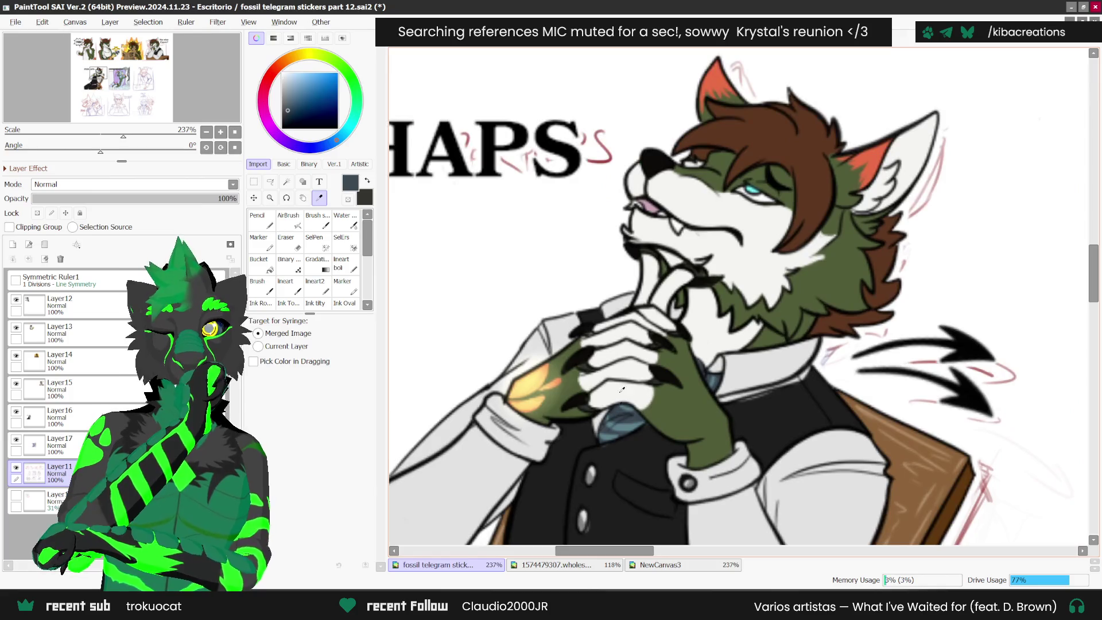
- Sample the tie's teal-grey shades, return to NewCanvas3, swap colours and take the Pencil
click(625, 401)
scroll(643, 396, up, 1)
click(617, 433)
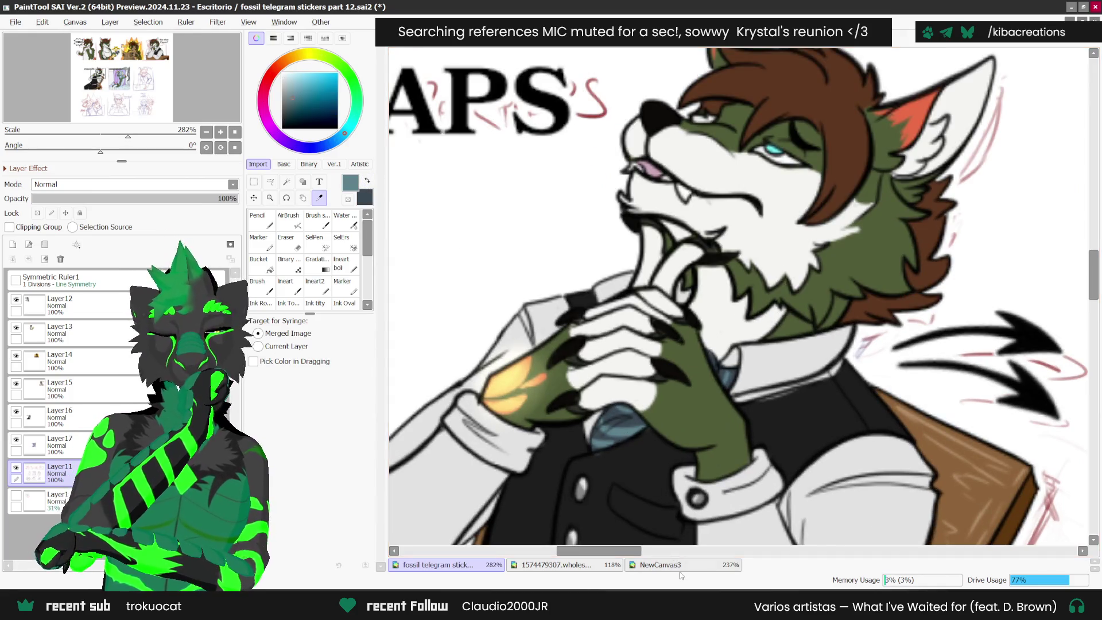
click(681, 567)
key(x)
key(n)
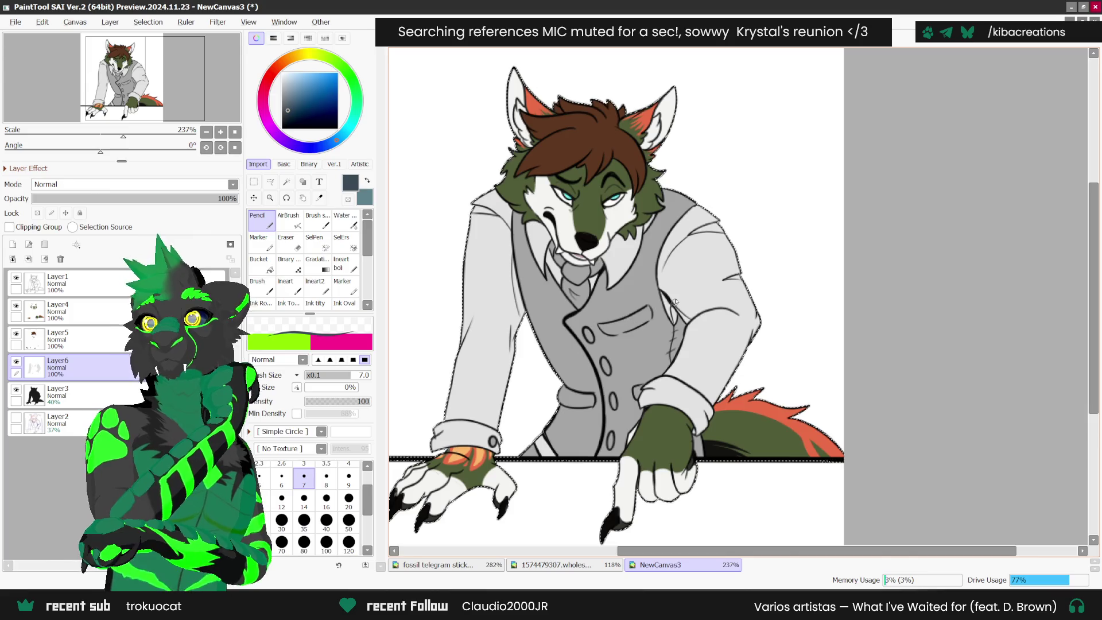
scroll(576, 263, up, 4)
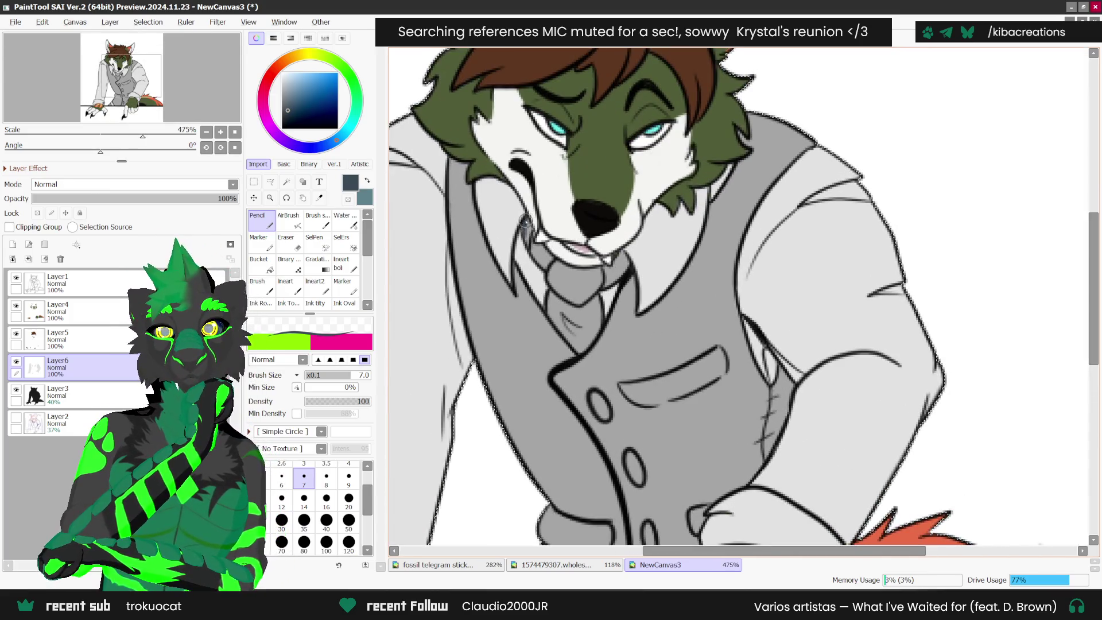
- Fill the tie dark teal-grey, then stripe it diagonally with light teal
mouse_move(523, 221)
mouse_down()
mouse_move(574, 344)
mouse_move(597, 314)
mouse_move(594, 268)
mouse_move(564, 265)
mouse_move(574, 327)
mouse_move(552, 287)
mouse_move(558, 319)
mouse_move(565, 299)
mouse_move(580, 344)
mouse_move(585, 284)
mouse_move(571, 278)
mouse_move(581, 327)
mouse_move(601, 267)
mouse_move(618, 261)
mouse_move(609, 275)
mouse_move(629, 257)
mouse_move(594, 281)
mouse_up()
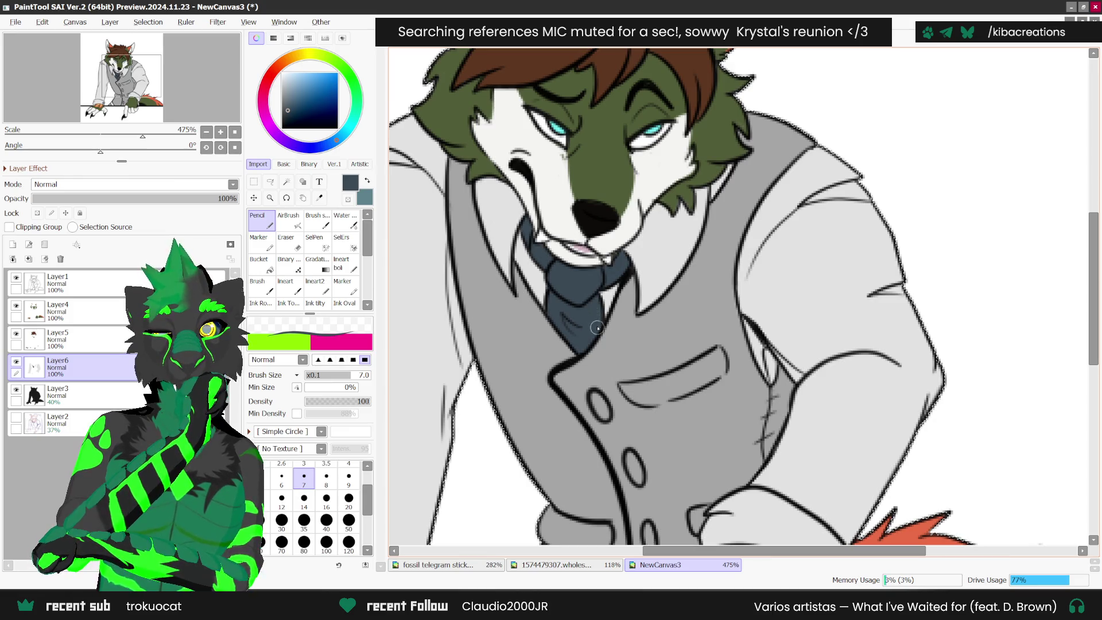
key(x)
mouse_move(568, 327)
mouse_down()
mouse_move(548, 293)
mouse_move(580, 336)
mouse_move(569, 338)
mouse_move(565, 269)
mouse_move(583, 310)
mouse_up()
drag(571, 264, 591, 291)
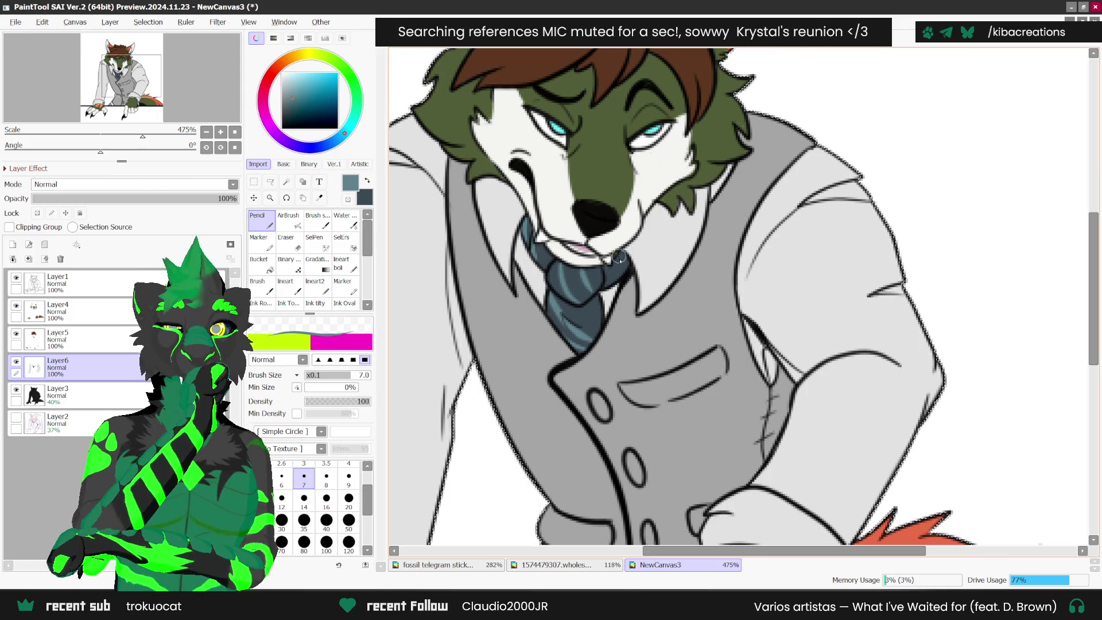
scroll(619, 257, down, 5)
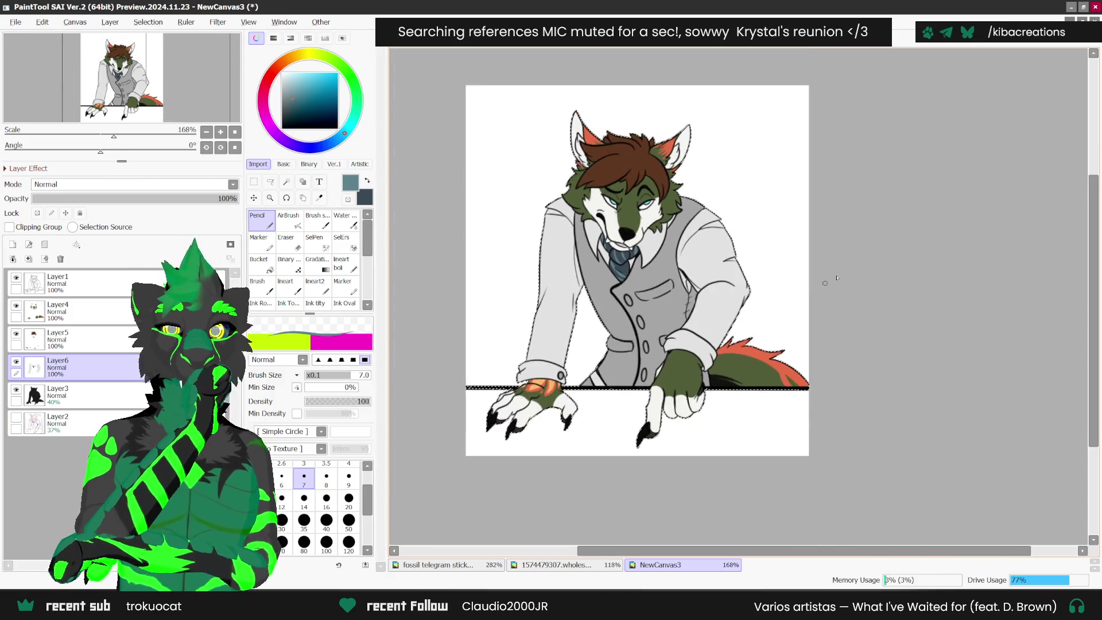
- Sample a light grey from the fossil stickers and load it as NewCanvas3's Pencil colour
scroll(825, 285, up, 2)
click(591, 565)
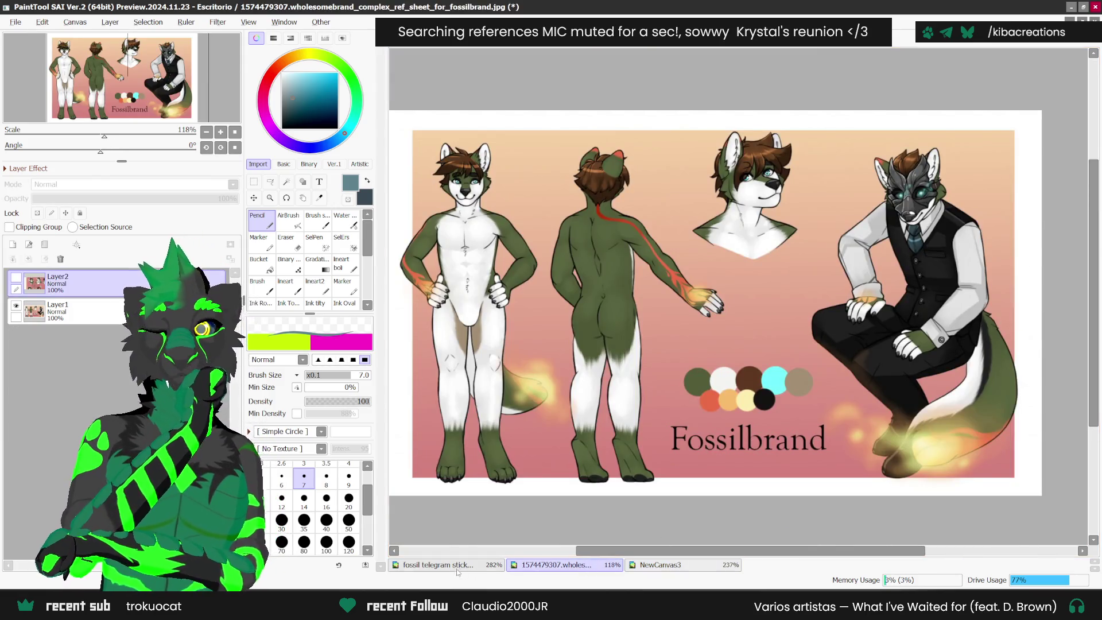
click(458, 570)
click(320, 197)
scroll(566, 429, up, 1)
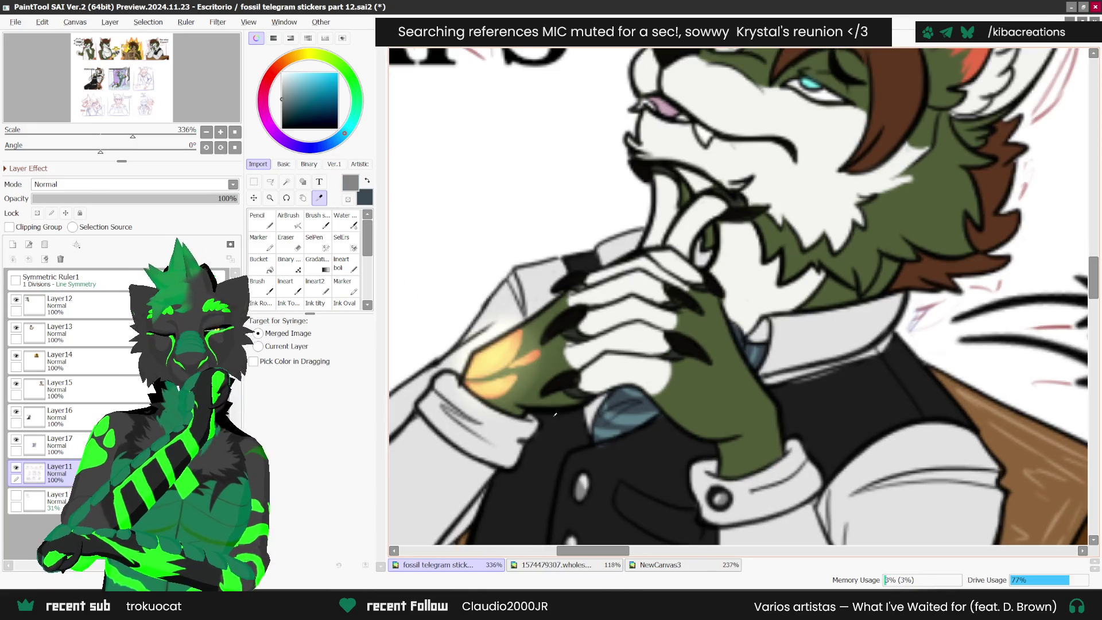
click(660, 506)
click(669, 564)
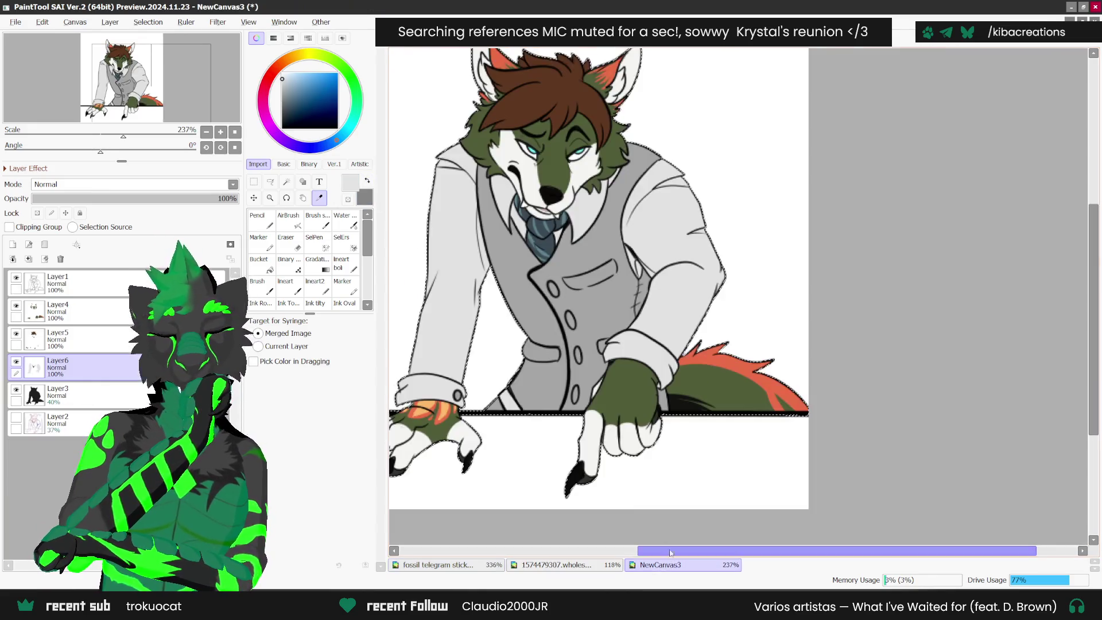
key(x)
key(n)
- Raise Layer3's opacity to 100% so the vest reads solid black
scroll(456, 396, up, 1)
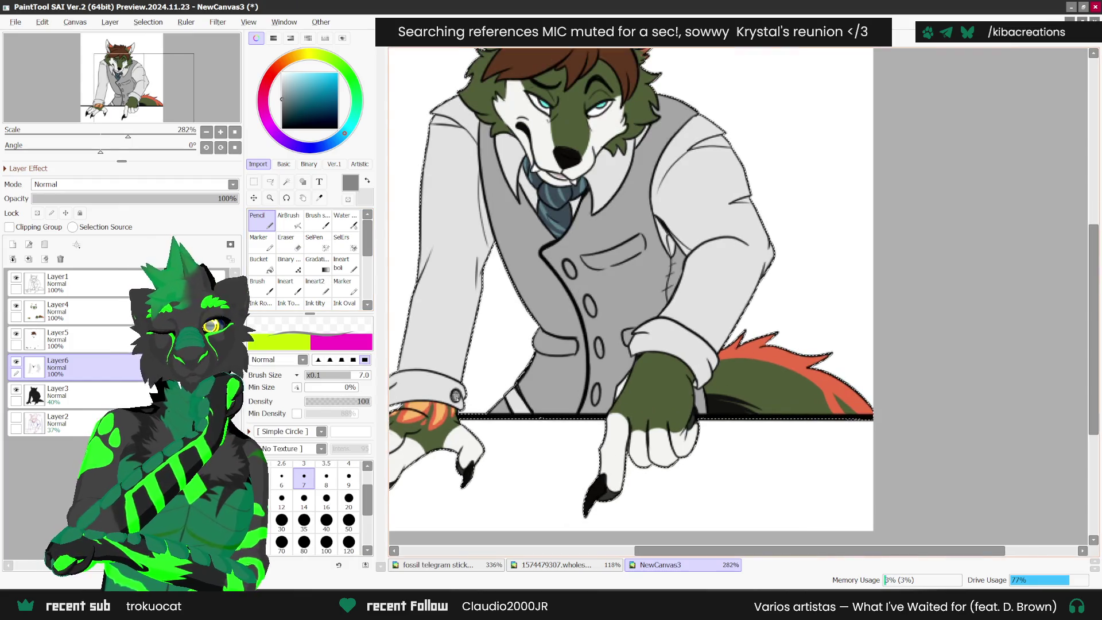
scroll(592, 314, up, 1)
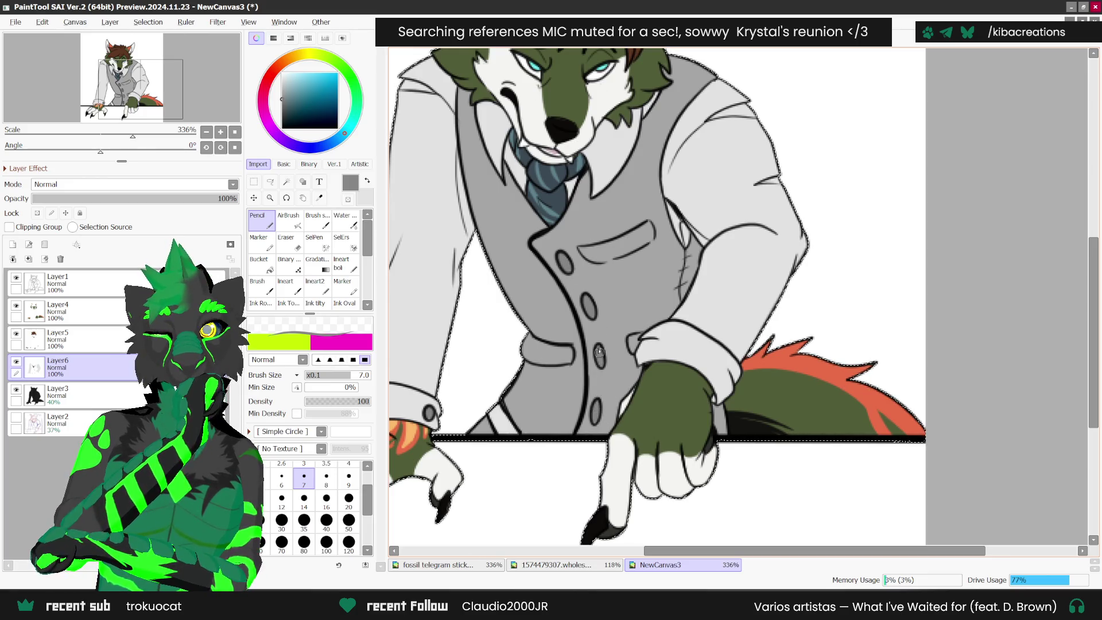
key(x)
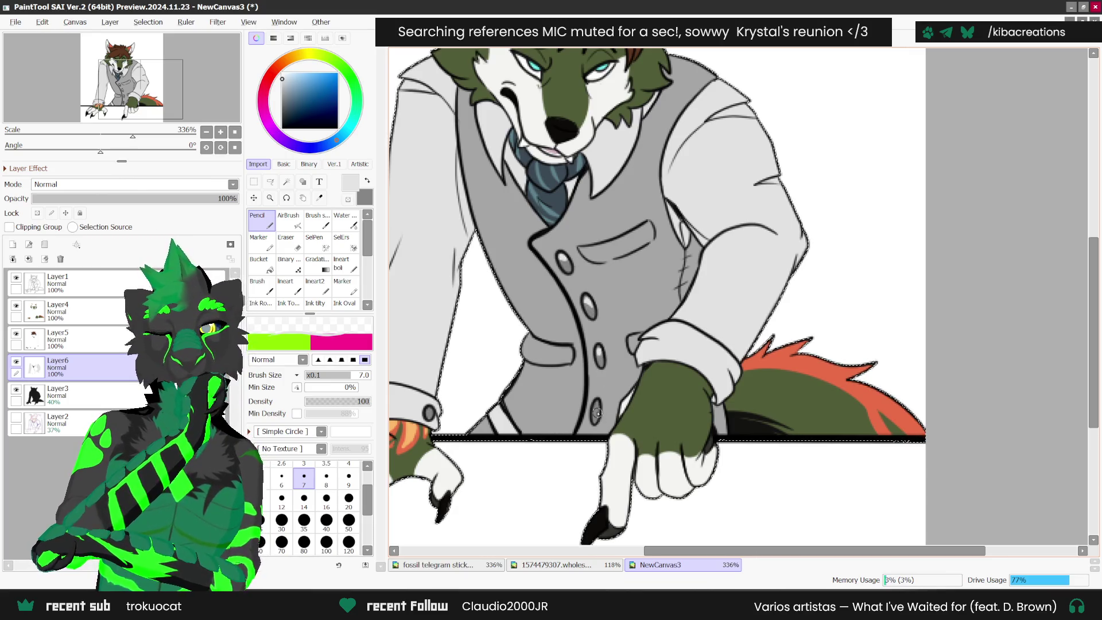
scroll(597, 413, down, 4)
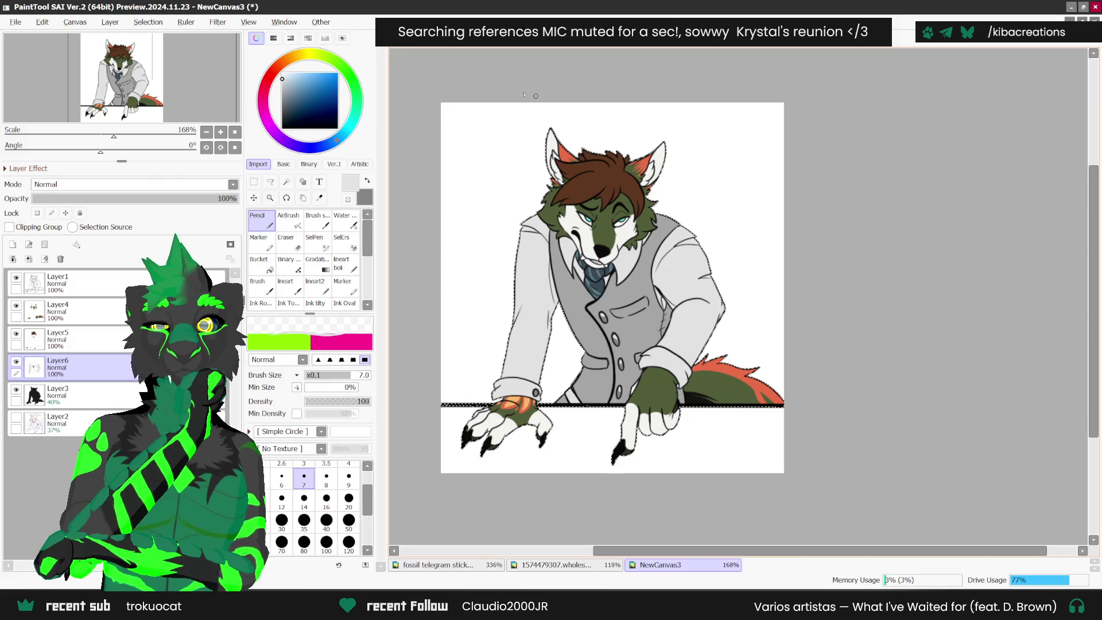
click(89, 391)
drag(115, 199, 237, 199)
- Add a new empty Layer7 below Layer3
scroll(788, 344, up, 2)
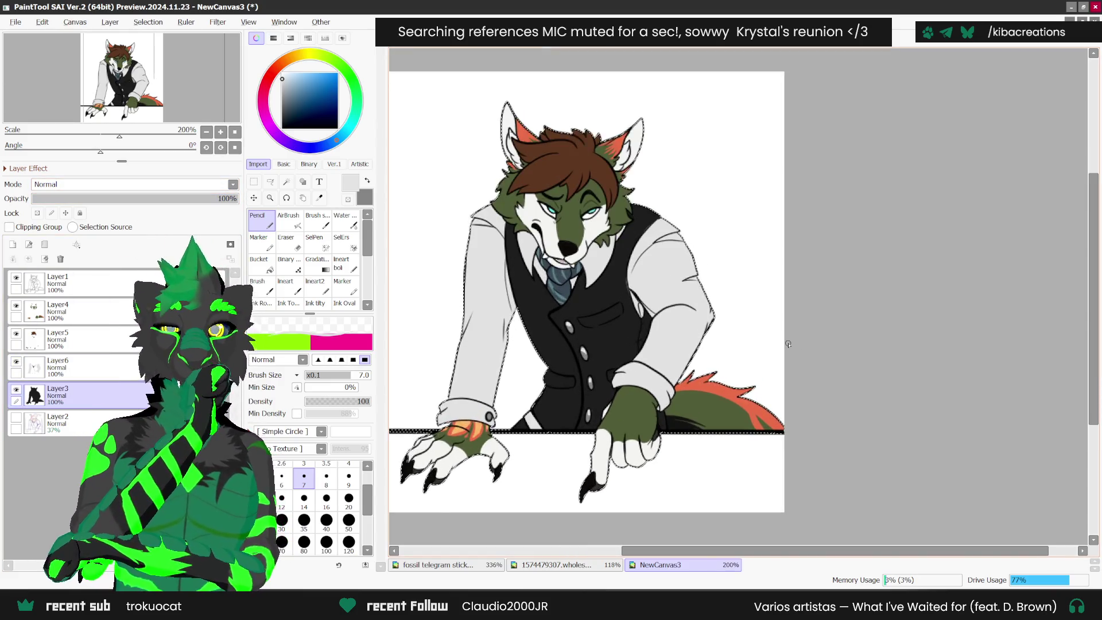
scroll(788, 344, down, 1)
key(ctrl+t)
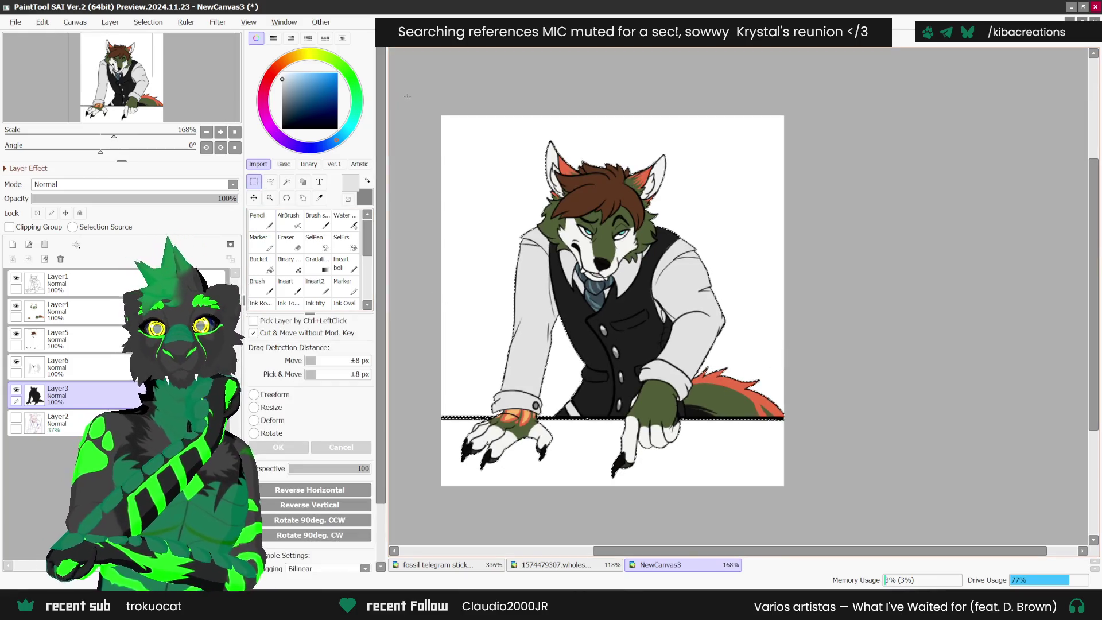
scroll(775, 299, down, 1)
scroll(609, 505, up, 1)
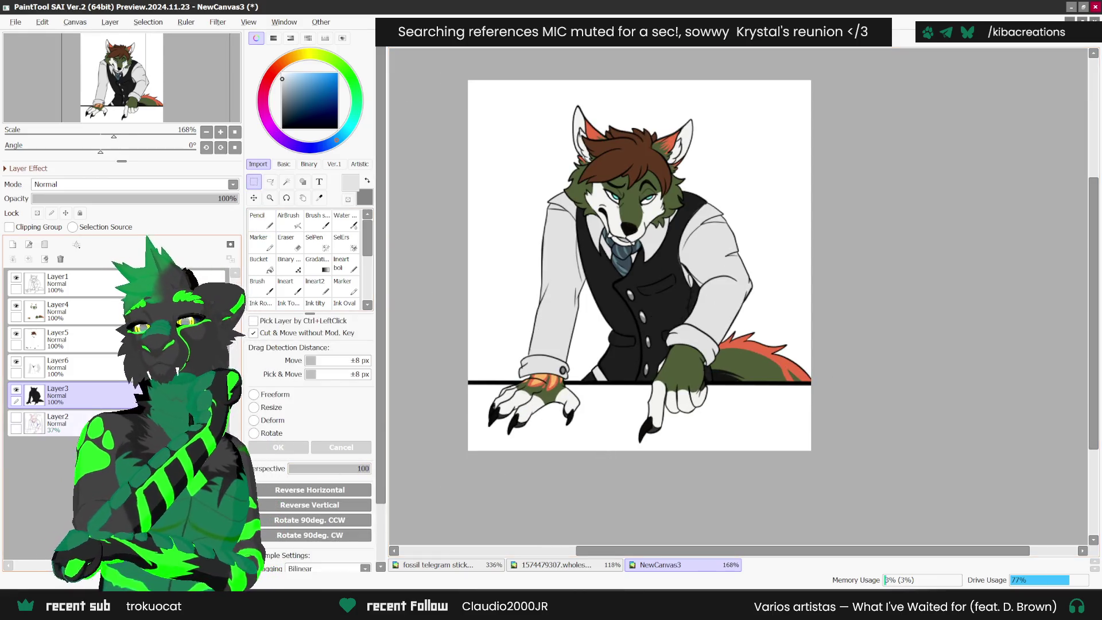
click(13, 244)
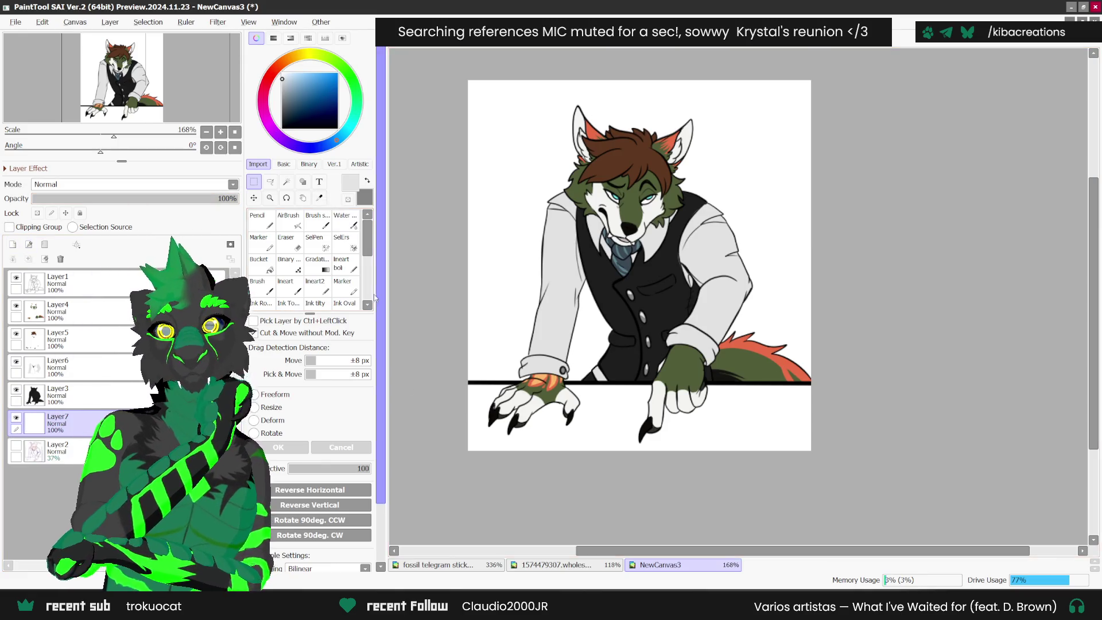
- Sample the desk's brown and lighter tan from the fossil stickers, then return to NewCanvas3
key(Escape)
click(437, 564)
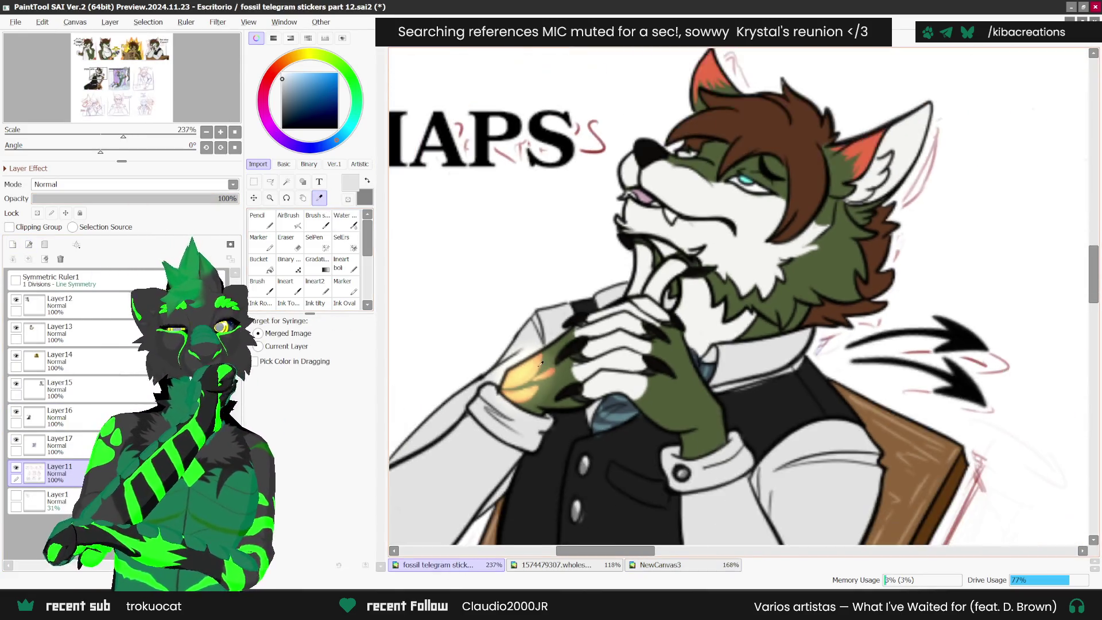
scroll(544, 365, down, 7)
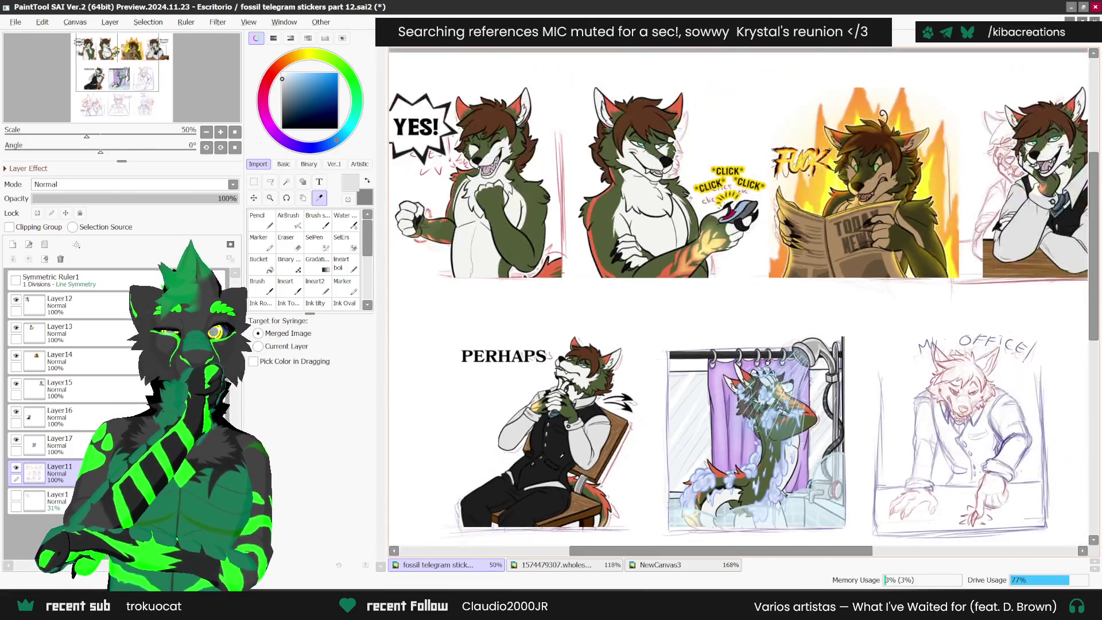
scroll(985, 297, up, 3)
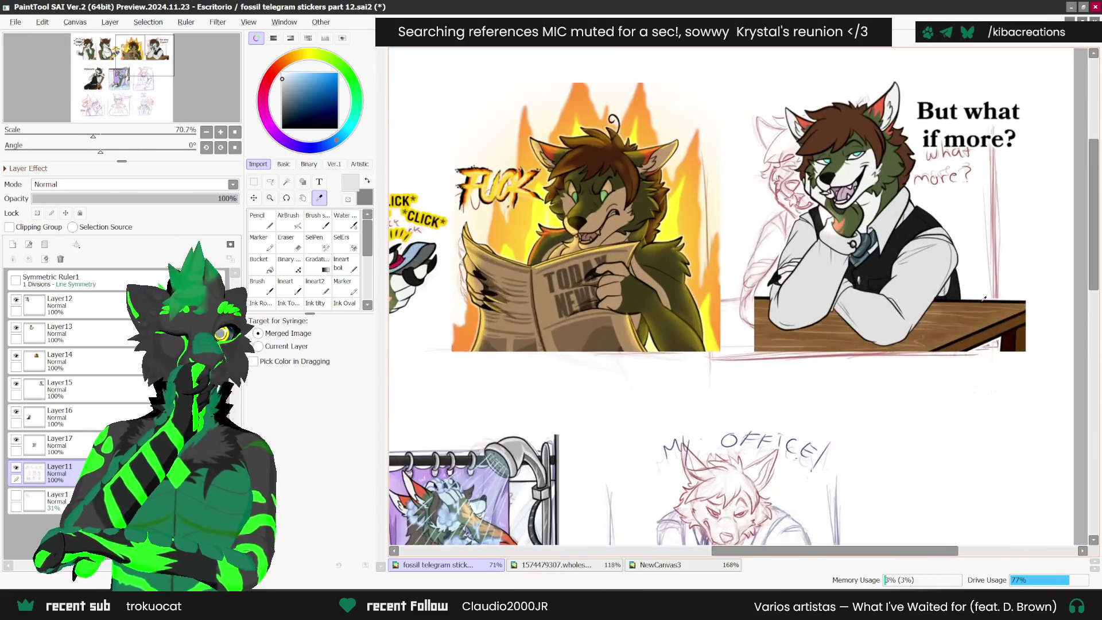
scroll(985, 297, up, 4)
click(929, 347)
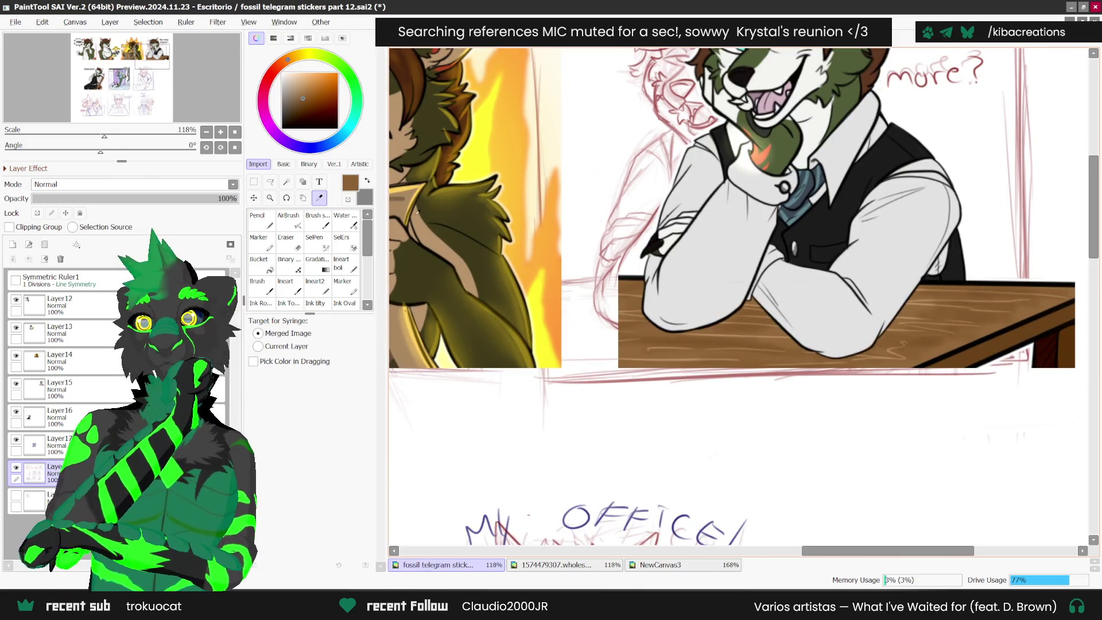
key(x)
scroll(904, 345, up, 1)
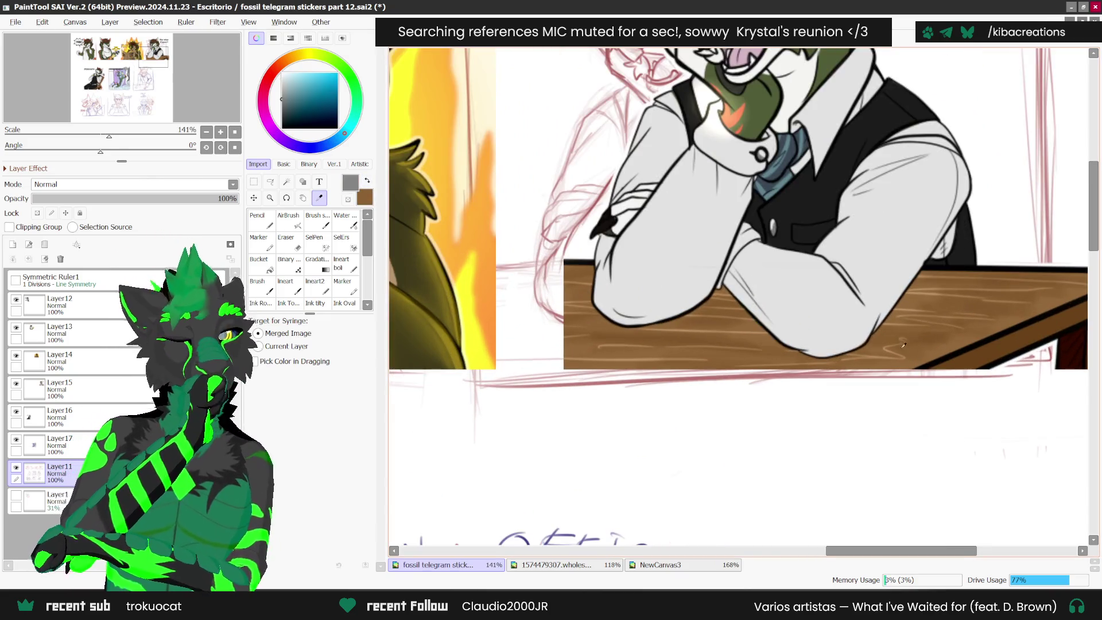
click(872, 353)
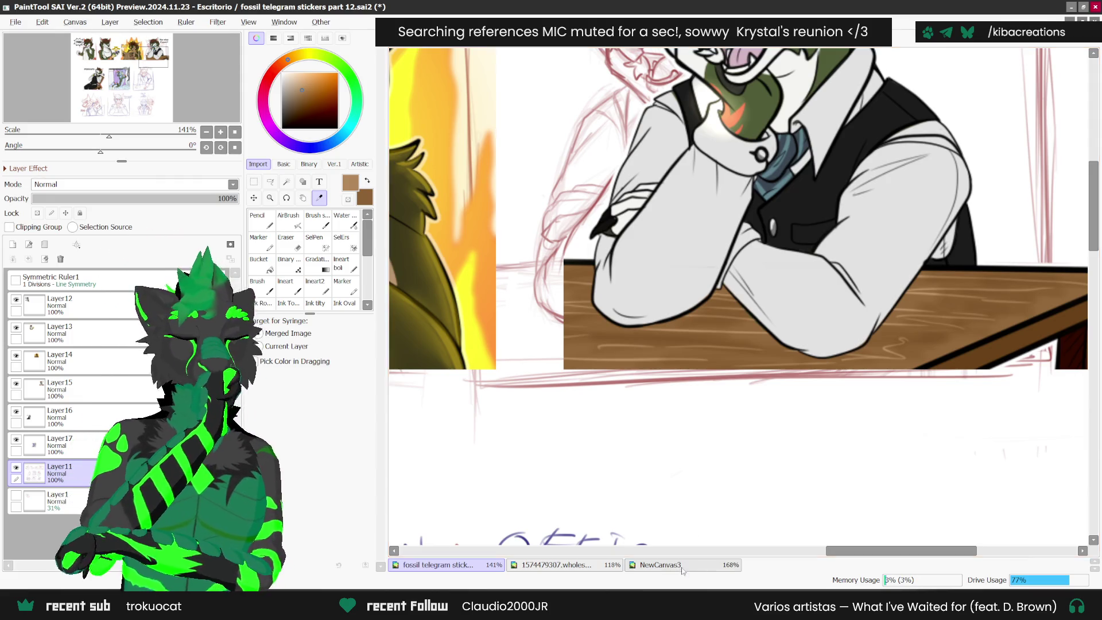
key(ctrl+Tab)
click(286, 181)
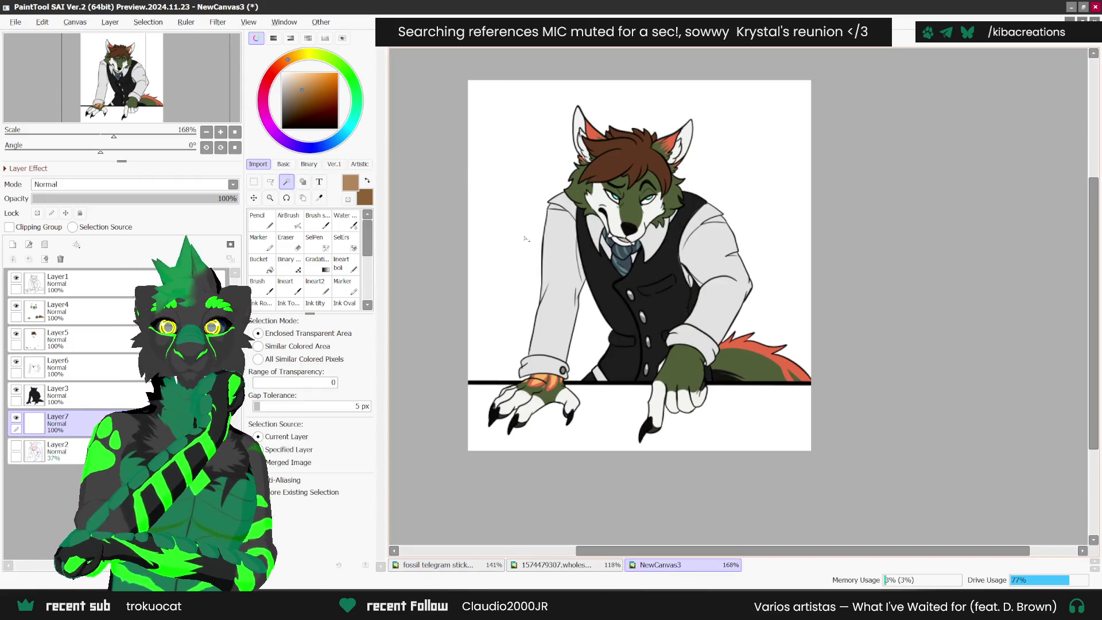
- Select the desk area on Layer1 and fill it brown on Layer7
key(x)
click(57, 282)
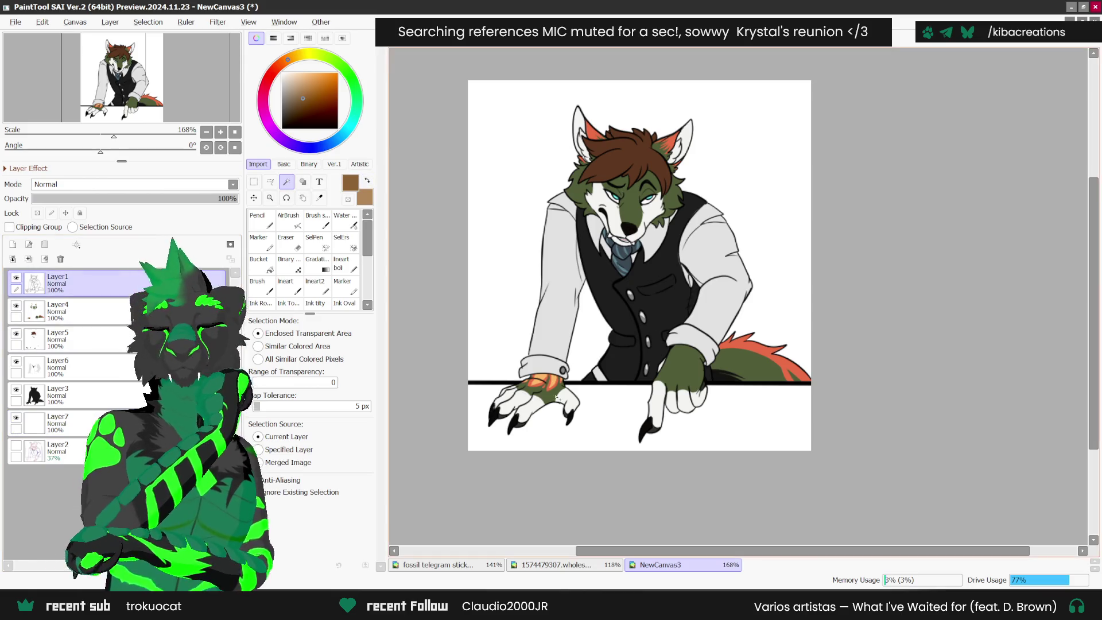
click(695, 378)
click(57, 423)
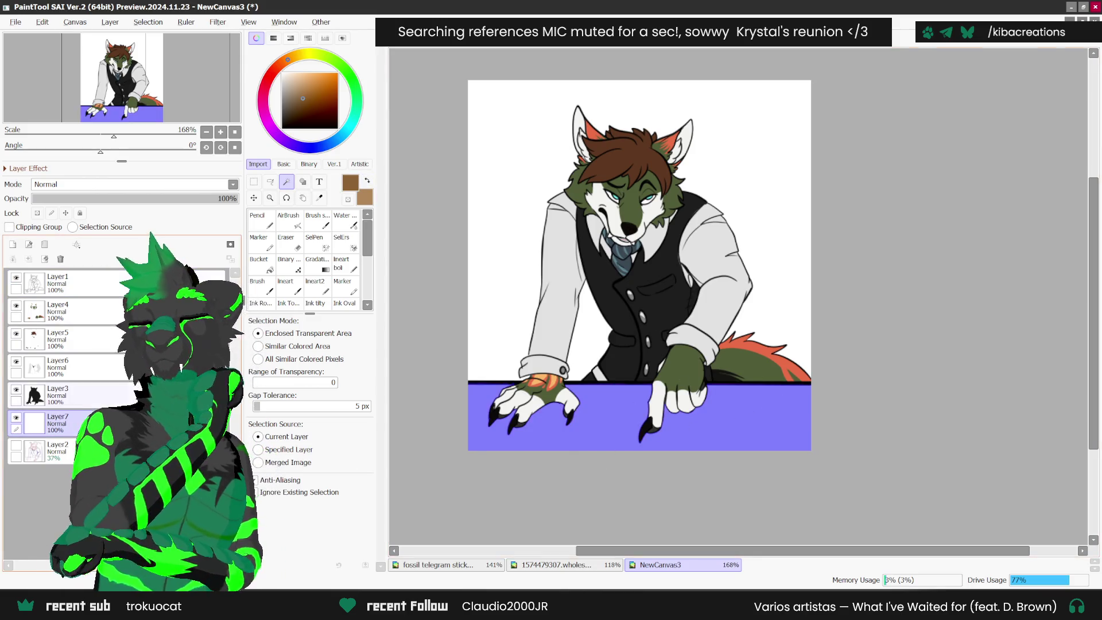
click(259, 264)
click(626, 413)
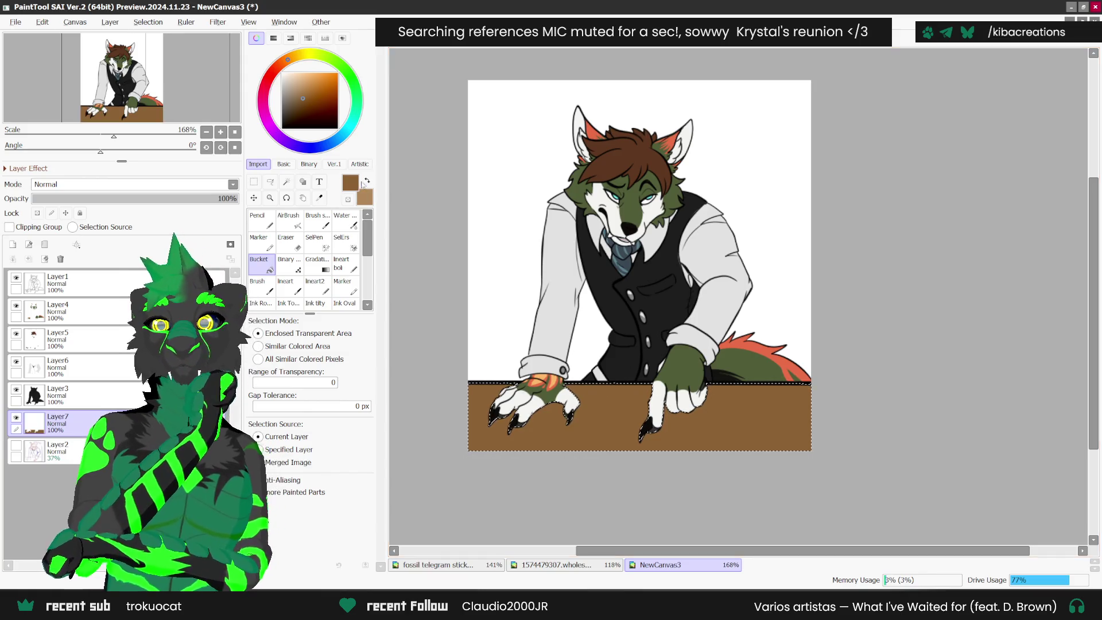
- Rotate the canvas to tilt the desk and set the Pencil to size 14 for grain
key(x)
key(n)
mouse_move(786, 92)
mouse_down()
mouse_move(640, 48)
mouse_move(660, 52)
mouse_up()
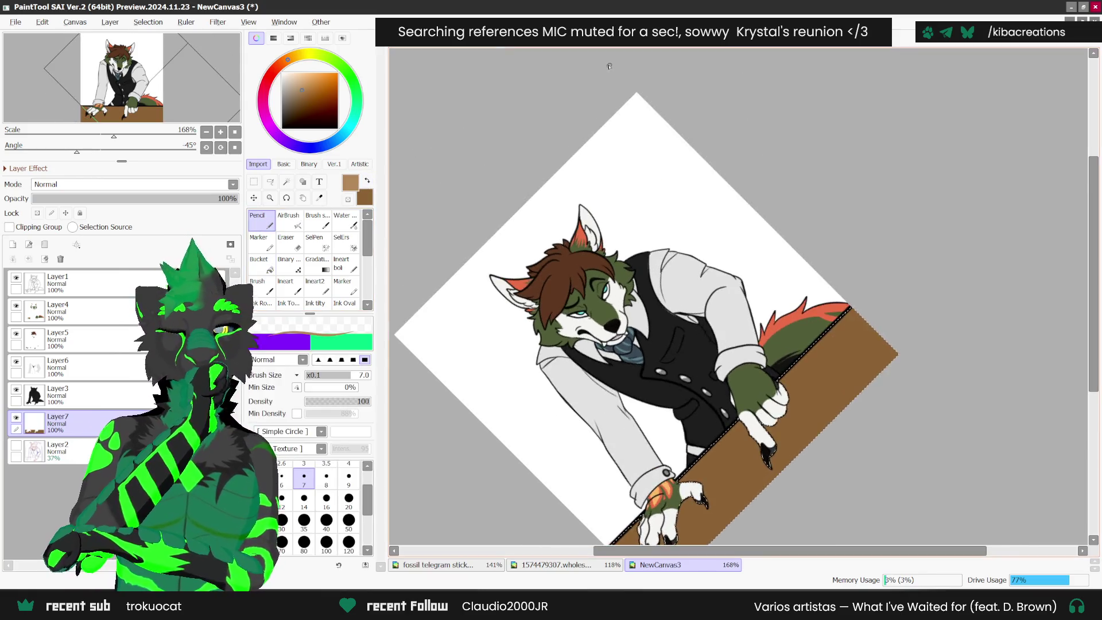
scroll(718, 287, down, 1)
key(bracketright)
key(bracketright)
key(bracketright)
scroll(638, 433, up, 2)
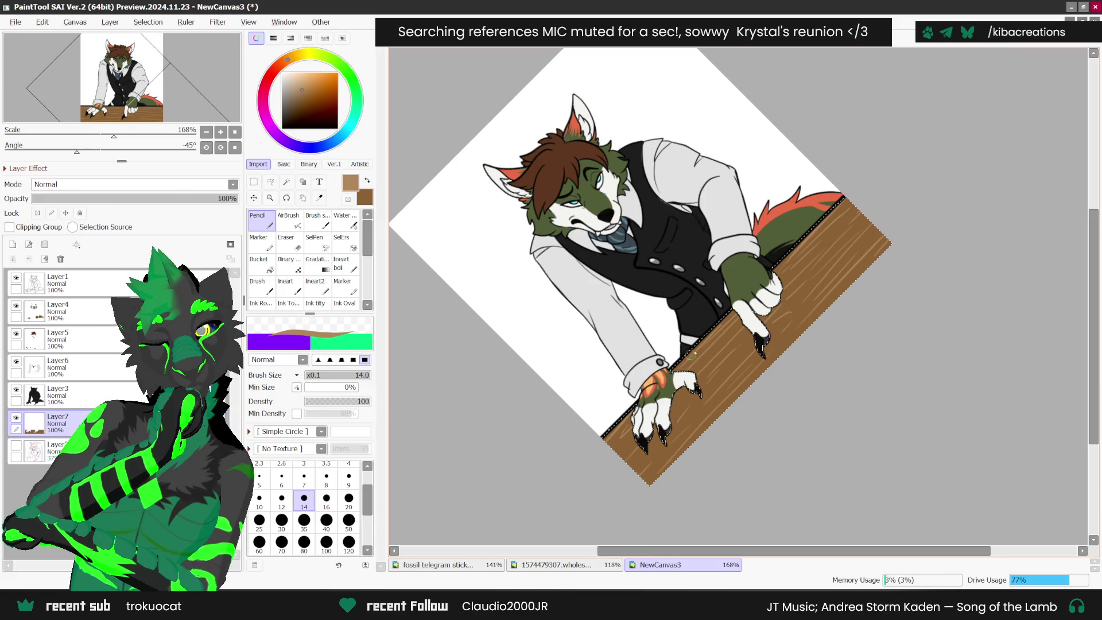
- Make dark brown the main colour and paint grain with the AirBrush
click(585, 565)
click(319, 198)
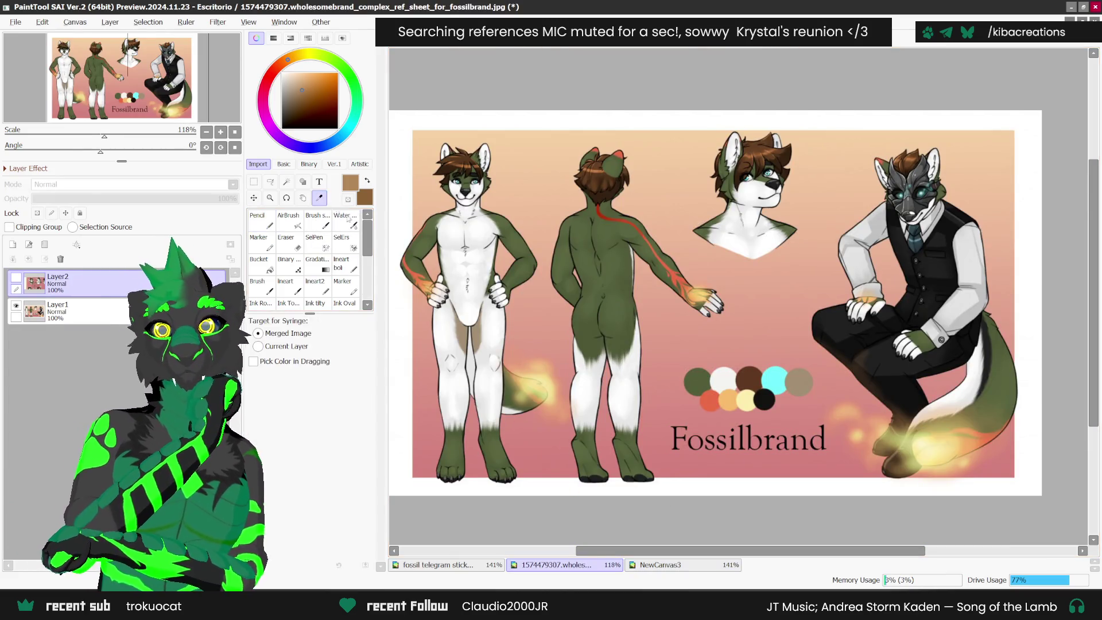
click(660, 566)
click(367, 180)
click(289, 220)
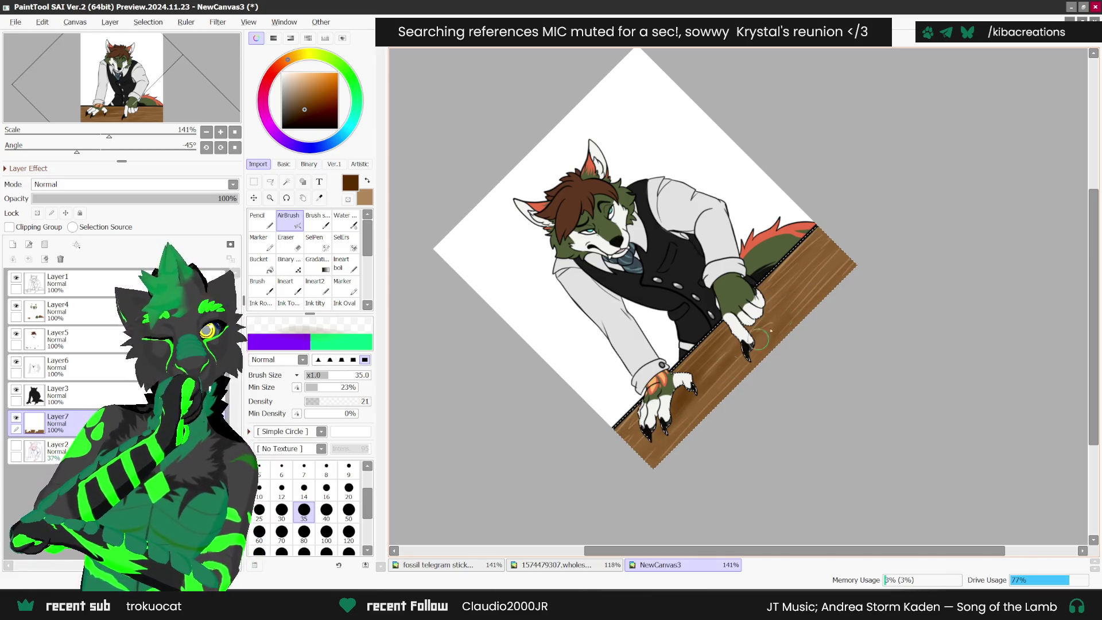
scroll(791, 326, down, 1)
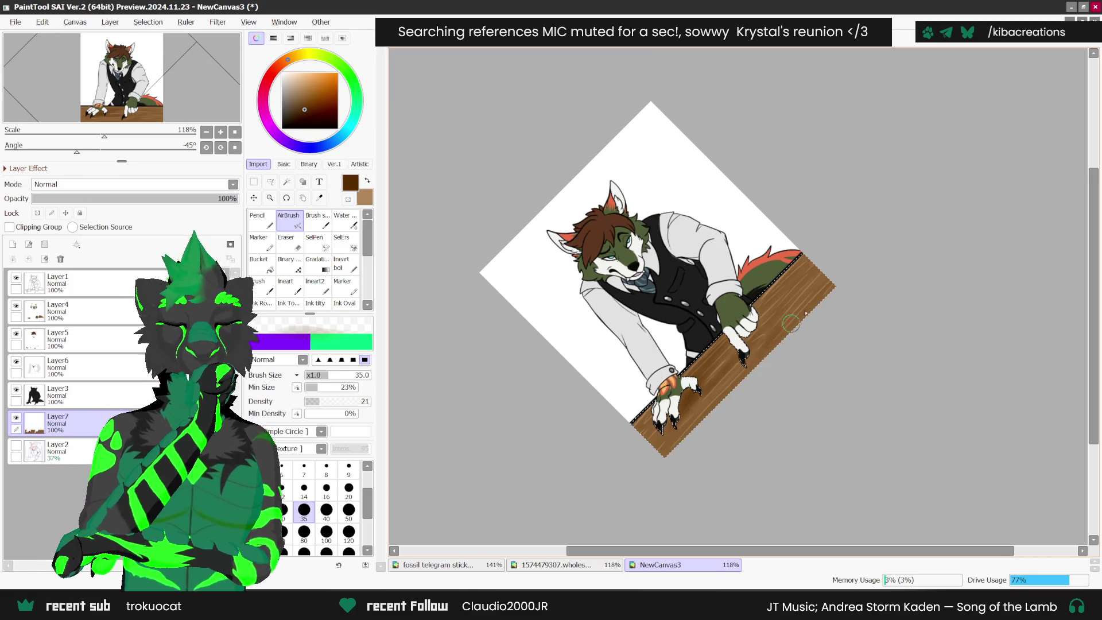
- Add a new Layer8 and pick a bright saturated yellow for the Pencil
click(13, 244)
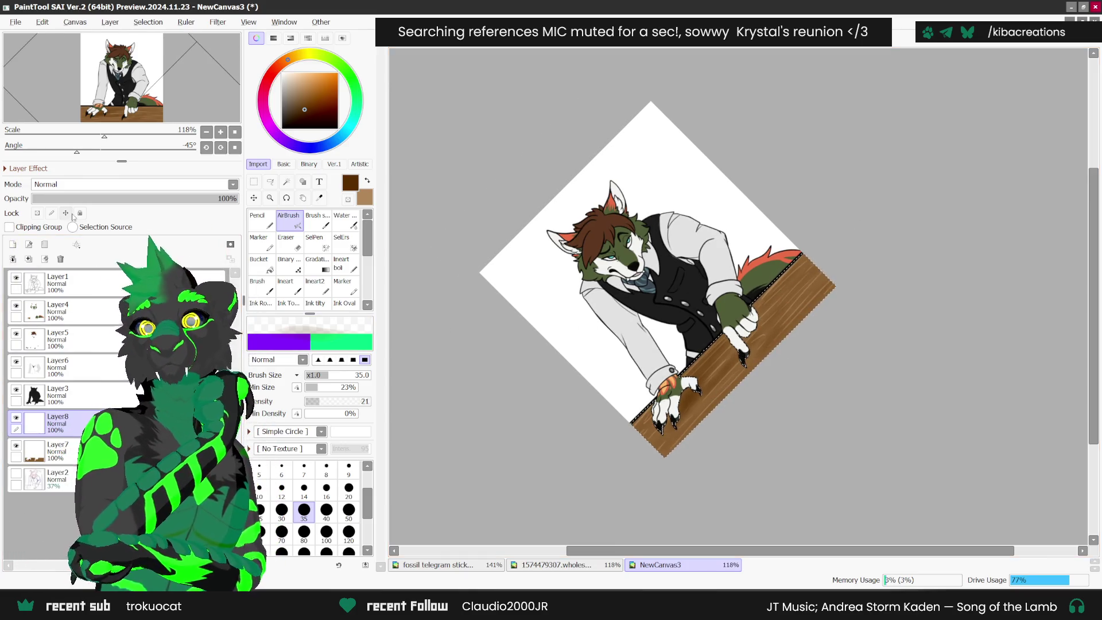
click(303, 55)
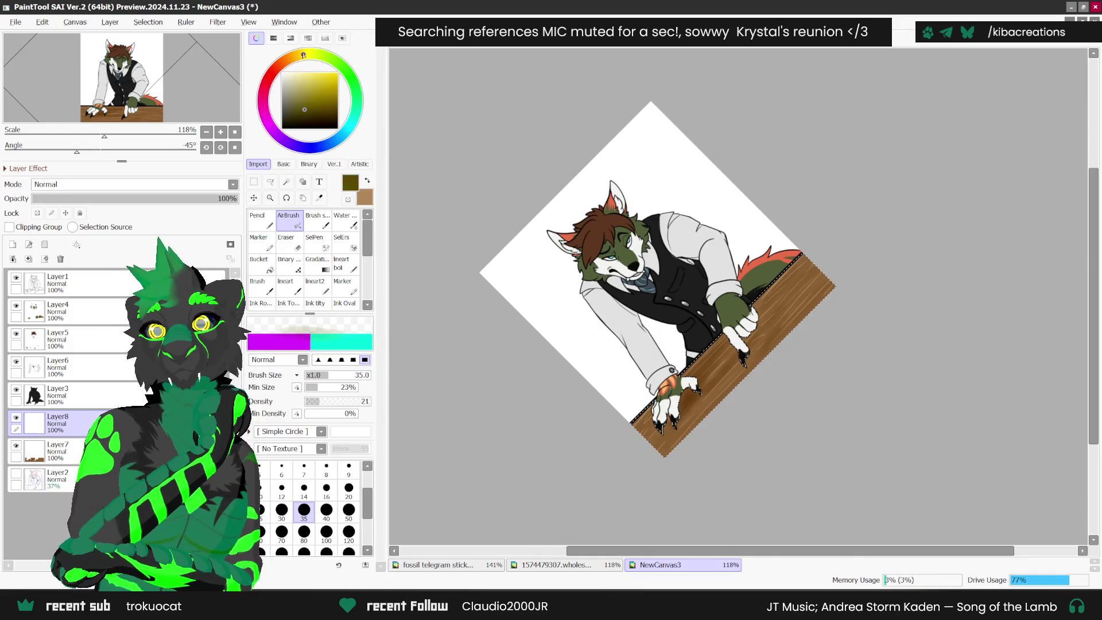
click(338, 73)
click(258, 219)
scroll(674, 348, up, 4)
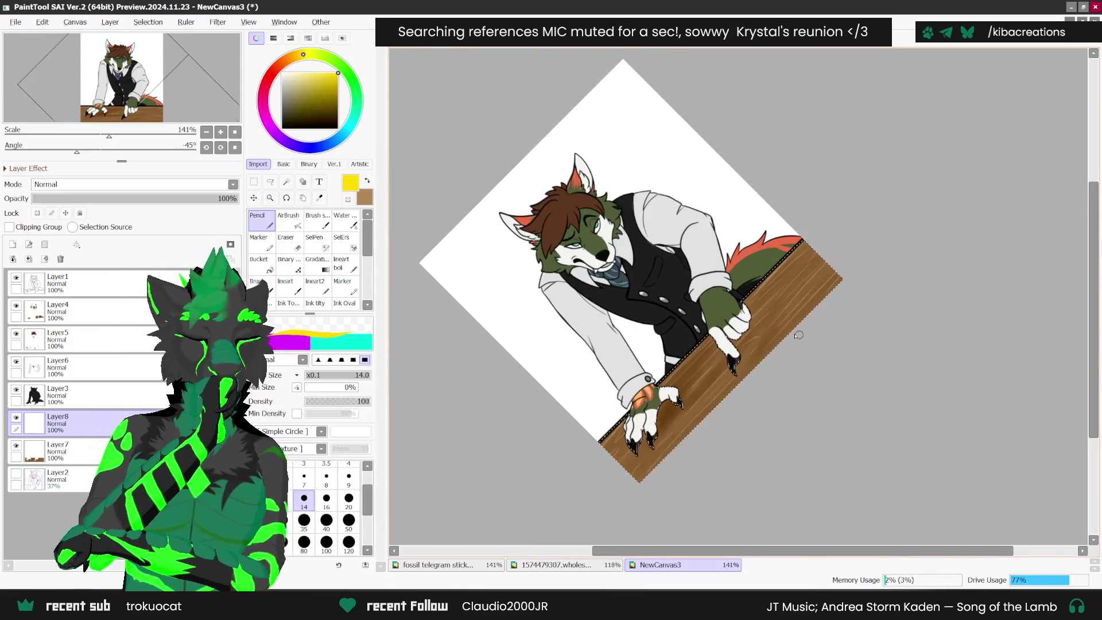
- Shift to bright orange and draw the star outline on the desk beneath the claw
key(x)
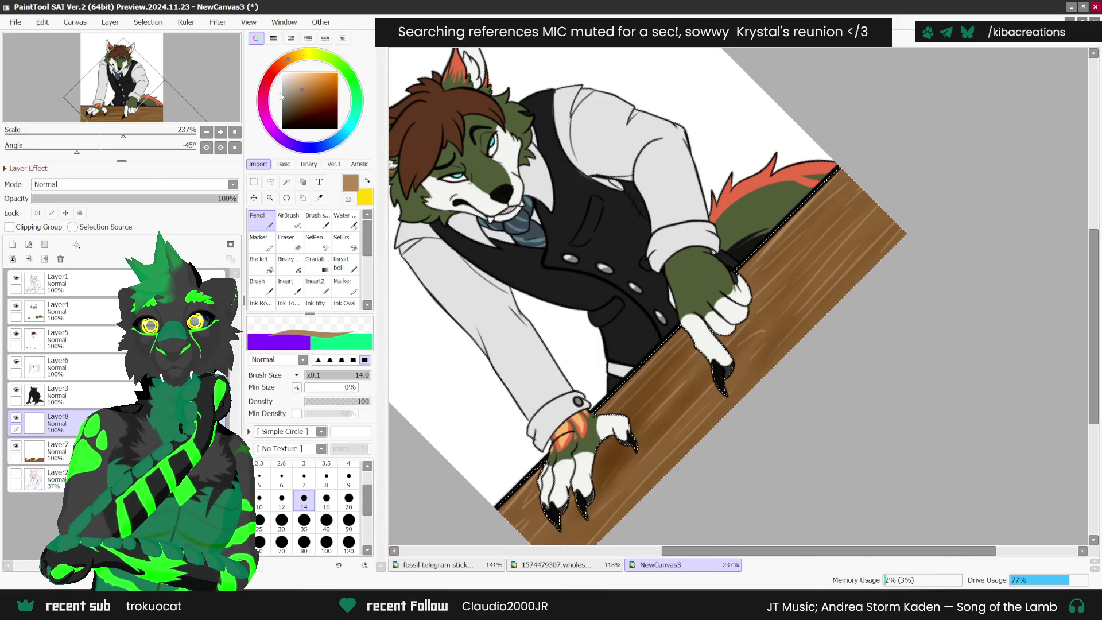
click(338, 73)
click(289, 59)
scroll(705, 357, up, 1)
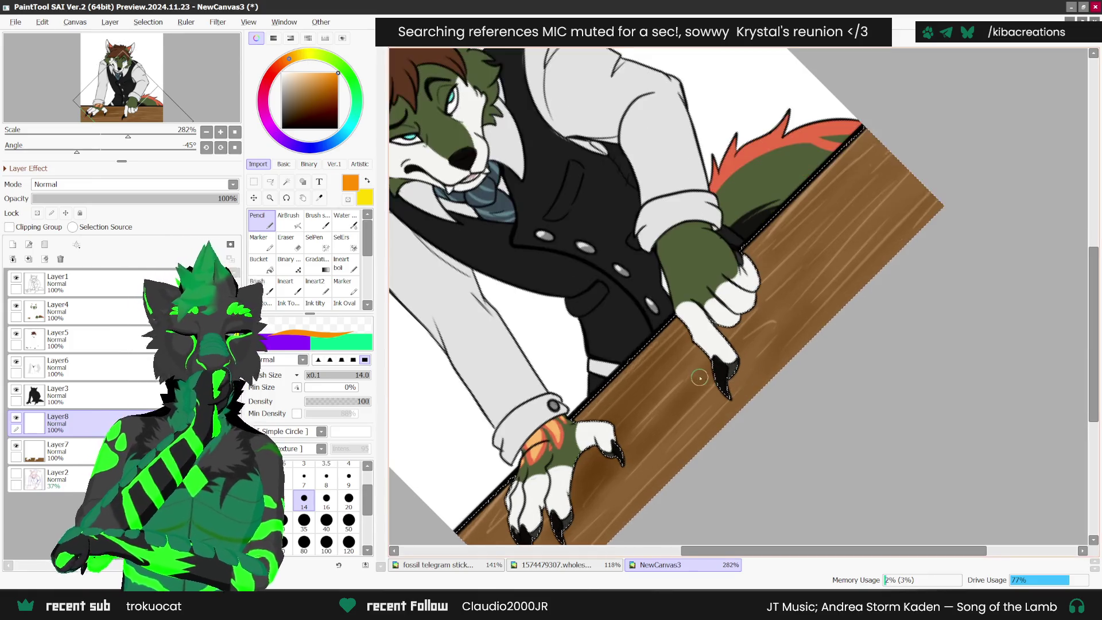
drag(705, 356, 689, 355)
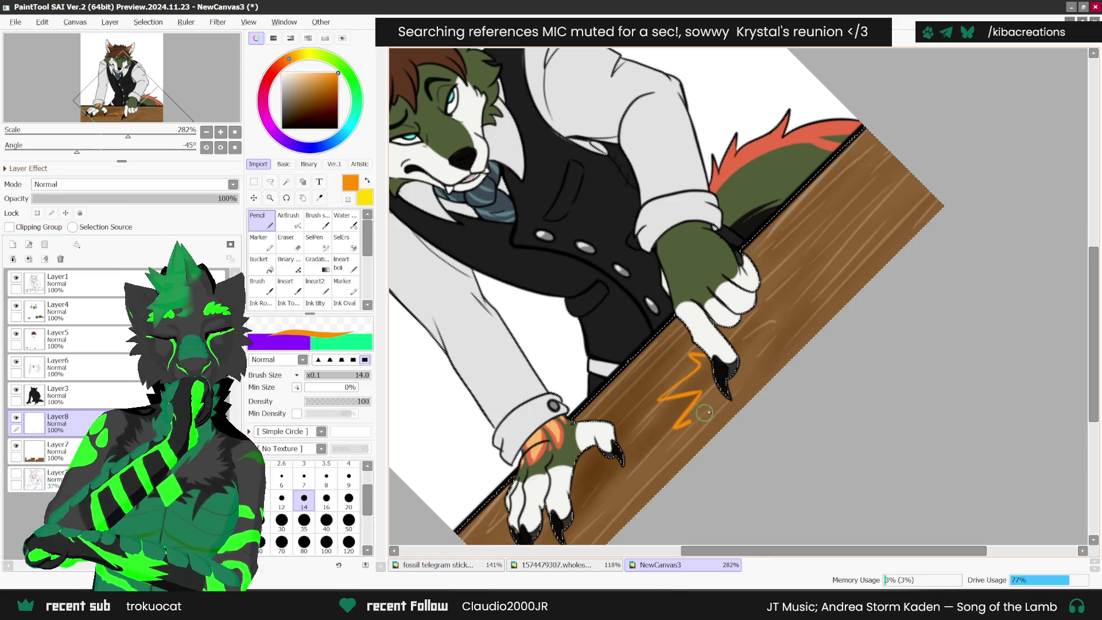
key(ctrl+z)
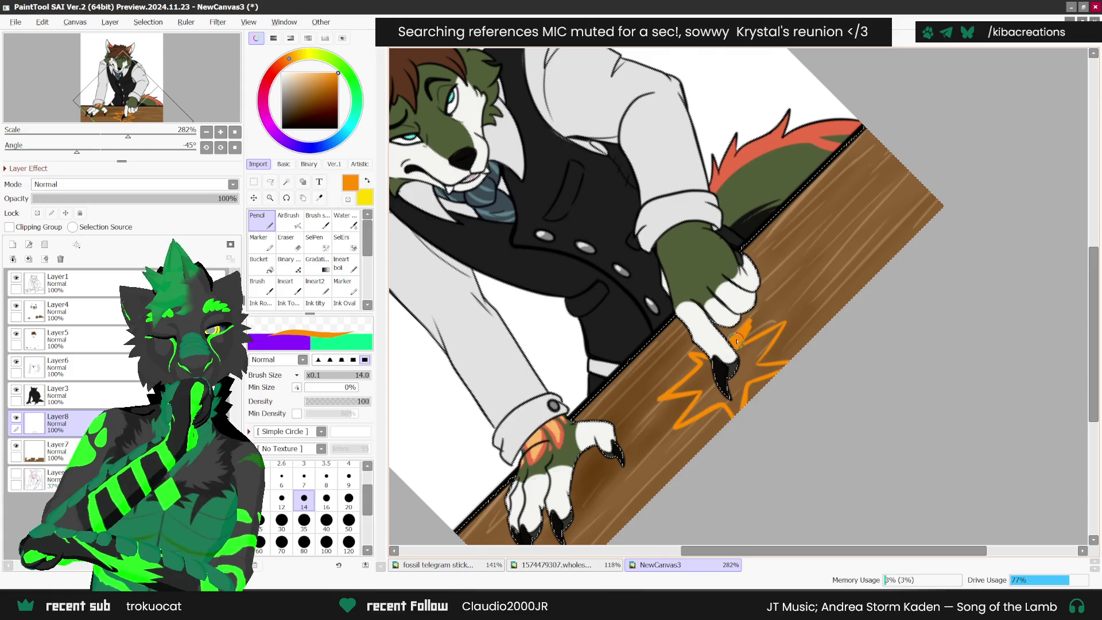
- Select the Eraser at size 3
click(297, 247)
click(307, 466)
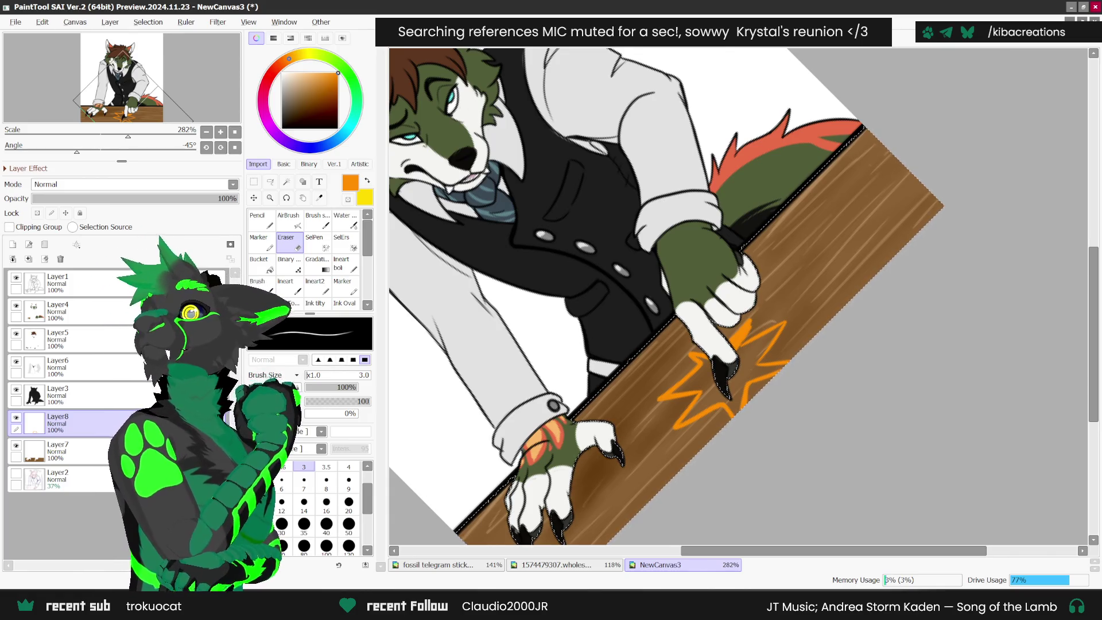
key(alt+Tab)
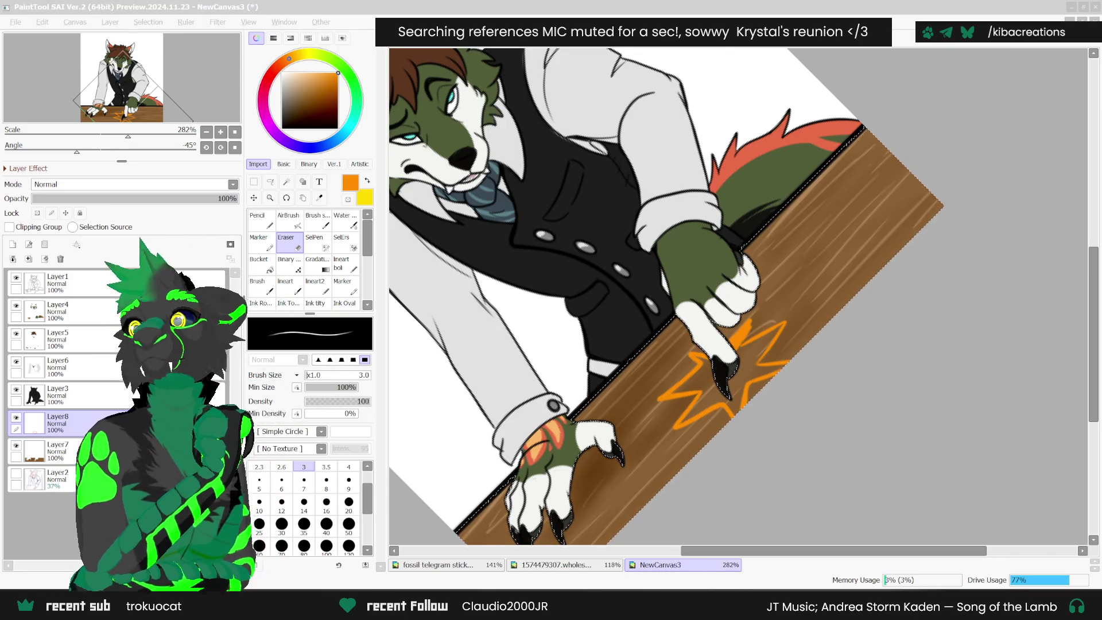
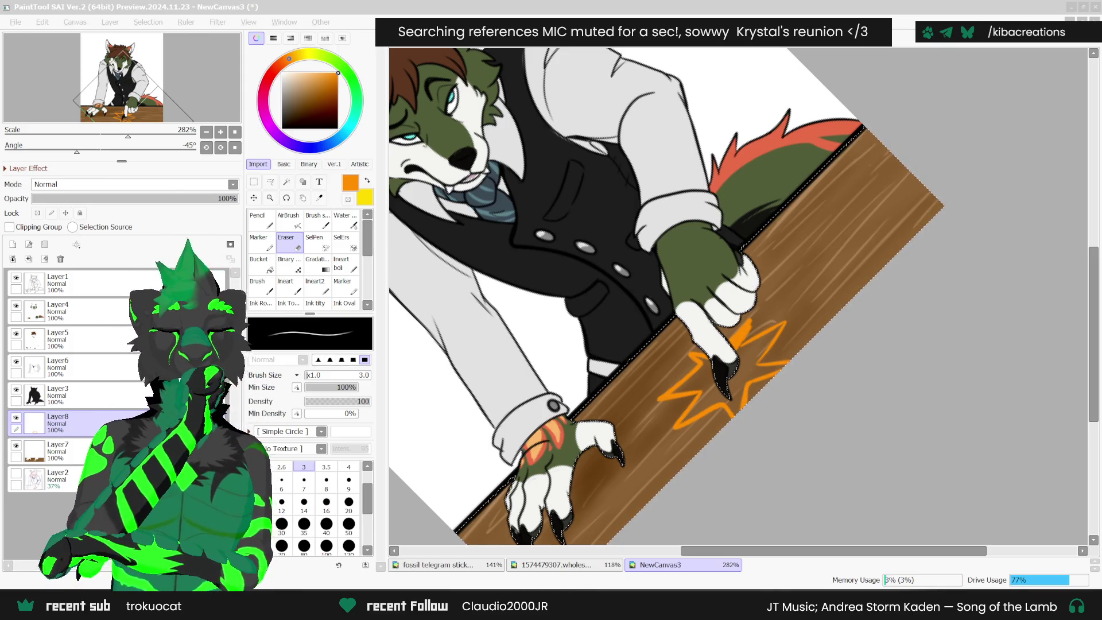
- Switch back to the Pencil at size 14 to fill the orange star outline solid
scroll(748, 326, up, 1)
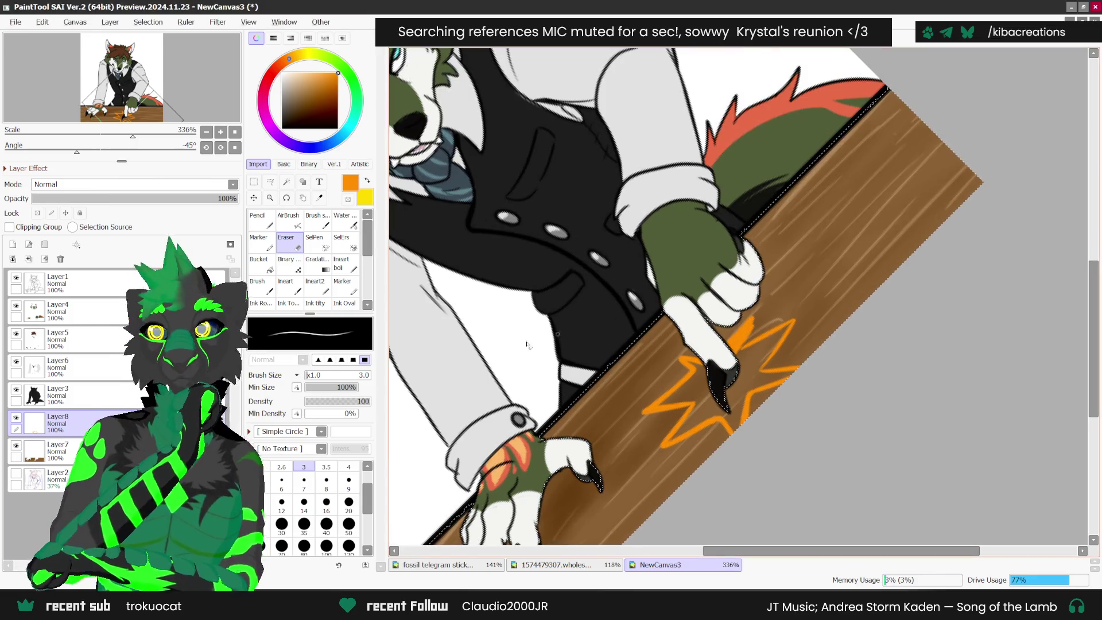
click(261, 219)
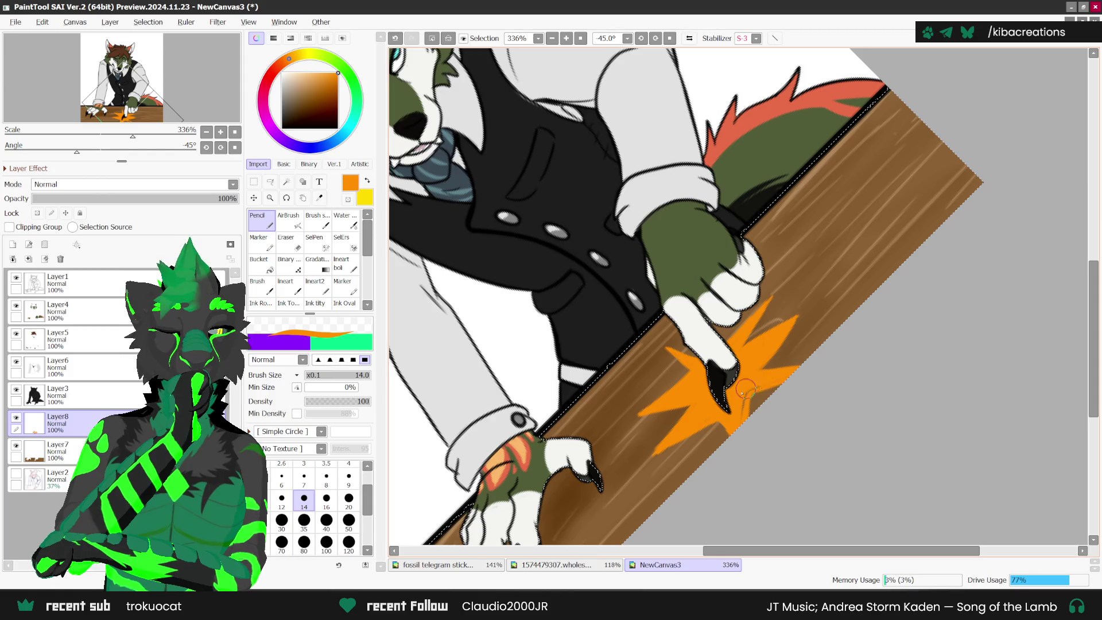
- Erase stray orange to trim the star's edges against the wood grain
scroll(739, 422, down, 1)
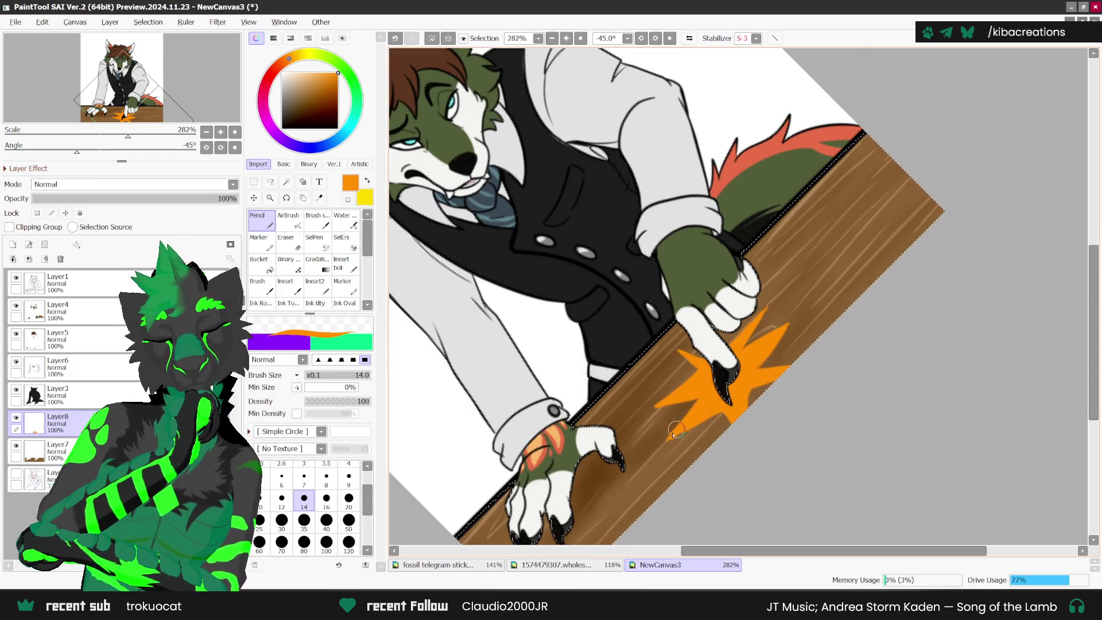
scroll(679, 432, down, 2)
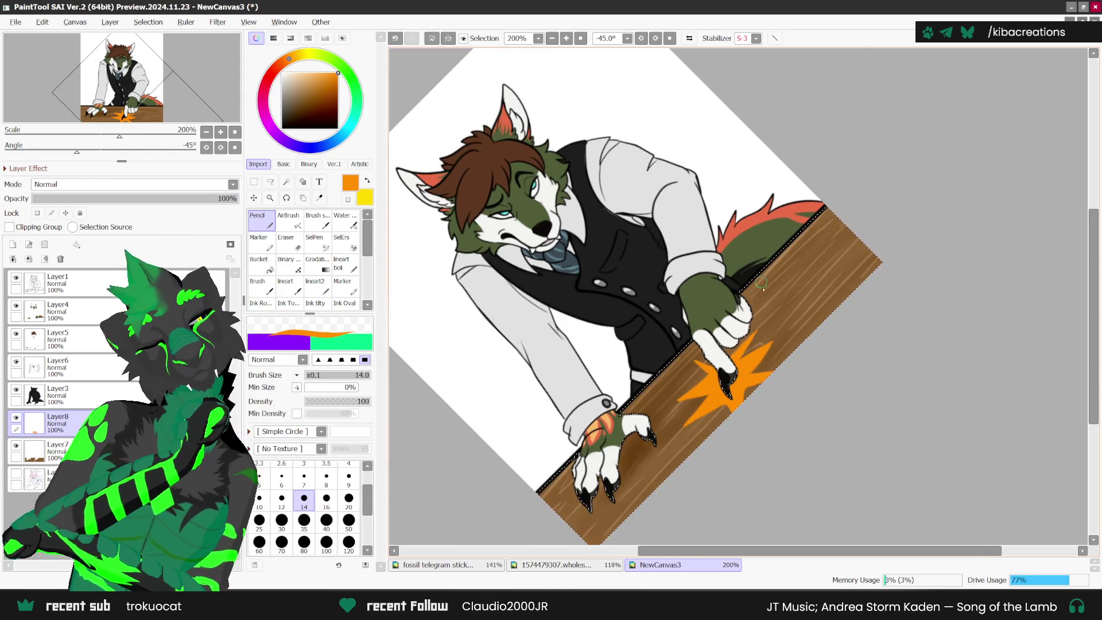
scroll(767, 327, up, 3)
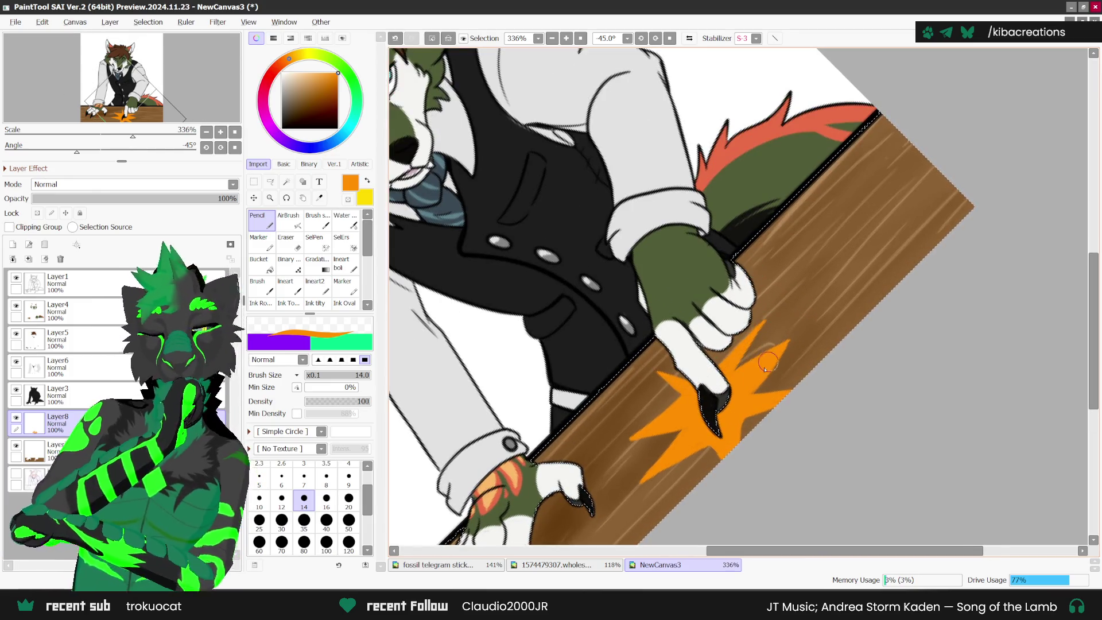
key(e)
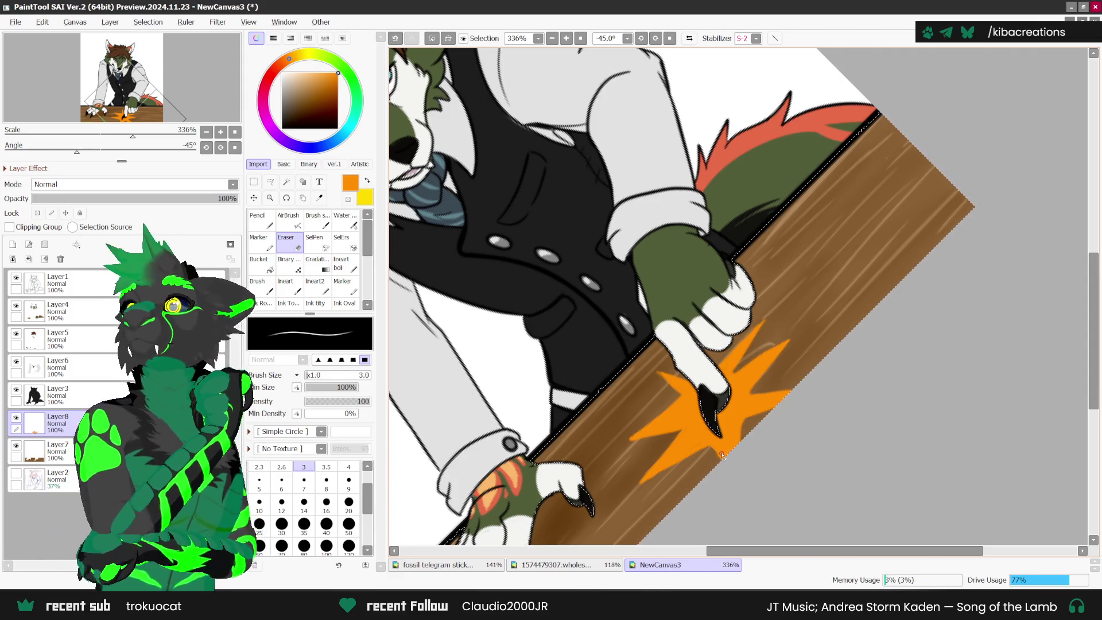
scroll(715, 447, up, 1)
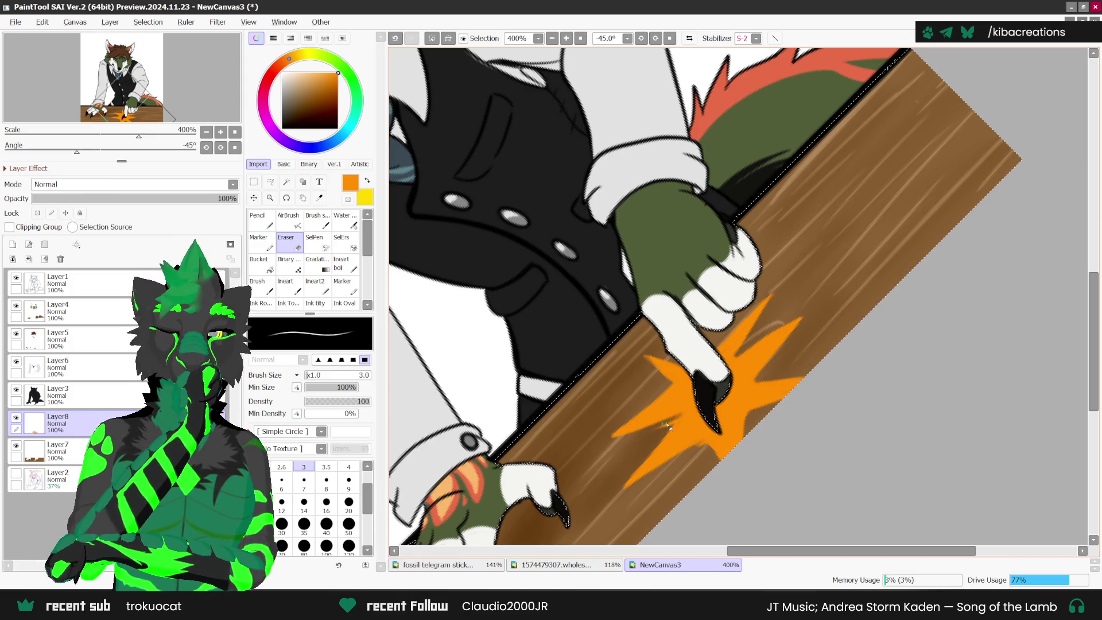
scroll(670, 423, down, 5)
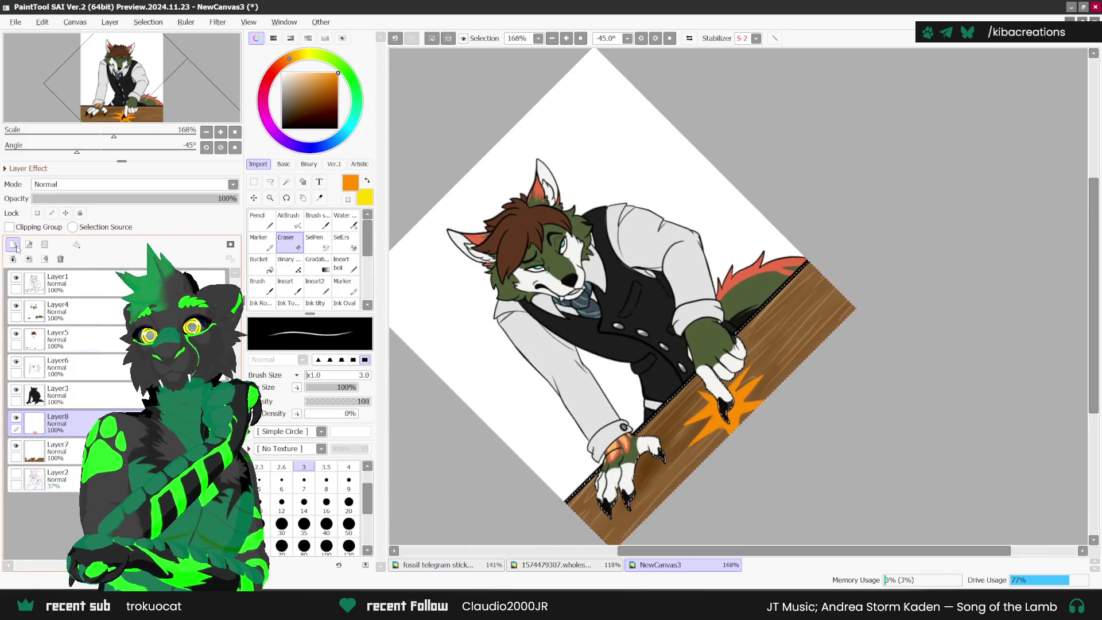
- Lock Layer8's transparency and straighten the canvas view before painting again
click(36, 213)
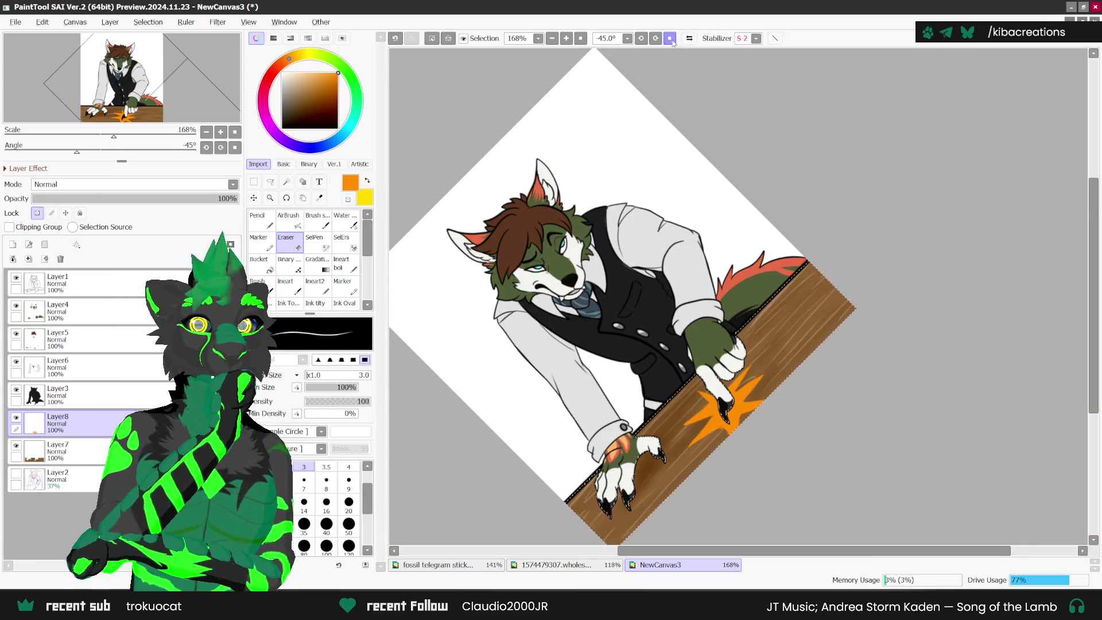
click(670, 38)
click(264, 224)
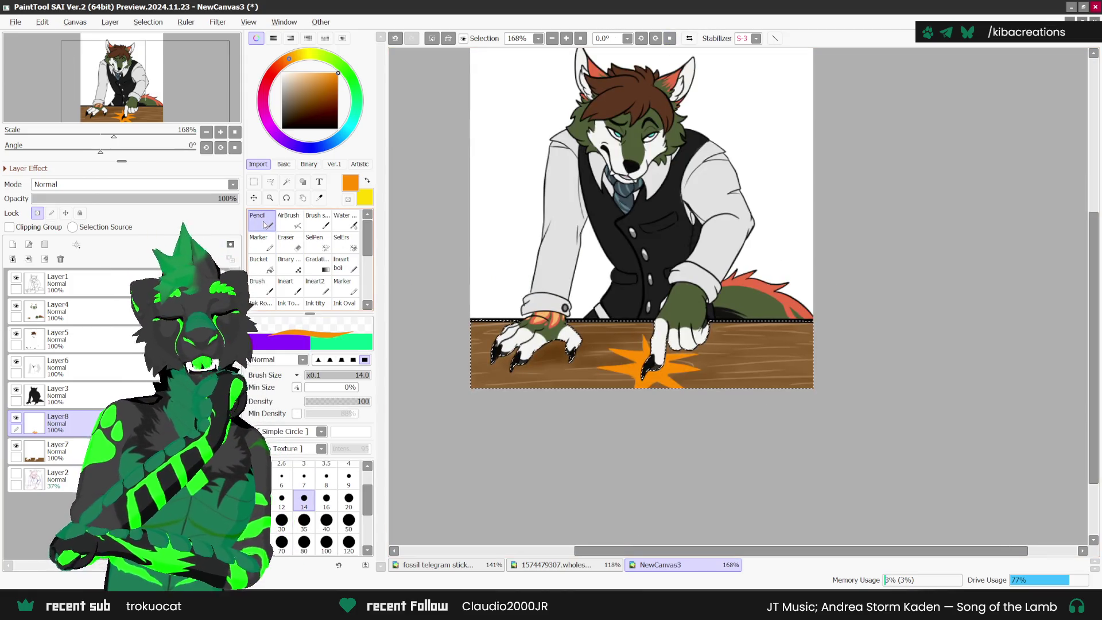
- Paint yellow and pale cream highlights in the star's middle, tilting the view to -45°
double_click(350, 183)
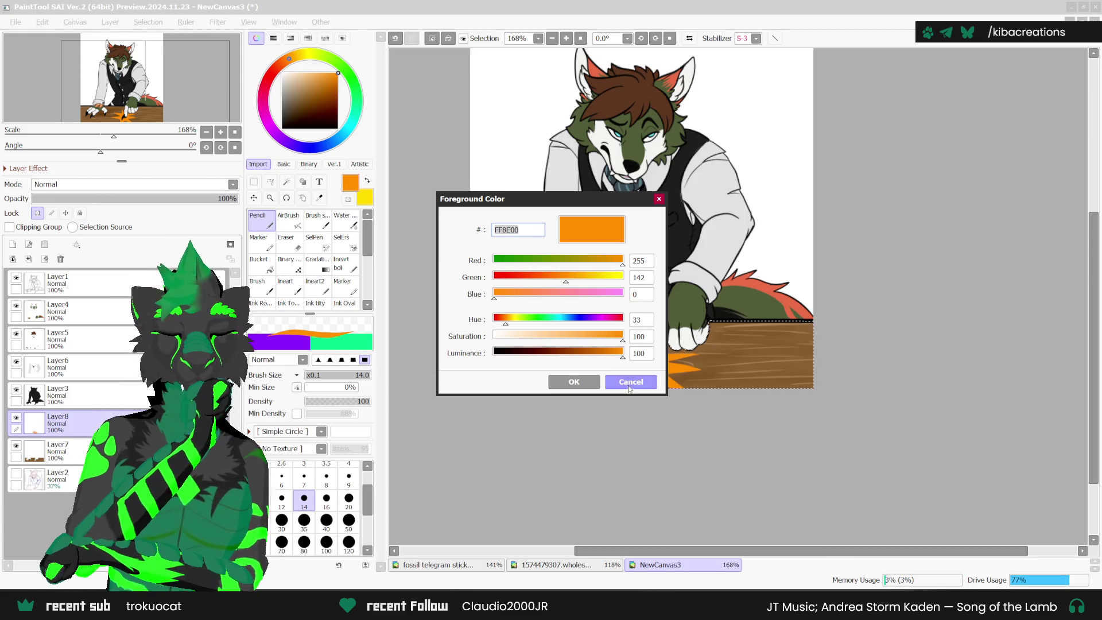
click(632, 381)
click(366, 179)
scroll(651, 357, up, 3)
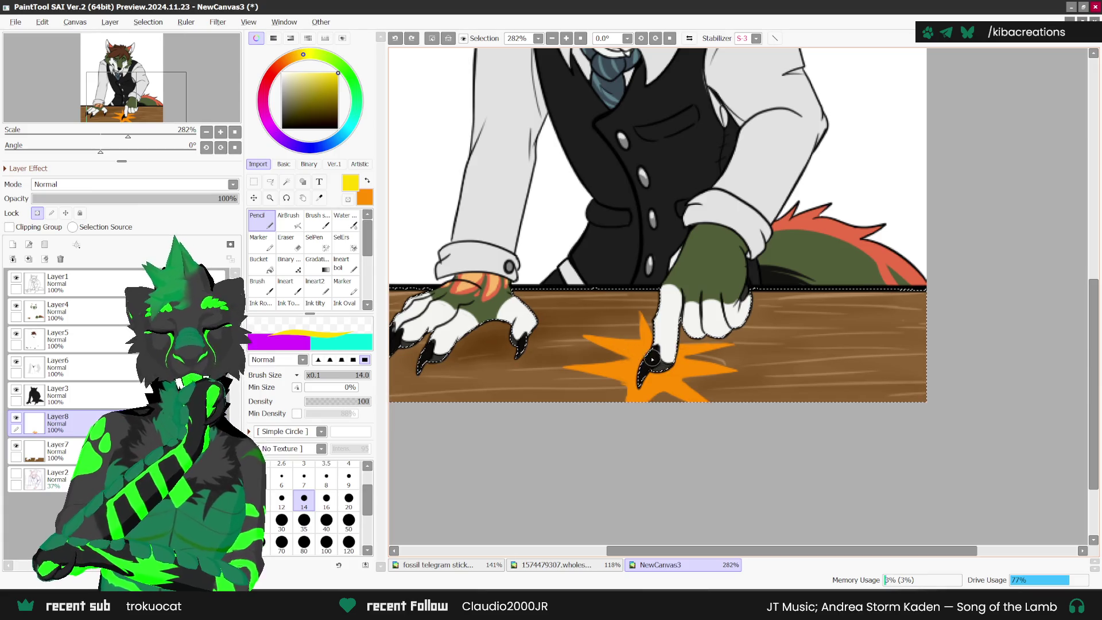
mouse_move(641, 353)
mouse_down()
mouse_move(644, 331)
mouse_move(629, 361)
mouse_up()
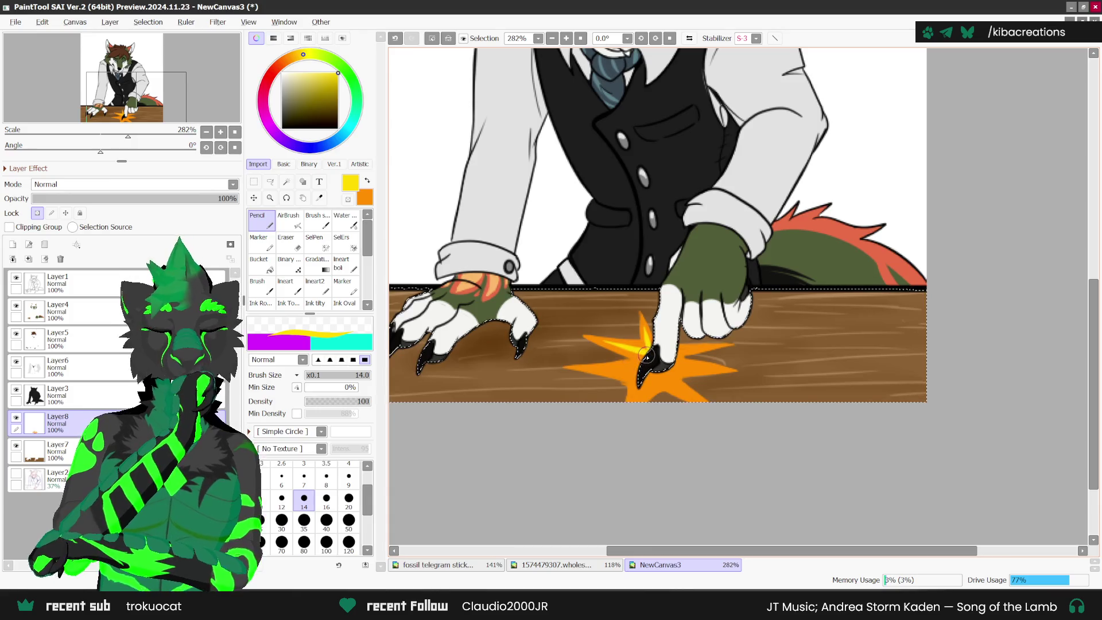
click(641, 38)
click(641, 38)
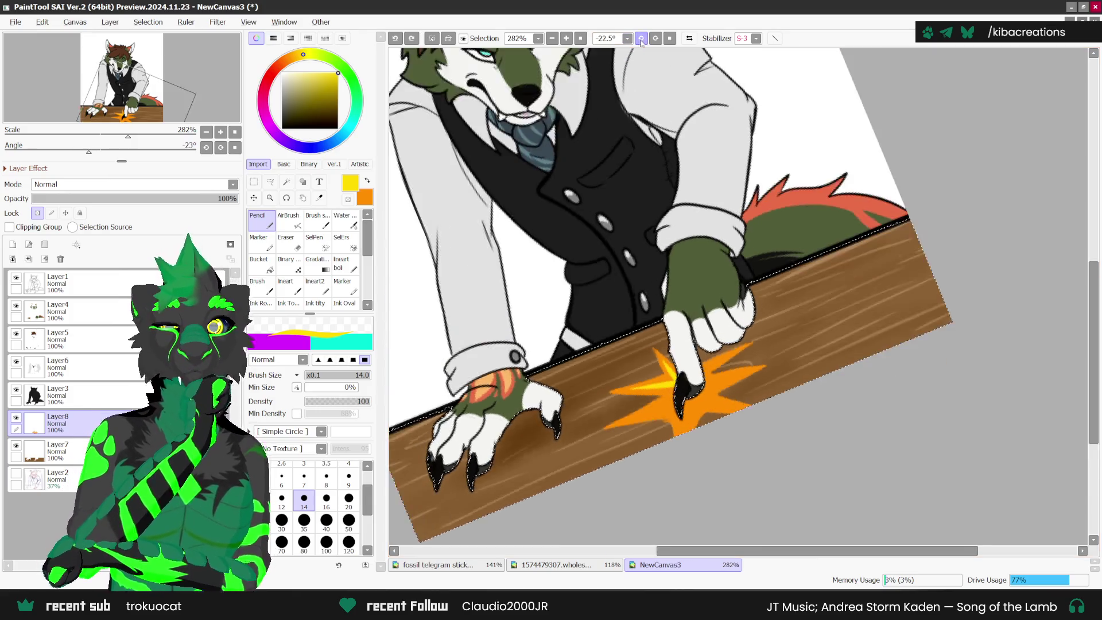
click(641, 38)
drag(723, 402, 698, 442)
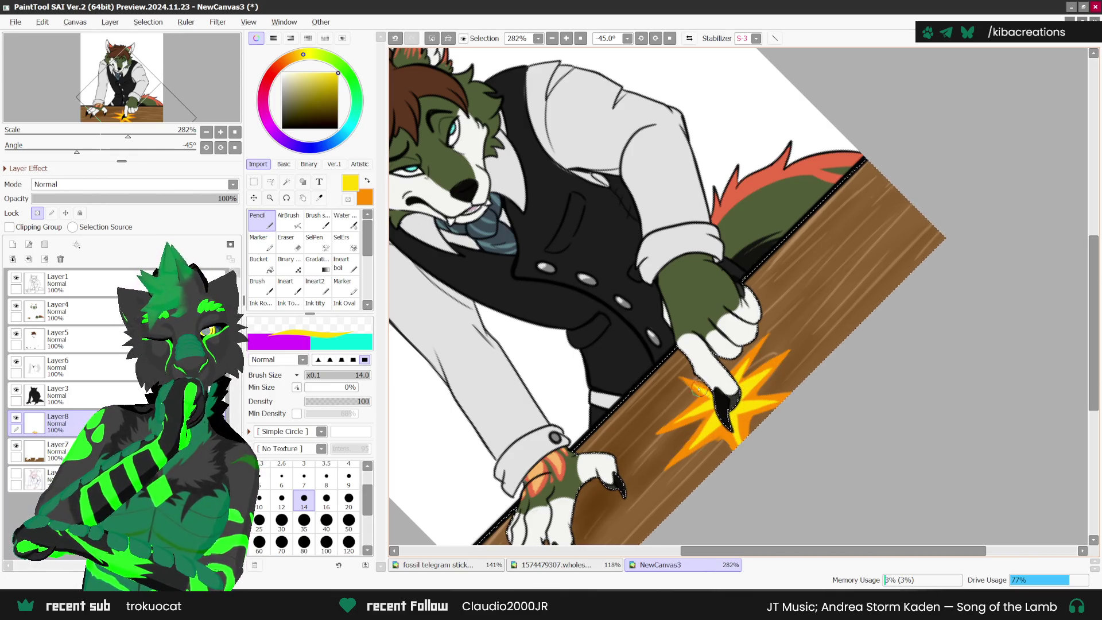
scroll(665, 425, down, 3)
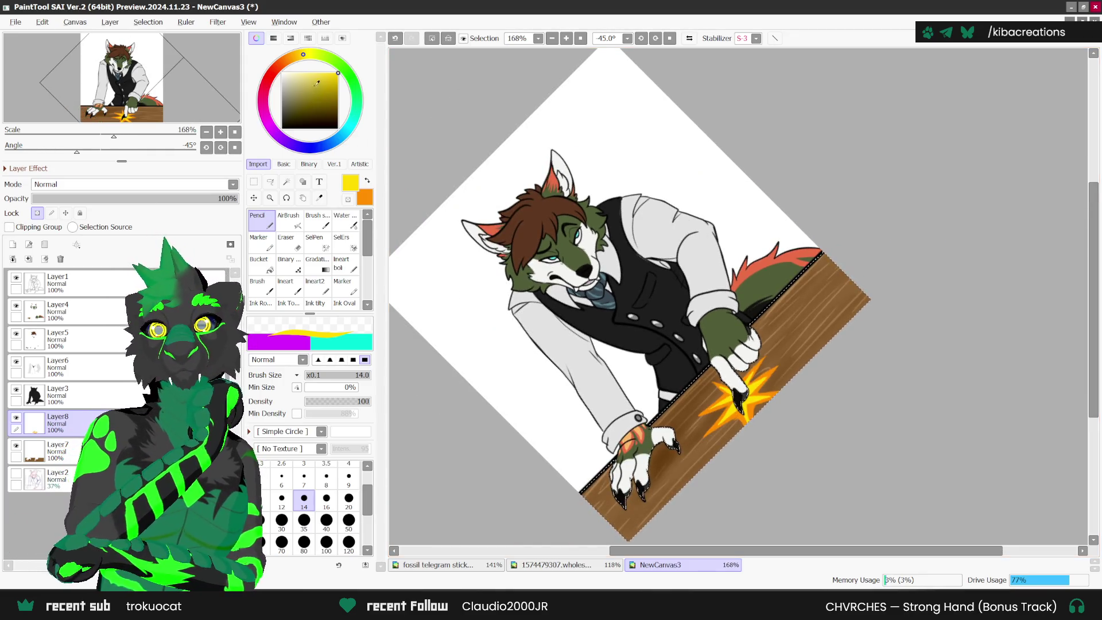
click(294, 74)
scroll(743, 392, up, 2)
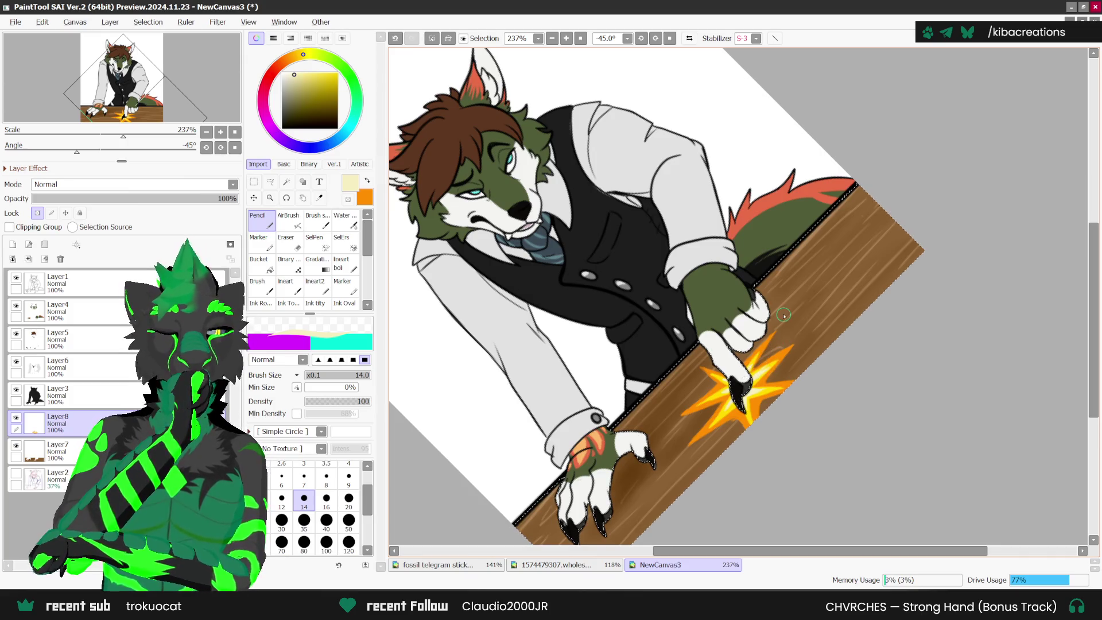
scroll(784, 314, down, 2)
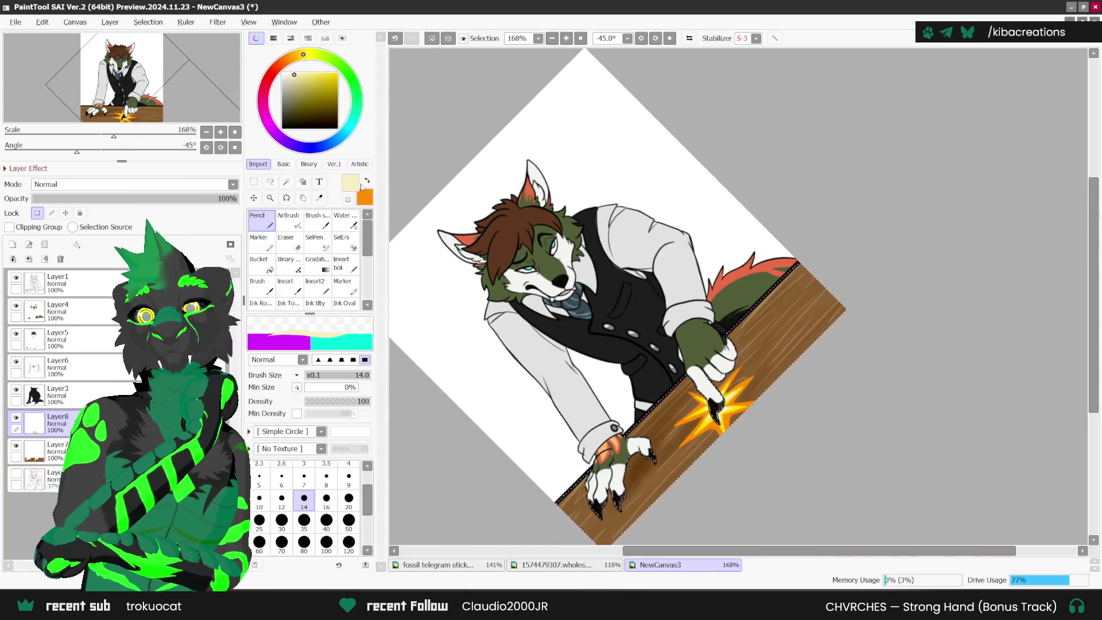
- Shade the star's outer edges in dark red, undoing and redrawing stray strokes
click(368, 180)
click(330, 93)
click(271, 75)
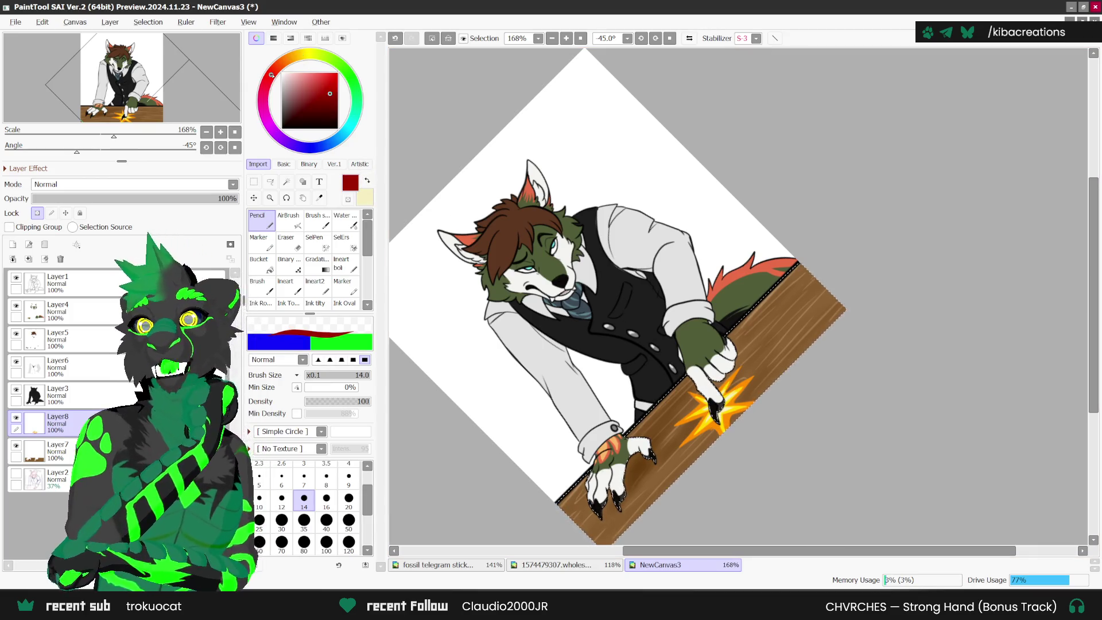
scroll(706, 409, up, 4)
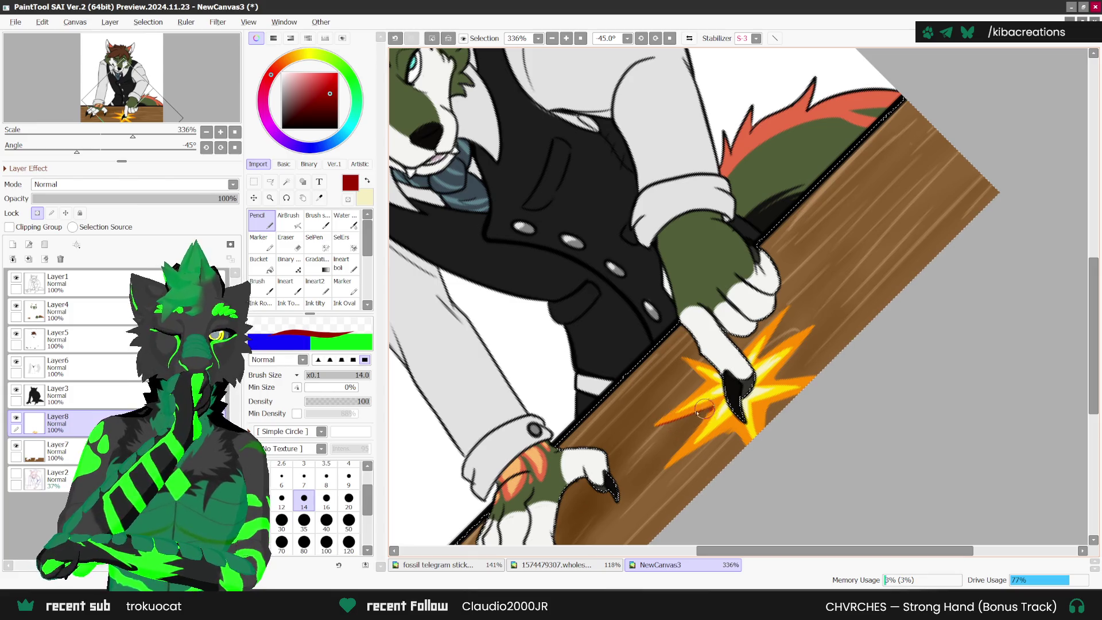
key(ctrl+z)
key(ctrl+y)
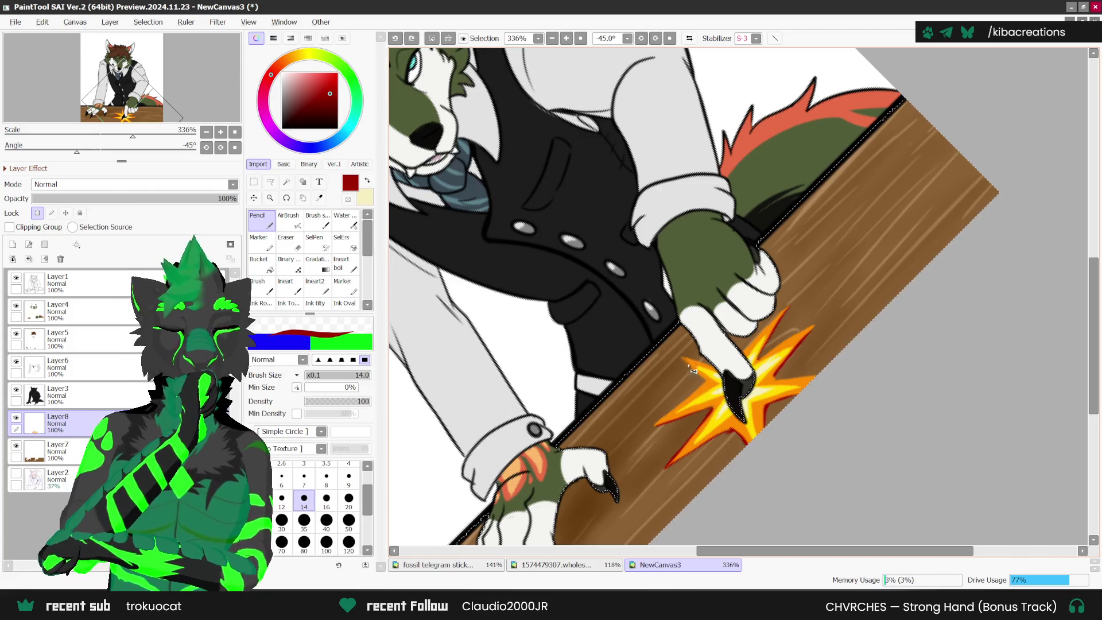
key(ctrl+z)
drag(685, 360, 706, 382)
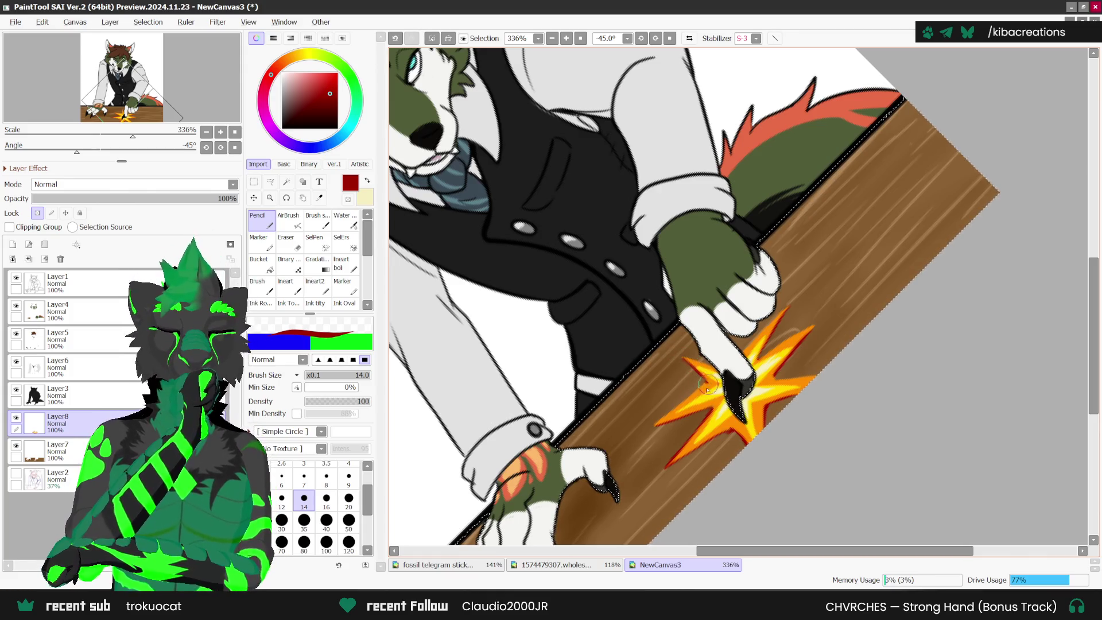
scroll(723, 373, down, 4)
- Straighten the canvas view and clear the selection around the desk
key(Home)
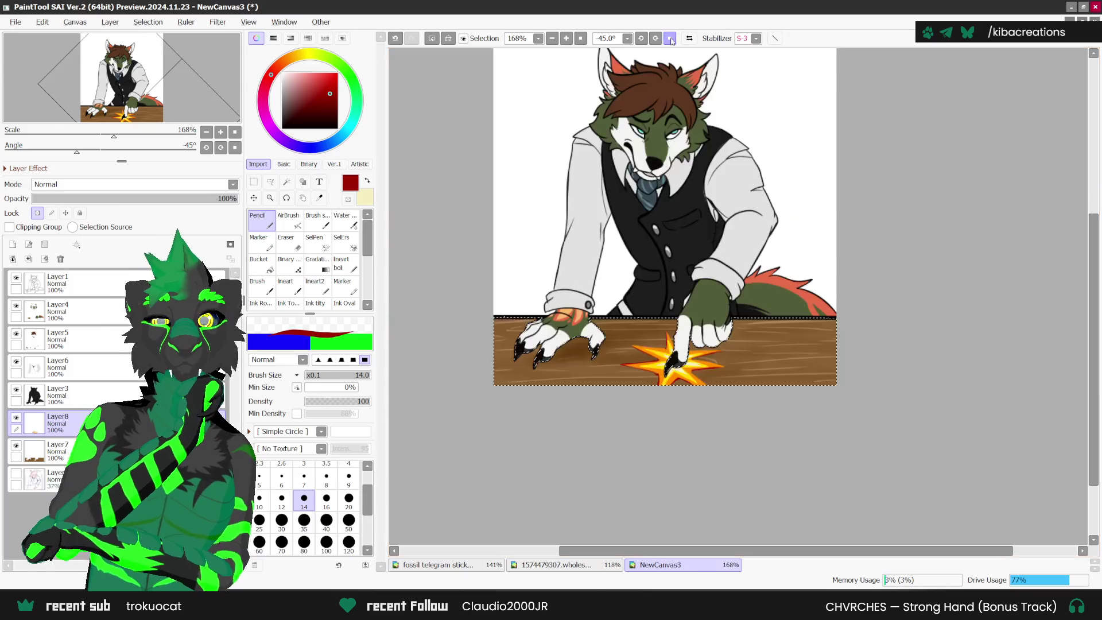
scroll(532, 235, down, 1)
key(ctrl+t)
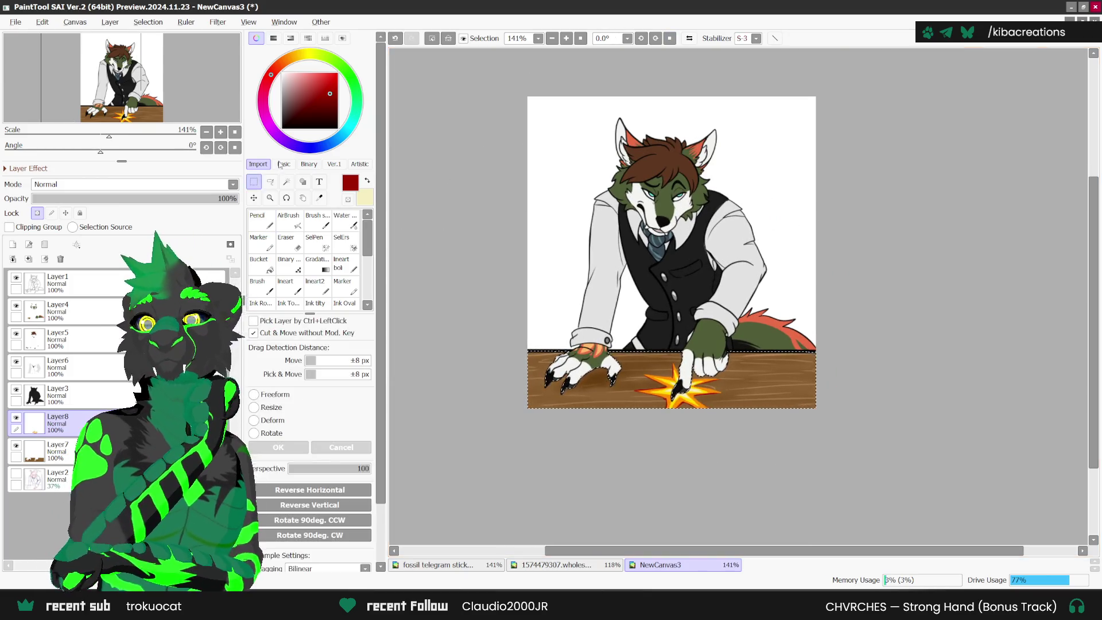
scroll(752, 389, down, 2)
scroll(898, 341, up, 2)
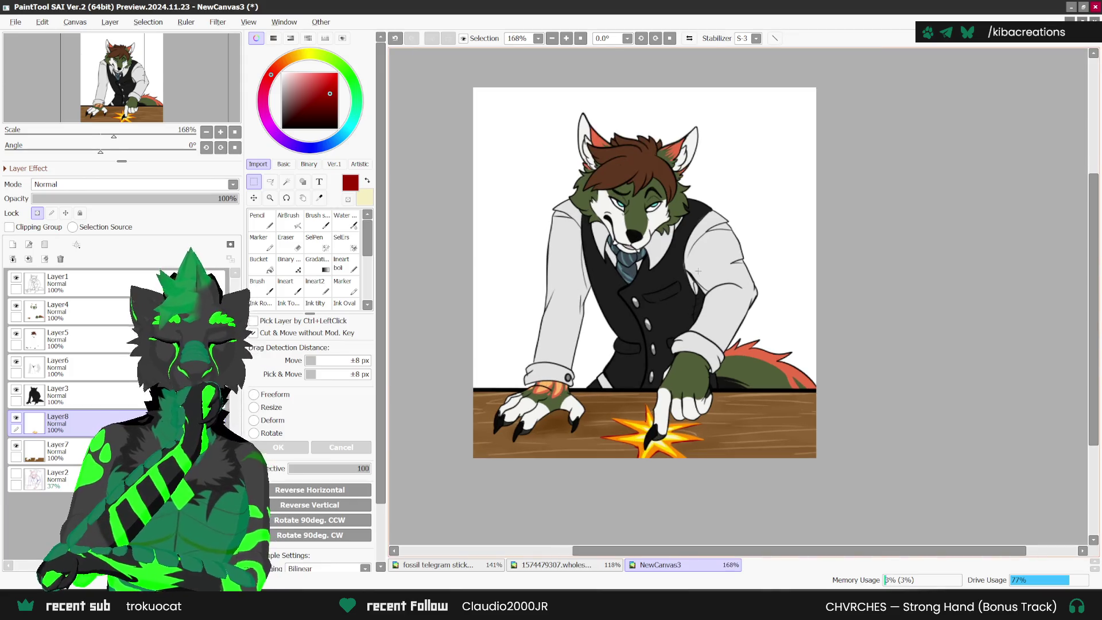
scroll(695, 260, up, 1)
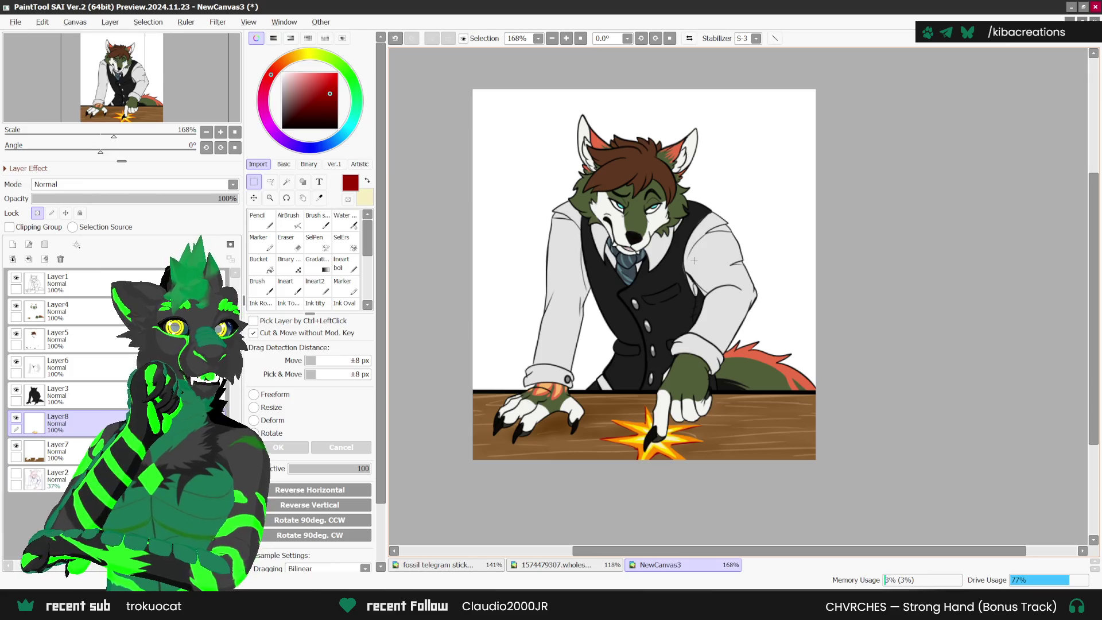
scroll(693, 260, down, 1)
- Set black as the drawing colour, briefly check the MY OFFICE! sketch, and select Layer1
alt+click(692, 240)
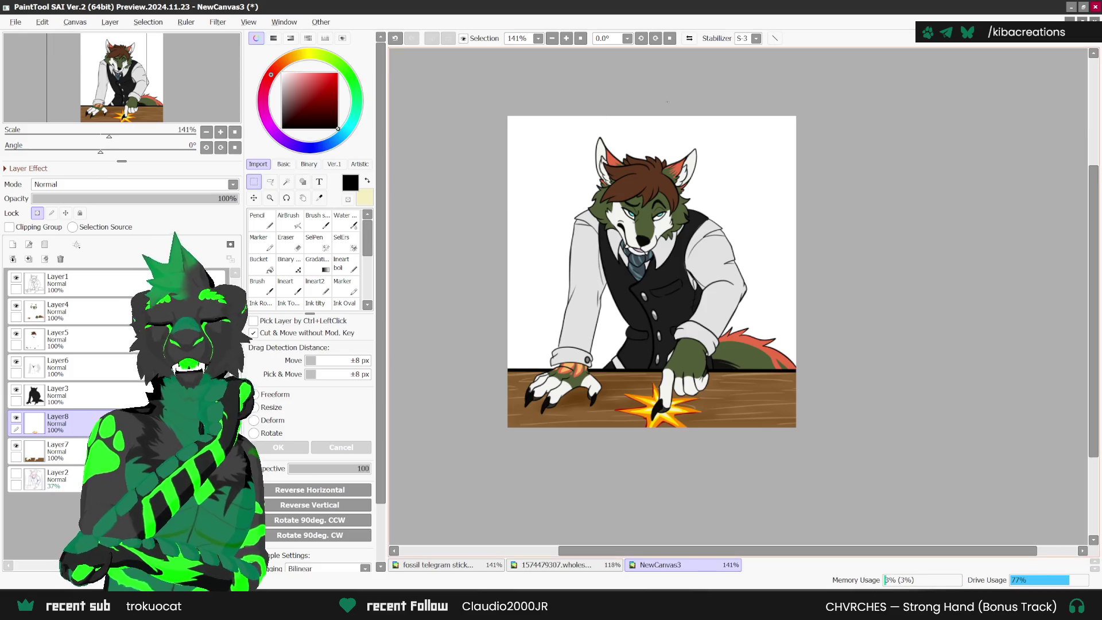
click(16, 474)
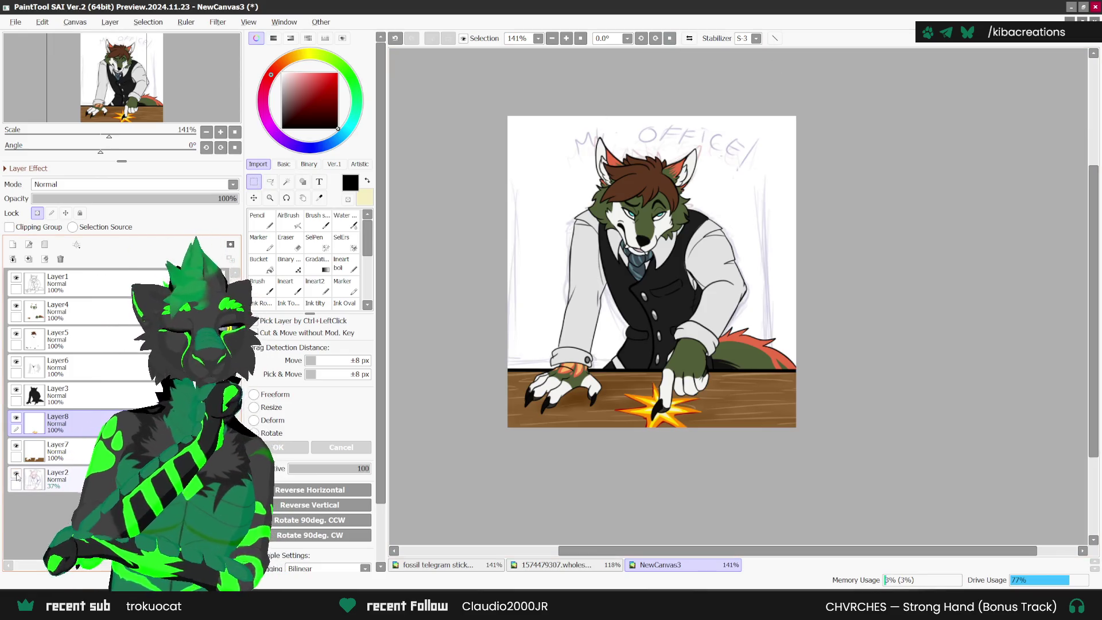
click(16, 474)
click(69, 284)
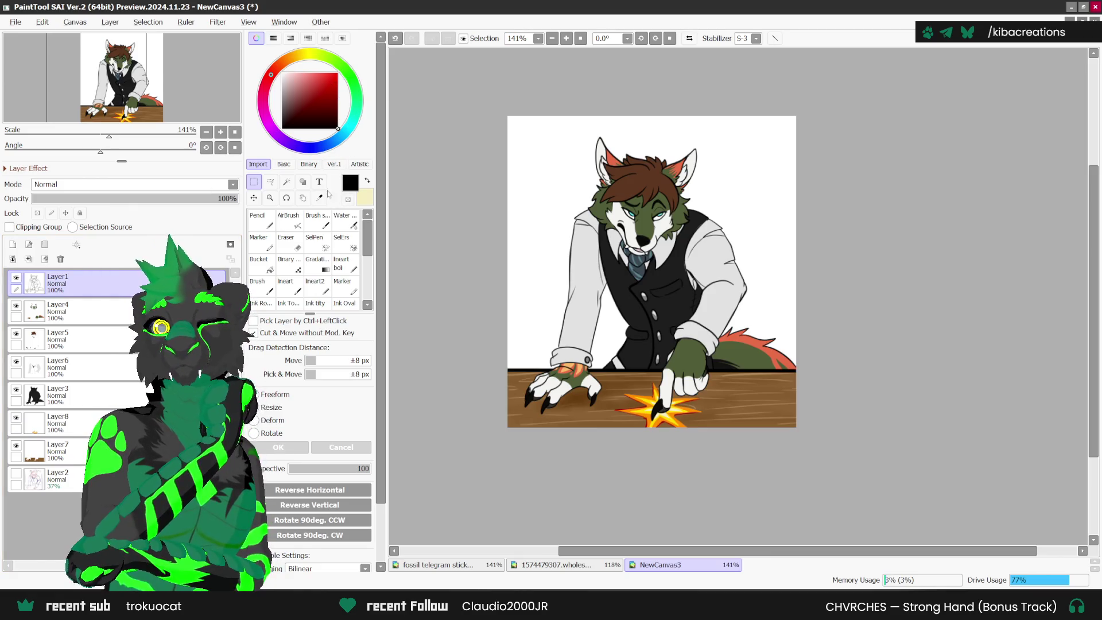
- Start a text box at the canvas top left using the Witch Magic font
click(319, 181)
click(542, 133)
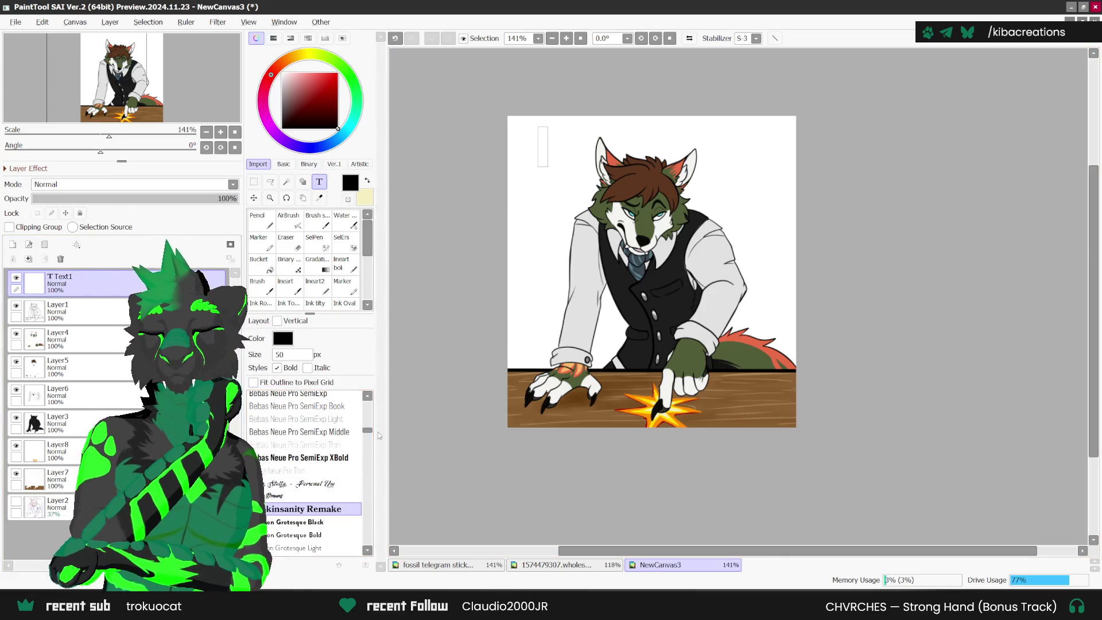
drag(368, 429, 367, 441)
scroll(362, 426, down, 3)
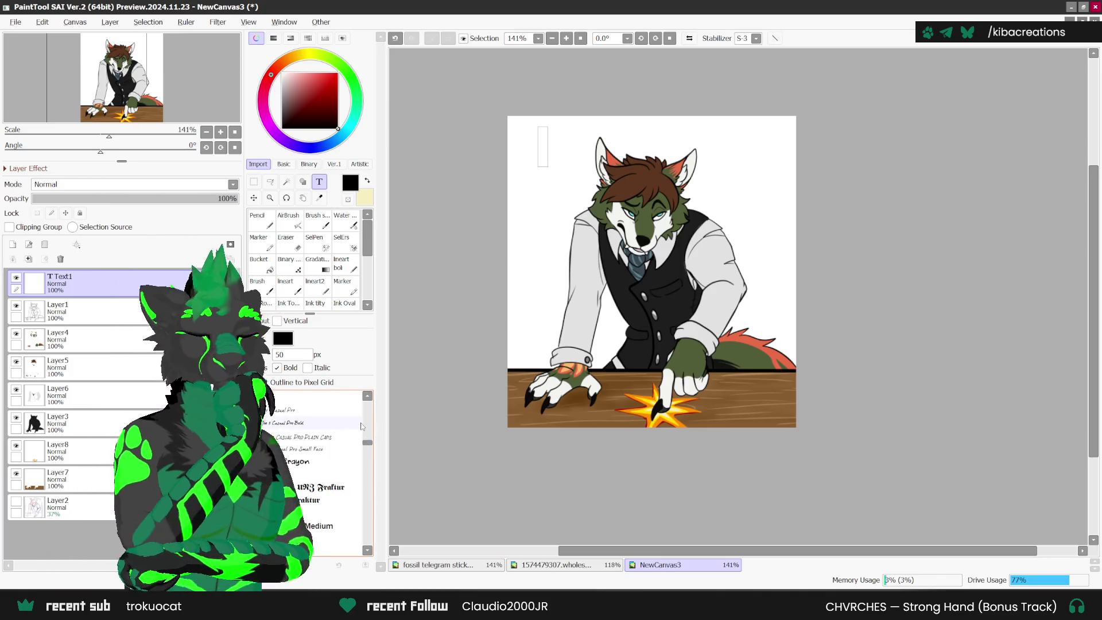
drag(370, 447, 363, 521)
scroll(352, 515, down, 5)
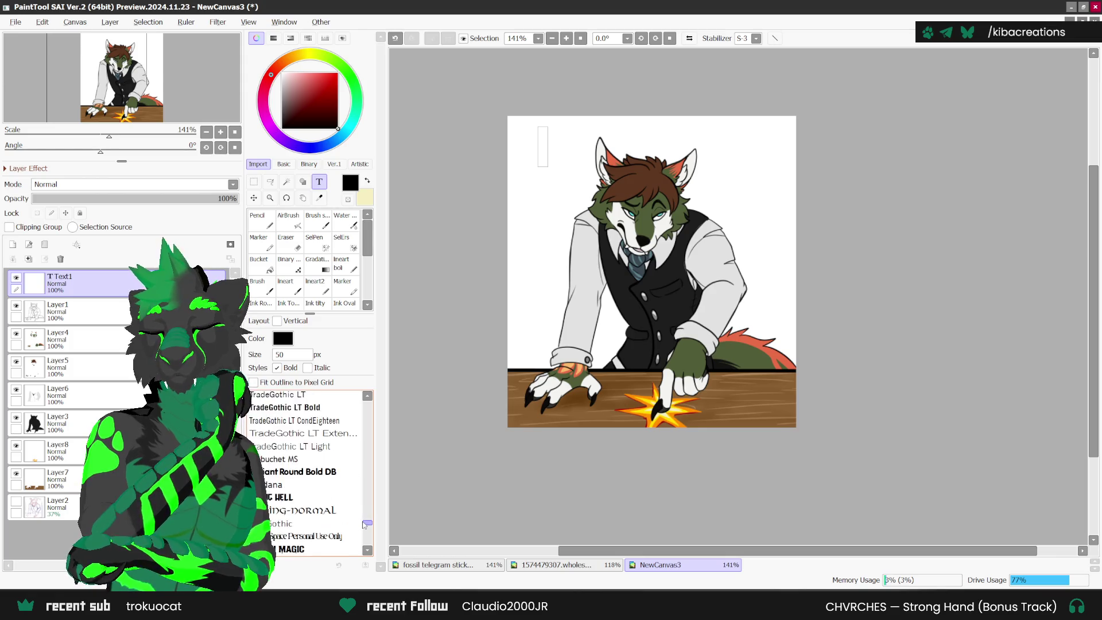
click(347, 482)
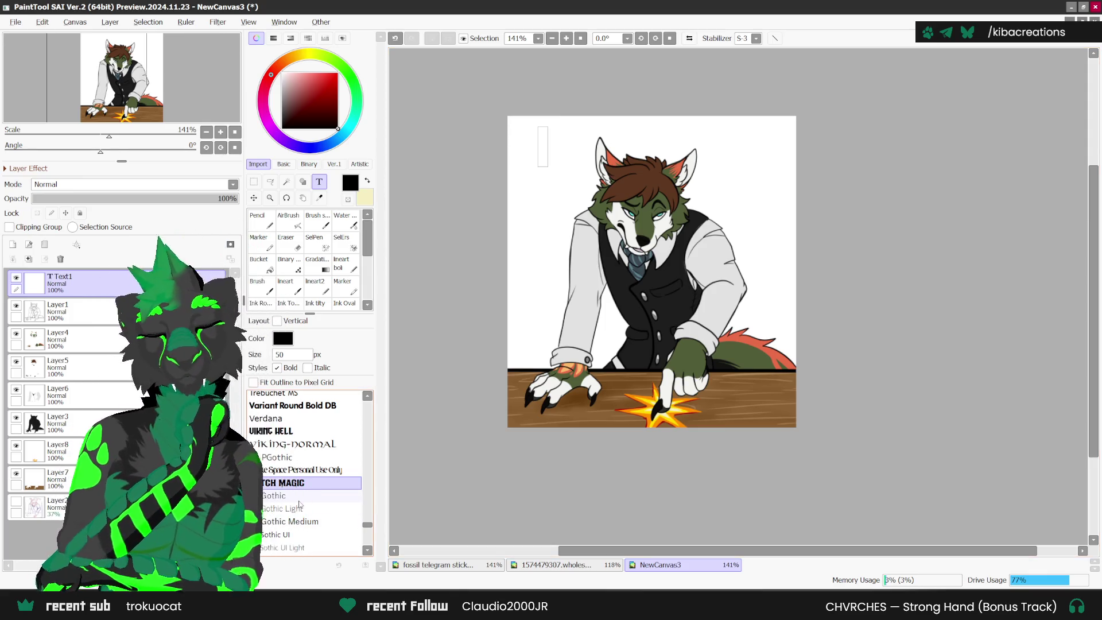
- Type 'MY OFFICE!' in the text box and select its size value for editing
text(MY)
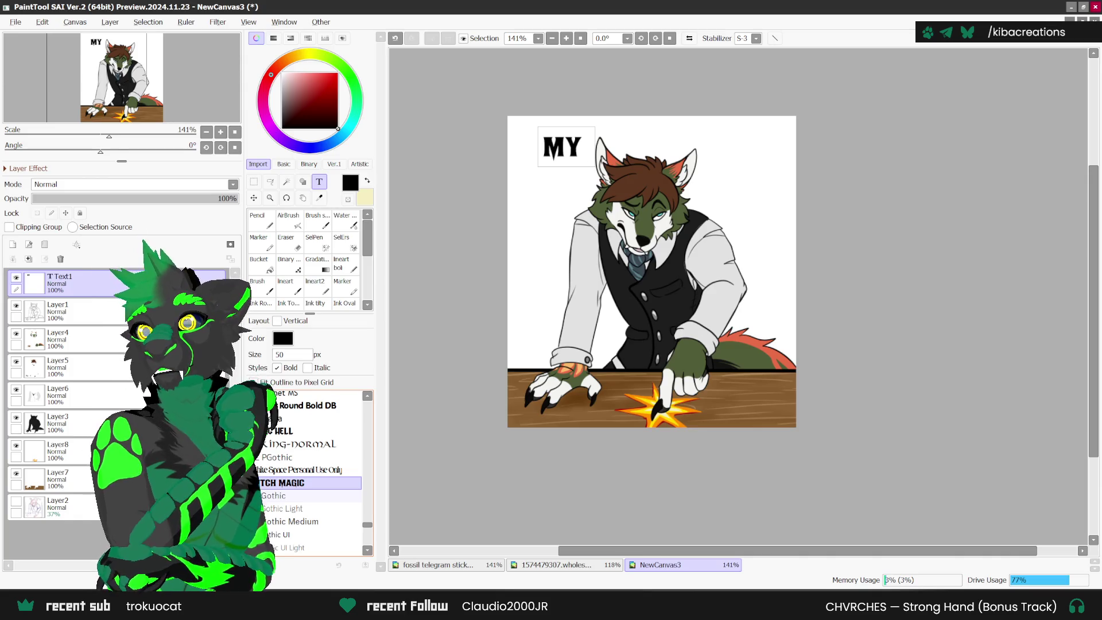
click(16, 505)
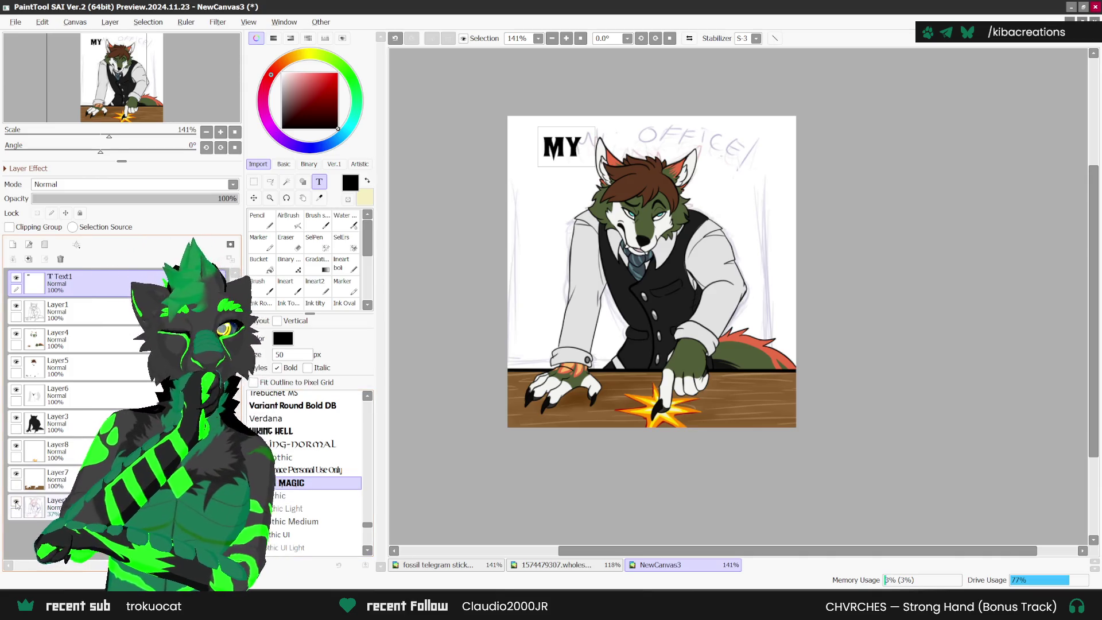
click(16, 504)
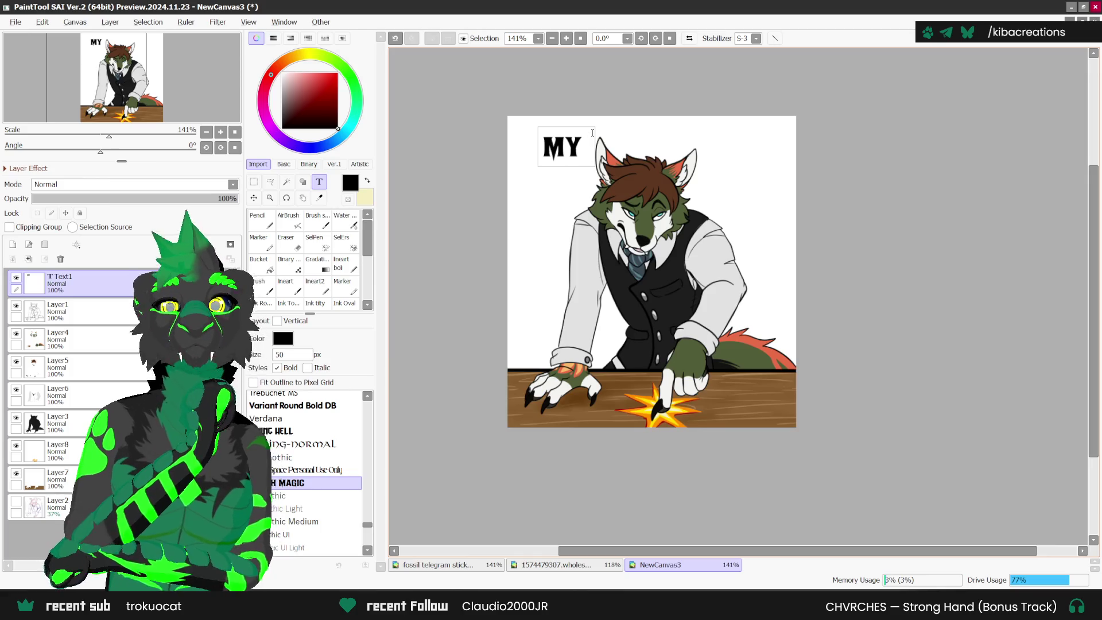
text(OFFICE)
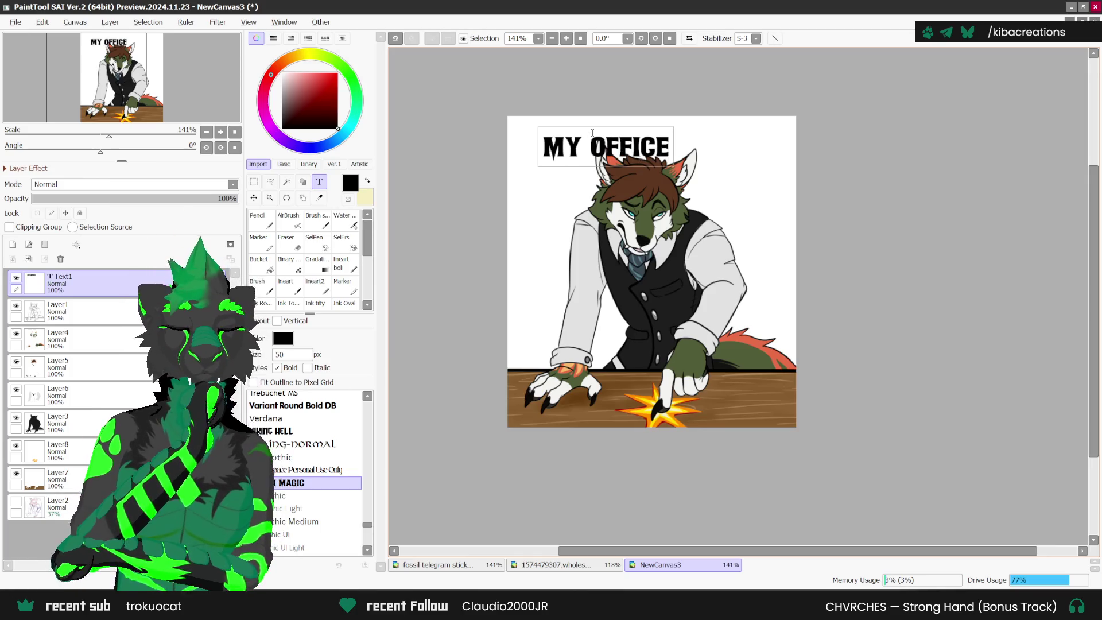
text(!)
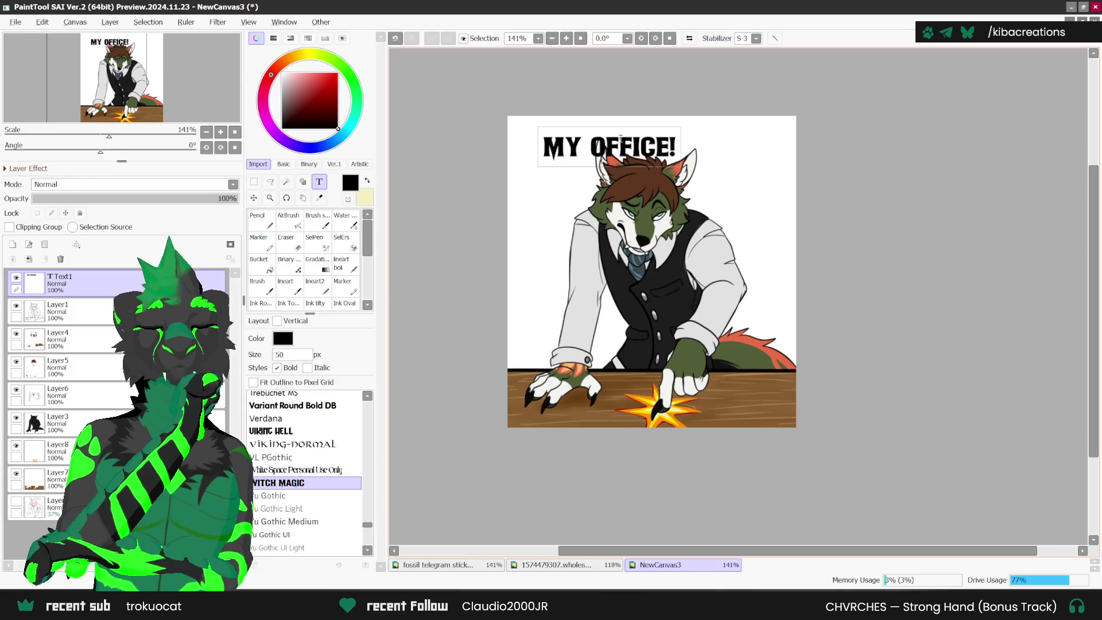
mouse_move(548, 148)
mouse_down()
mouse_move(548, 77)
mouse_move(609, 222)
mouse_move(527, 223)
mouse_up()
double_click(279, 354)
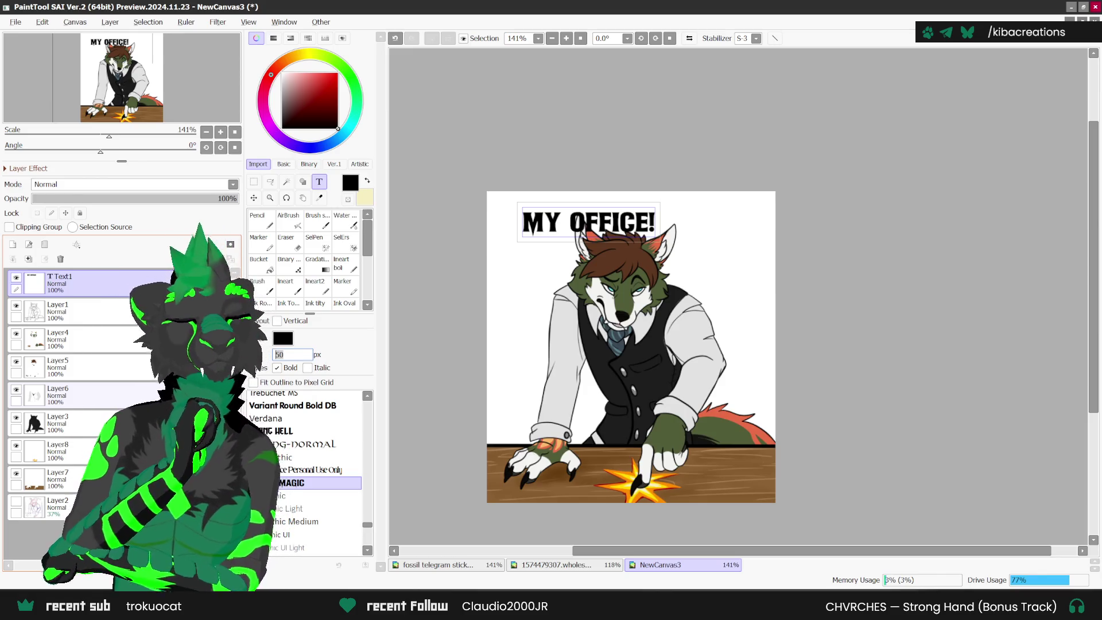
- Set the MY OFFICE! text size to 100 and shift it left so it fits
text(100)
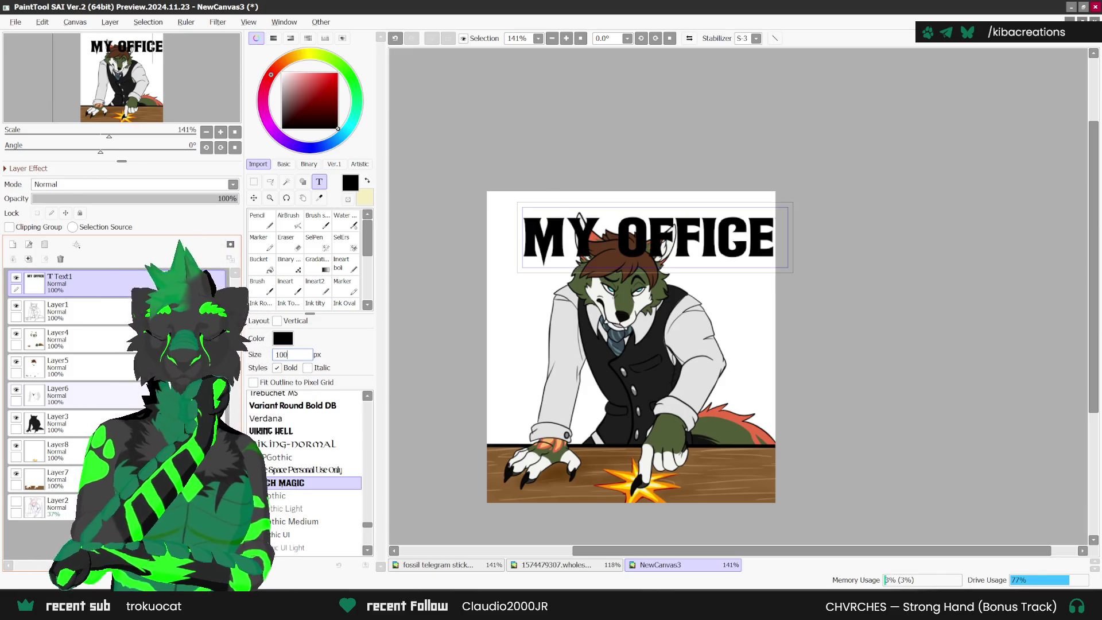
click(254, 197)
mouse_move(720, 243)
mouse_down()
mouse_move(693, 244)
mouse_move(703, 229)
mouse_up()
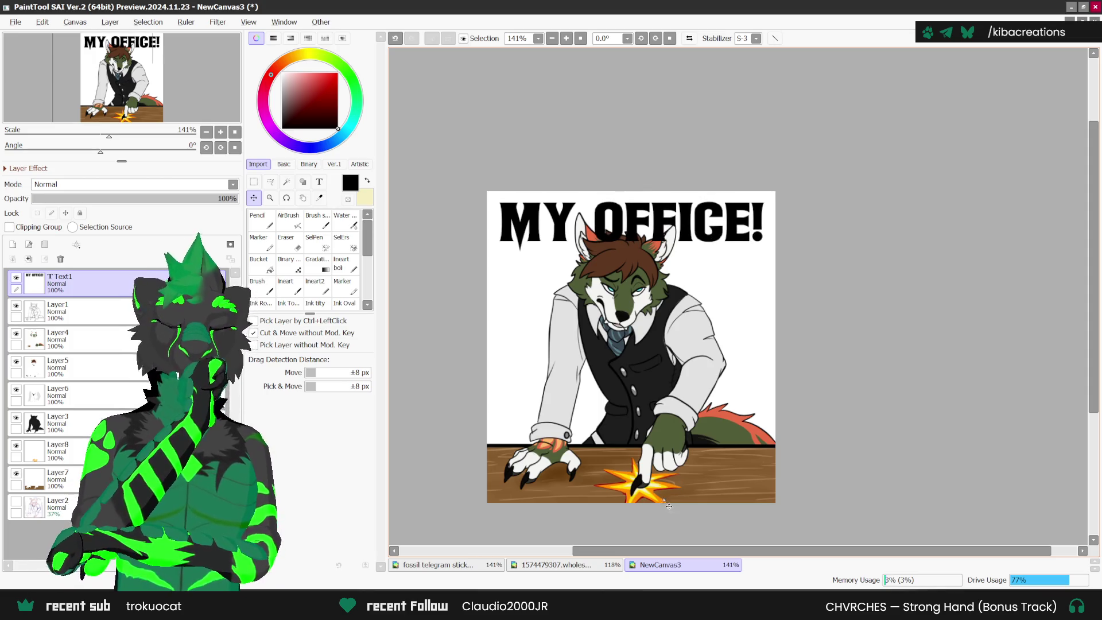
scroll(801, 442, up, 2)
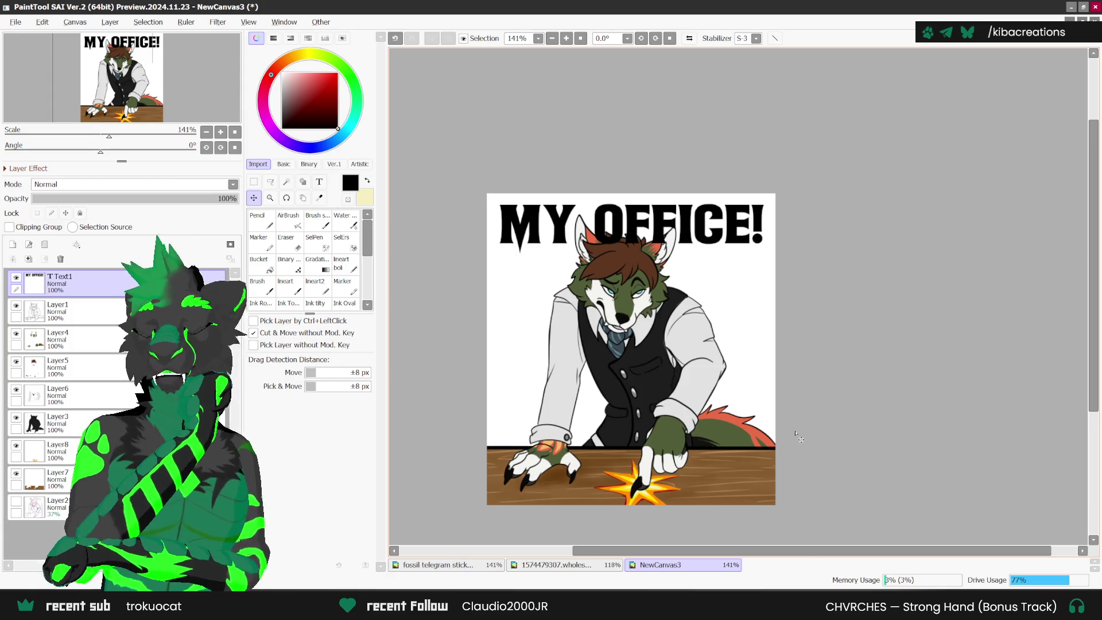
- Add a new Layer9 above Layer7 and eyedrop the desk's brown wood colour
click(57, 479)
click(12, 244)
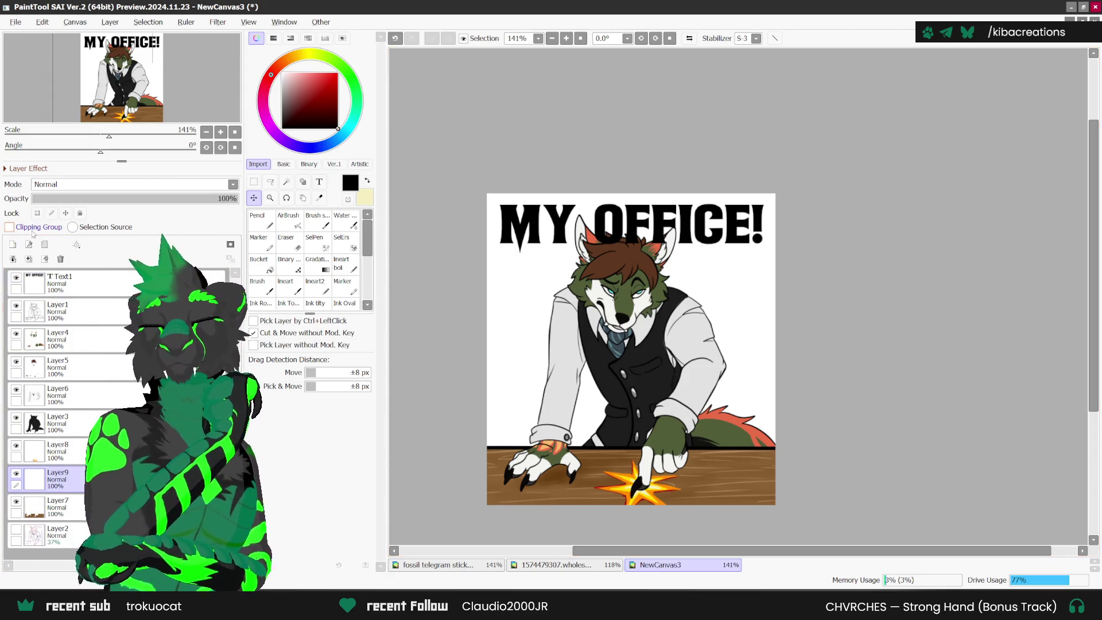
key(alt)
scroll(558, 474, up, 1)
click(540, 477)
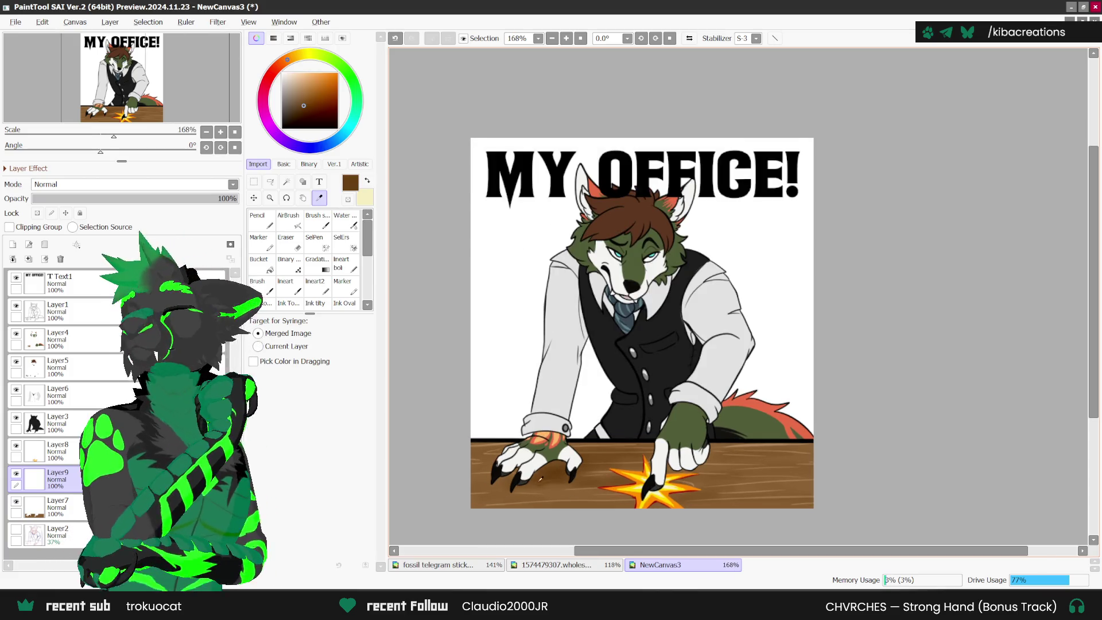
click(261, 224)
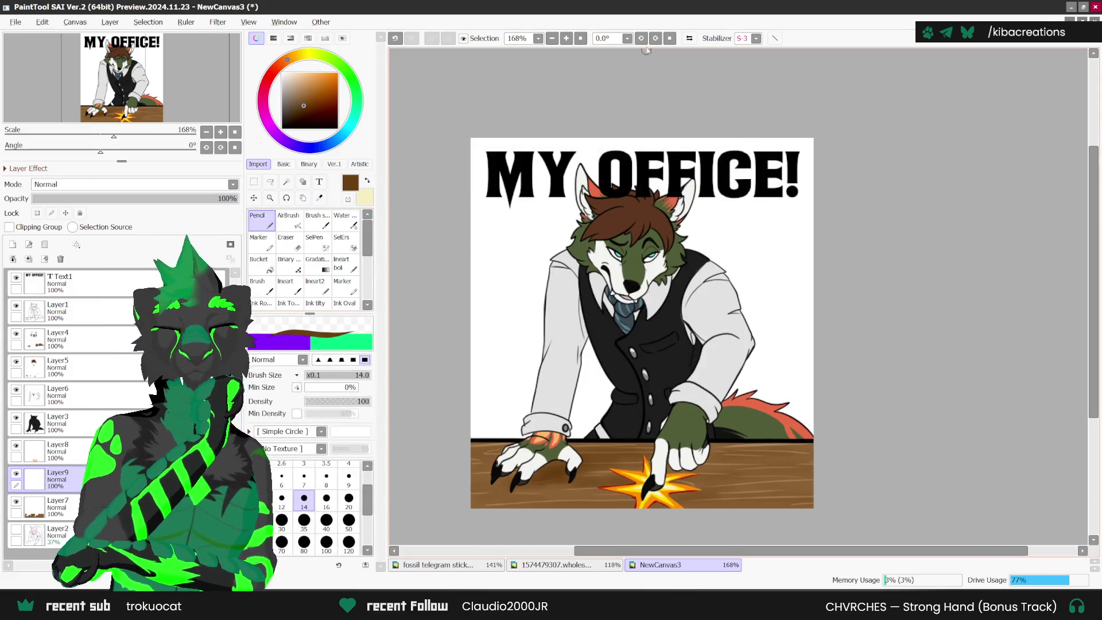
- Lower Layer9's opacity to 32%, straighten the canvas view, and select Layer1
scroll(651, 479, up, 1)
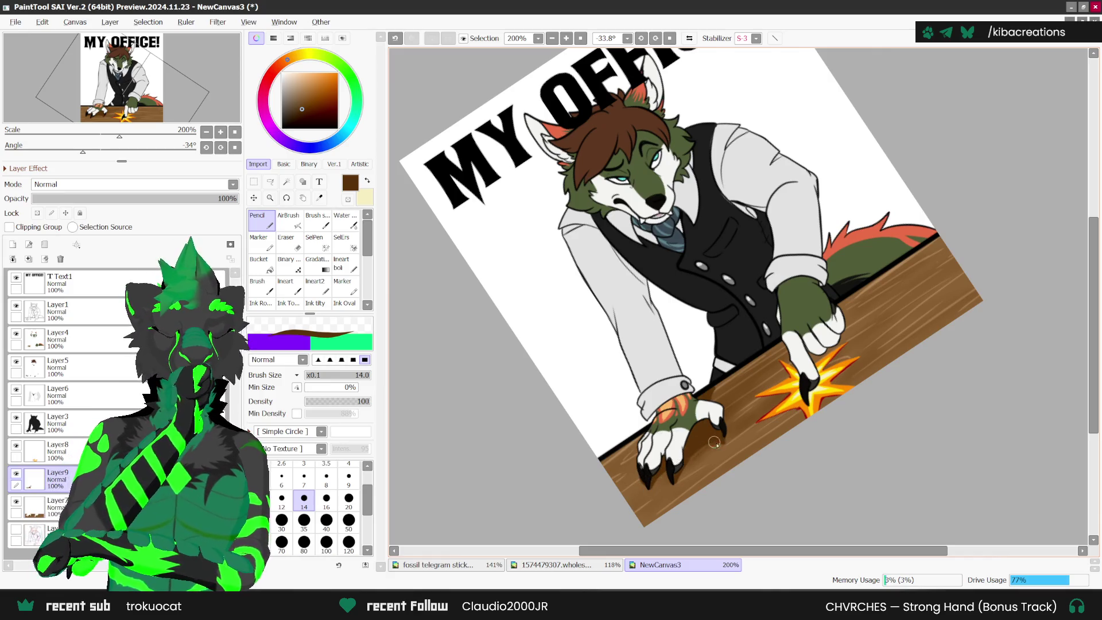
scroll(746, 380, down, 3)
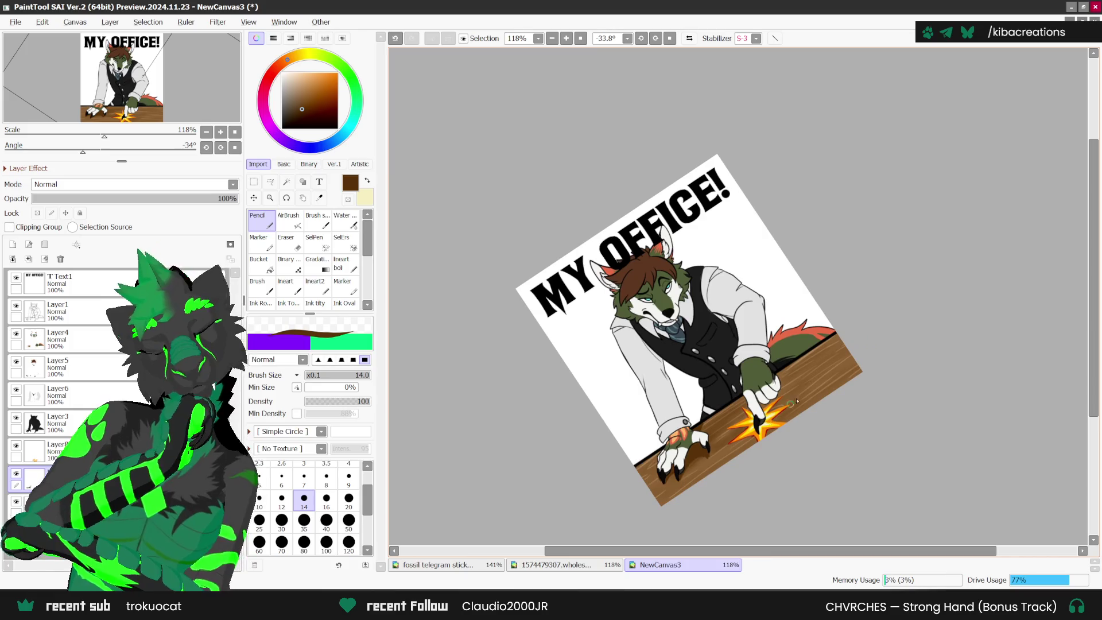
drag(138, 199, 100, 200)
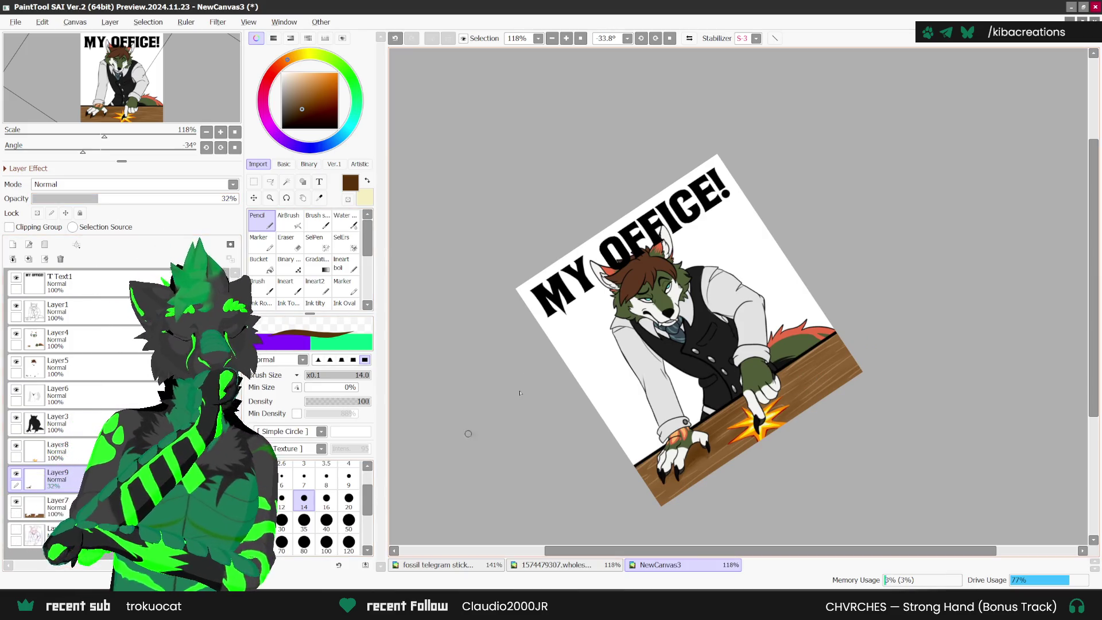
click(669, 38)
scroll(754, 376, down, 1)
scroll(754, 376, up, 2)
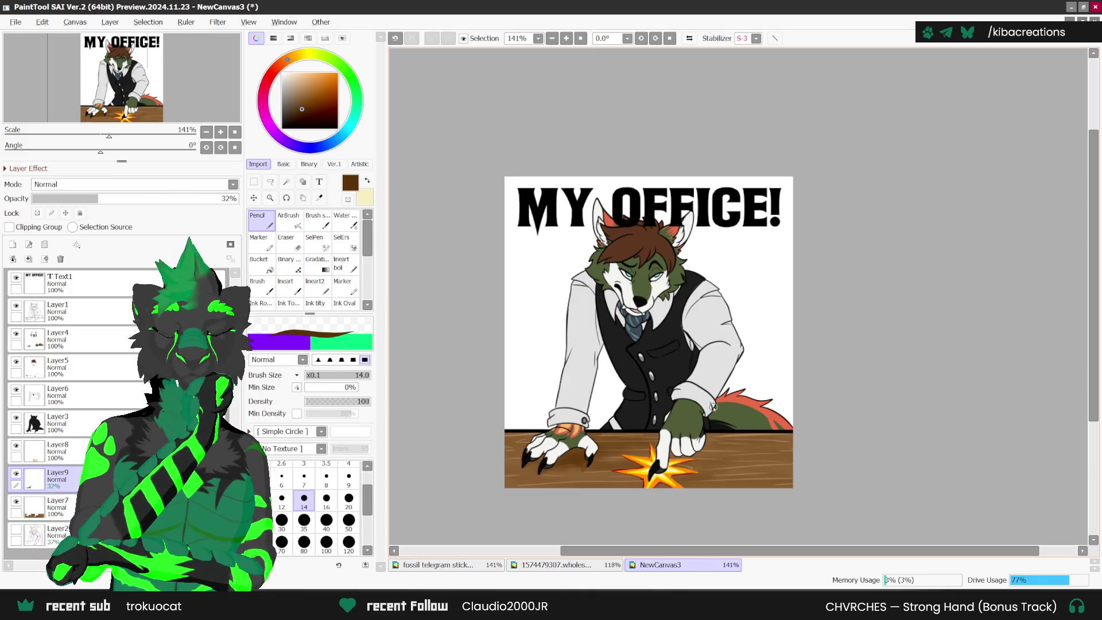
click(110, 309)
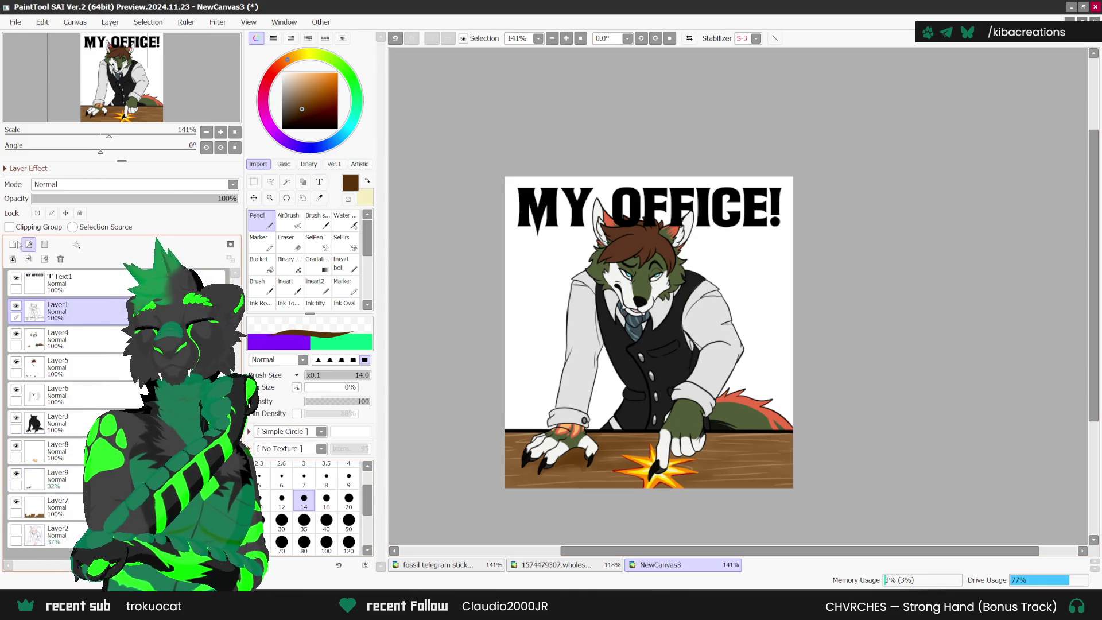
- Set the new layer to Shine mode and pick cream from the reference sheet
click(218, 185)
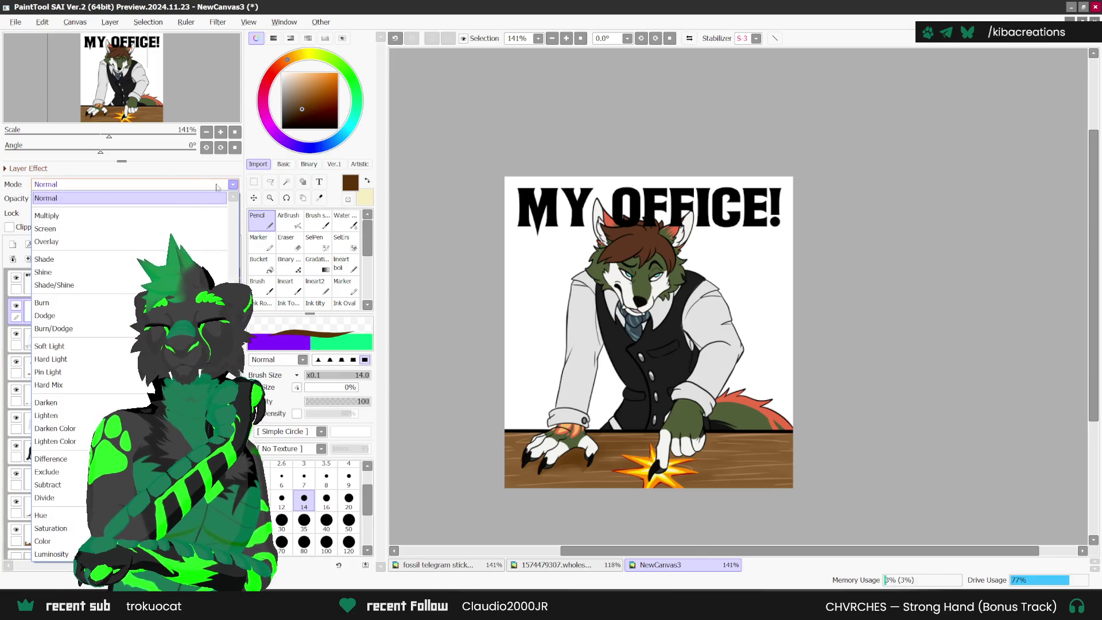
click(319, 198)
key(ctrl+Tab)
click(747, 403)
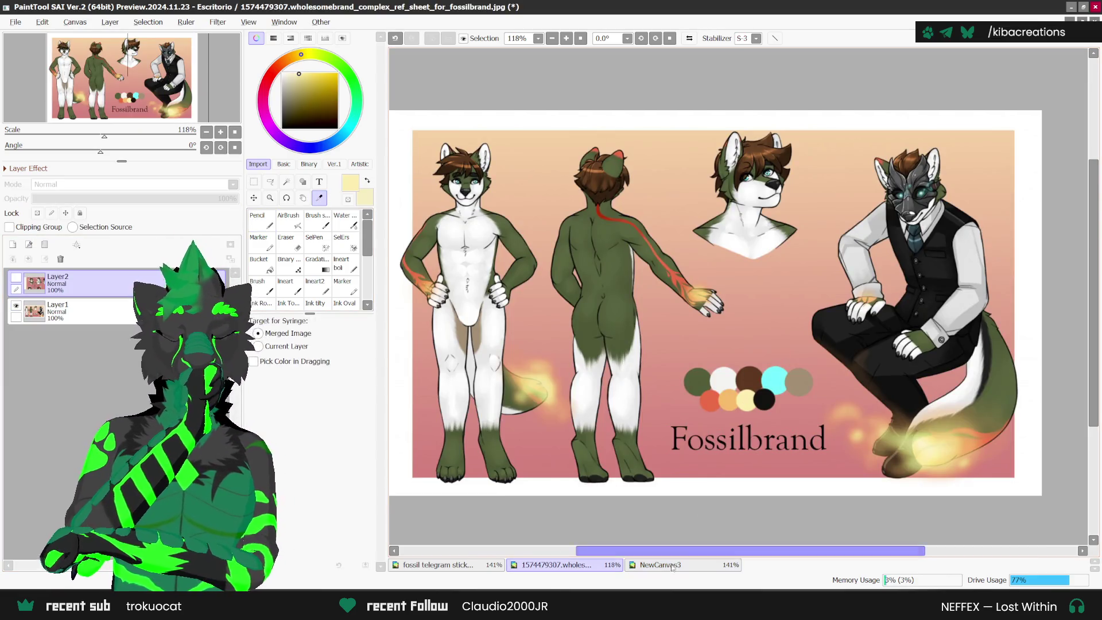
key(ctrl+Tab)
- Airbrush a size-80 glow over the left paw and wrist, then set 47% opacity
key(v)
scroll(563, 429, up, 1)
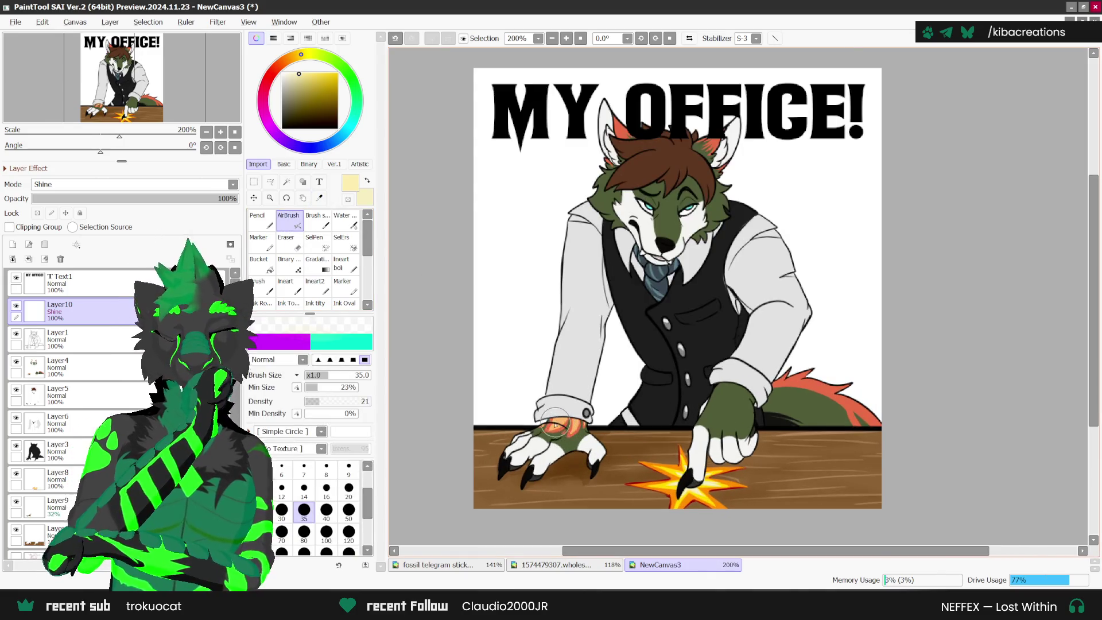
key(bracketright)
key(bracketright)
key(bracketright)
mouse_move(553, 430)
mouse_down()
mouse_move(560, 439)
mouse_move(620, 373)
mouse_up()
drag(555, 429, 572, 412)
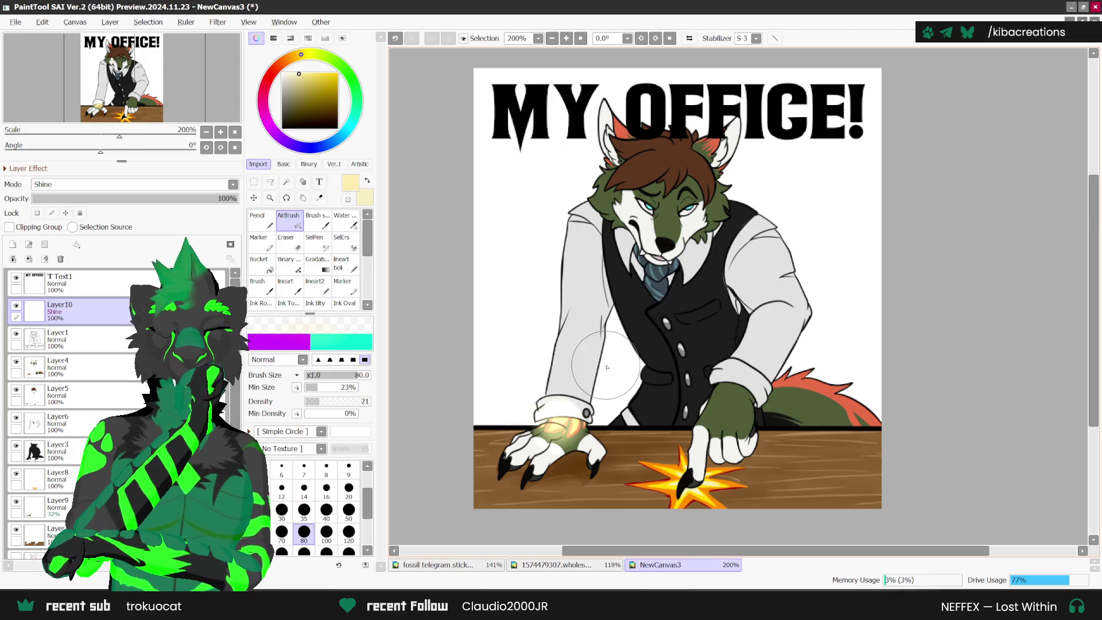
click(129, 199)
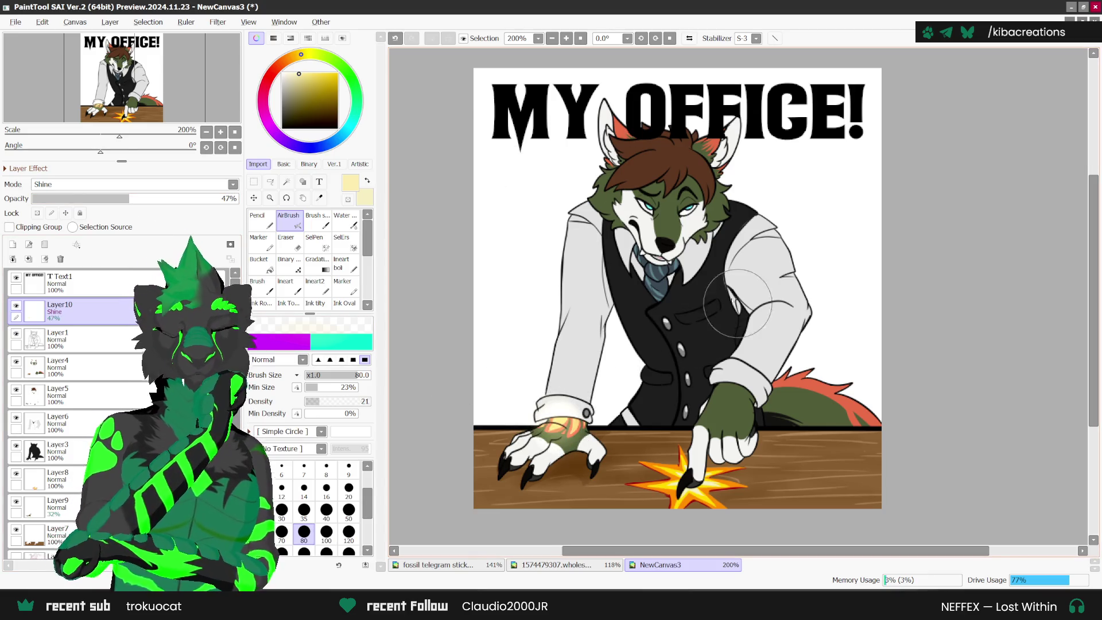
scroll(740, 307, down, 1)
scroll(853, 261, up, 2)
scroll(744, 407, down, 1)
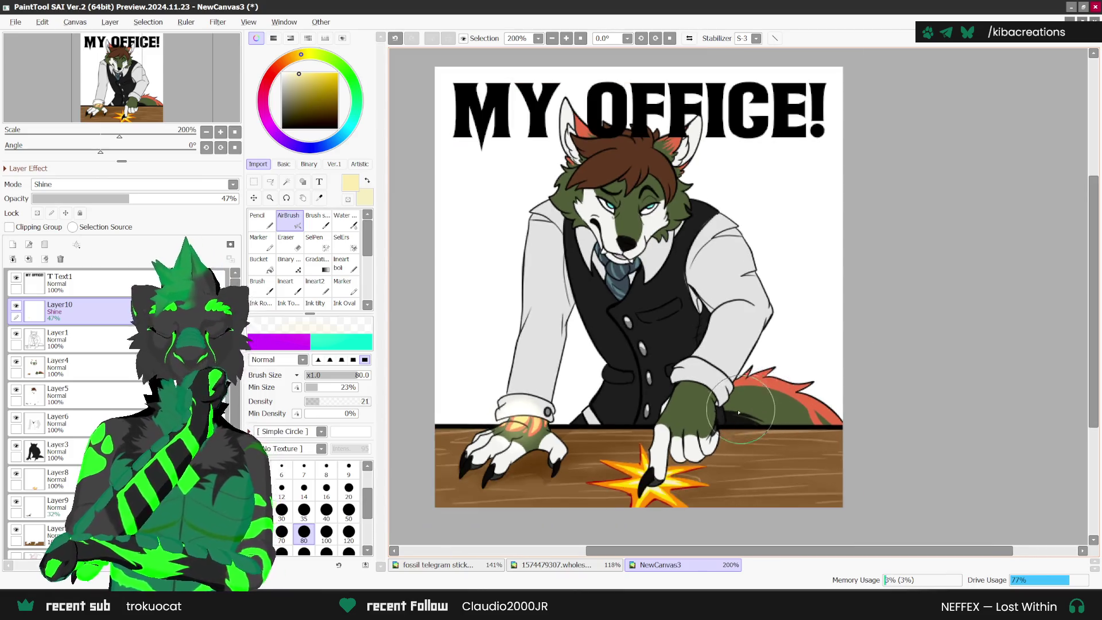
scroll(741, 411, down, 1)
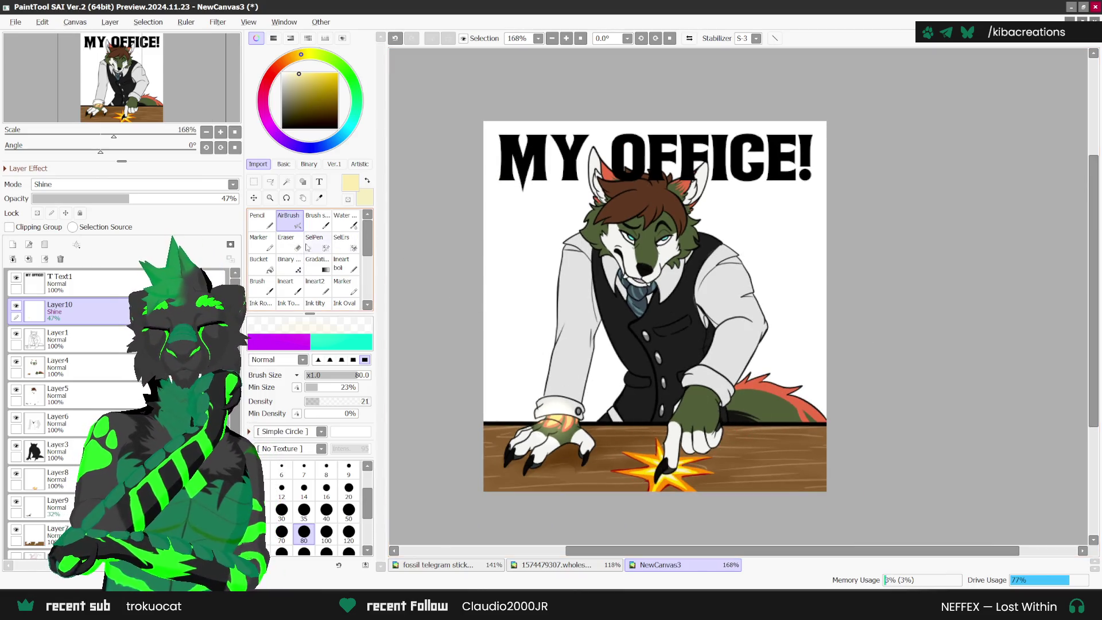
click(322, 264)
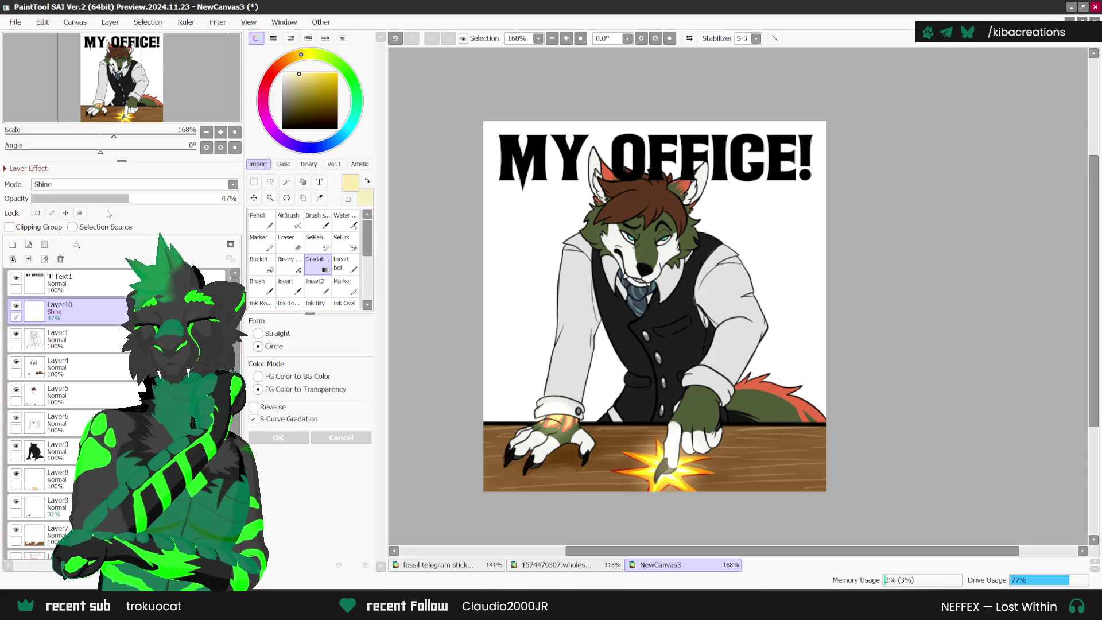
- Select the Layer2 sketch and add a new blank Layer11 above it
mouse_move(772, 420)
mouse_down()
mouse_move(755, 401)
mouse_move(785, 376)
mouse_up()
scroll(752, 407, down, 1)
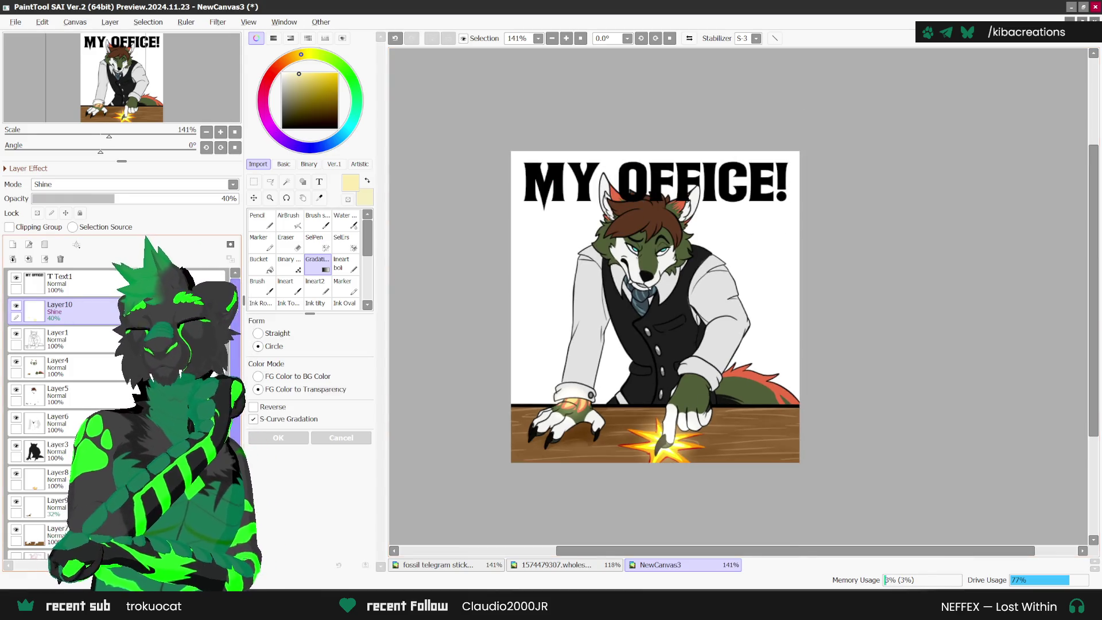
scroll(63, 413, down, 1)
click(57, 544)
click(13, 245)
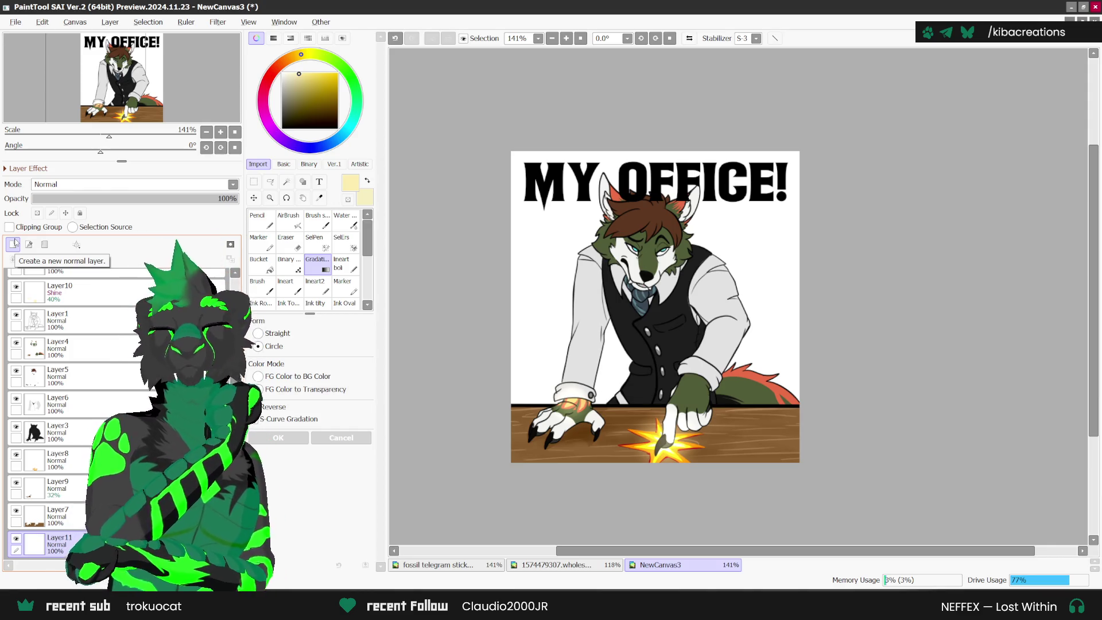
- Erase the Shine glow around the claw tip on Layer10, shrinking the eraser from 35 to 7
click(285, 240)
scroll(666, 422, up, 3)
click(304, 524)
scroll(721, 393, up, 1)
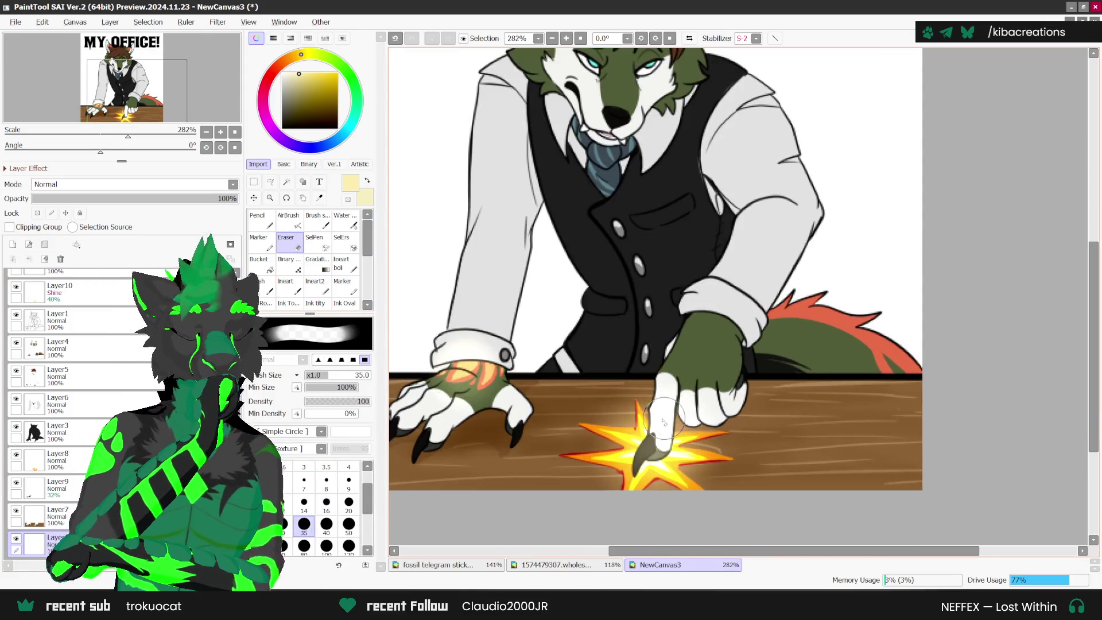
click(304, 502)
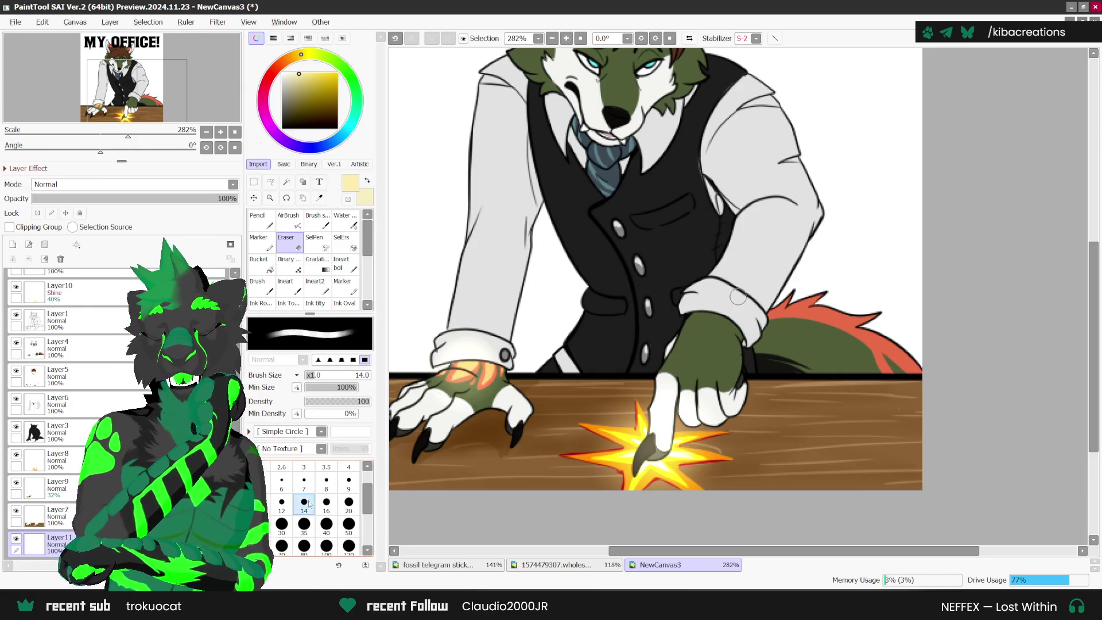
ctrl+shift+click(651, 429)
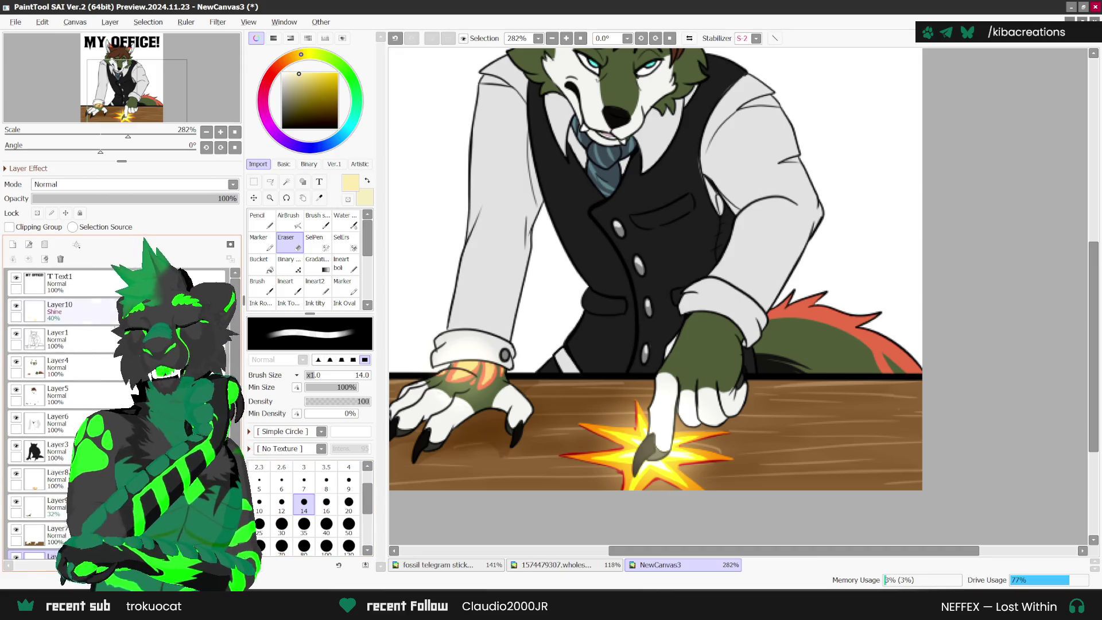
scroll(652, 429, up, 1)
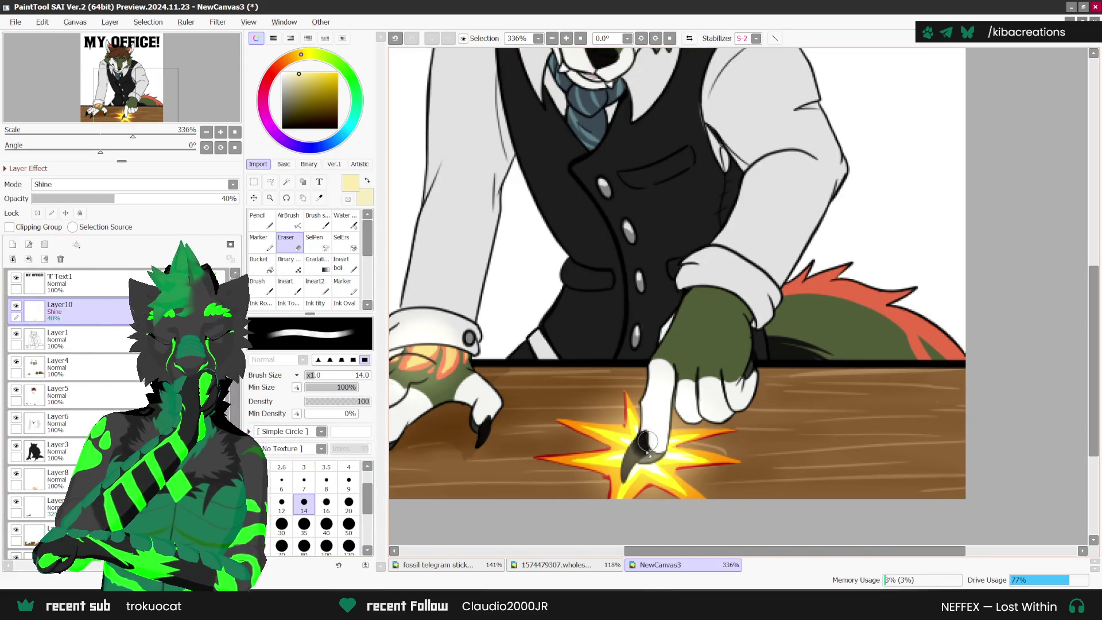
mouse_move(650, 449)
mouse_down()
mouse_move(631, 449)
mouse_move(624, 473)
mouse_move(668, 443)
mouse_move(662, 417)
mouse_up()
scroll(631, 449, up, 1)
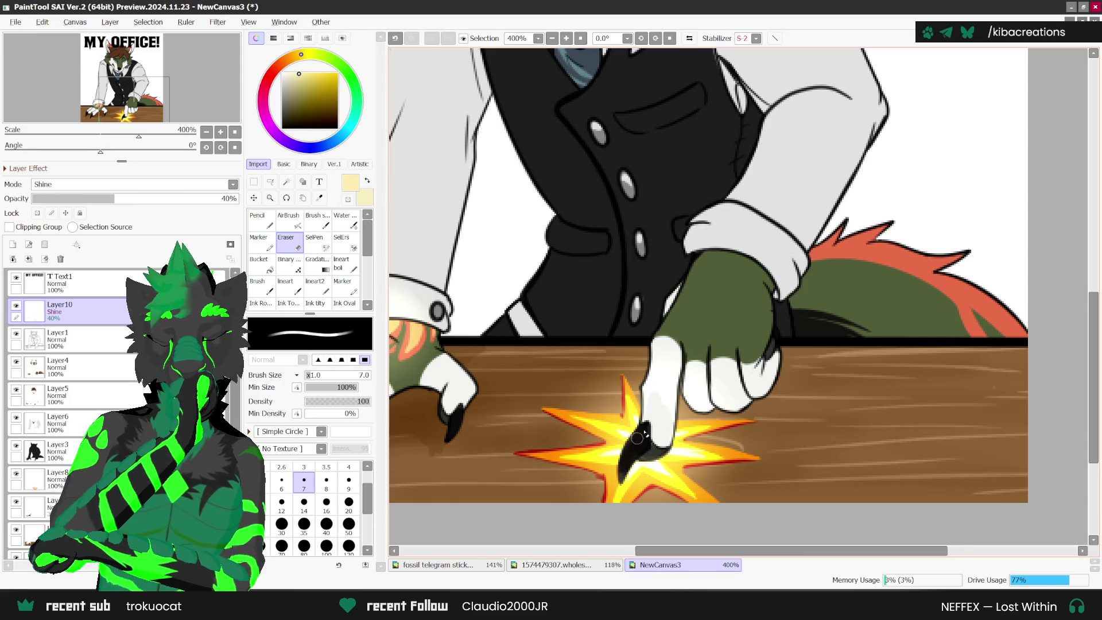
scroll(723, 378, down, 2)
scroll(722, 378, down, 5)
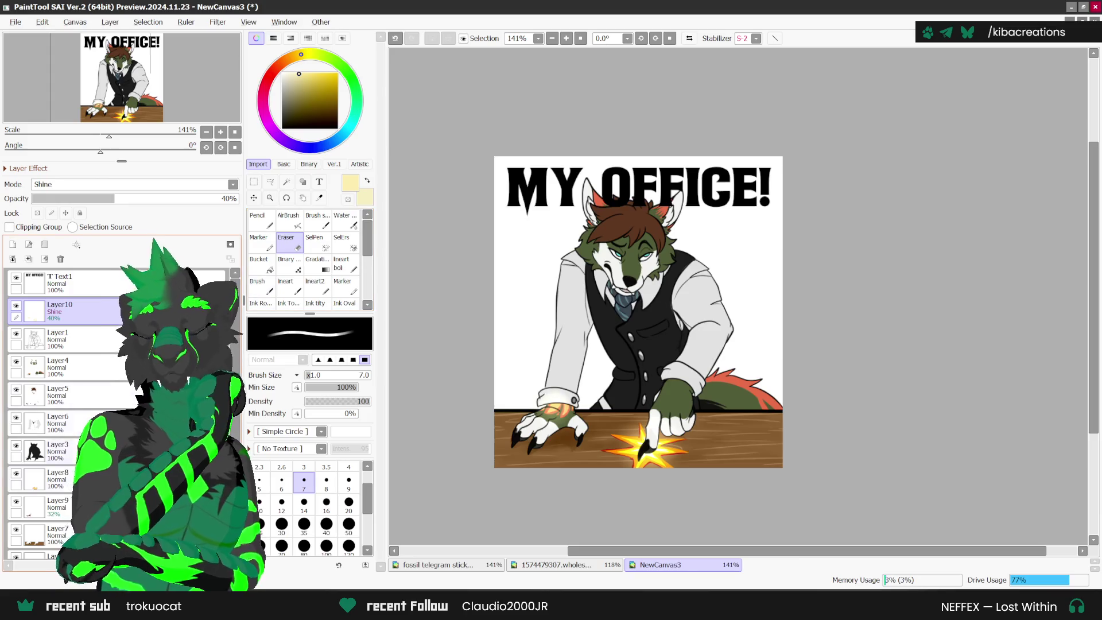
scroll(57, 402, down, 1)
- Pick the Basic-set Smudge tool, unlock Layer8's transparency, and smudge the starburst glow into the desk
click(57, 434)
click(284, 164)
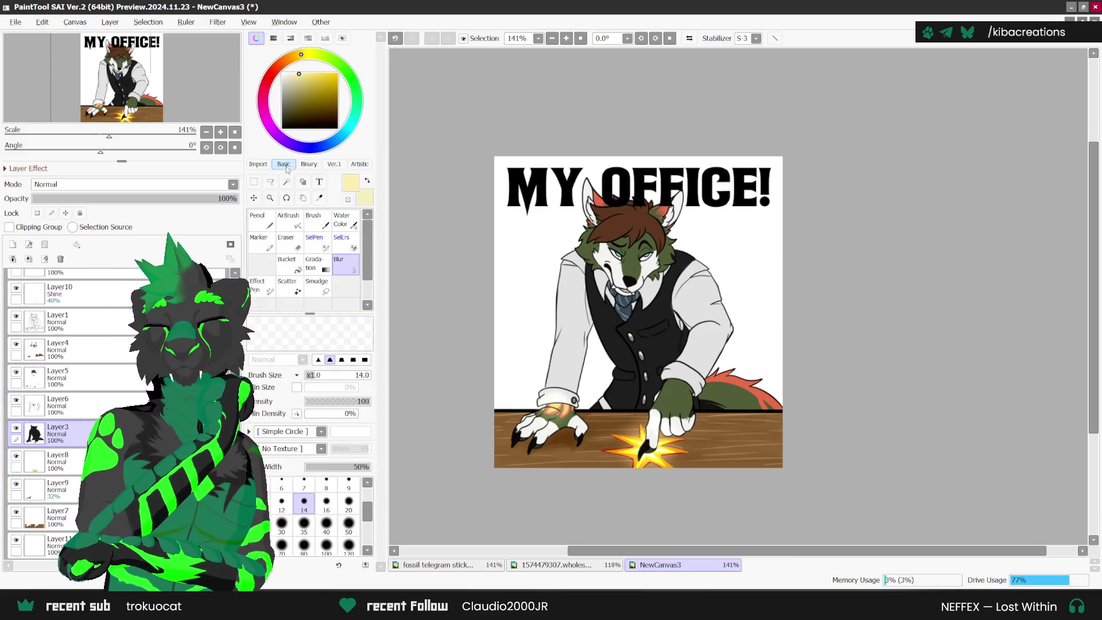
click(316, 286)
scroll(608, 432, up, 2)
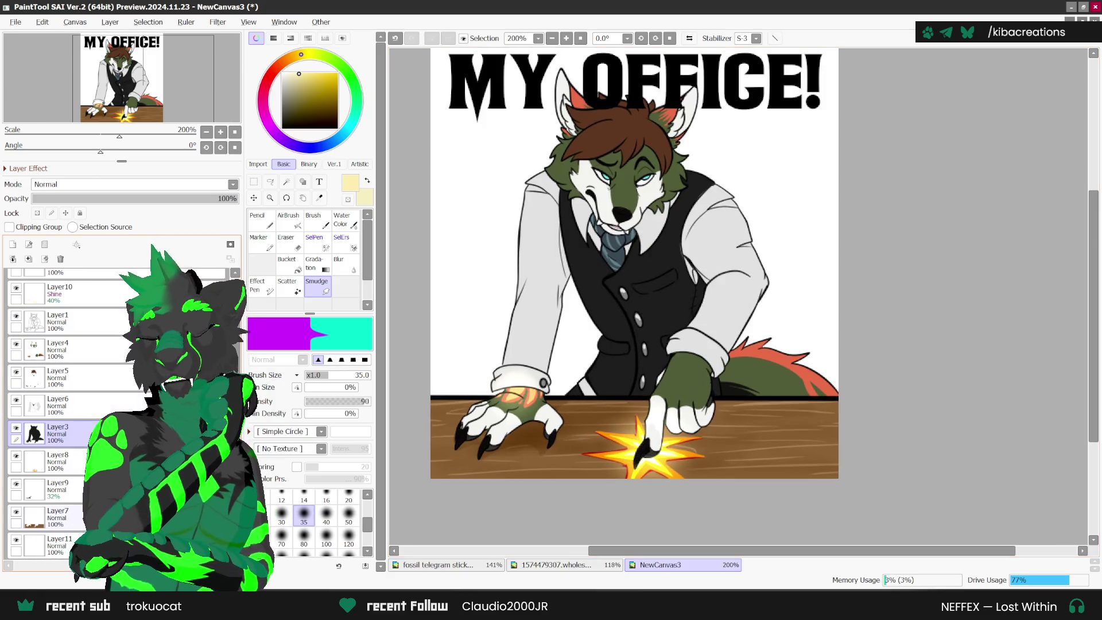
click(57, 461)
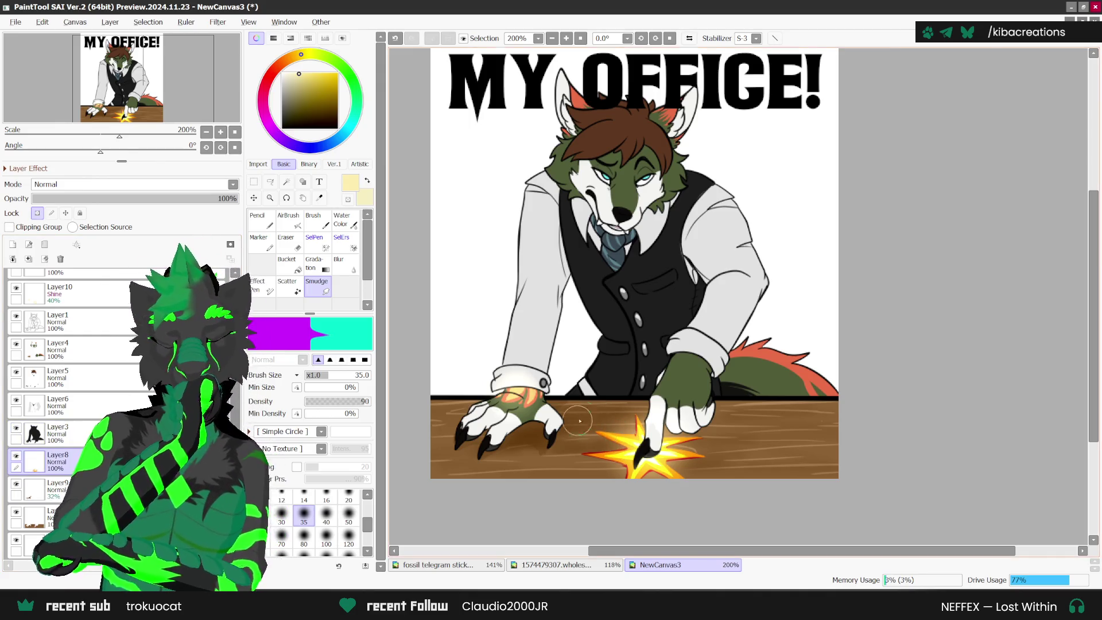
click(37, 213)
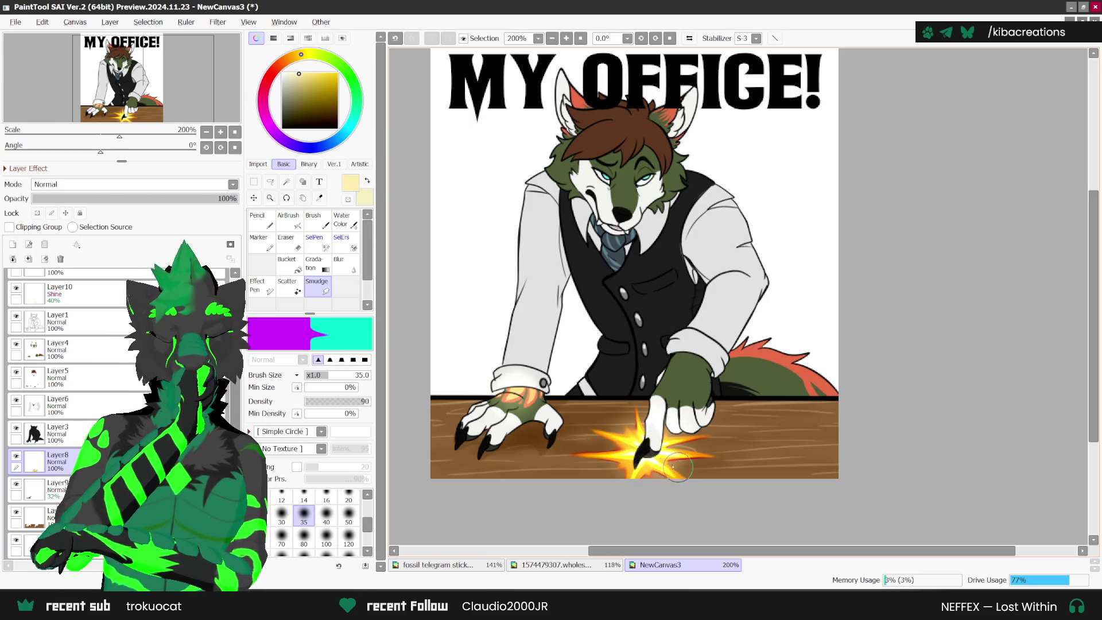
scroll(666, 451, down, 3)
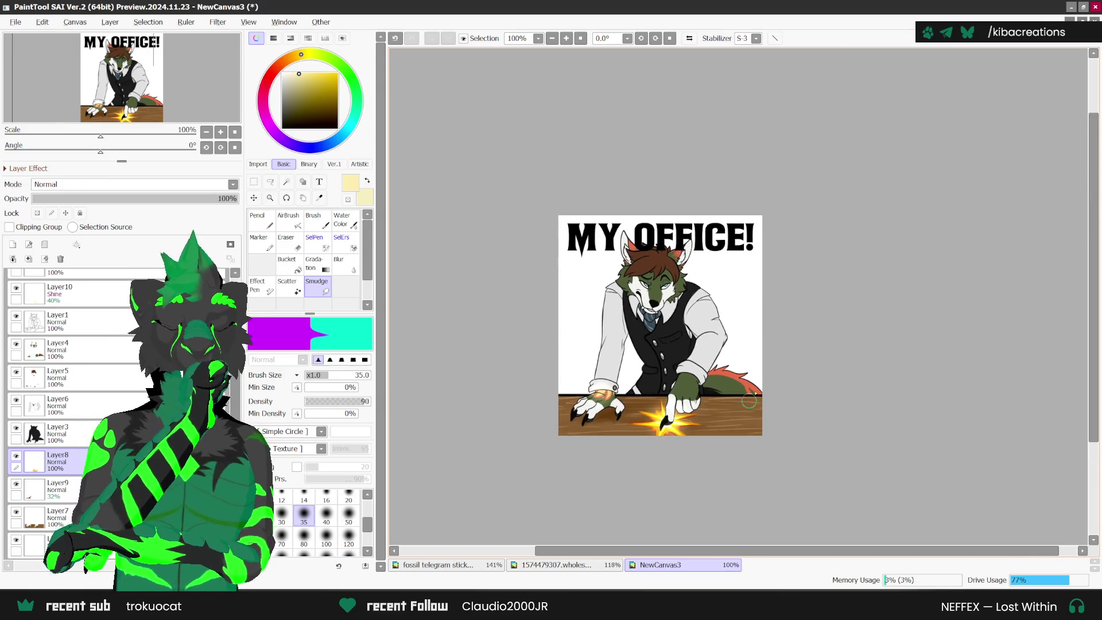
scroll(832, 320, up, 1)
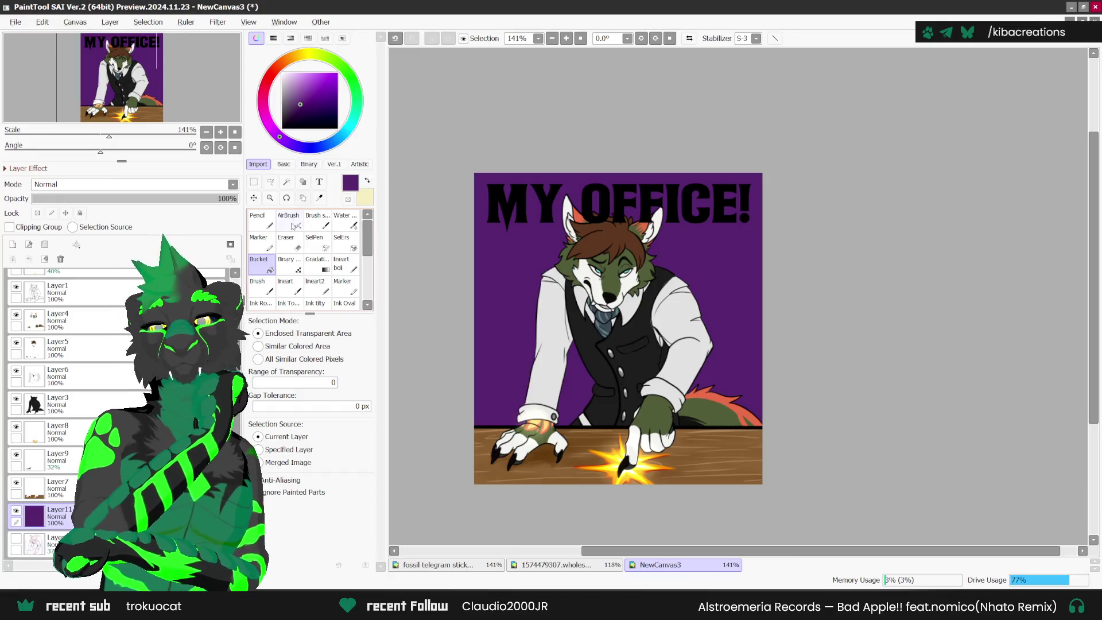
- Refill Layer11's background with lighter lilac purple and add an empty Layer12 above it
click(509, 217)
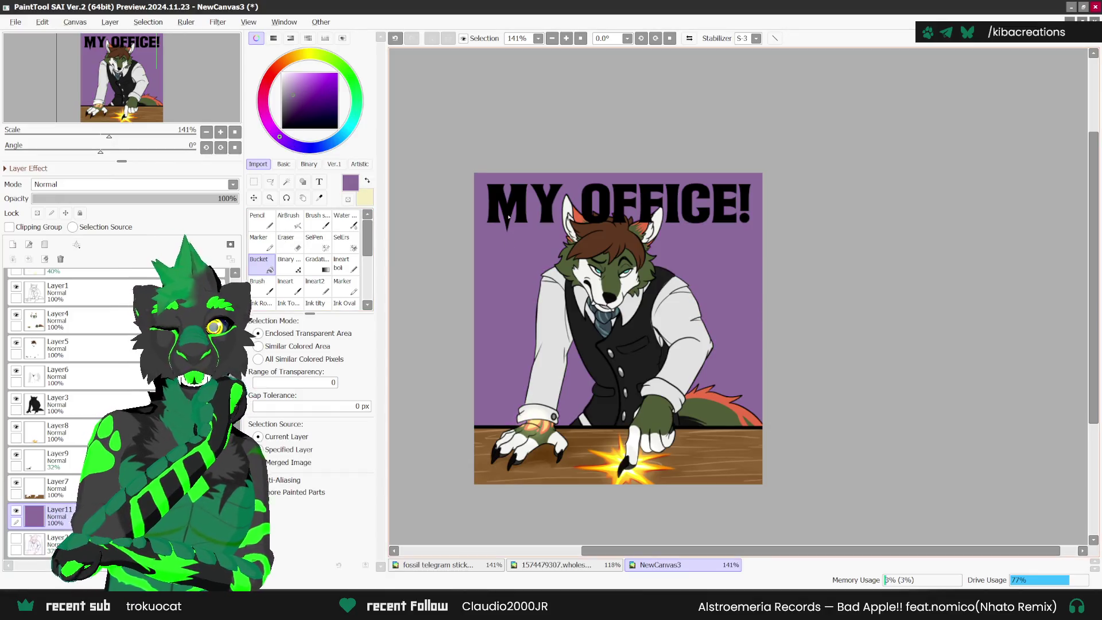
click(12, 244)
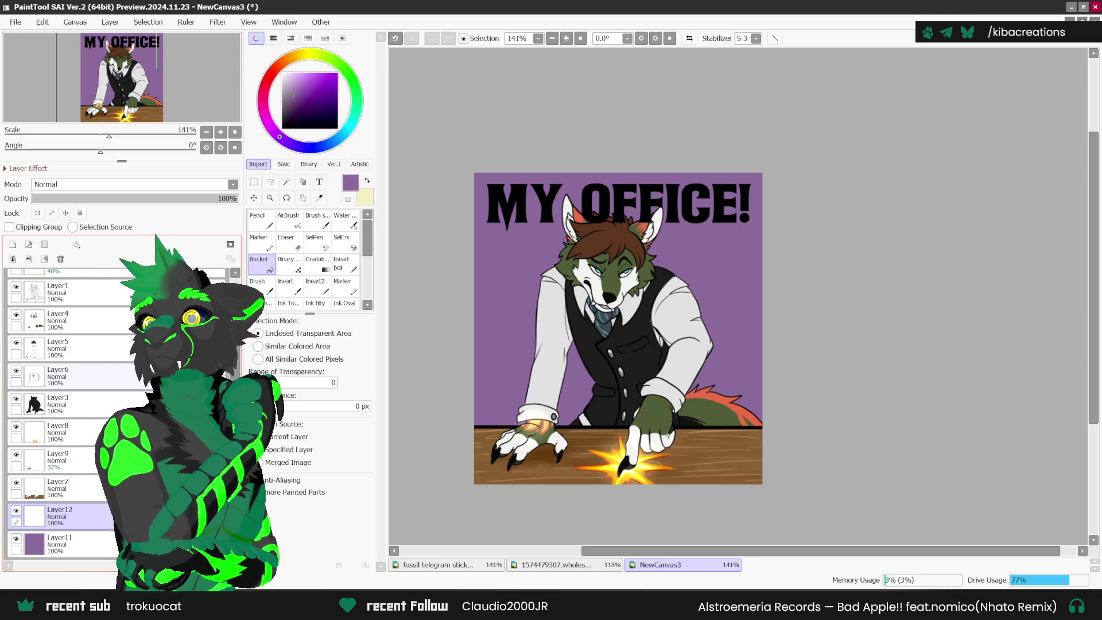
scroll(69, 373, up, 3)
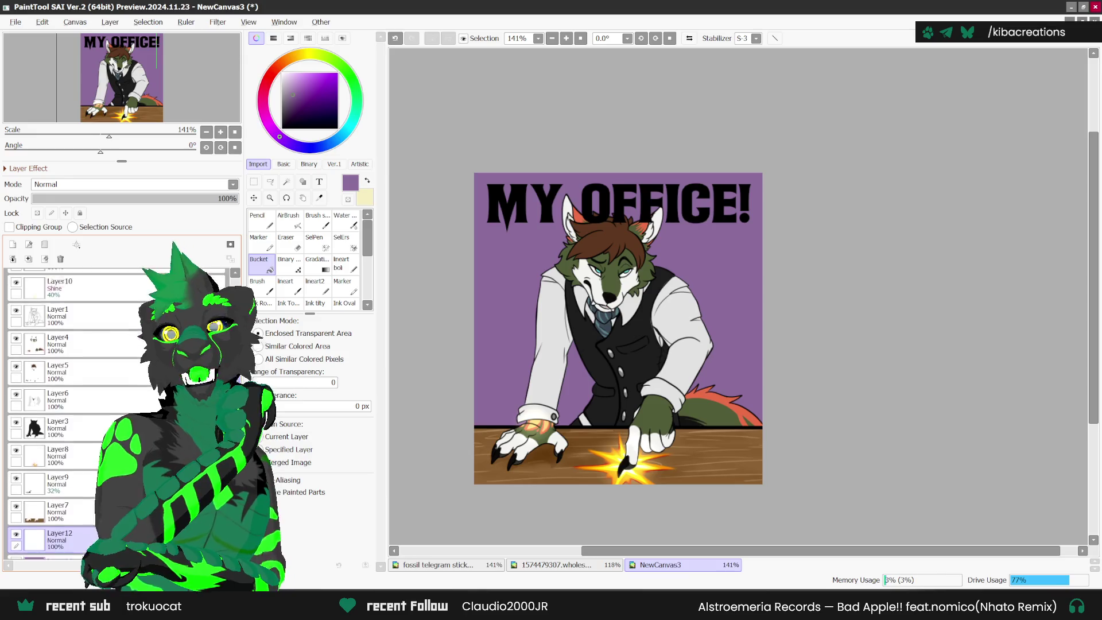
click(58, 339)
- Merge the art layers, including Shine, down into Layer7
click(28, 259)
click(28, 258)
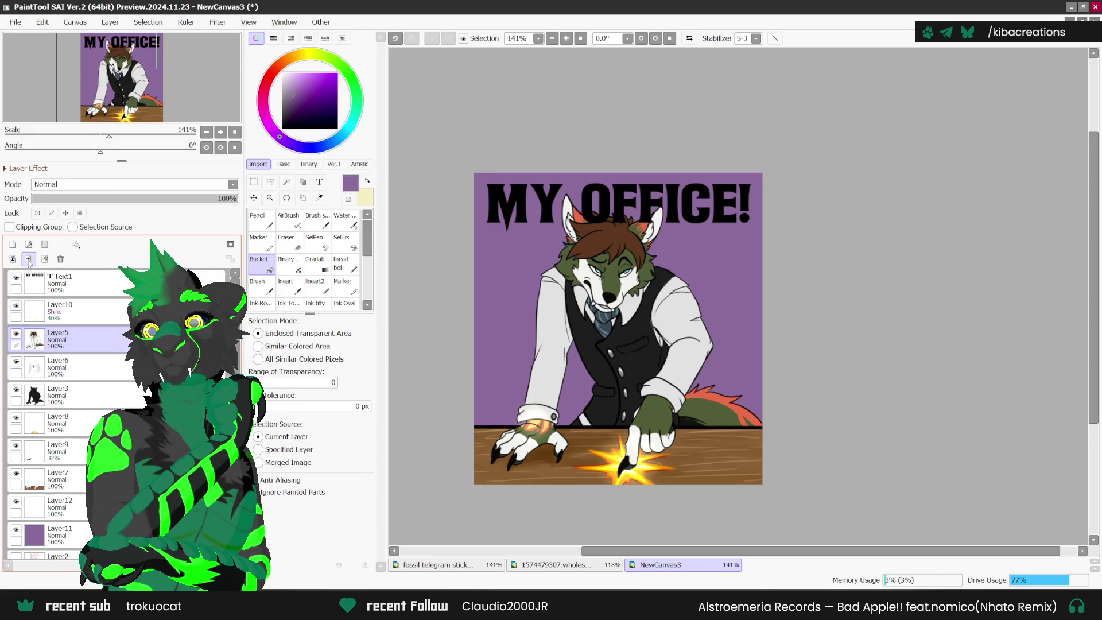
click(29, 258)
click(29, 259)
click(28, 259)
click(28, 259)
click(29, 259)
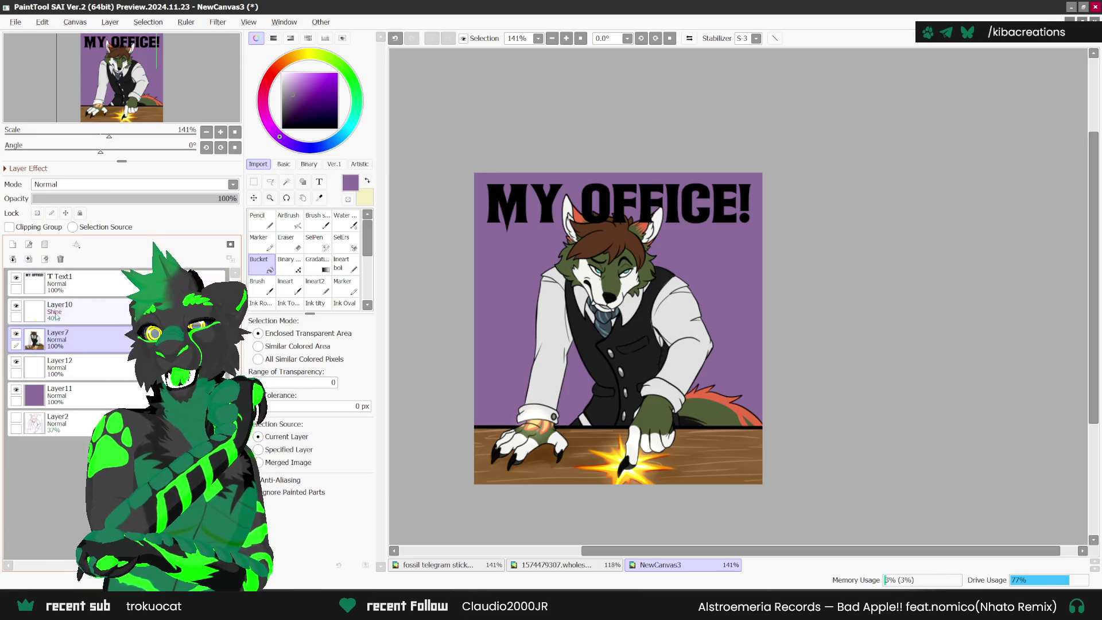
click(57, 310)
click(29, 259)
- Magic-wand select the purple background by similar colour, leaving the title out
click(286, 182)
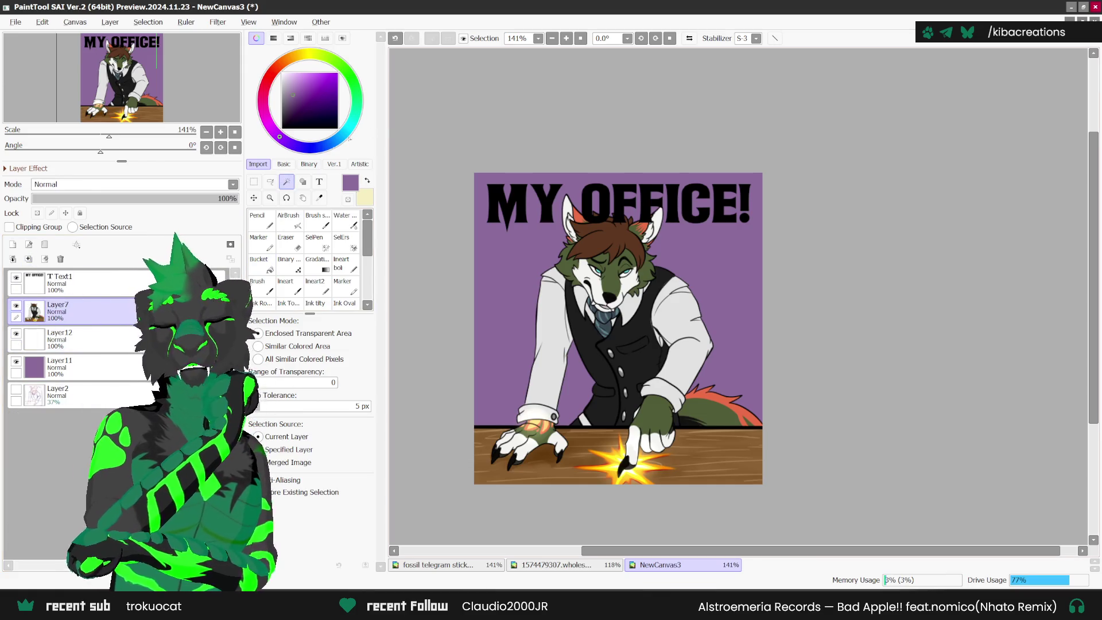
scroll(721, 259, up, 1)
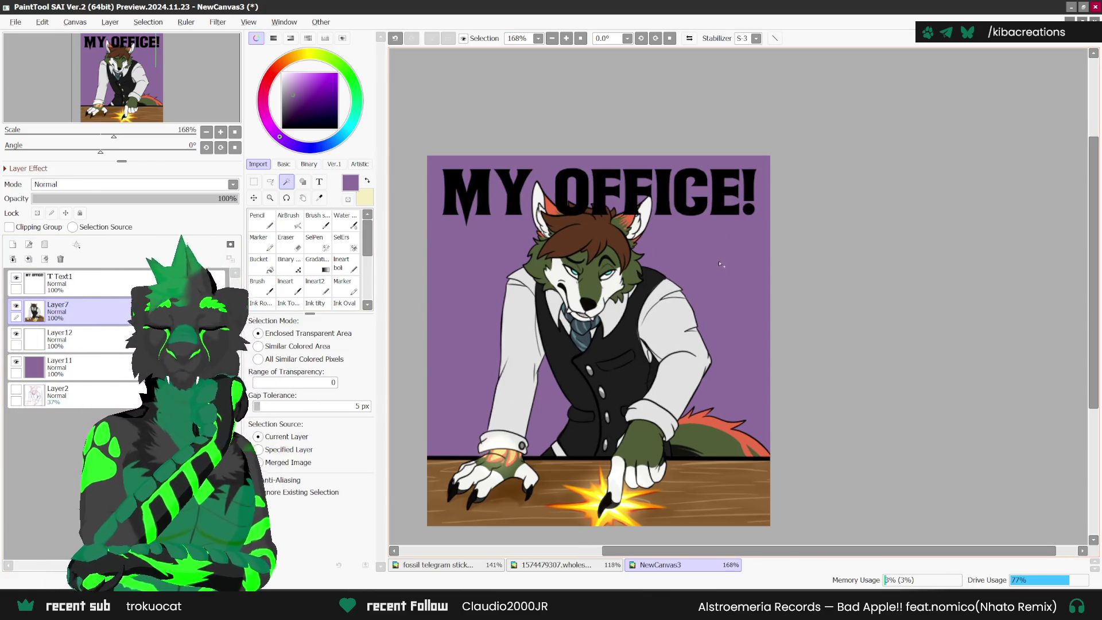
click(720, 264)
key(ctrl+z)
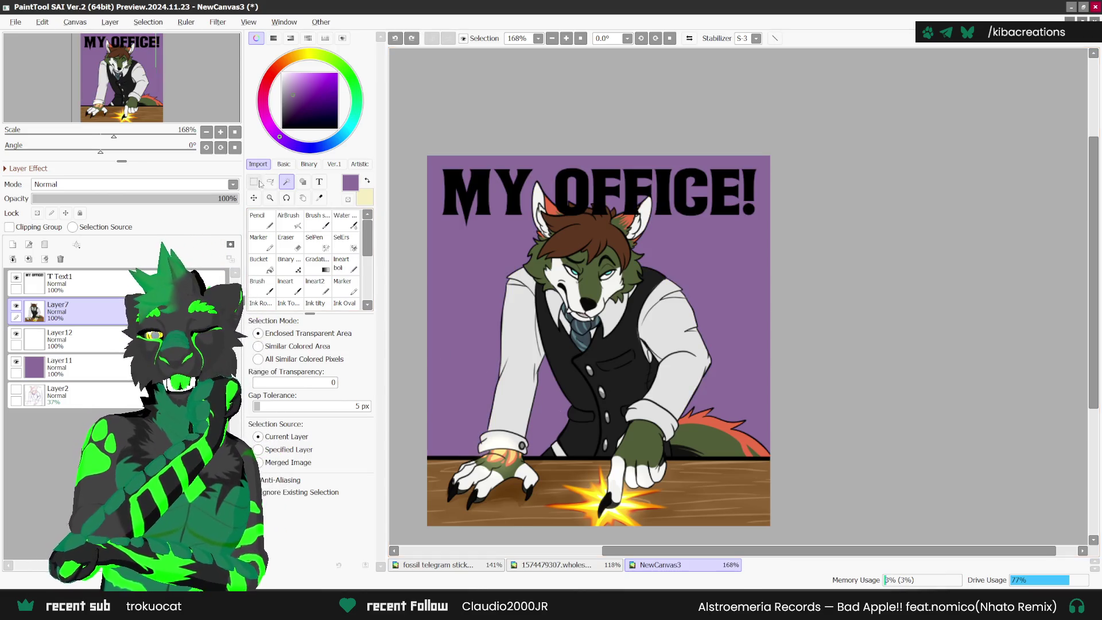
click(287, 346)
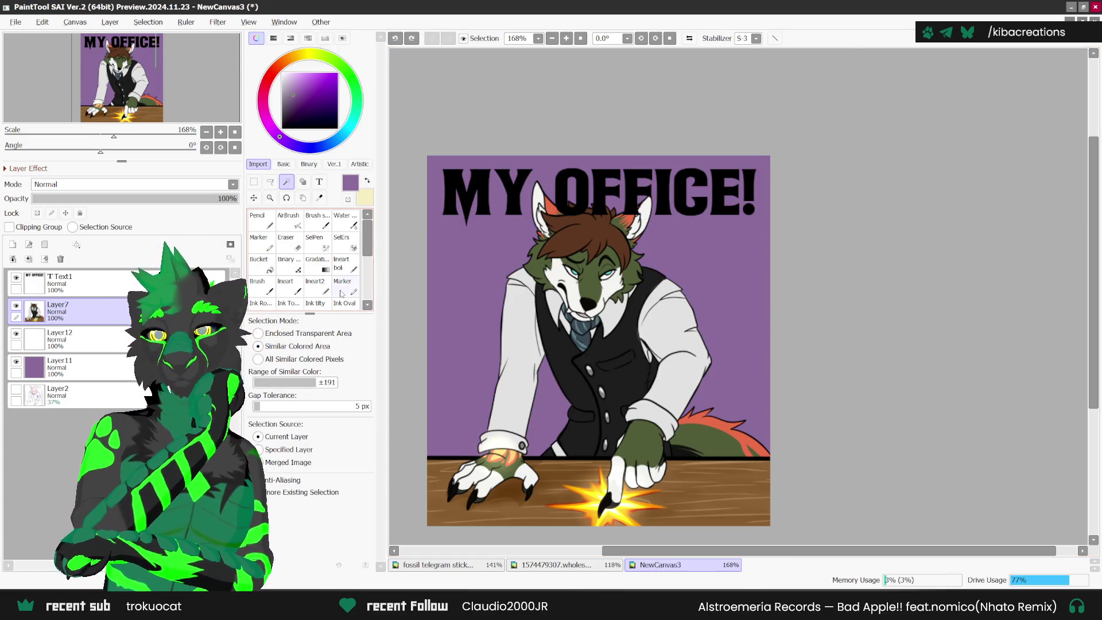
click(542, 402)
scroll(755, 417, down, 1)
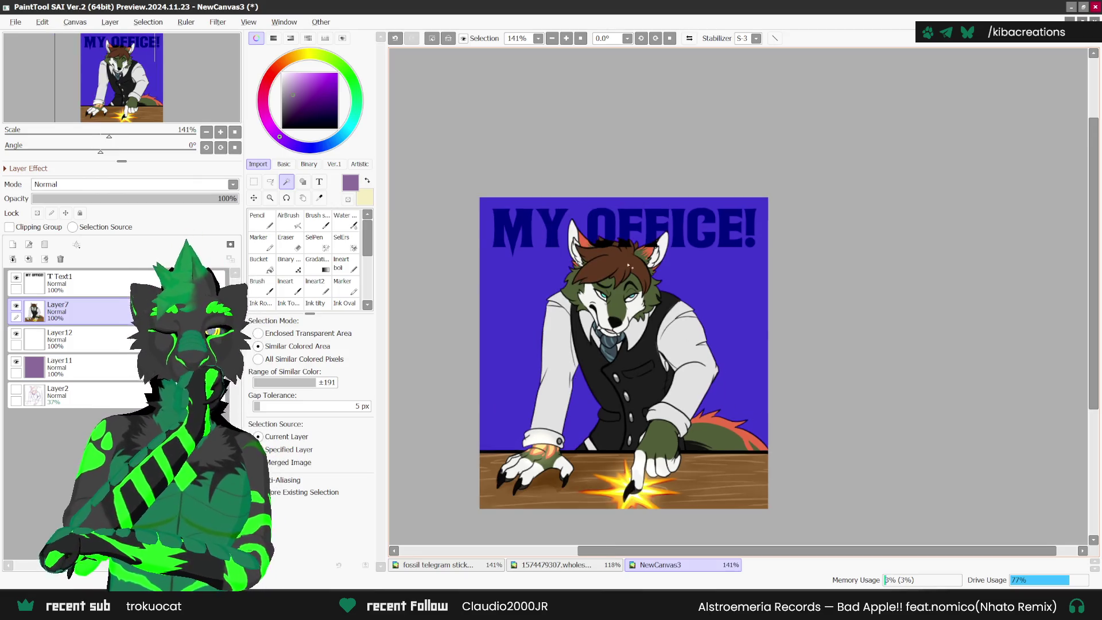
- Invert and dilate the selection, then bucket-fill it white on Layer12 as the sticker outline
click(148, 22)
click(163, 36)
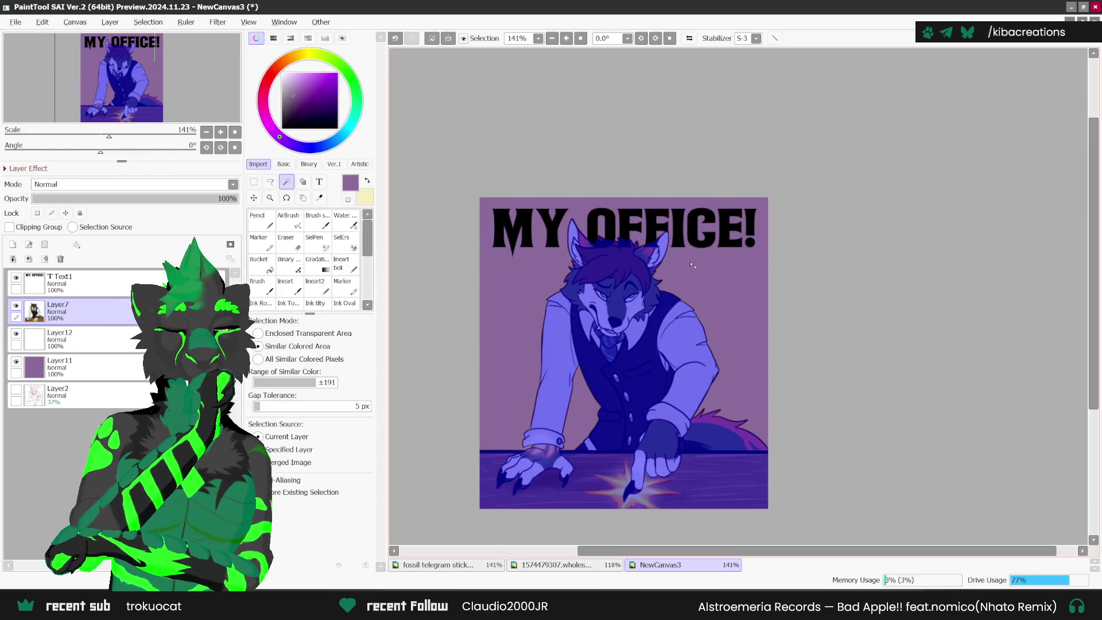
click(154, 24)
click(170, 91)
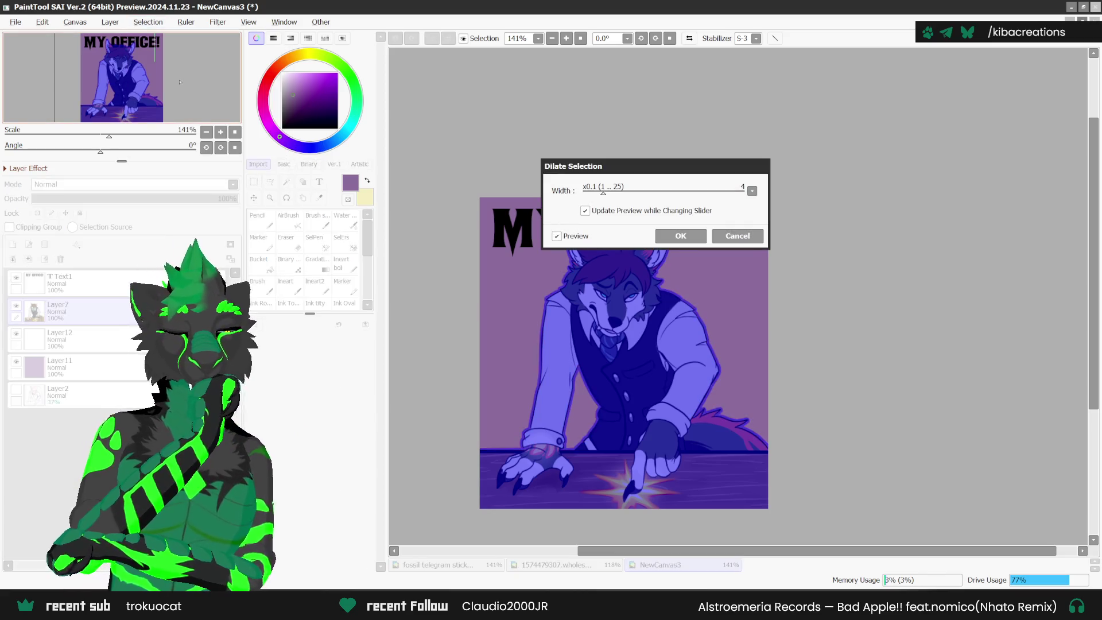
click(682, 236)
click(57, 338)
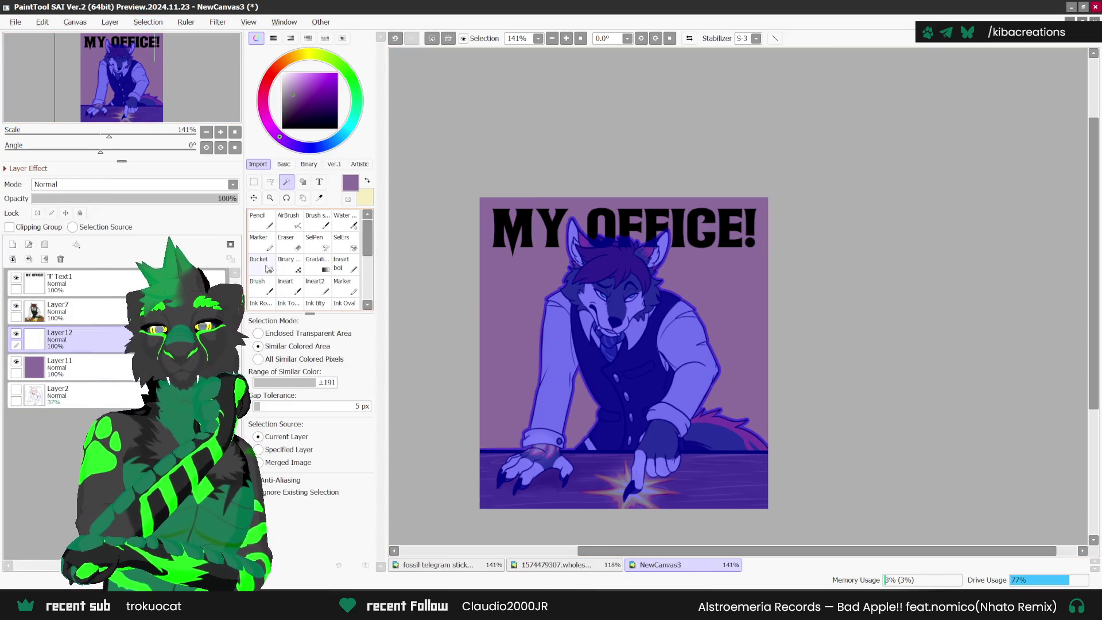
click(259, 264)
- Deselect, add another empty layer, select the title text layer, and view the other sticker document
key(ctrl+t)
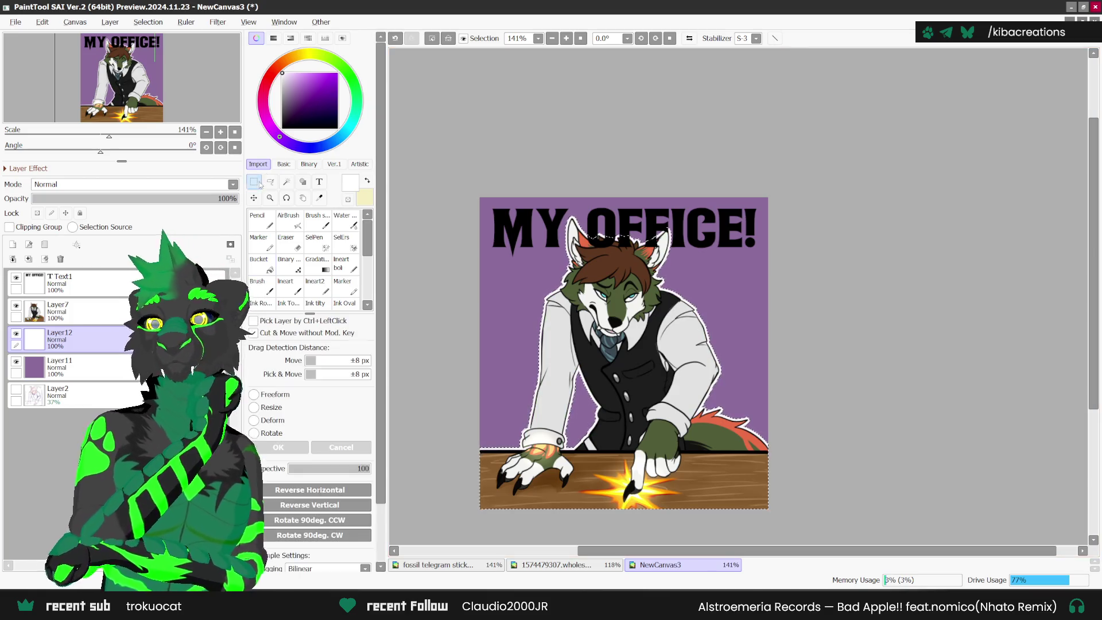
click(86, 310)
click(12, 244)
click(86, 282)
click(285, 182)
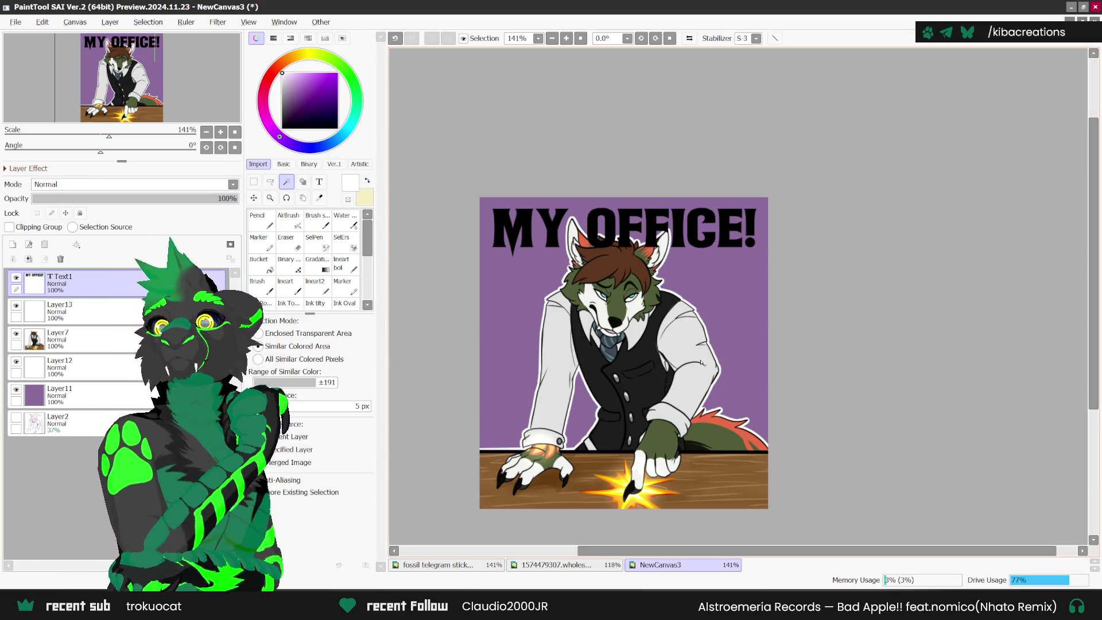
scroll(711, 296, up, 1)
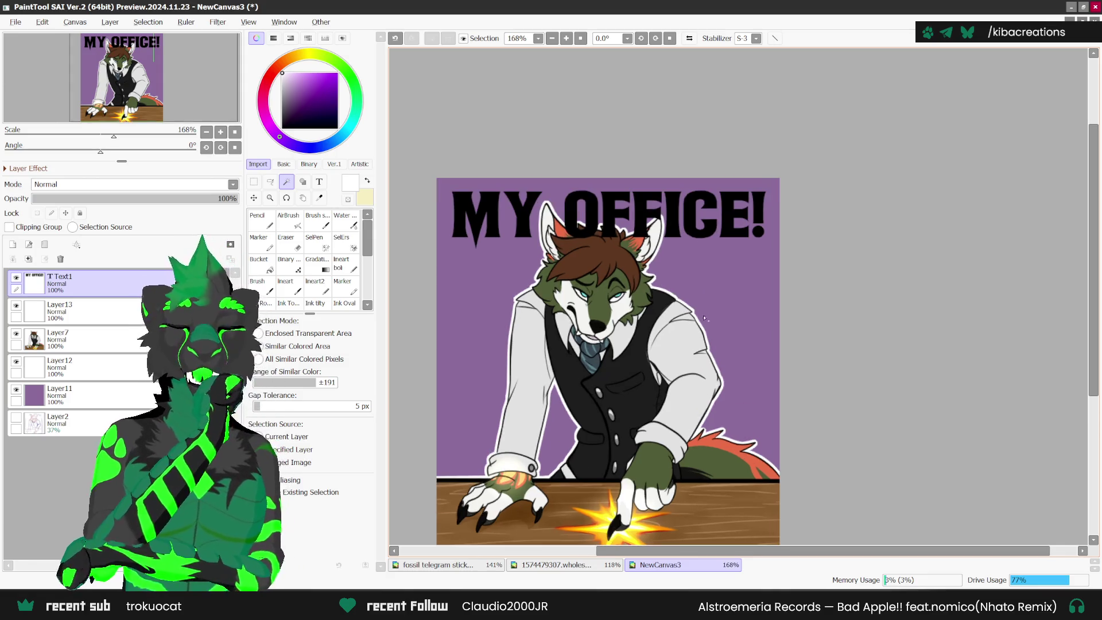
scroll(698, 307, up, 1)
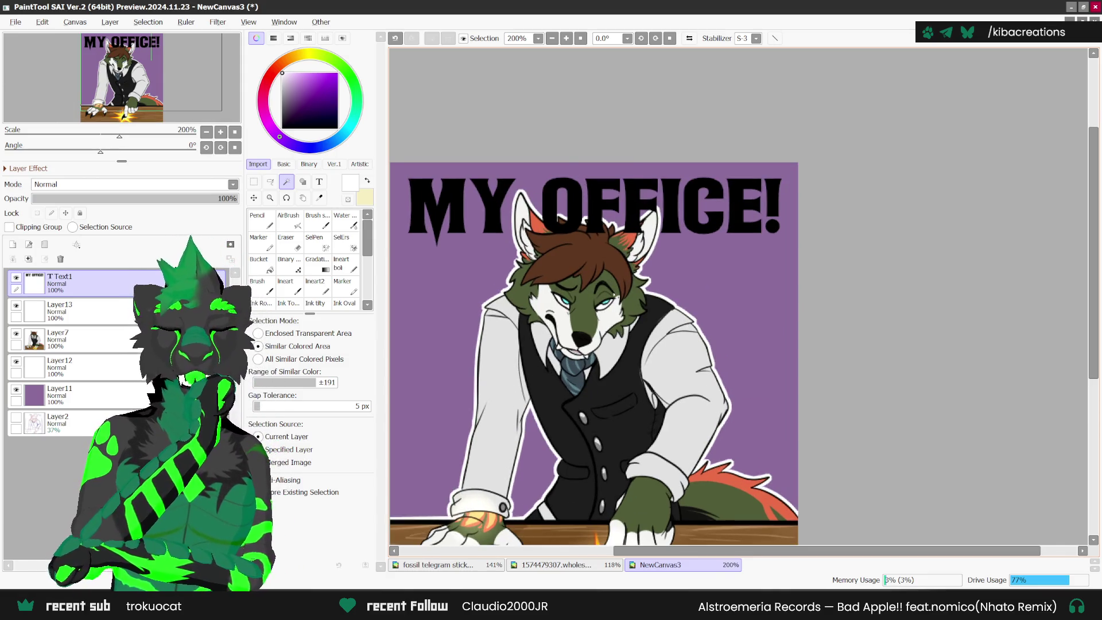
click(454, 565)
scroll(594, 405, down, 3)
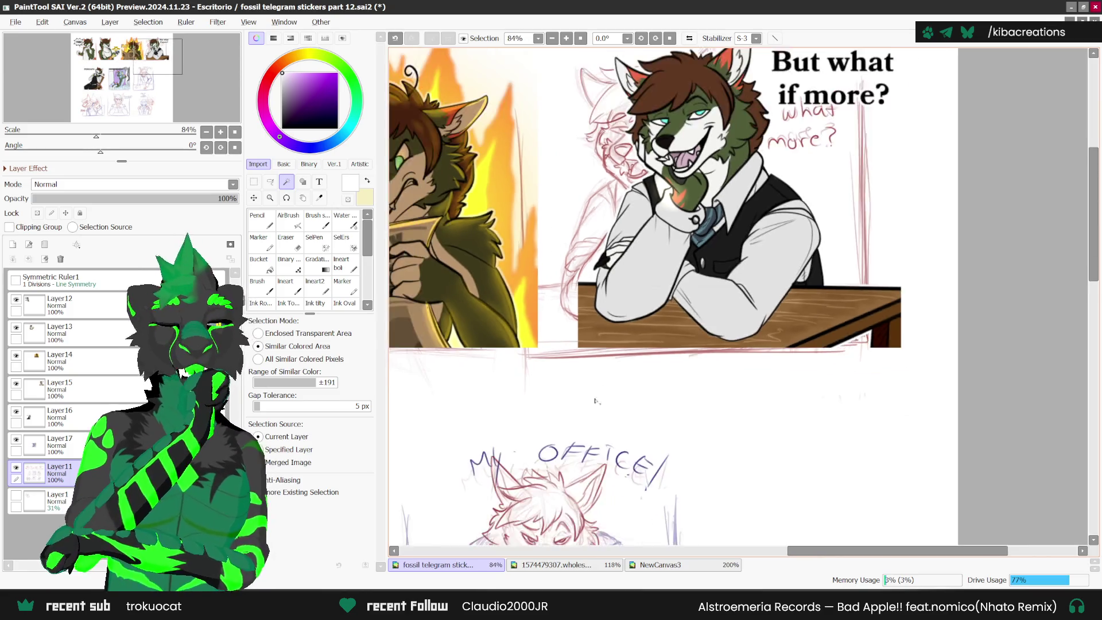
- Select the MY OFFICE! lettering by inverting the surrounding area, then dilate it by 4
scroll(594, 405, down, 4)
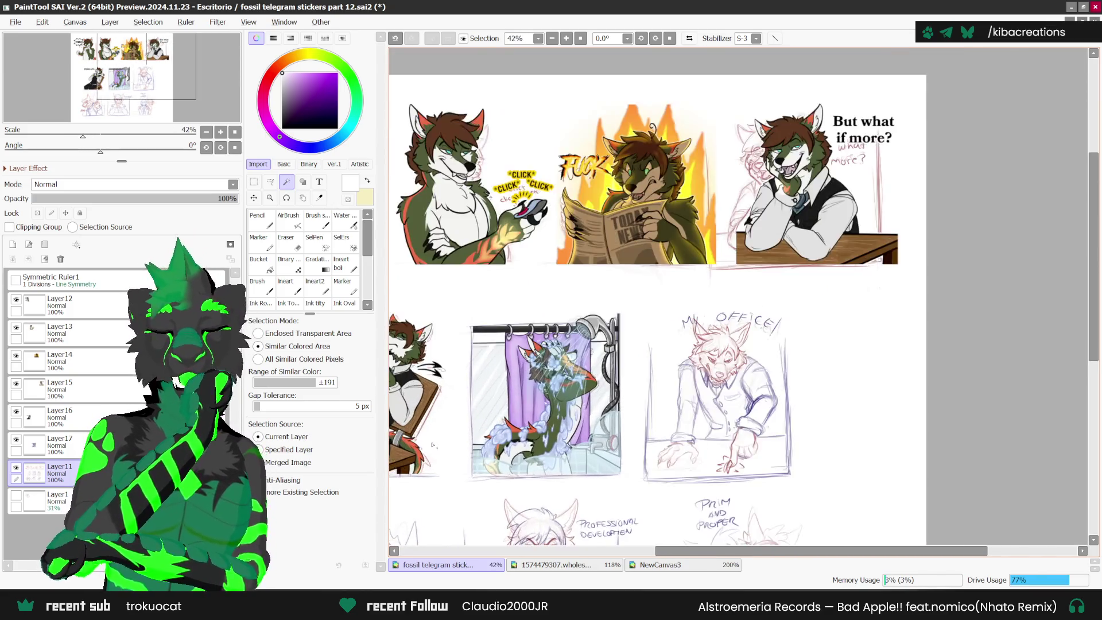
scroll(433, 445, up, 3)
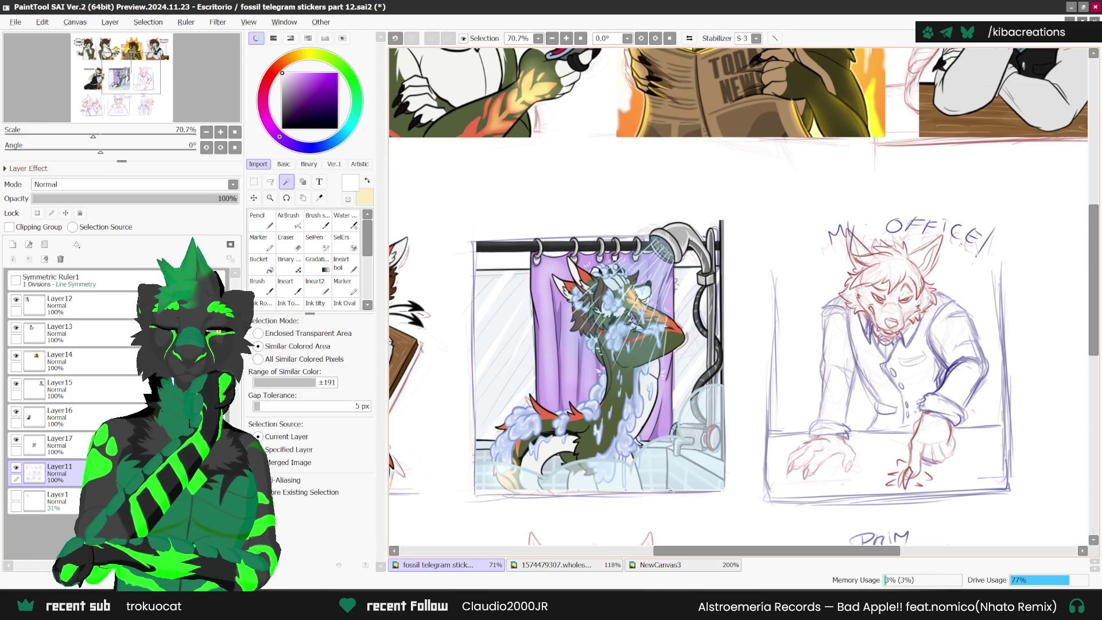
click(691, 565)
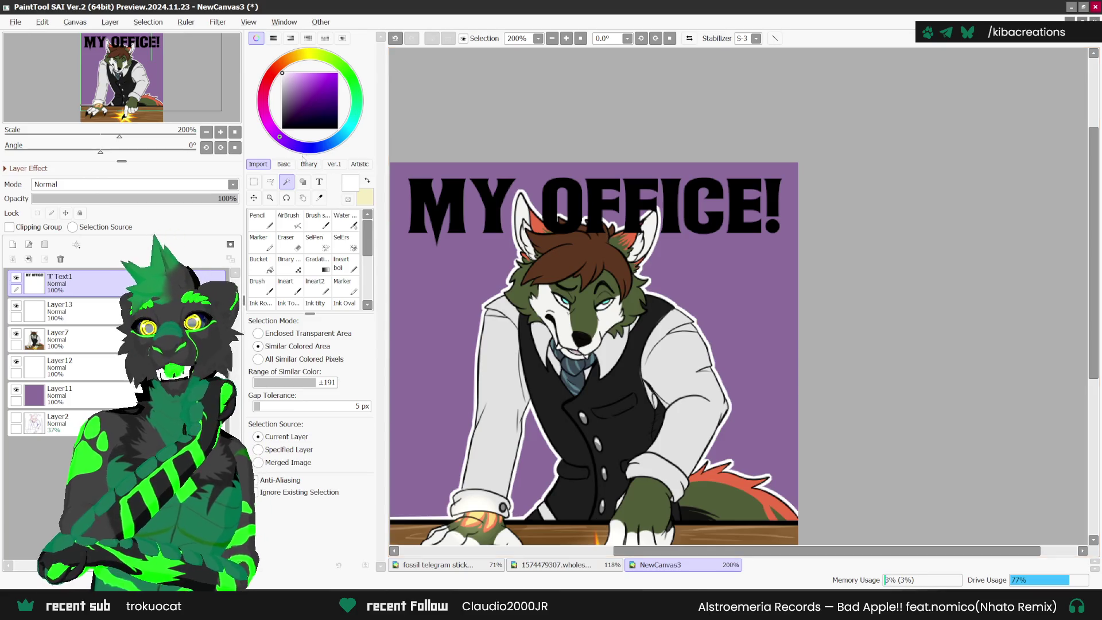
click(568, 194)
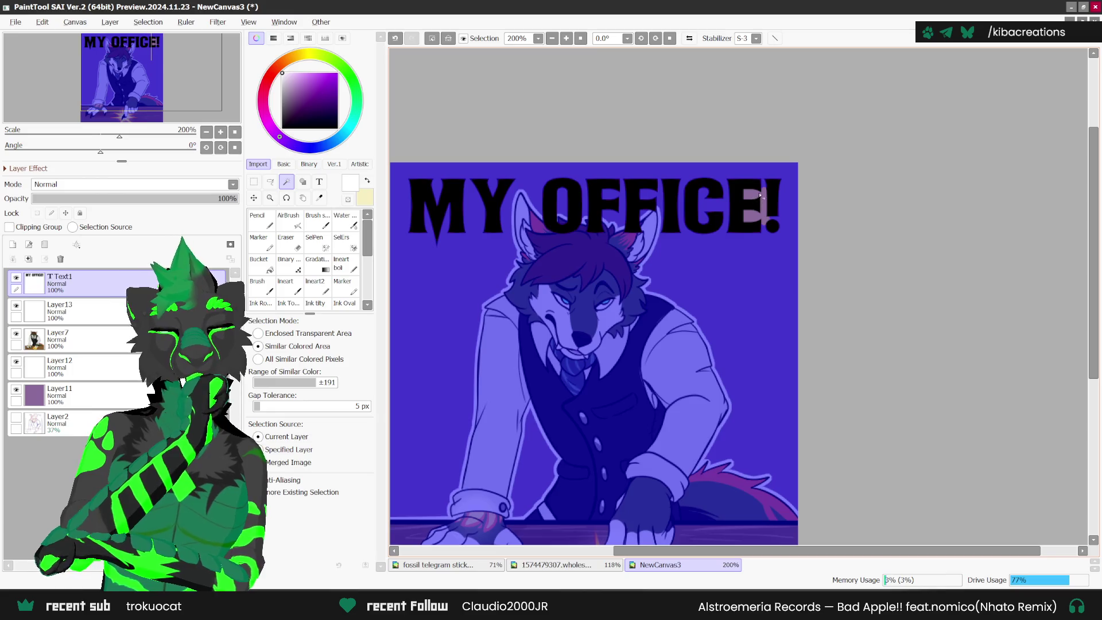
scroll(765, 205, down, 1)
click(148, 22)
click(164, 49)
click(148, 22)
click(177, 84)
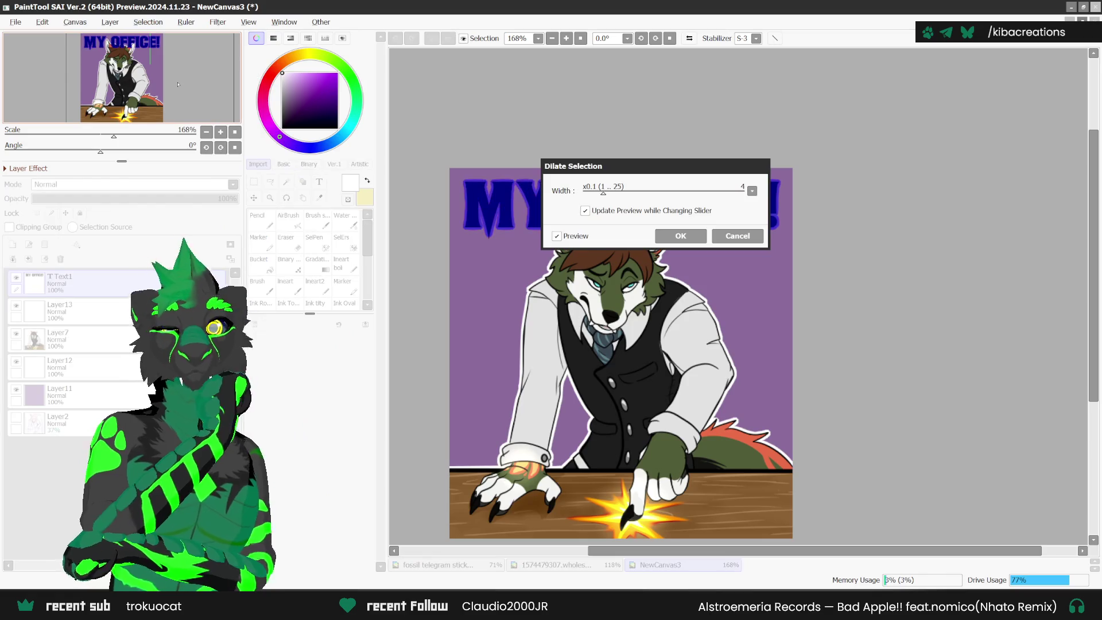
click(680, 236)
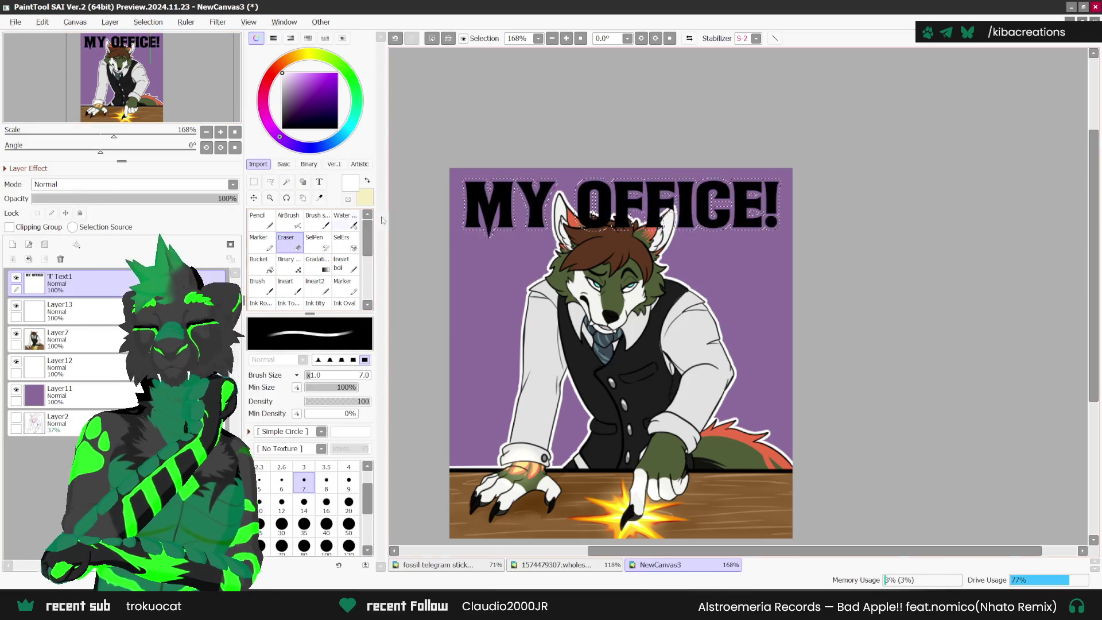
- Target the empty Layer13 under the lettering and sample the CLICK text's yellow from the sticker sheet
scroll(493, 232, up, 3)
key(s)
scroll(493, 232, up, 2)
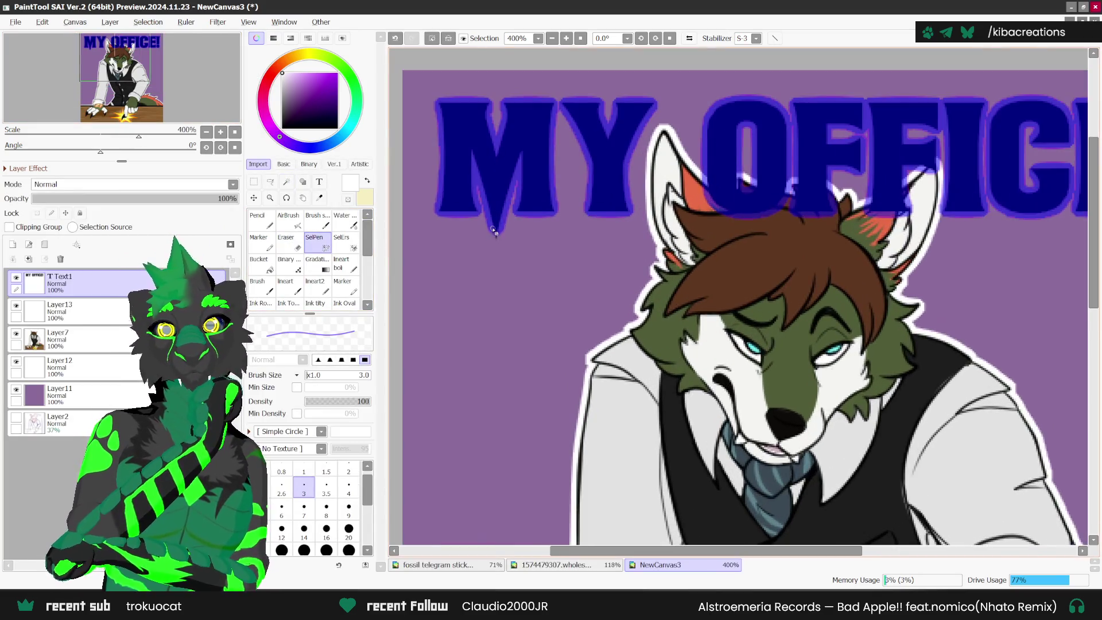
scroll(494, 230, down, 3)
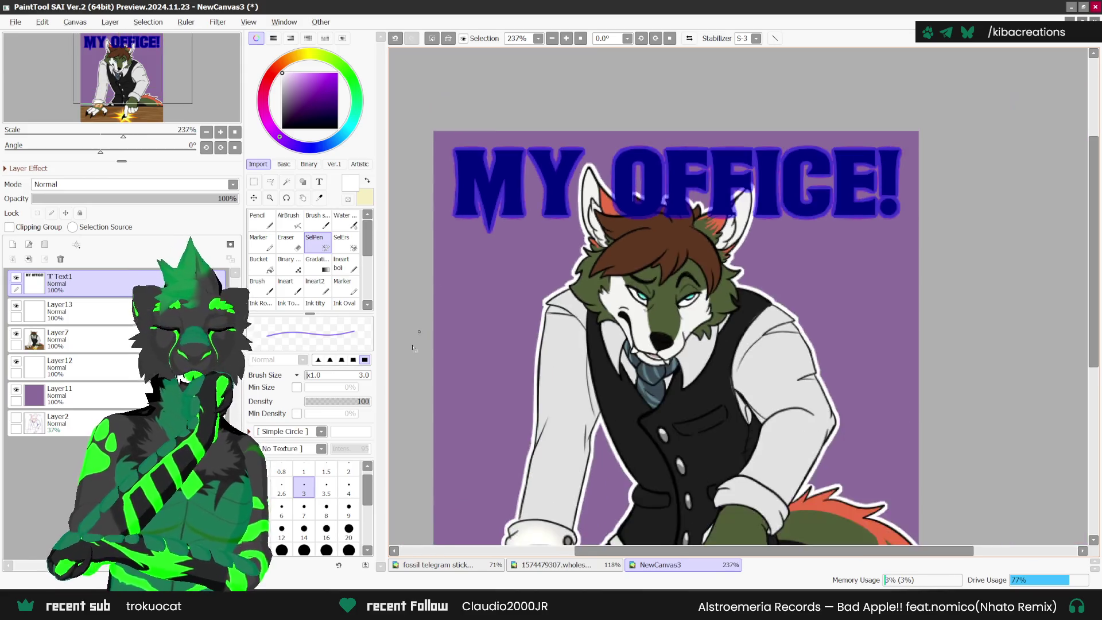
scroll(401, 356, down, 1)
scroll(820, 343, down, 1)
click(69, 311)
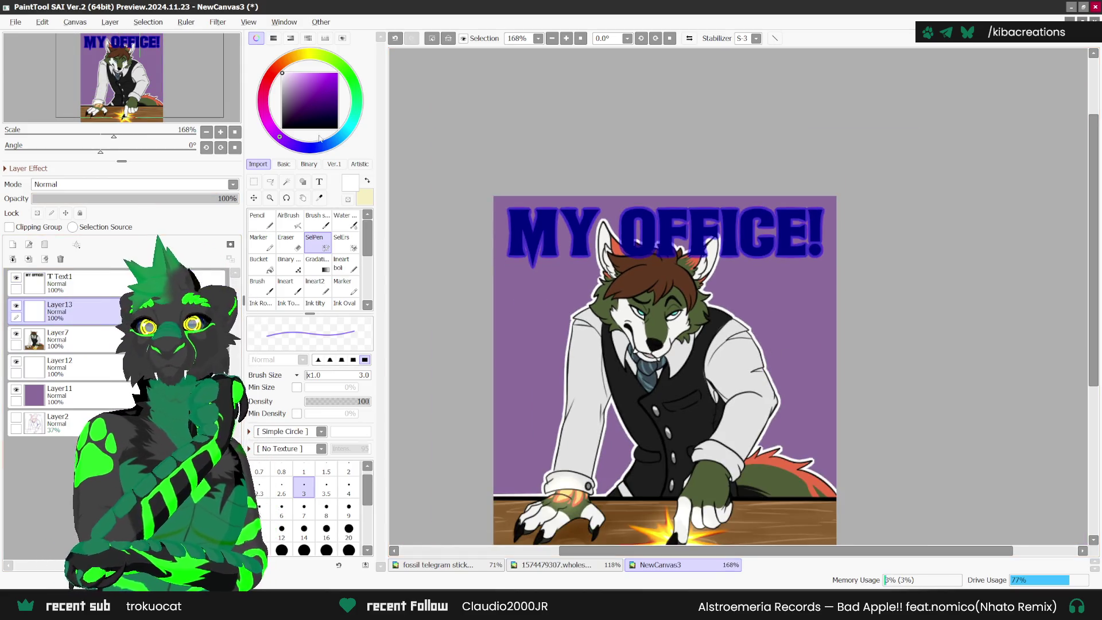
click(299, 54)
click(437, 564)
scroll(703, 419, down, 3)
key(alt)
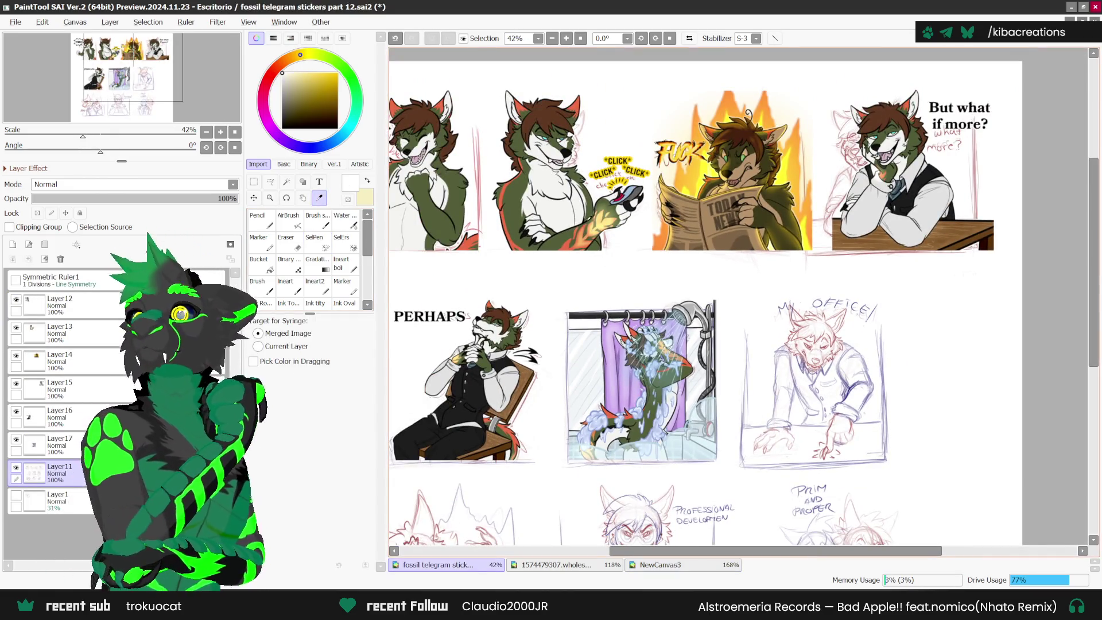
scroll(607, 171, up, 6)
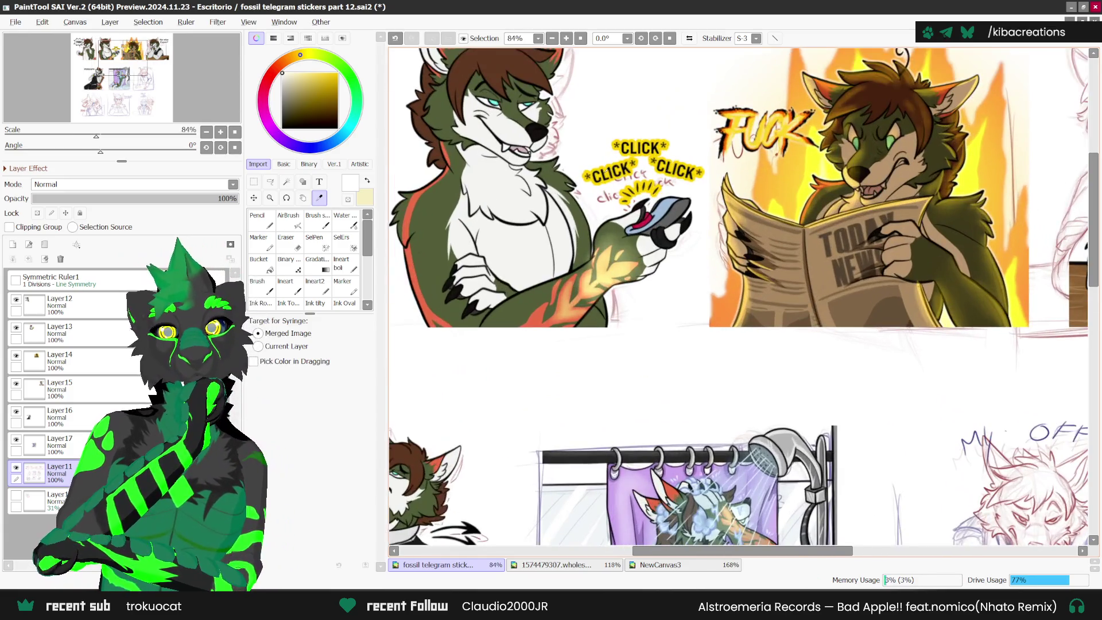
click(607, 170)
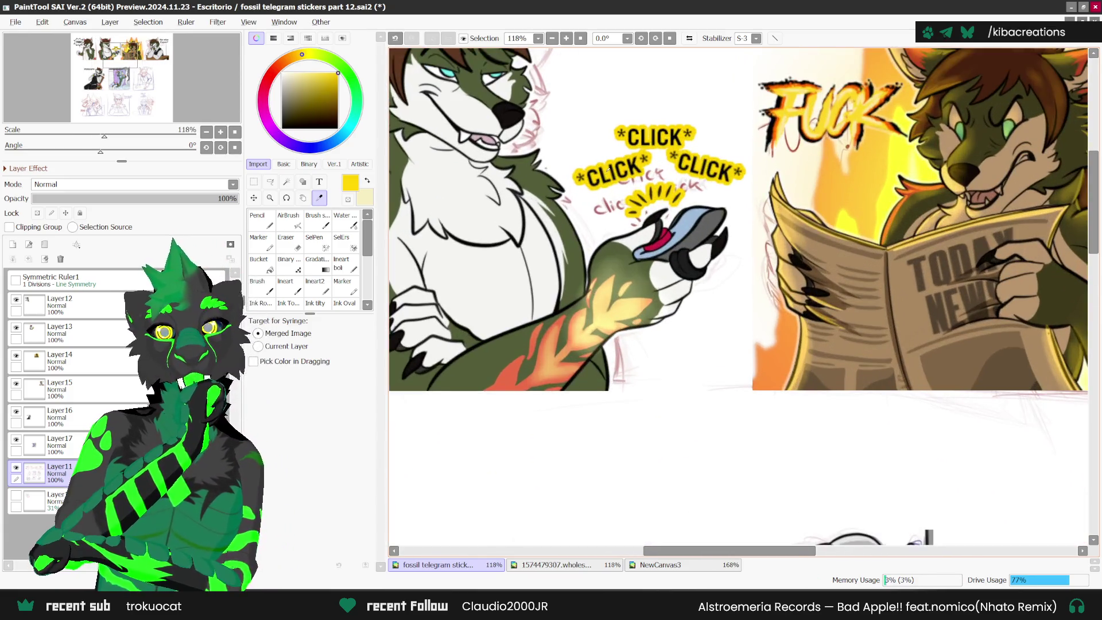
click(683, 567)
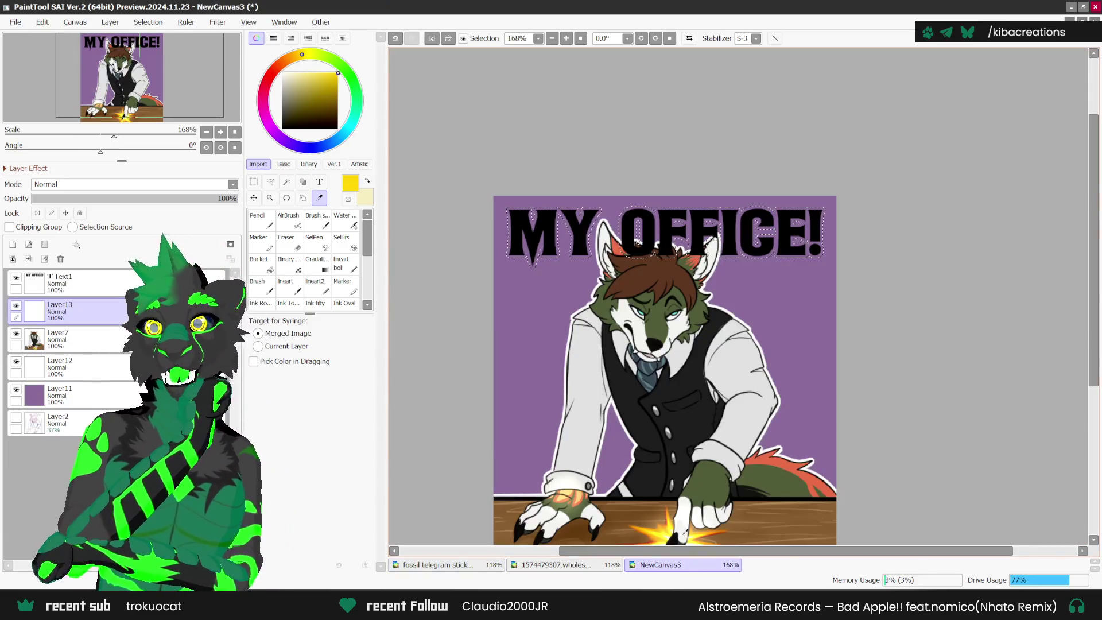
- Bucket-fill the expanded selection yellow on Layer13 and deselect
click(261, 242)
click(268, 264)
click(574, 236)
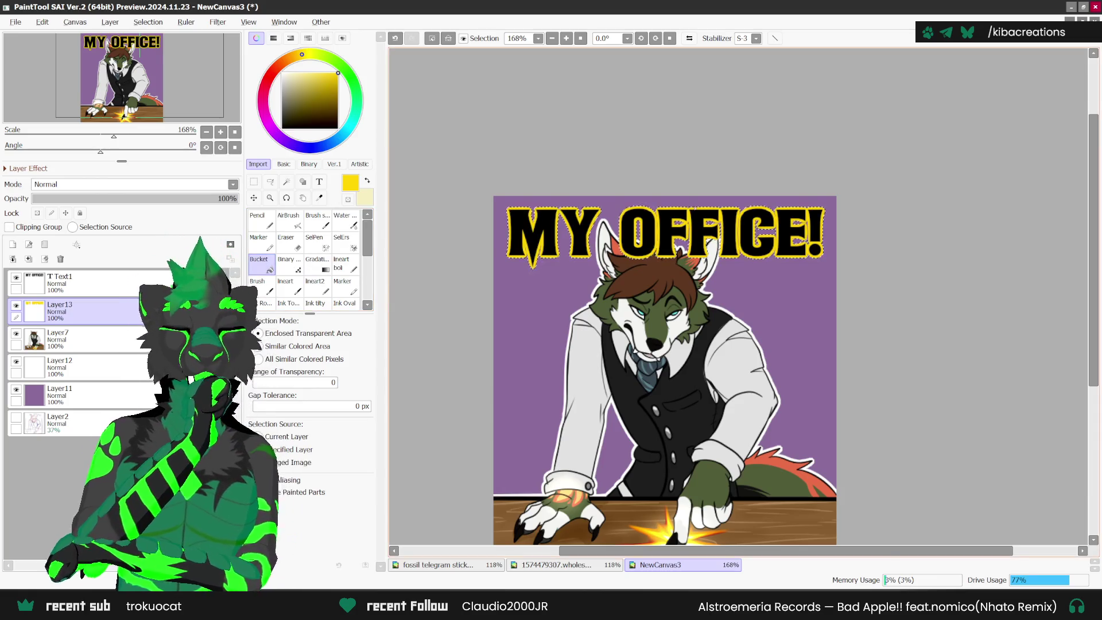
scroll(475, 213, down, 1)
key(ctrl+t)
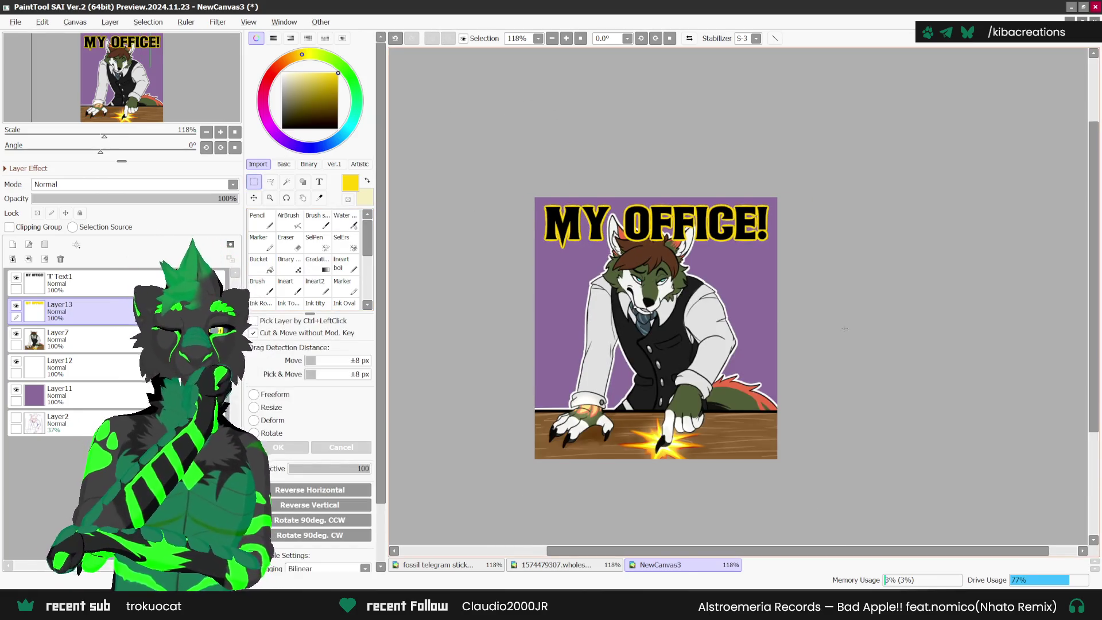
scroll(801, 357, up, 1)
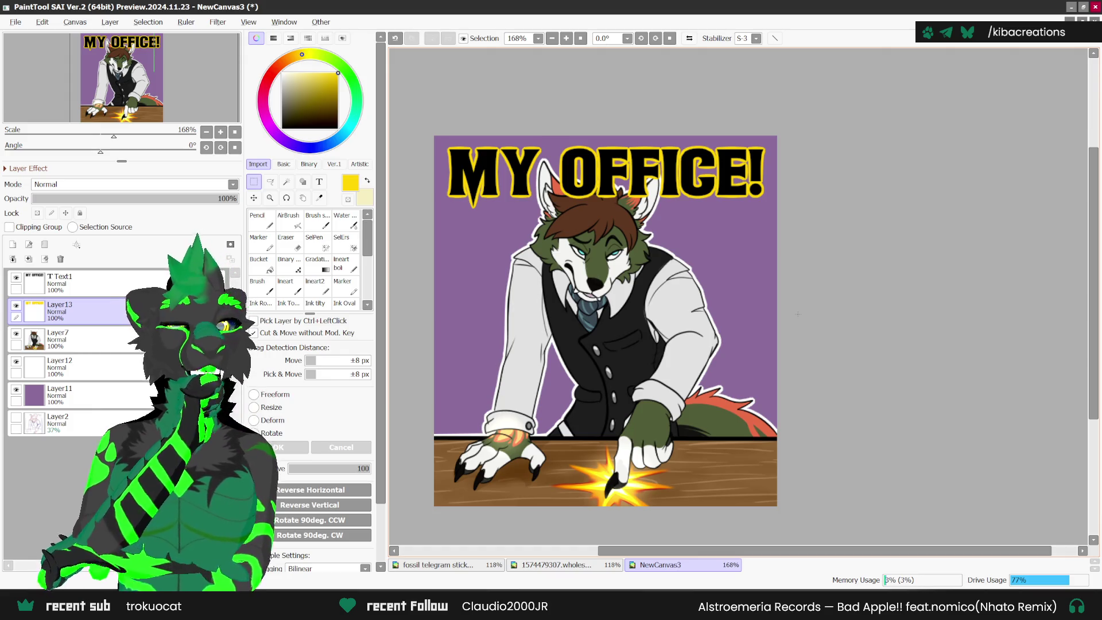
- Merge Text1, Layer13 and Layer7 down into Layer12, then delete Layer11 and Layer2
click(72, 282)
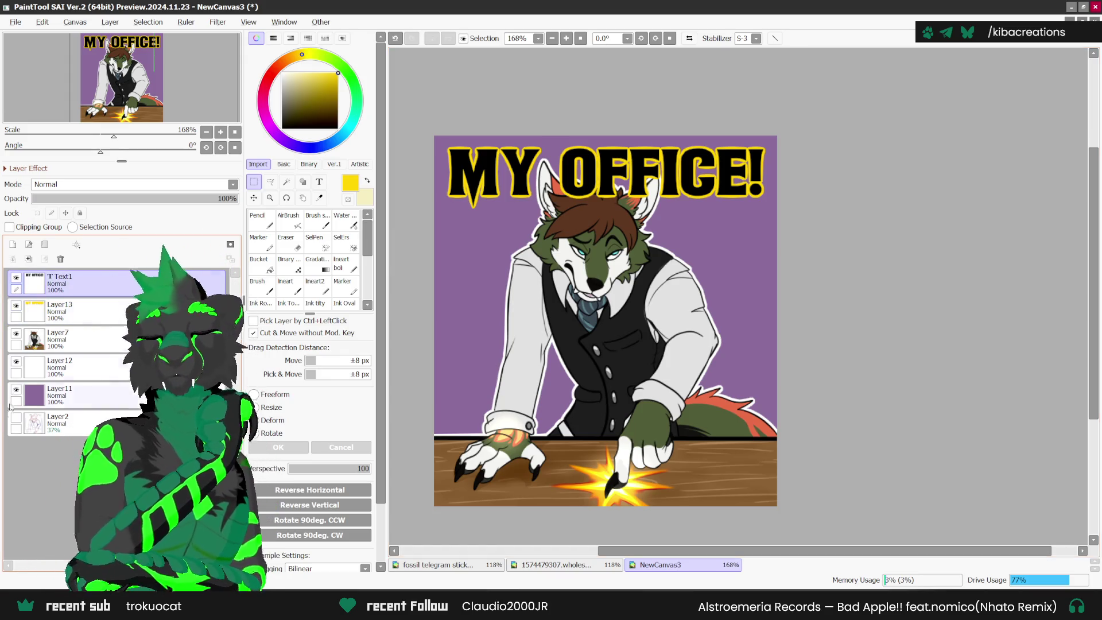
click(29, 258)
click(28, 259)
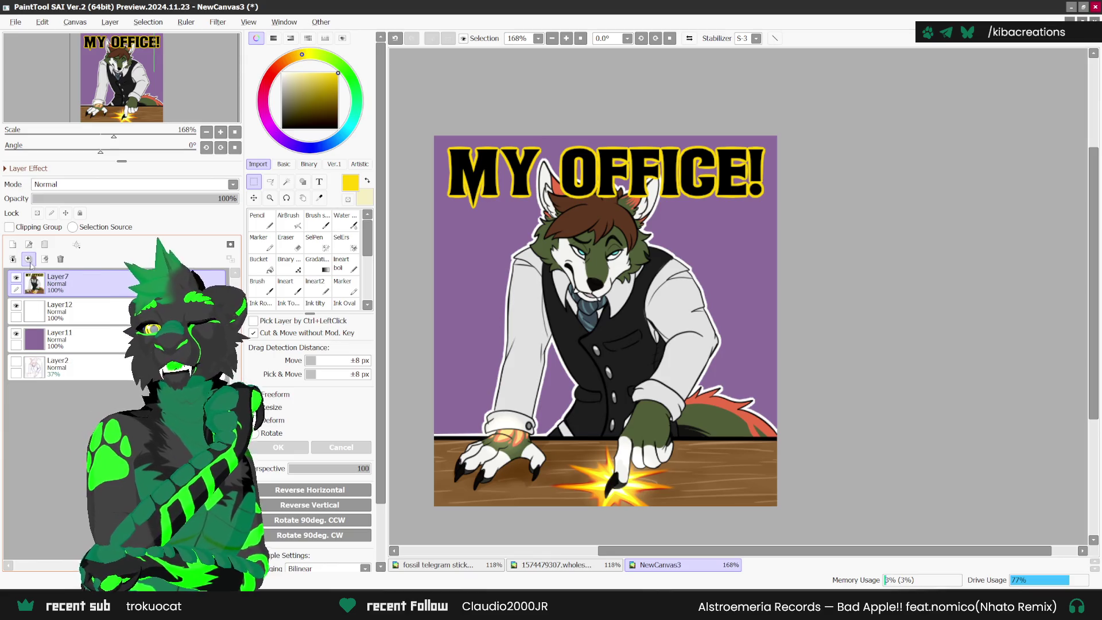
click(29, 259)
click(60, 259)
click(60, 259)
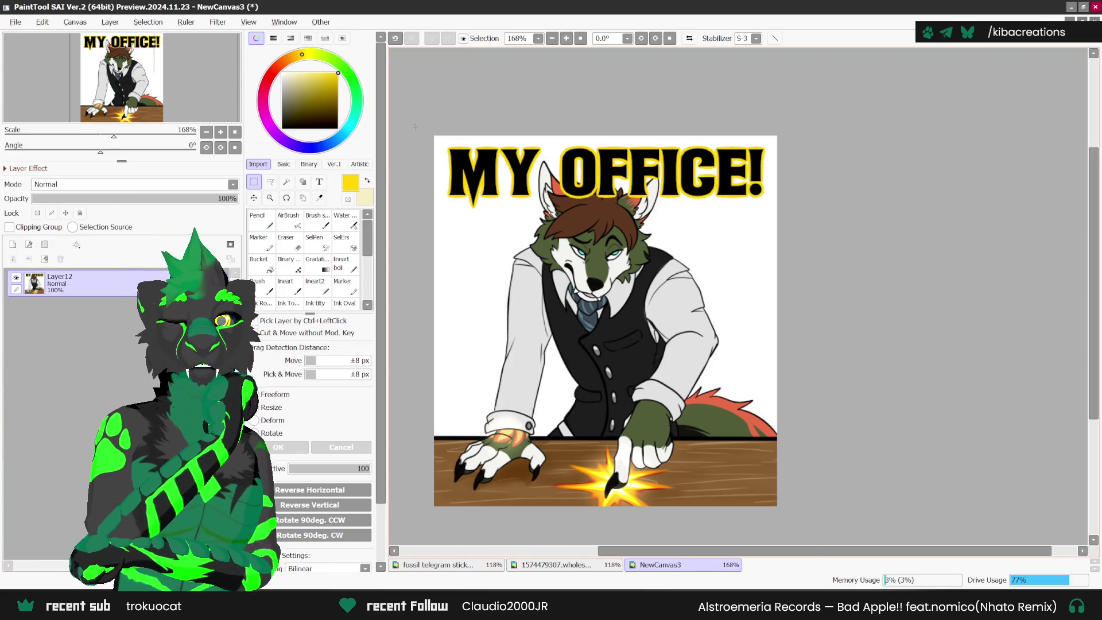
- Select the whole sticker canvas and switch to the fossil telegram stickers sheet
key(ctrl+a)
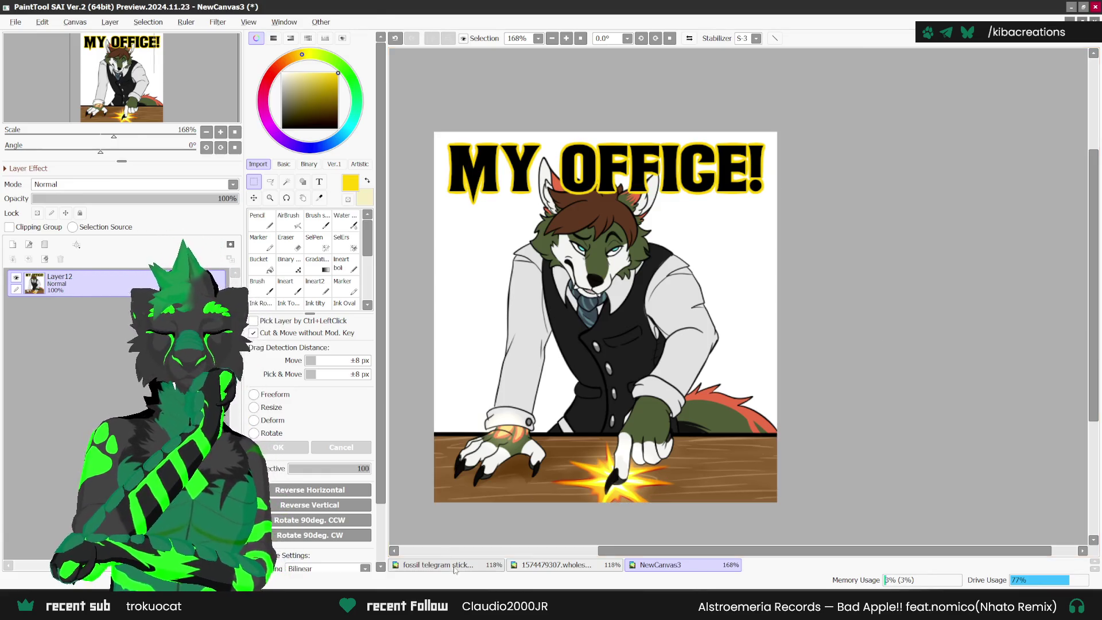
key(ctrl+Tab)
scroll(716, 308, down, 5)
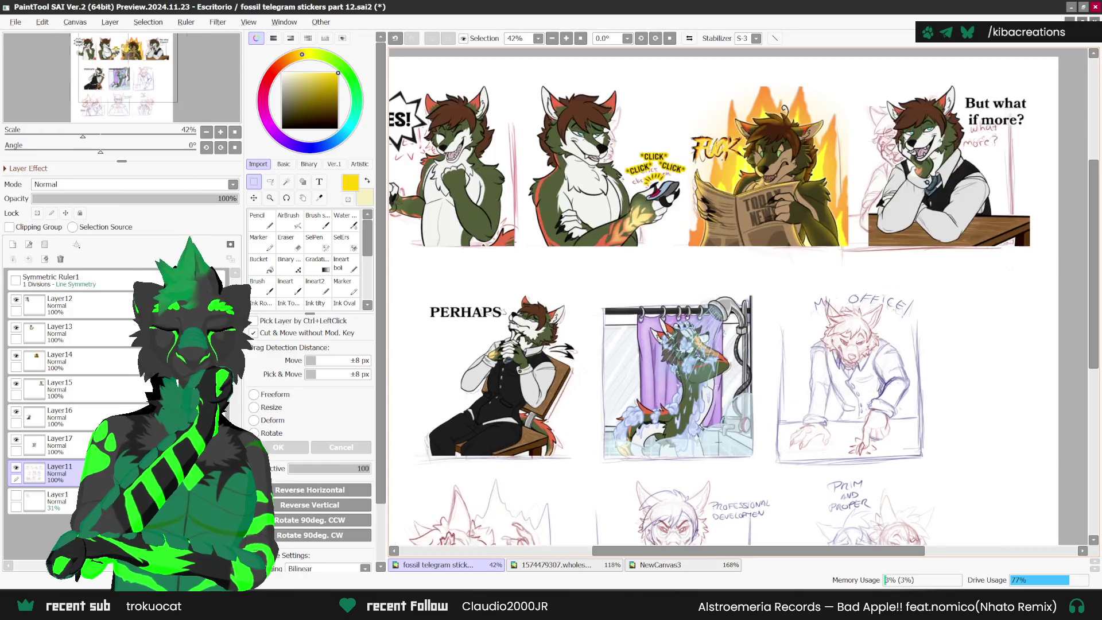
- Paste the MY OFFICE! sticker onto the sheet, scaled and positioned over its sketch panel
key(ctrl+v)
key(ctrl+t)
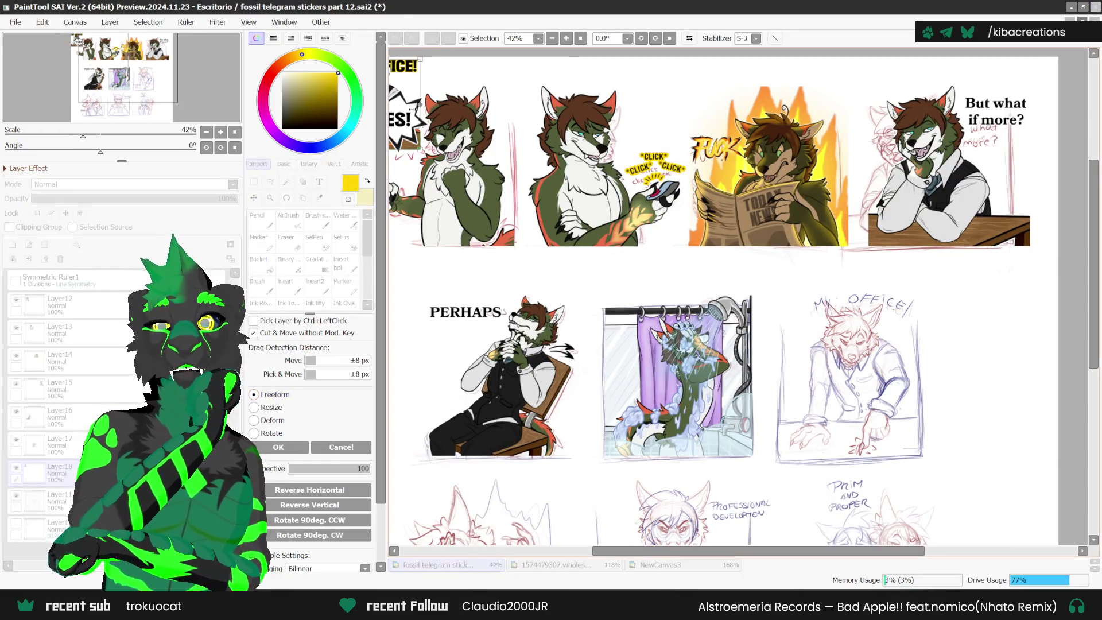
mouse_move(404, 96)
mouse_down()
mouse_move(542, 424)
mouse_move(488, 419)
mouse_up()
scroll(542, 423, up, 1)
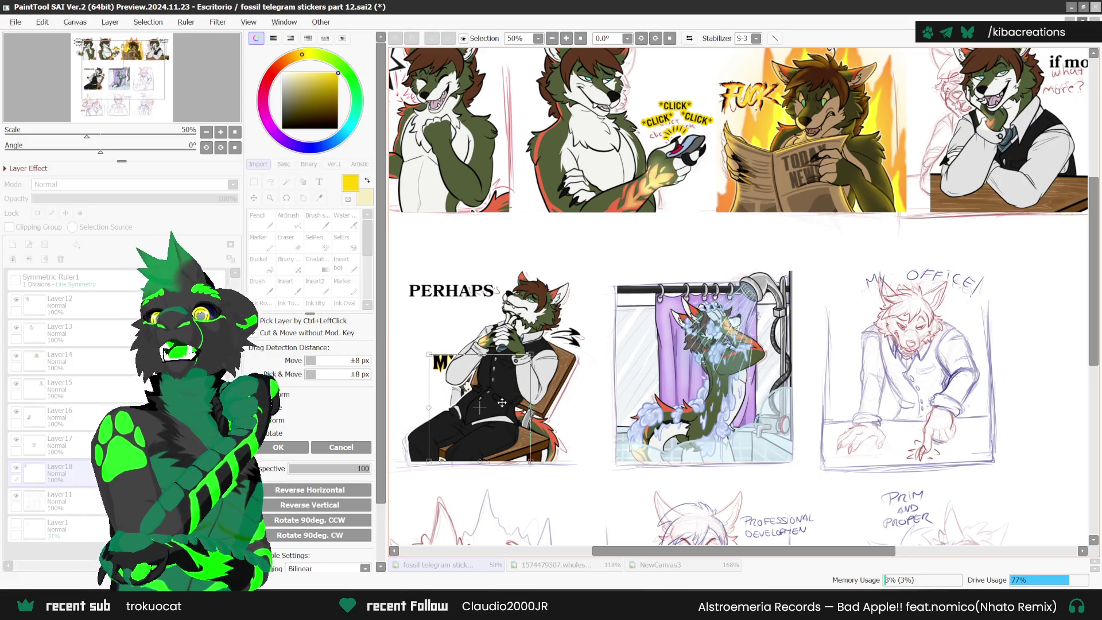
drag(530, 354, 610, 270)
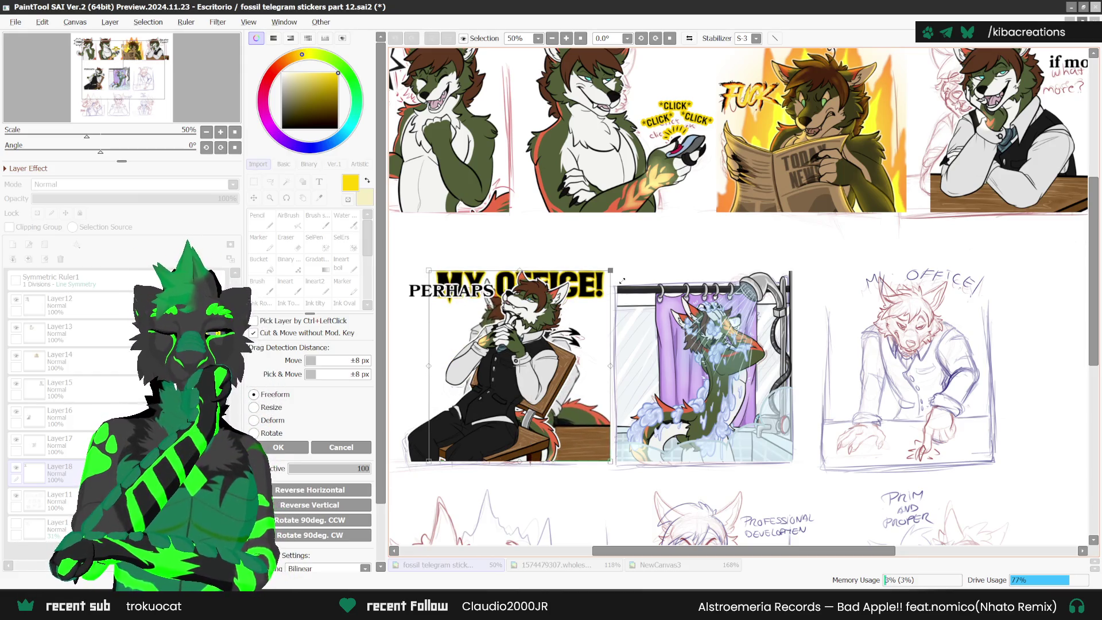
mouse_move(533, 380)
mouse_down()
mouse_move(1025, 391)
mouse_move(946, 390)
mouse_up()
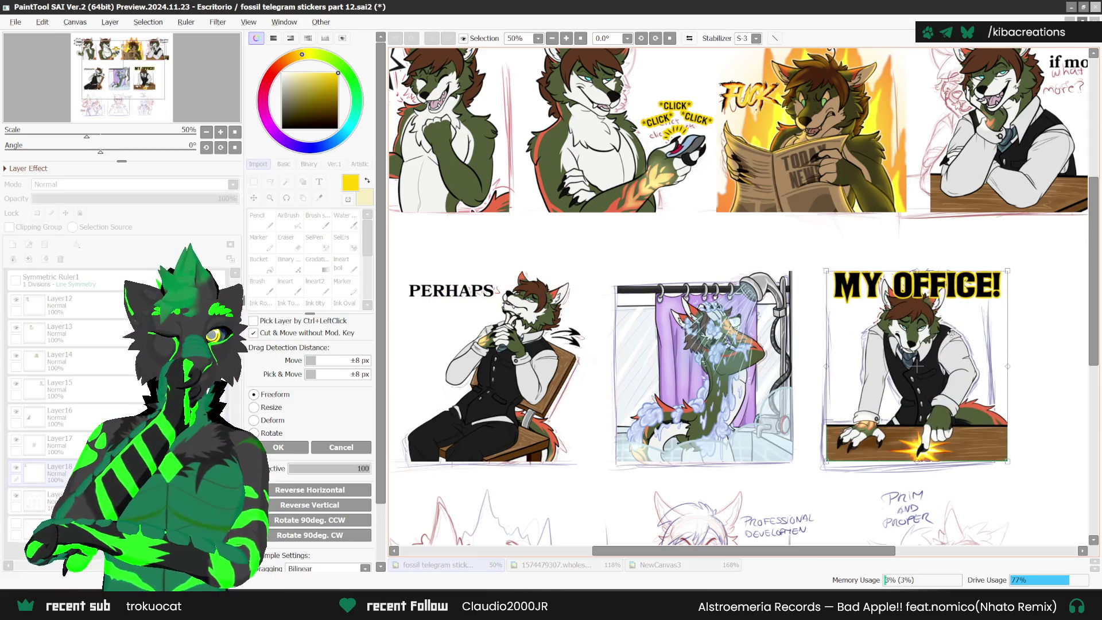
key(Return)
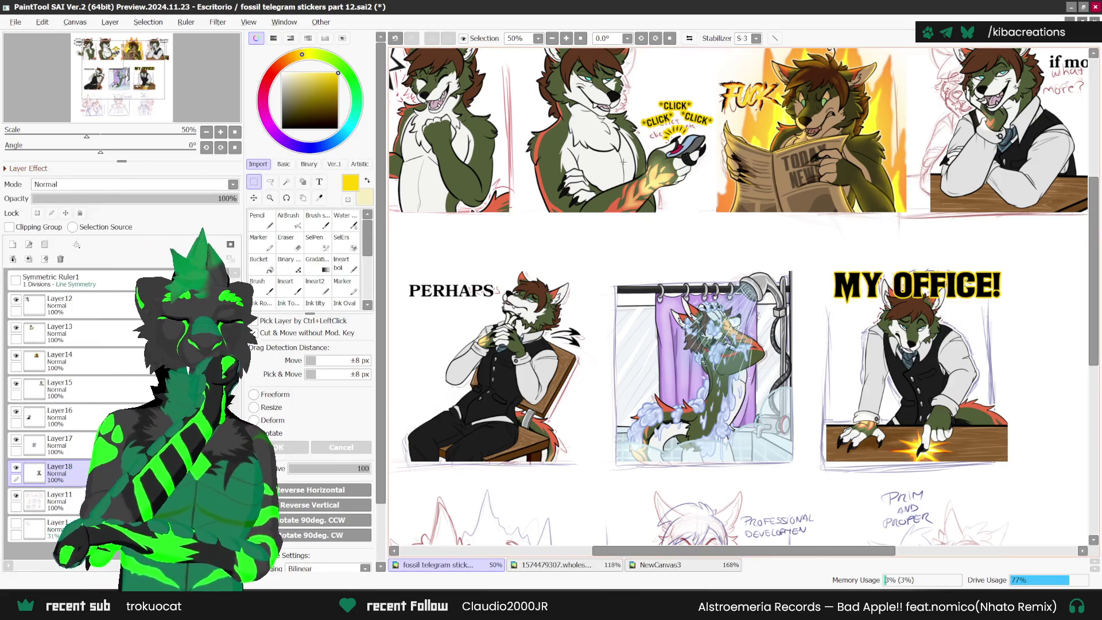
scroll(521, 183, down, 1)
drag(464, 272, 401, 274)
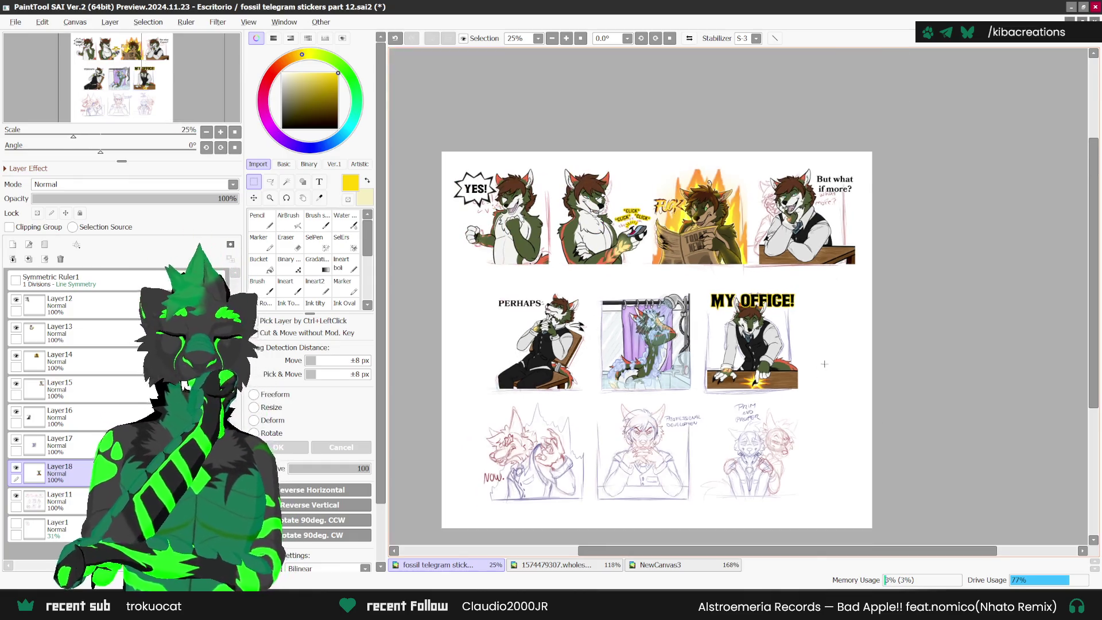
click(686, 565)
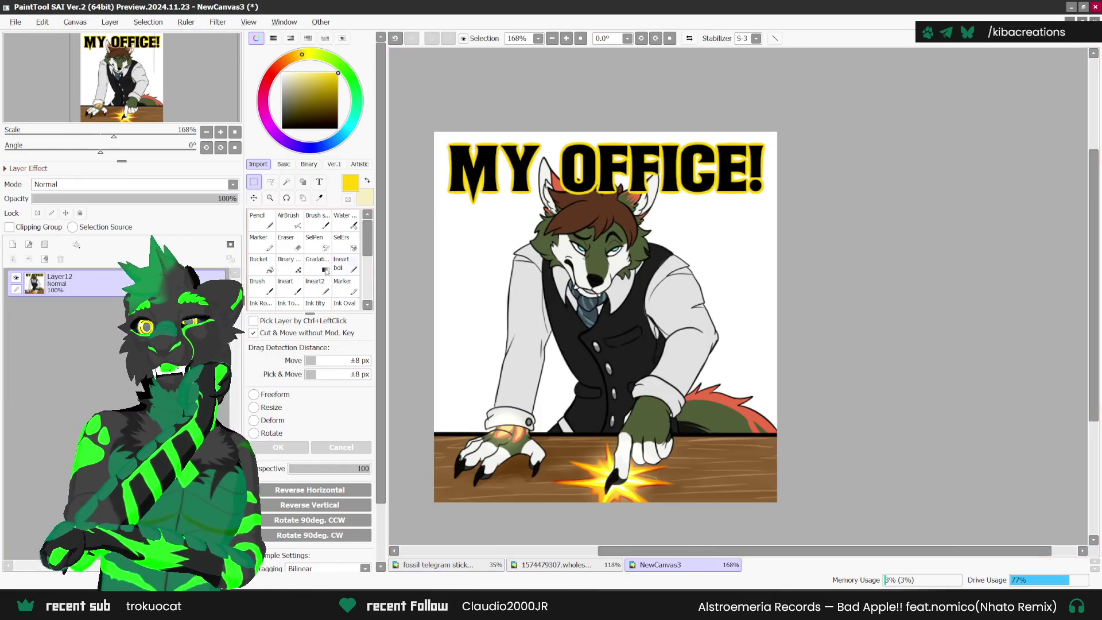
click(16, 22)
click(51, 125)
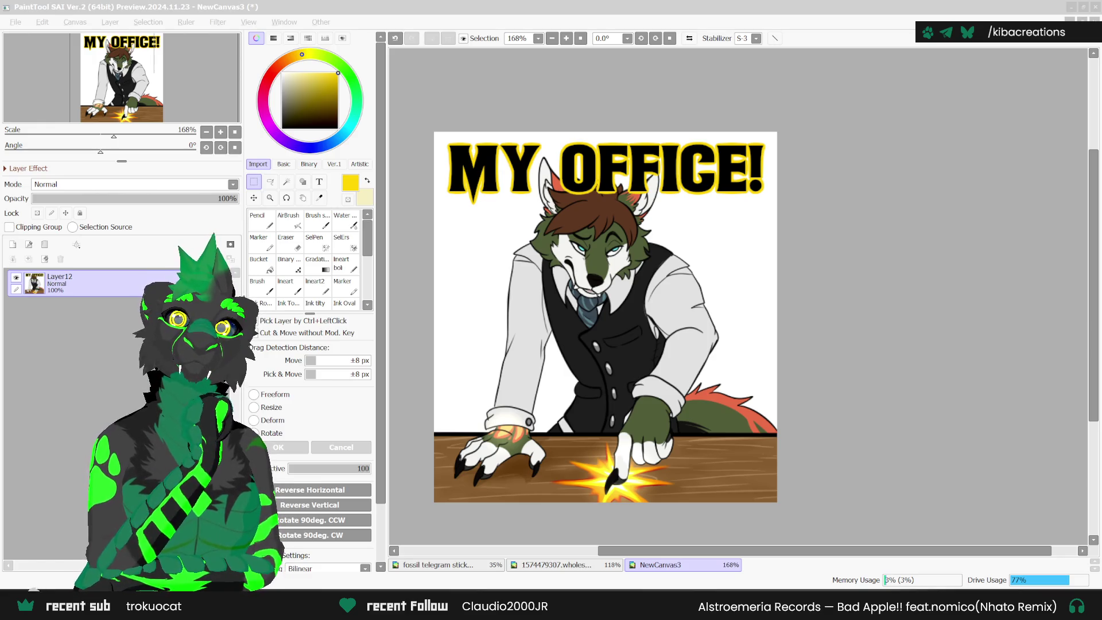
key(Return)
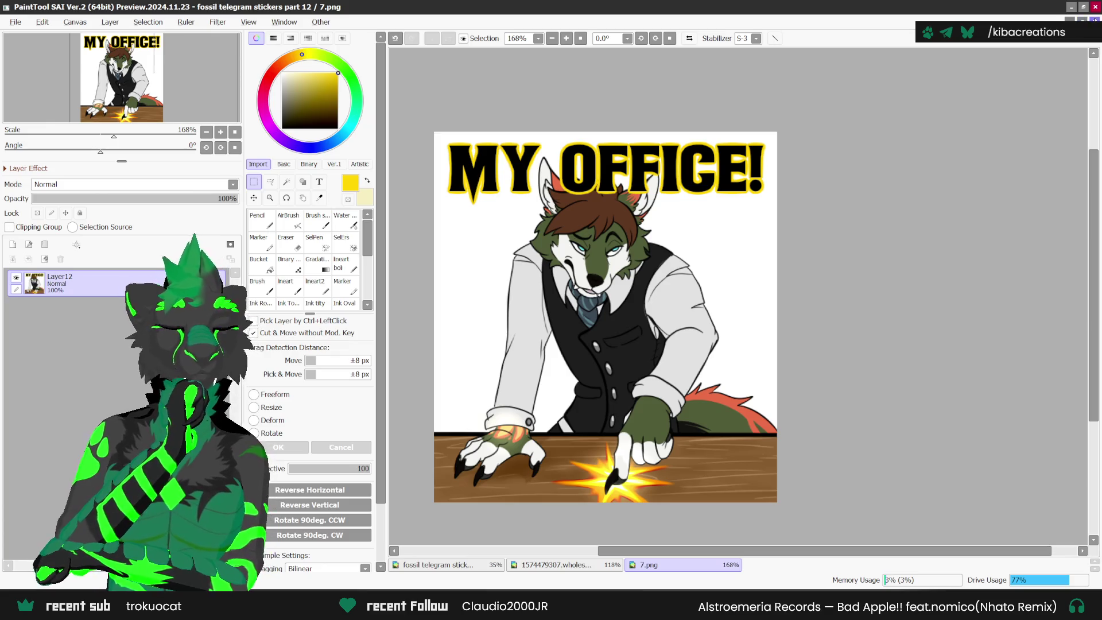
click(1094, 19)
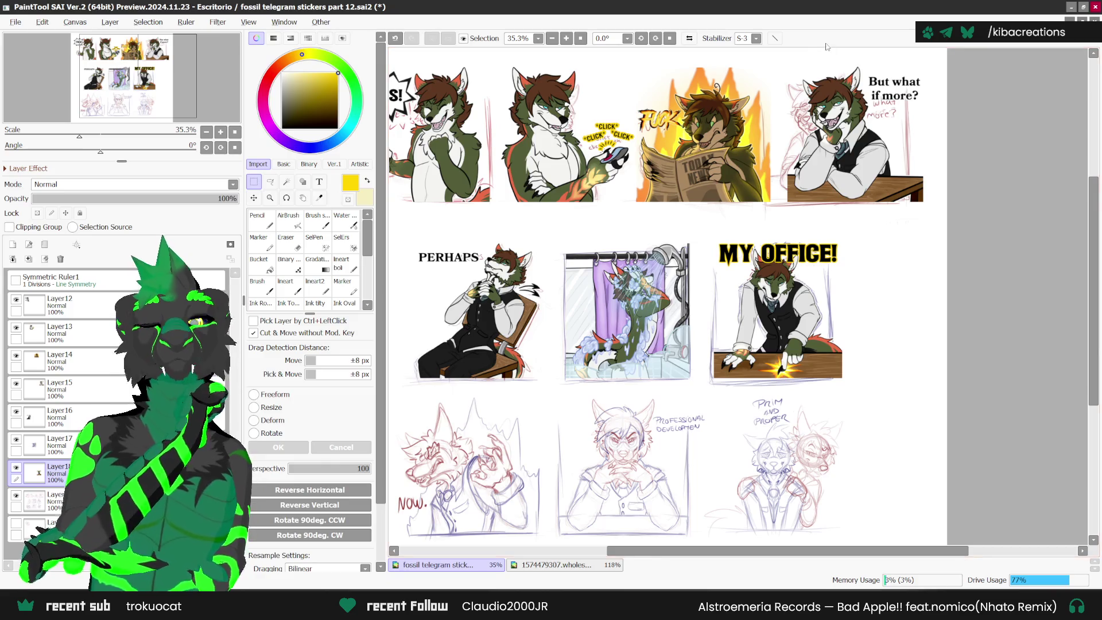
scroll(473, 483, down, 2)
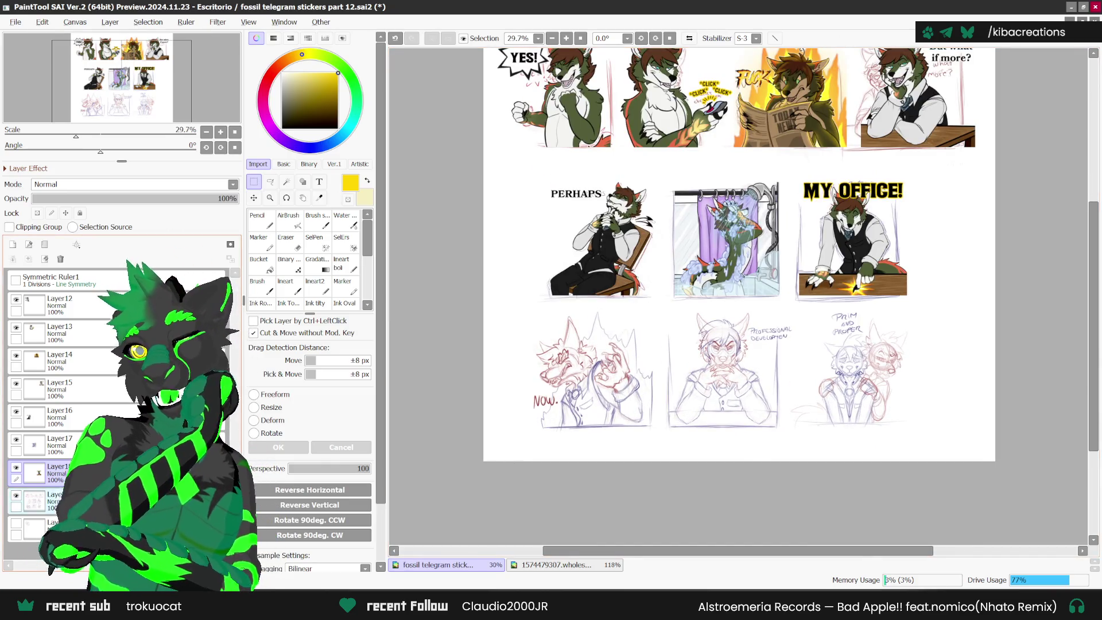
- Lasso-select the NOW. wolf sketch on Layer11 for copying
click(58, 501)
click(269, 183)
scroll(555, 335, up, 2)
mouse_move(527, 289)
mouse_down()
mouse_move(504, 302)
mouse_move(668, 508)
mouse_move(705, 377)
mouse_move(574, 294)
mouse_move(537, 298)
mouse_up()
click(436, 478)
- Create a new 512×512 canvas and paste the NOW. sketch into it
click(15, 22)
click(34, 35)
click(620, 374)
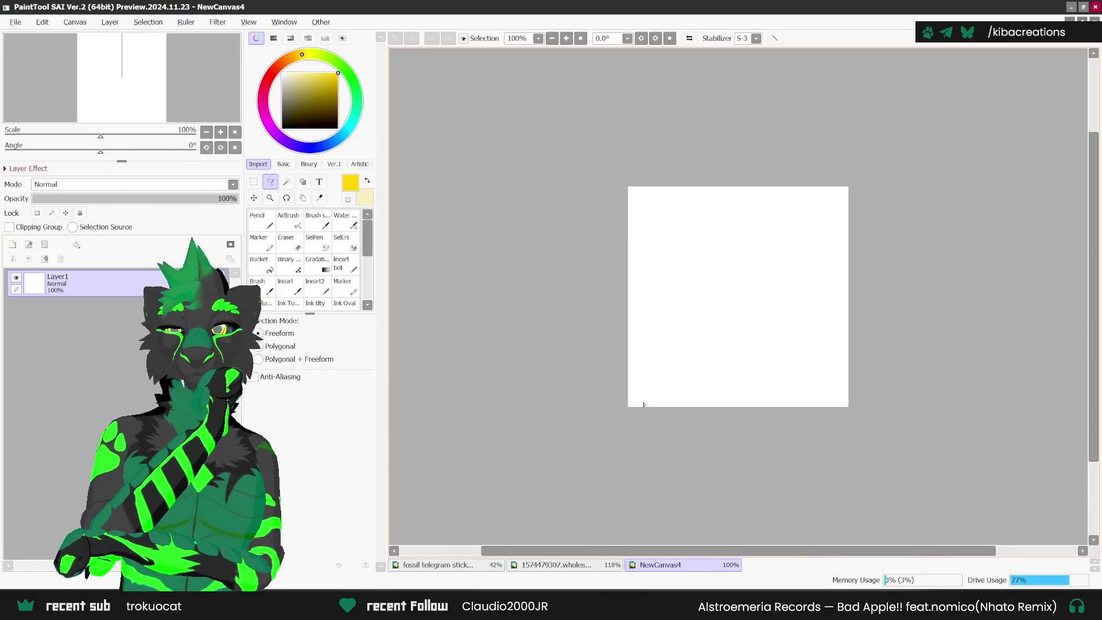
key(ctrl+v)
- Move and shrink the pasted sketch so it fills the 512×512 canvas
key(ctrl+t)
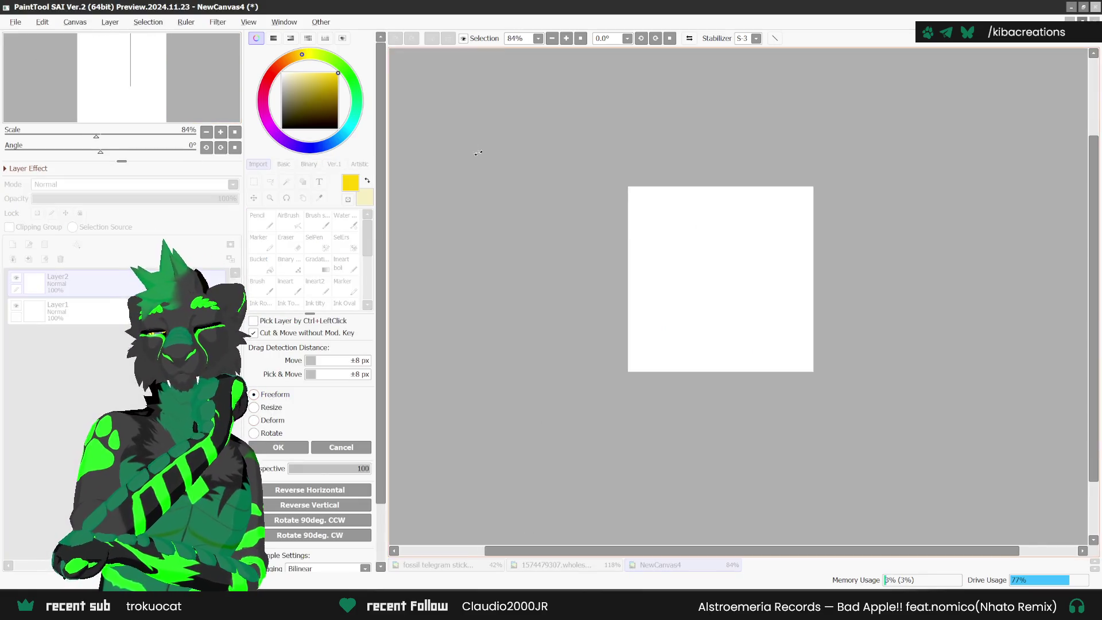
scroll(859, 369, down, 3)
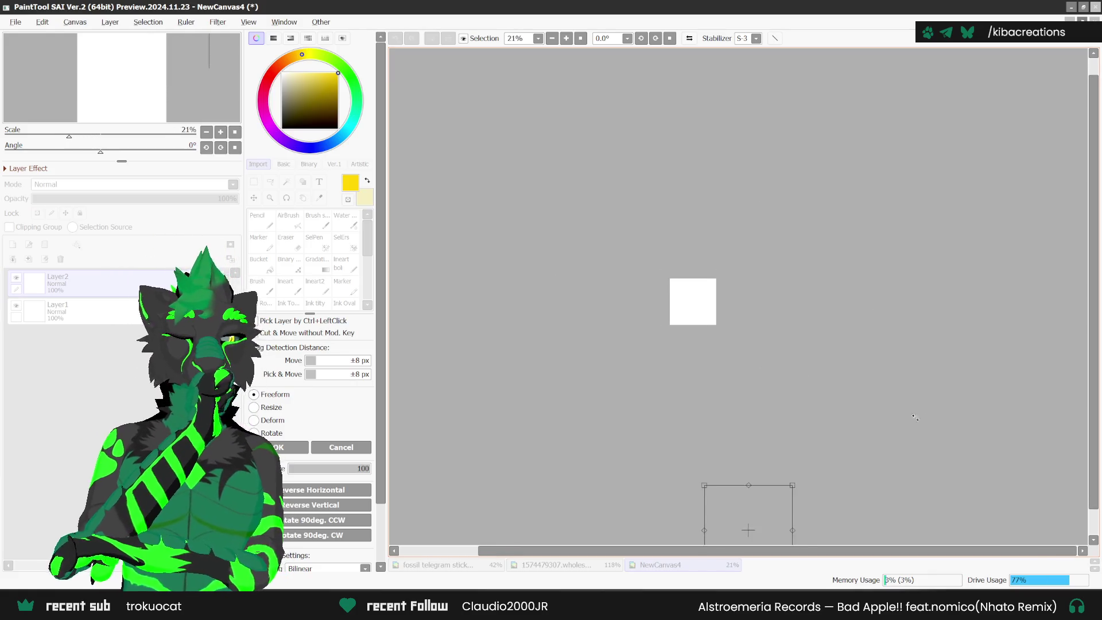
drag(751, 501, 748, 262)
scroll(766, 262, up, 3)
scroll(766, 263, up, 4)
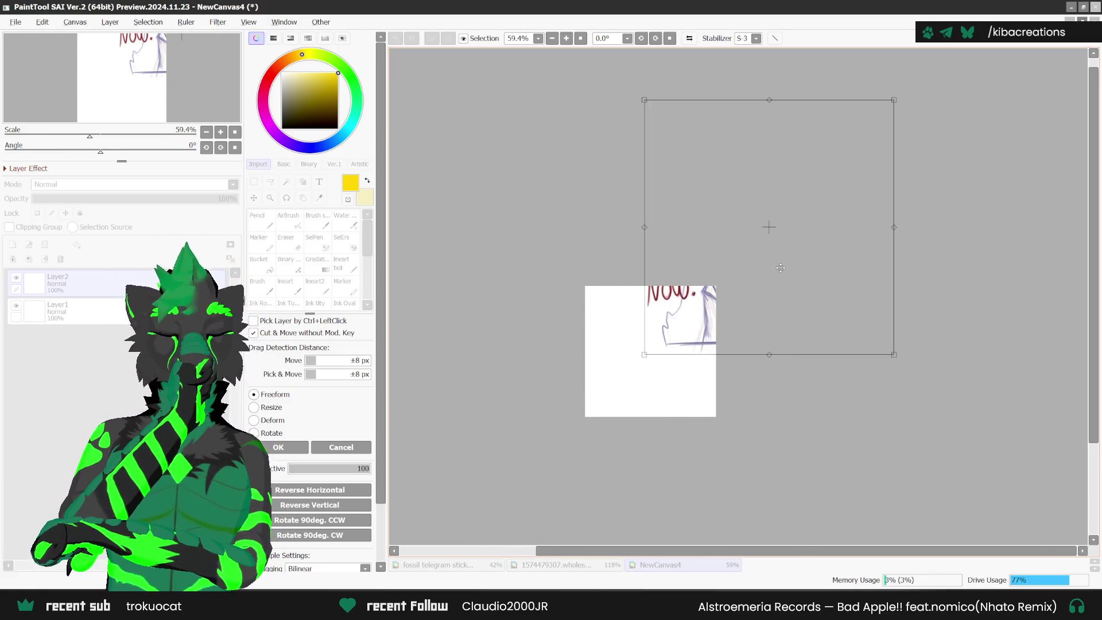
mouse_move(845, 152)
mouse_down()
mouse_move(787, 209)
mouse_move(744, 275)
mouse_move(739, 292)
mouse_move(758, 305)
mouse_up()
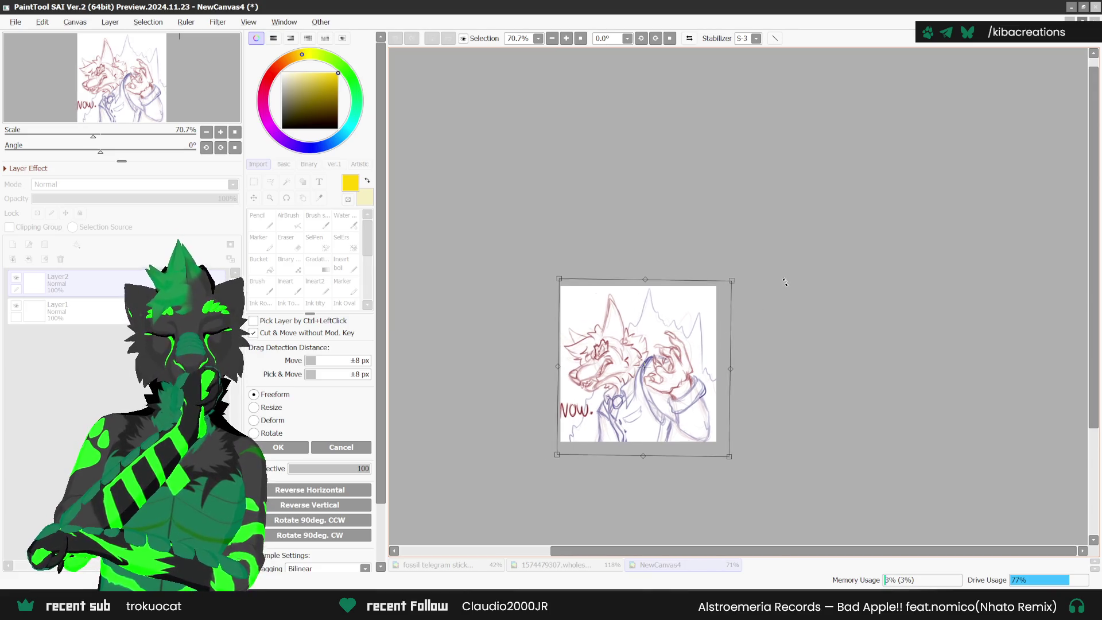
drag(712, 352, 693, 366)
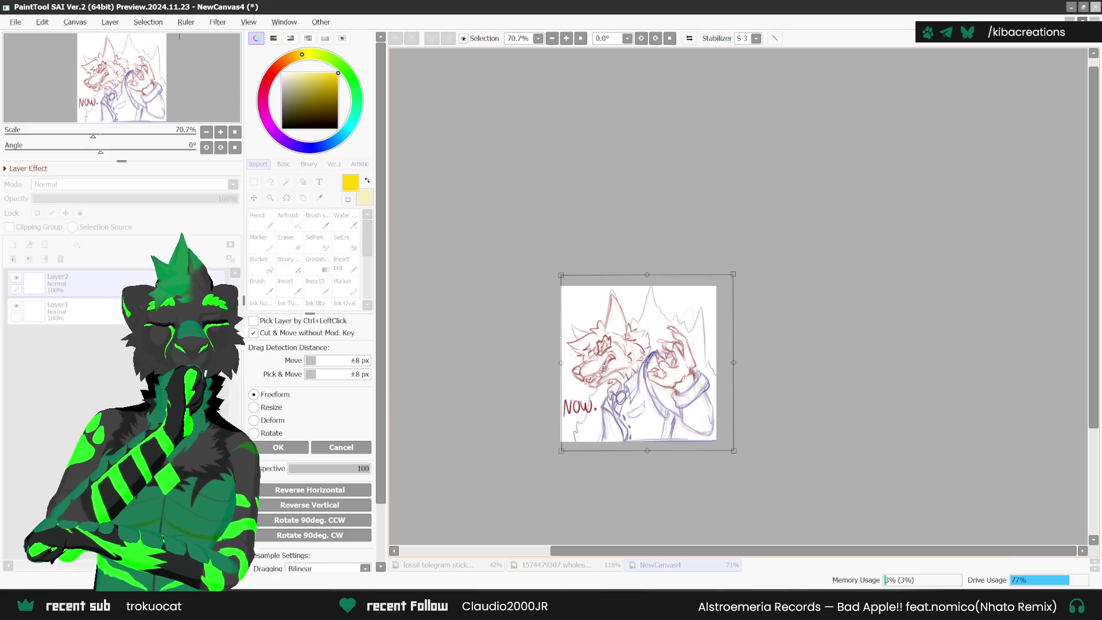
key(Return)
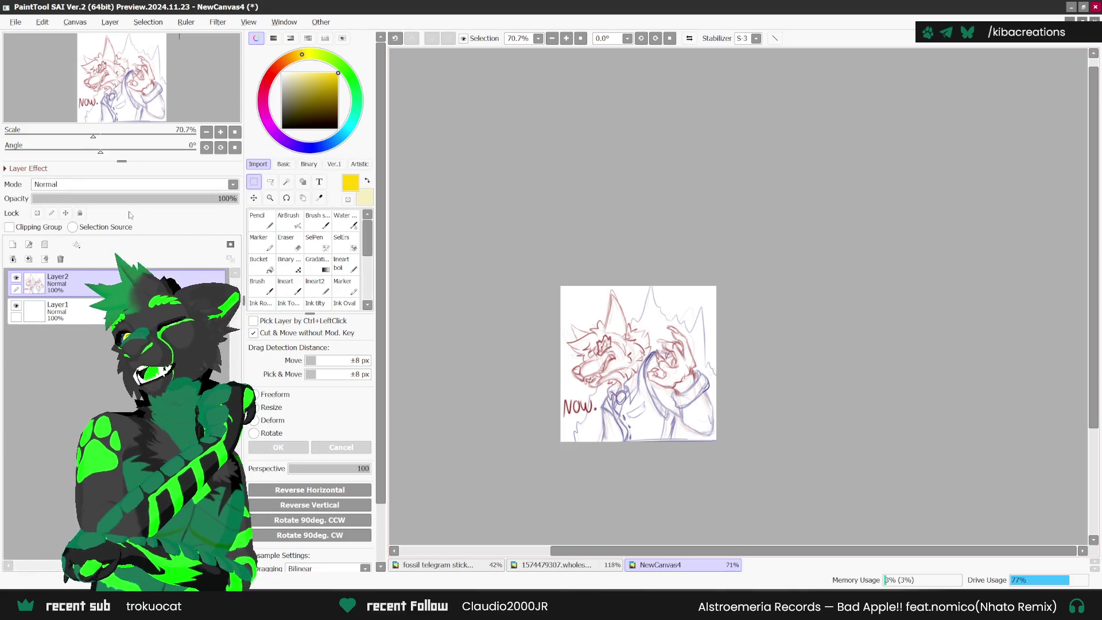
- Lower the sketch layer's opacity and move the empty layer above it
click(123, 198)
click(57, 310)
drag(57, 310, 57, 276)
- Choose black and the Ineart lineart brush, glancing at the Fossilbrand reference sheet
drag(315, 92, 339, 129)
click(285, 285)
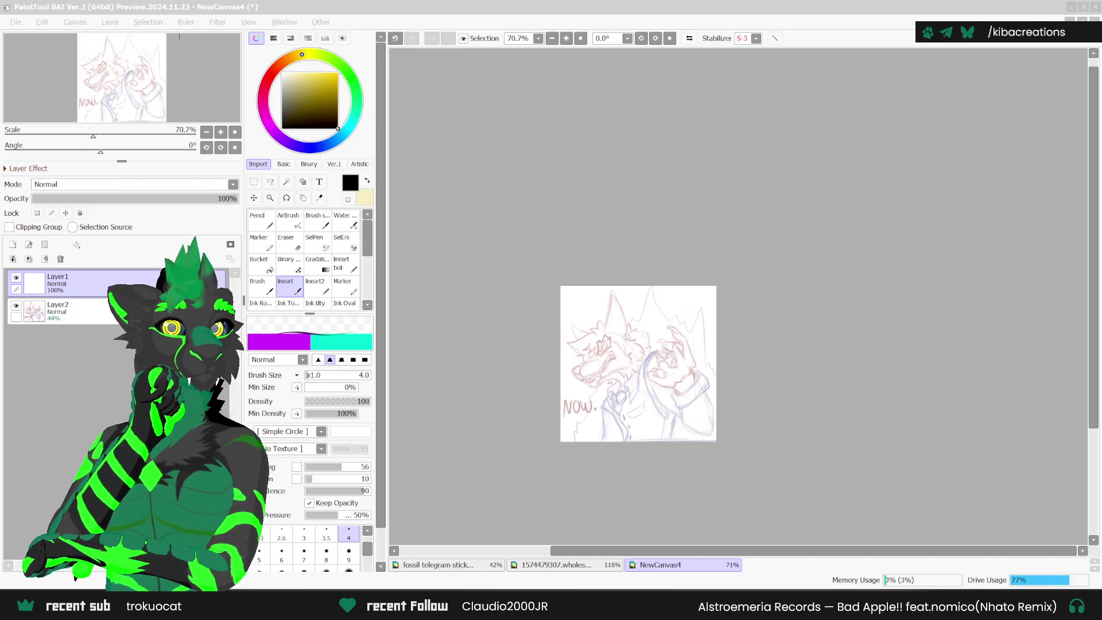
click(565, 565)
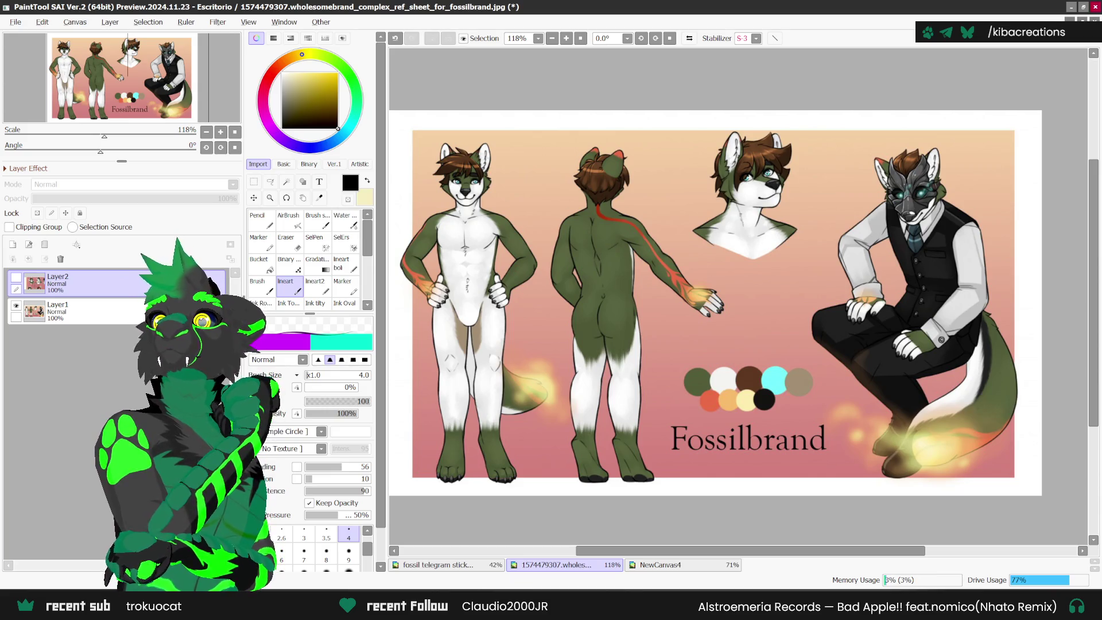
click(660, 565)
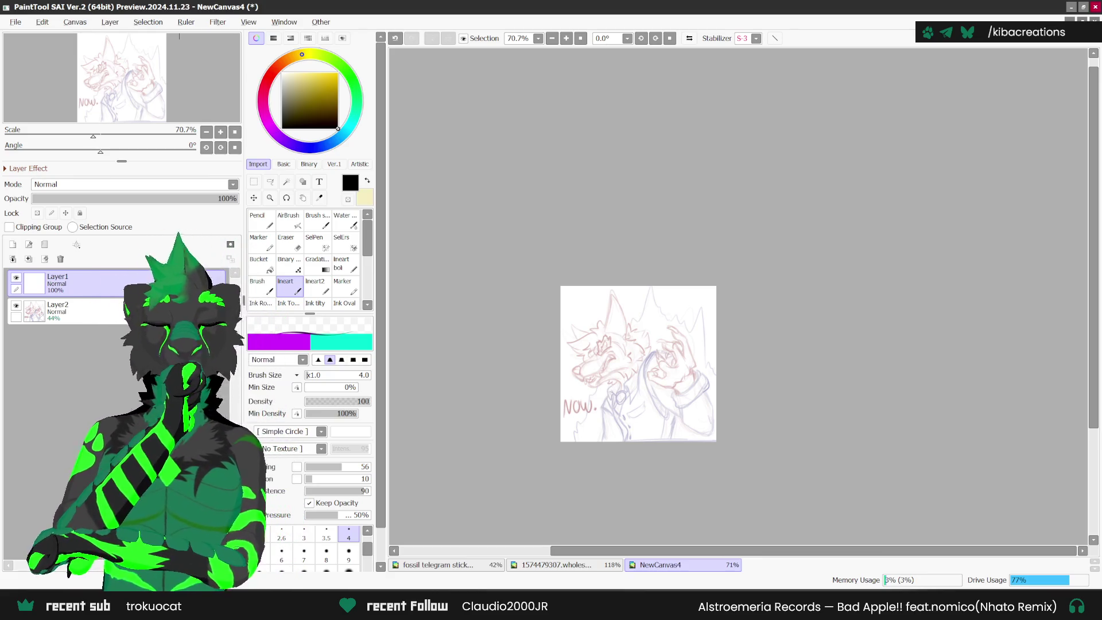
scroll(570, 362, up, 3)
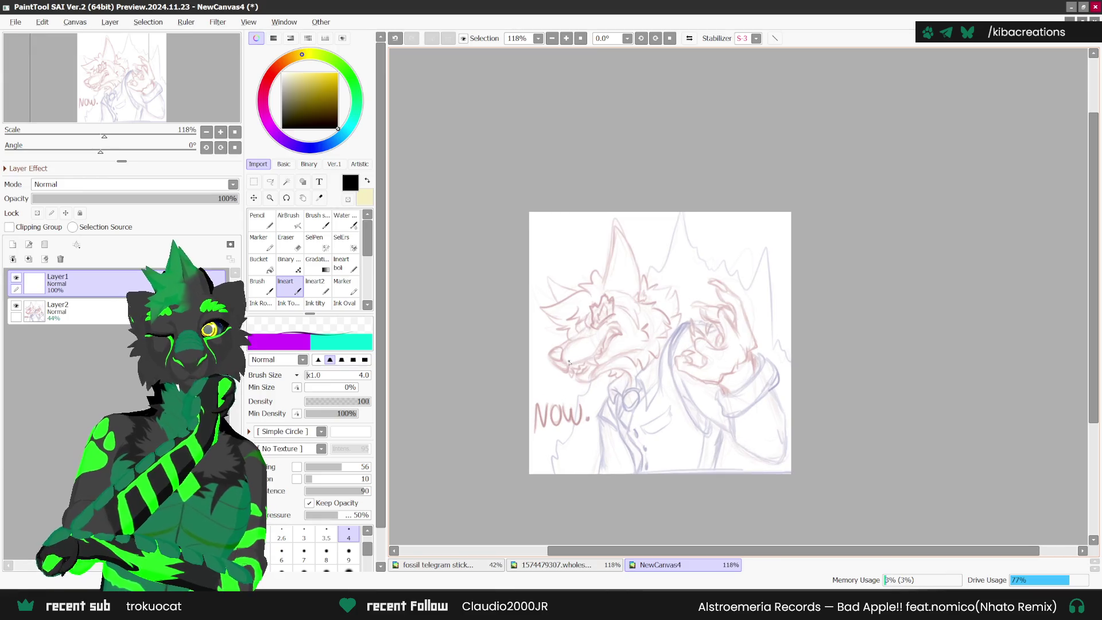
- Ink the wolf's nose and the muzzle line rising from the jaw, undoing a stray fang stroke
scroll(569, 361, up, 7)
mouse_move(541, 343)
mouse_down()
mouse_move(522, 362)
mouse_move(569, 366)
mouse_move(531, 351)
mouse_move(523, 361)
mouse_move(566, 350)
mouse_move(538, 388)
mouse_move(577, 414)
mouse_move(584, 398)
mouse_move(628, 384)
mouse_move(775, 289)
mouse_up()
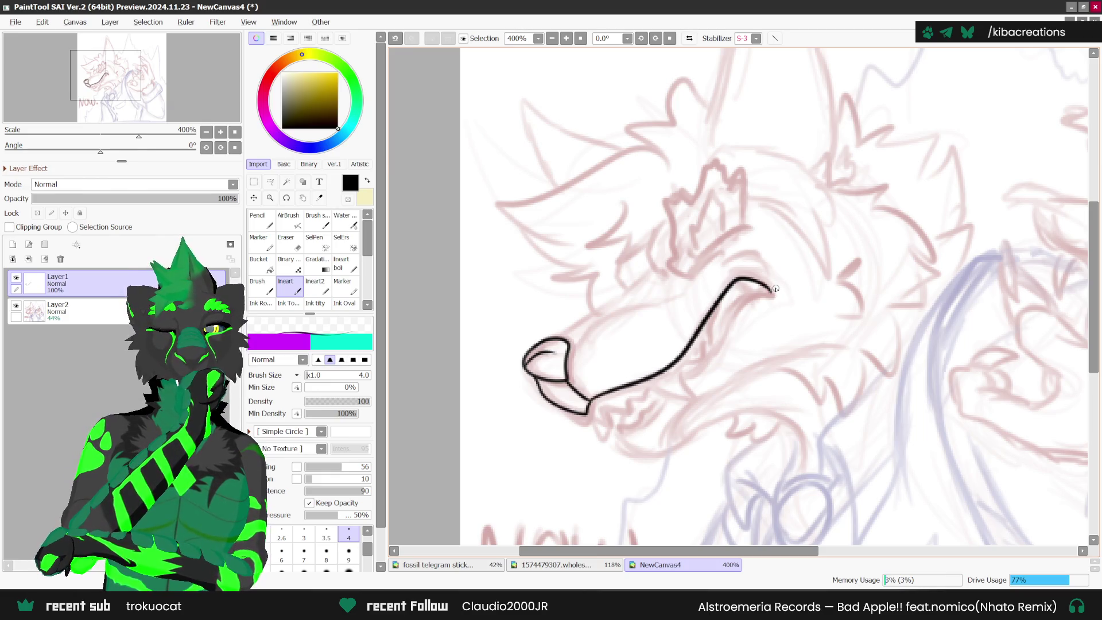
key(ctrl+z)
mouse_move(589, 402)
mouse_down()
mouse_move(659, 378)
mouse_move(731, 280)
mouse_move(758, 290)
mouse_up()
scroll(639, 391, up, 3)
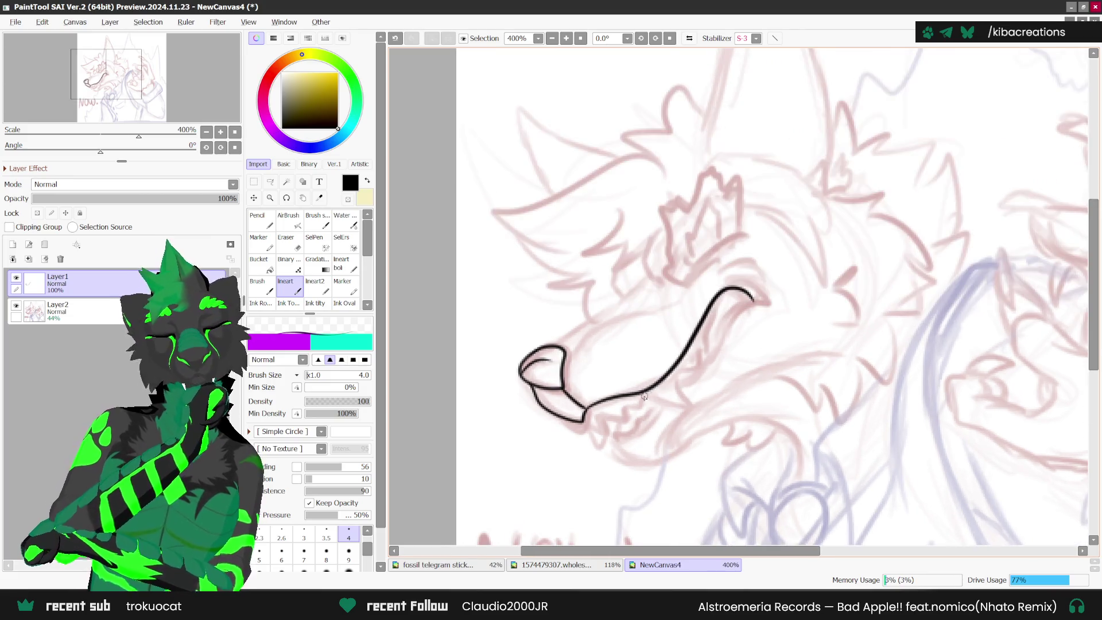
mouse_move(639, 391)
mouse_down()
mouse_move(680, 408)
mouse_move(669, 374)
mouse_move(718, 333)
mouse_move(740, 280)
mouse_move(745, 299)
mouse_up()
key(ctrl+z)
- Ink the inner jaw line with the view mirrored, replacing the undone mouth and lower jaw strokes
mouse_move(677, 390)
mouse_down()
mouse_move(776, 269)
mouse_move(671, 399)
mouse_up()
drag(614, 453, 660, 405)
scroll(712, 344, down, 1)
key(ctrl+z)
key(ctrl+z)
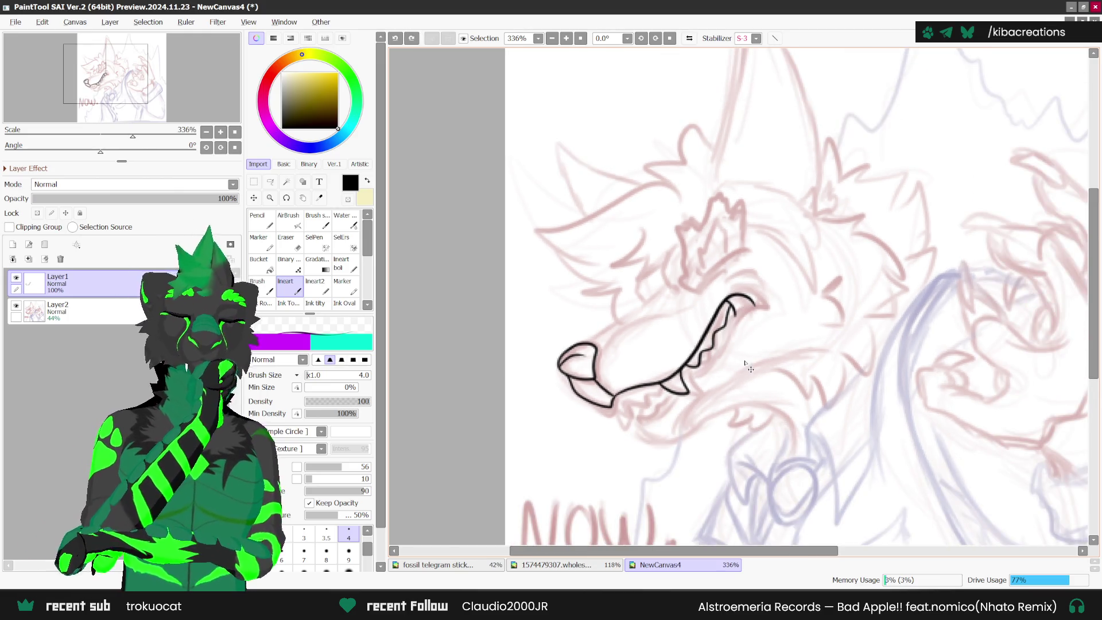
key(h)
scroll(723, 304, up, 2)
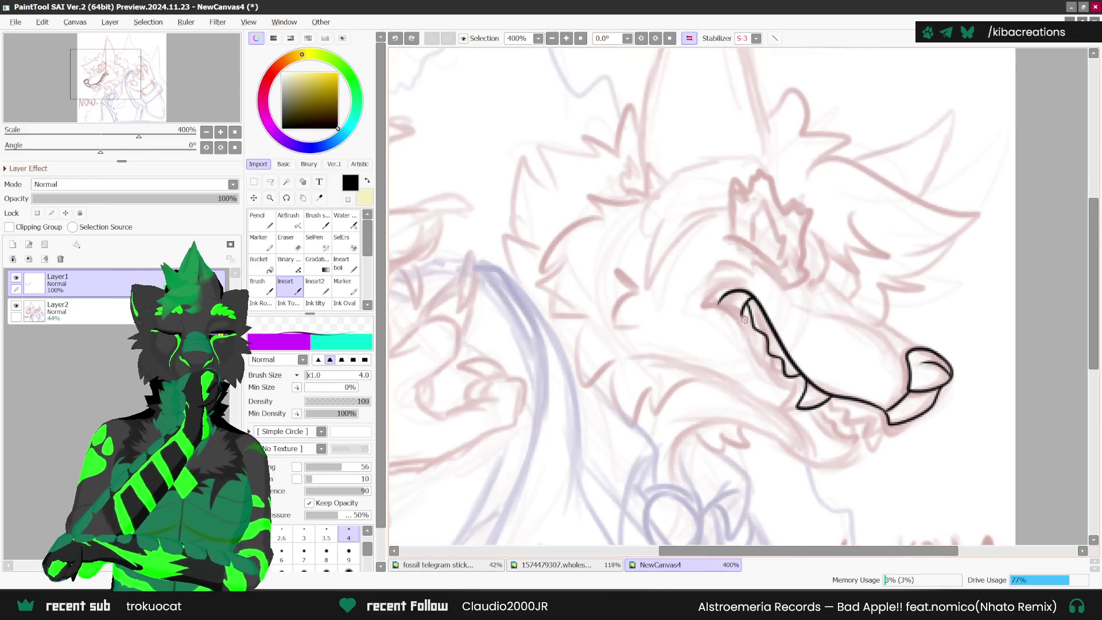
mouse_move(720, 303)
mouse_down()
mouse_move(748, 322)
mouse_move(797, 403)
mouse_move(881, 473)
mouse_up()
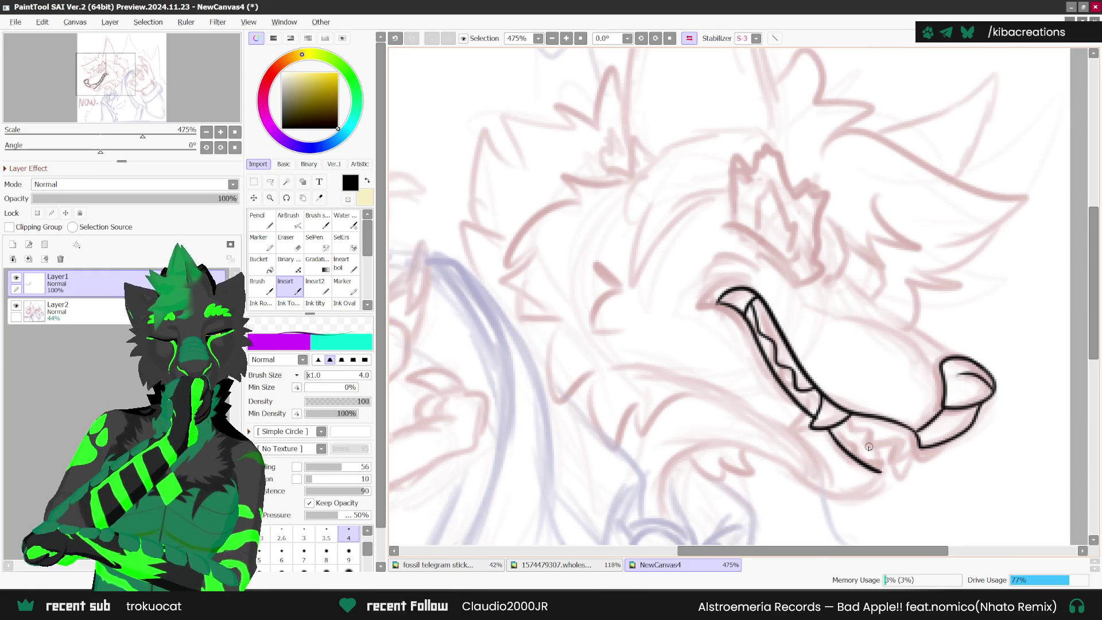
scroll(869, 447, down, 1)
scroll(869, 448, down, 2)
scroll(827, 372, up, 2)
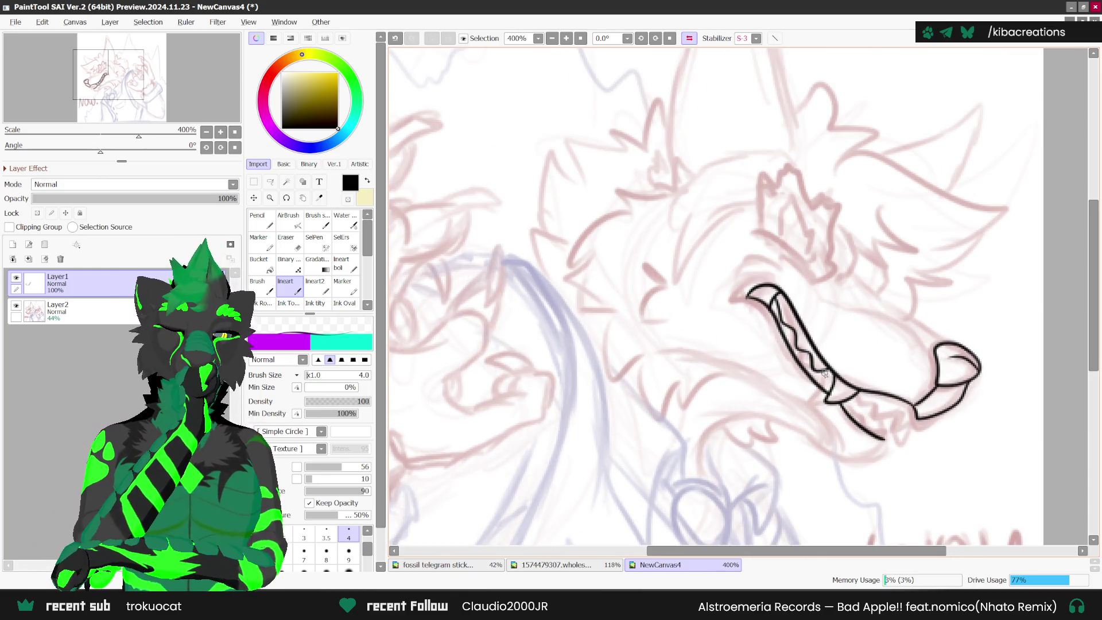
scroll(872, 324, down, 4)
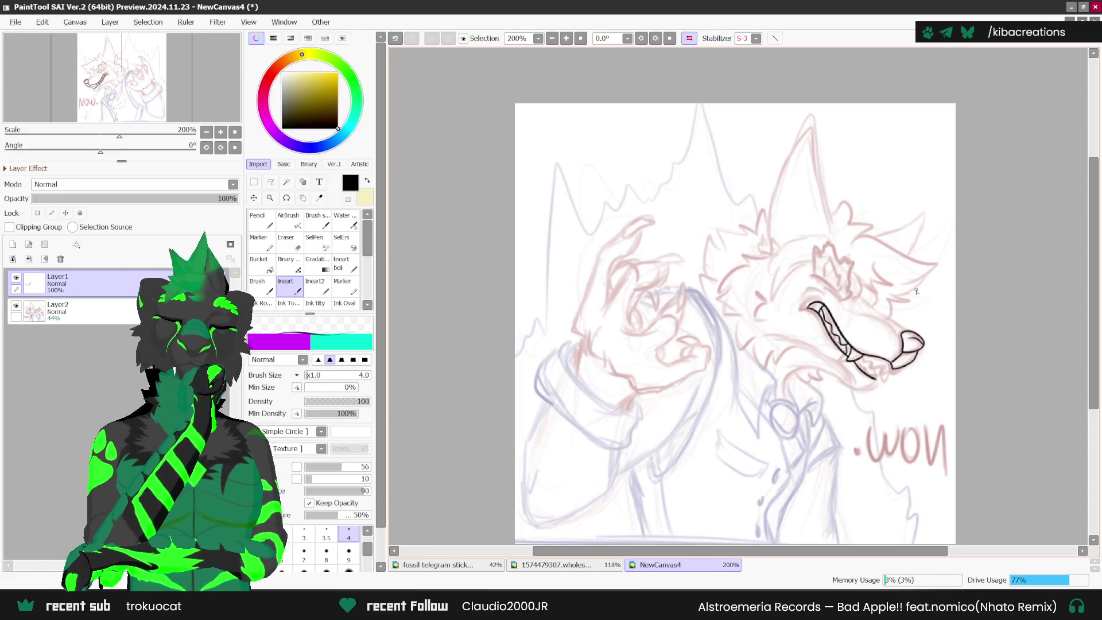
scroll(849, 348, up, 3)
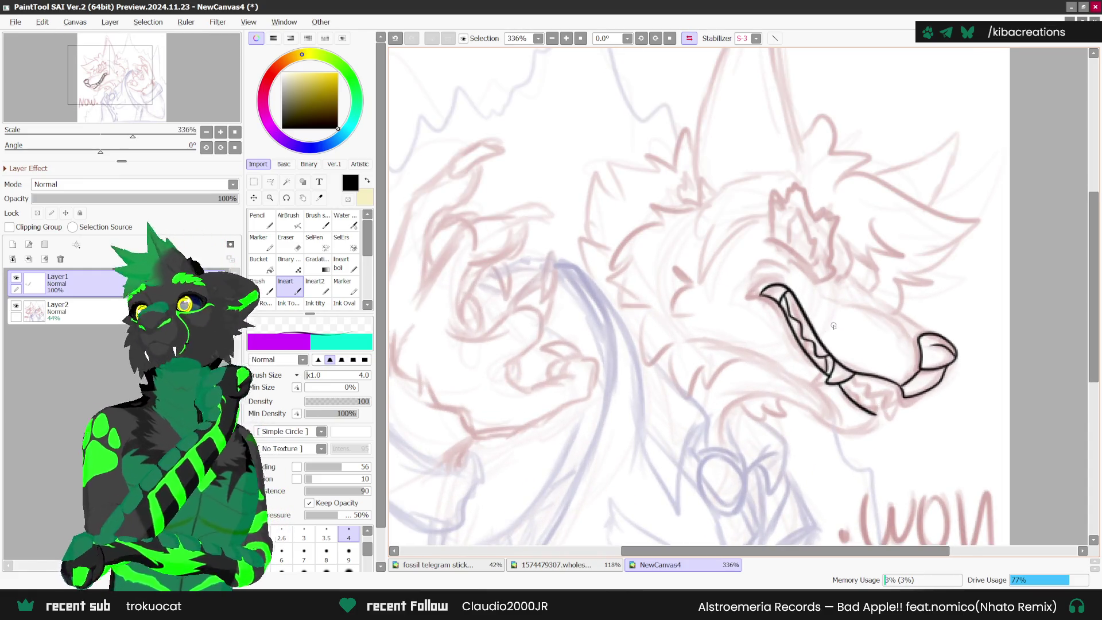
click(689, 37)
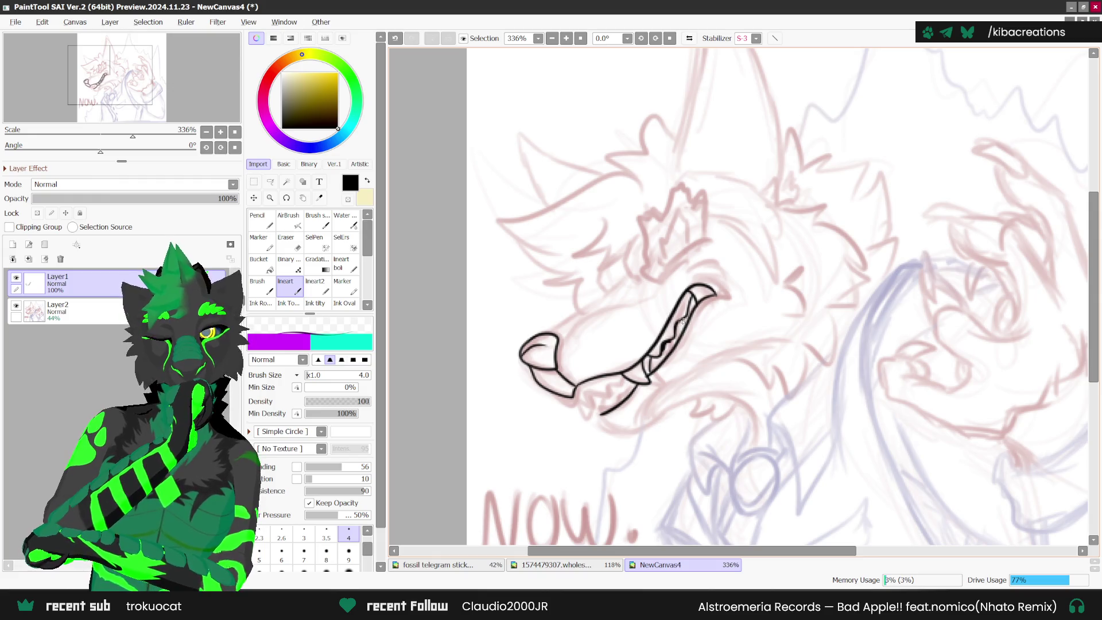
- Add short inner mouth and upper jaw lines plus the zigzag lower teeth
drag(652, 360, 649, 379)
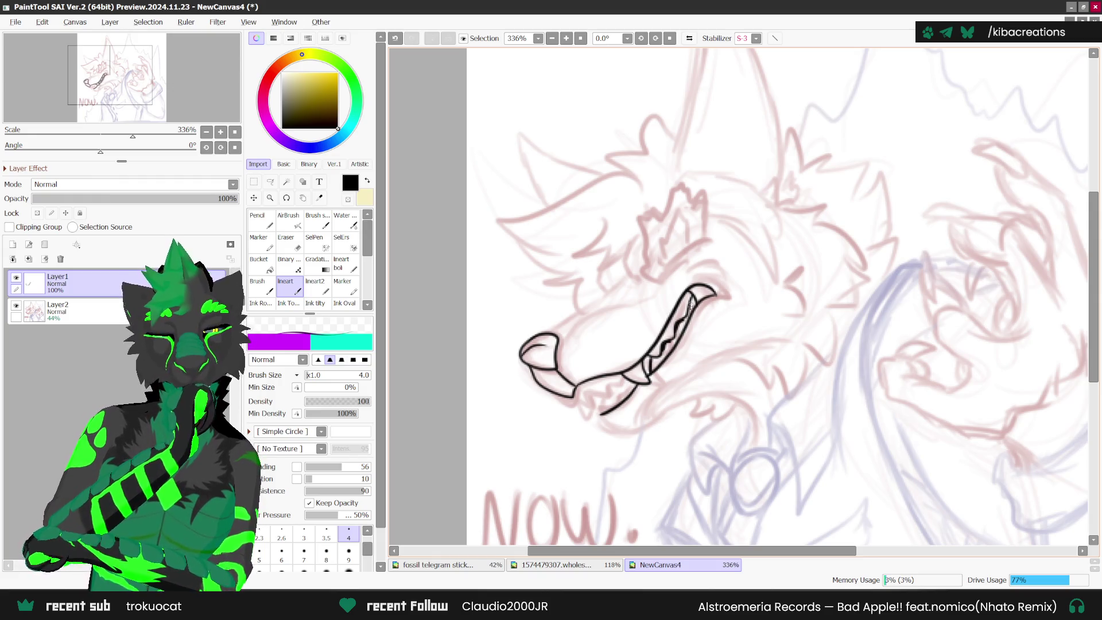
mouse_move(684, 288)
mouse_down()
mouse_move(700, 303)
mouse_move(720, 267)
mouse_up()
scroll(720, 267, down, 2)
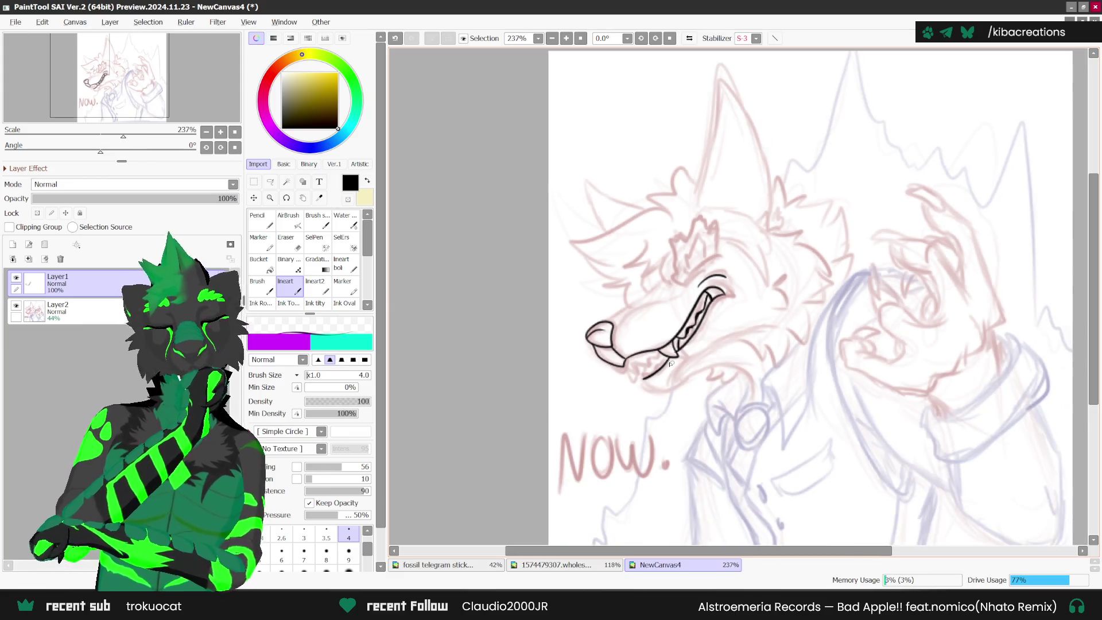
scroll(635, 368, up, 2)
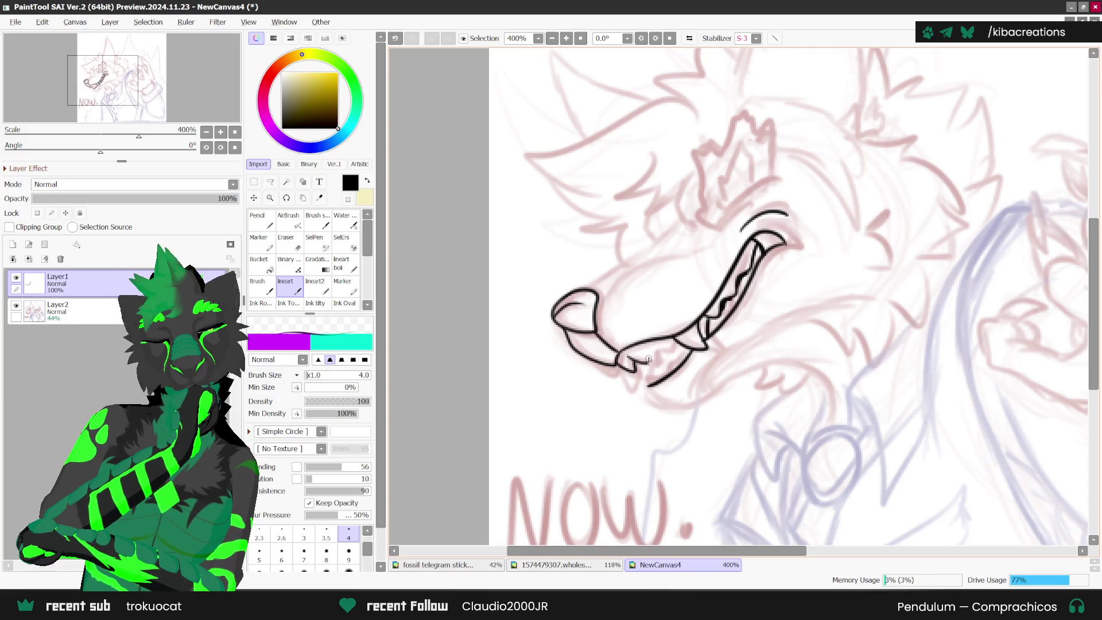
drag(652, 347, 677, 346)
mouse_move(657, 384)
mouse_down()
mouse_move(644, 377)
mouse_move(658, 371)
mouse_up()
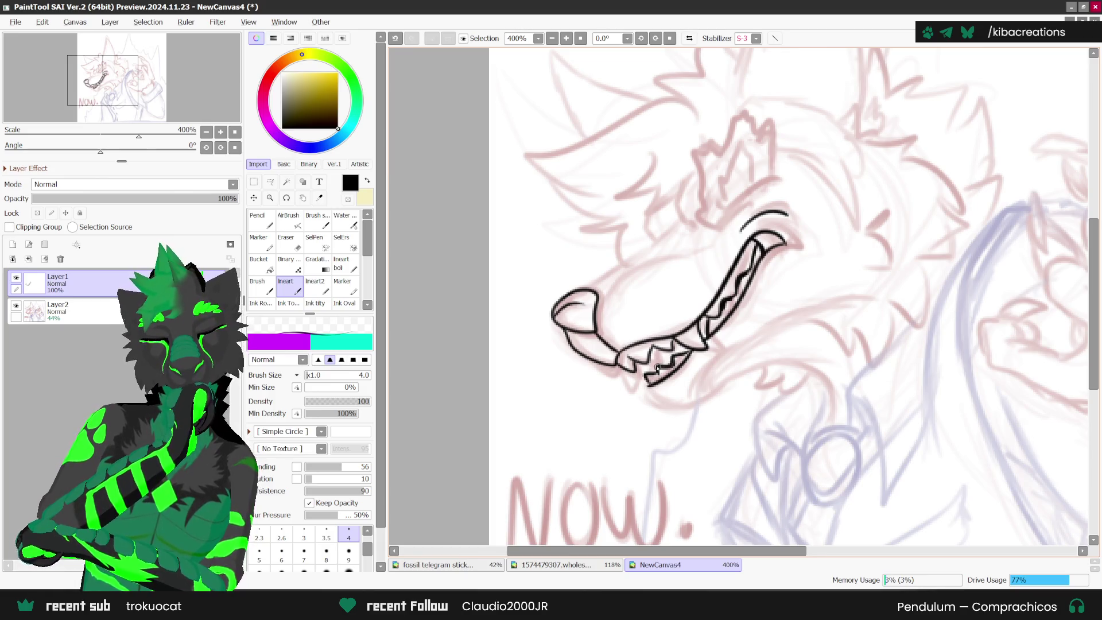
scroll(682, 382, down, 3)
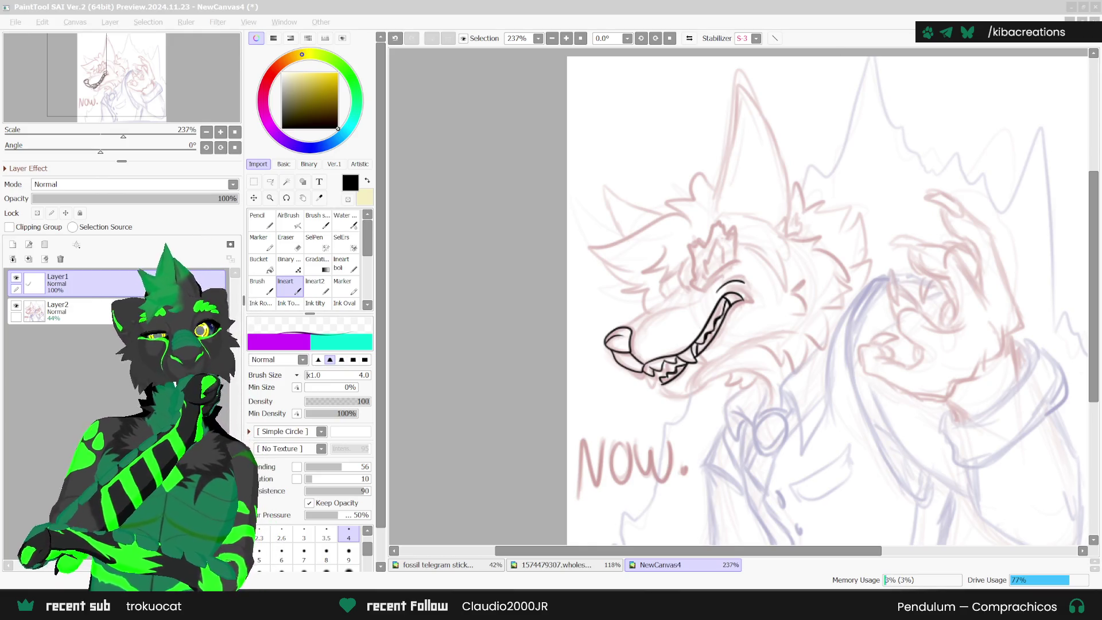
scroll(663, 365, up, 4)
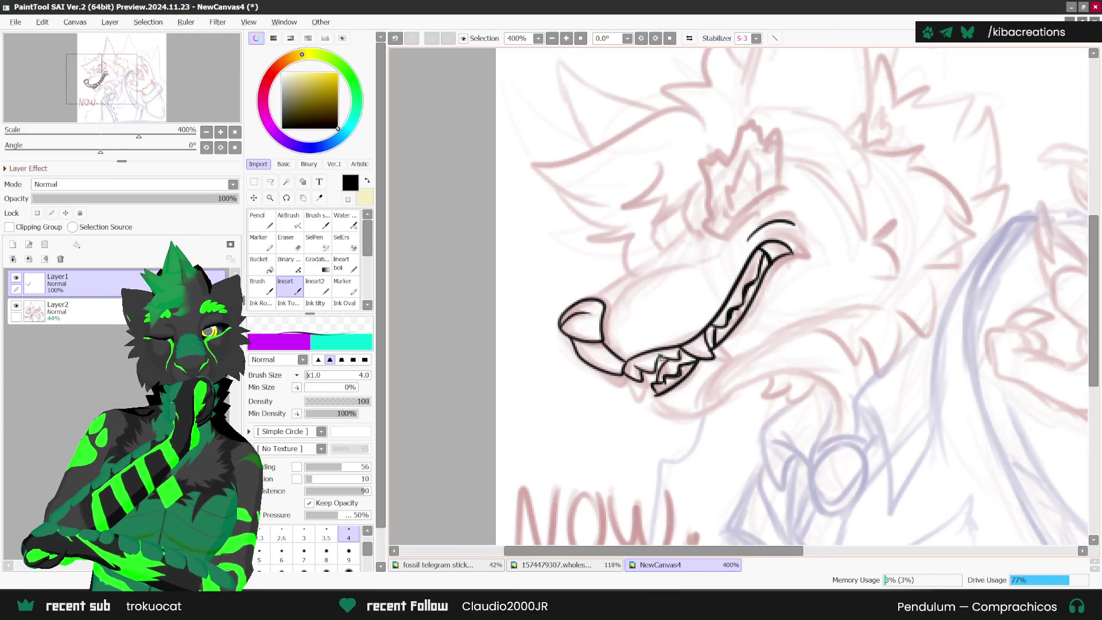
scroll(711, 370, down, 2)
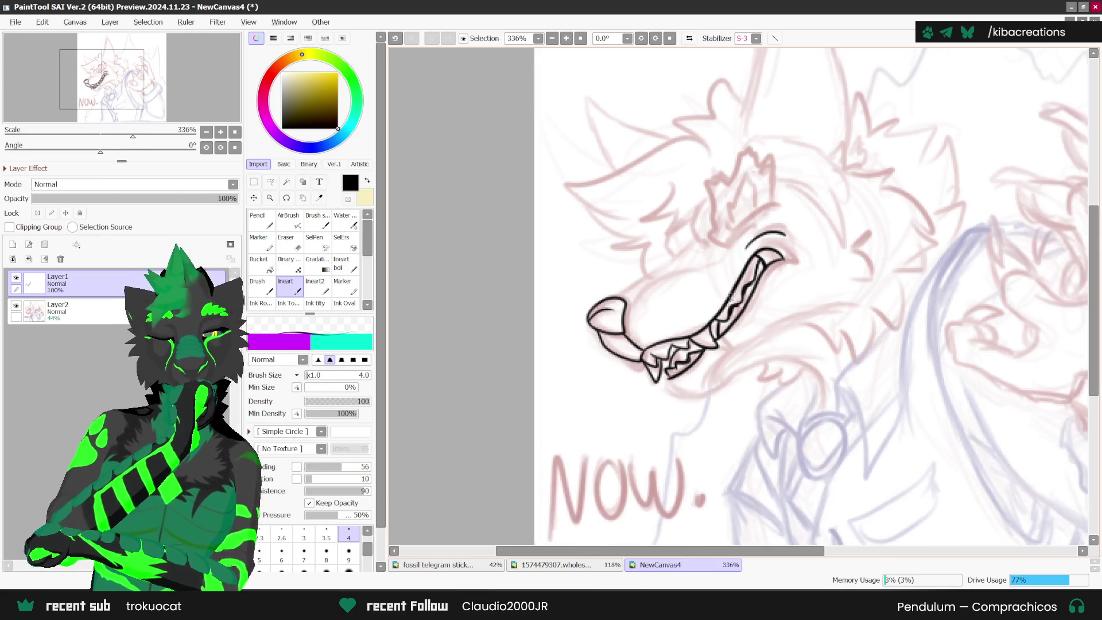
click(689, 38)
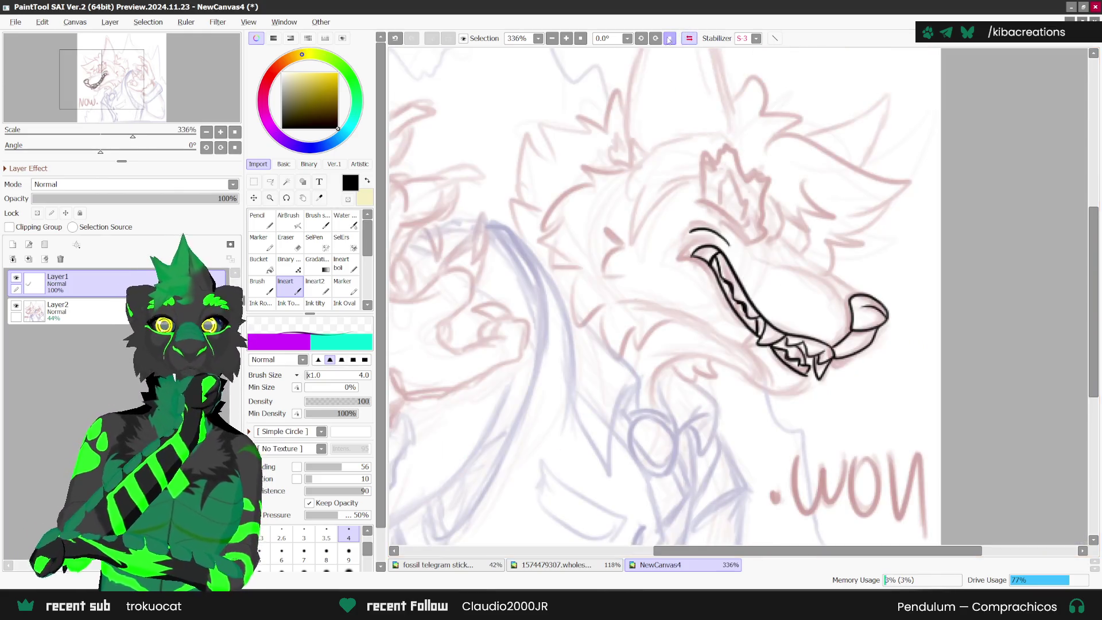
- On a rotated view, ink the long lower jaw curve down from the teeth, retrying with undo
click(641, 38)
click(641, 38)
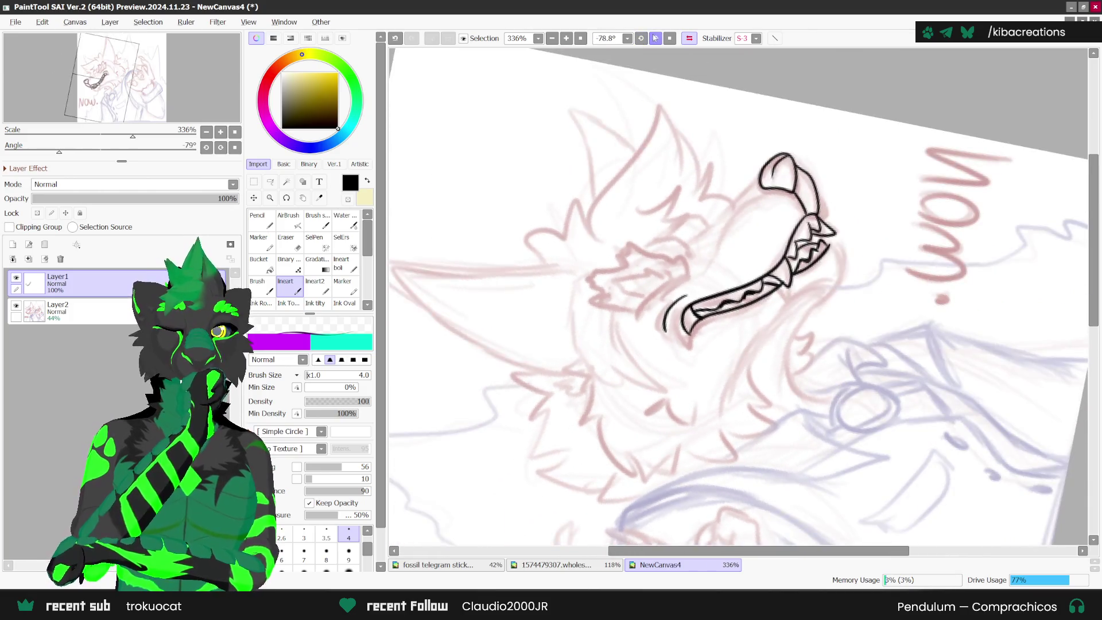
scroll(828, 252, up, 1)
mouse_move(828, 244)
mouse_down()
mouse_move(843, 282)
mouse_move(807, 291)
mouse_move(734, 383)
mouse_move(726, 420)
mouse_up()
key(ctrl+z)
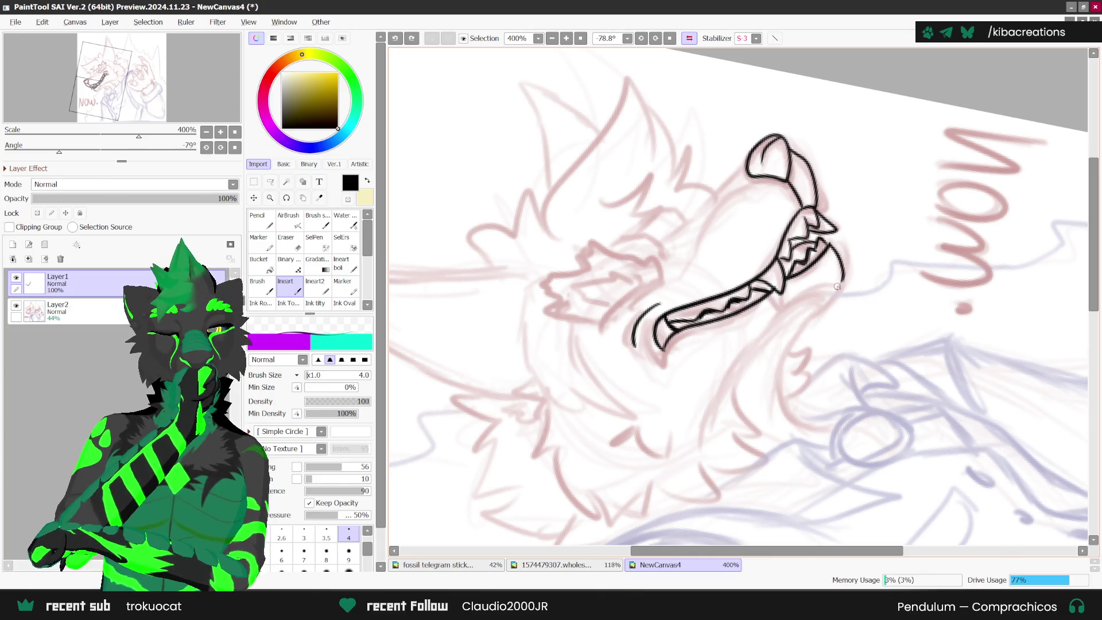
mouse_move(841, 283)
mouse_down()
mouse_move(772, 321)
mouse_move(727, 416)
mouse_up()
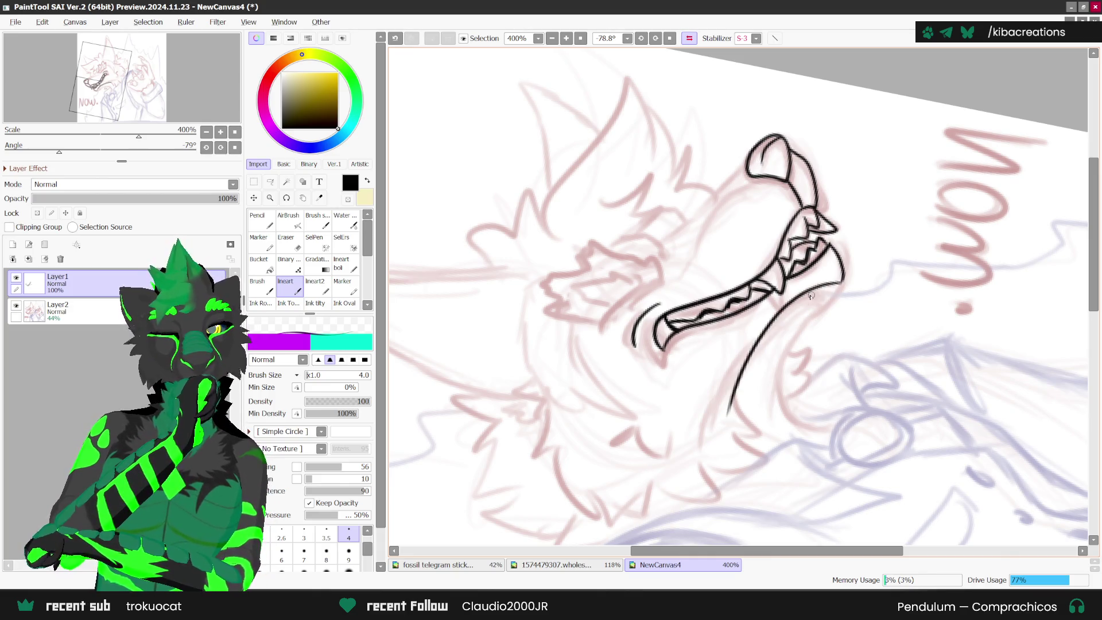
key(ctrl+z)
mouse_move(842, 280)
mouse_down()
mouse_move(785, 310)
mouse_move(727, 418)
mouse_up()
key(ctrl+z)
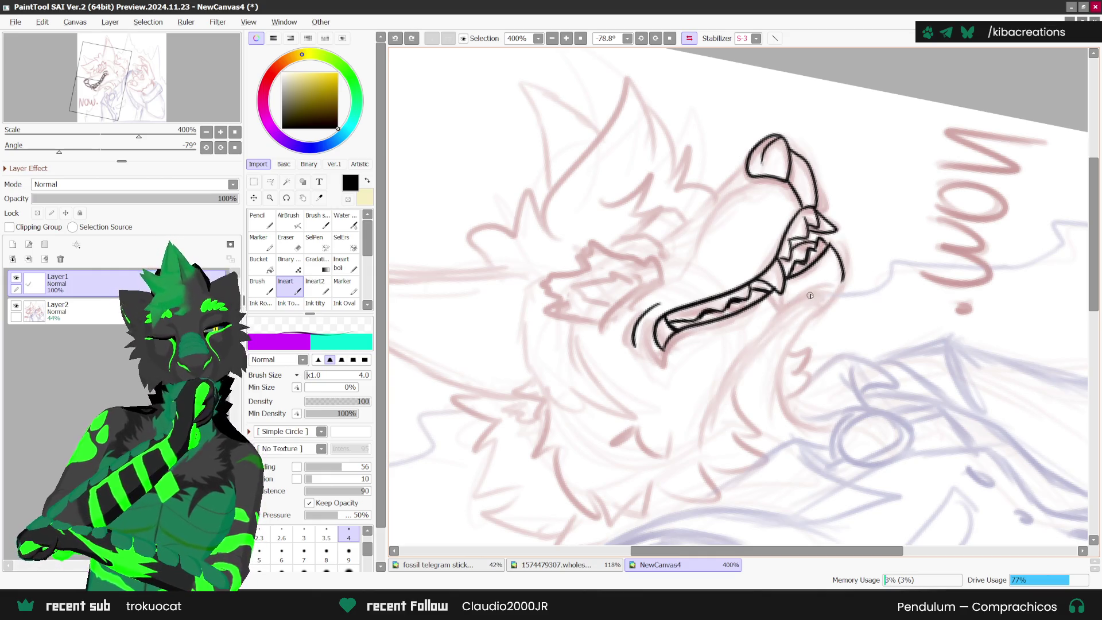
mouse_move(831, 240)
mouse_down()
mouse_move(839, 290)
mouse_move(782, 366)
mouse_move(809, 419)
mouse_up()
mouse_move(848, 265)
mouse_down()
mouse_move(775, 317)
mouse_move(754, 385)
mouse_move(765, 339)
mouse_move(848, 273)
mouse_up()
key(ctrl+z)
- Add a small fur flick below the jaw and return the canvas view to upright
scroll(849, 265, down, 2)
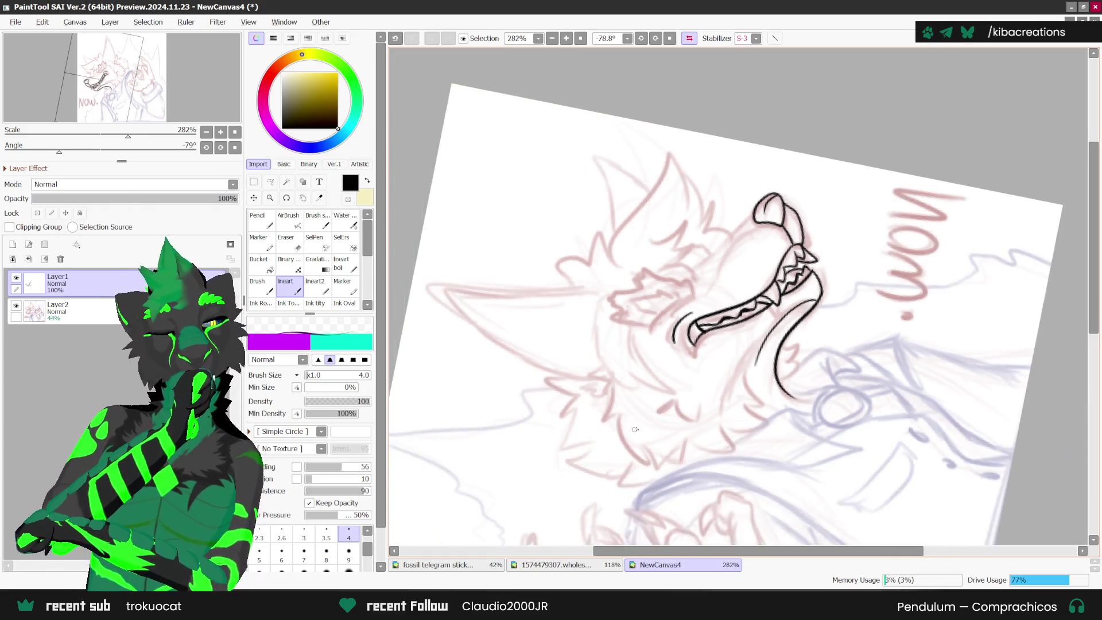
scroll(864, 290, up, 3)
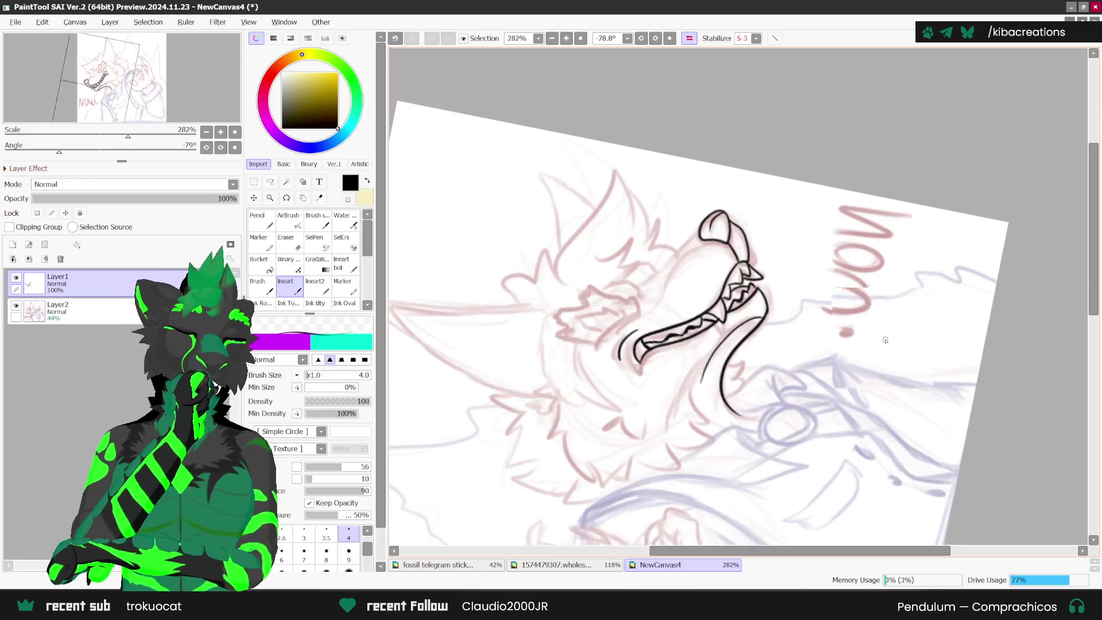
scroll(801, 314, up, 2)
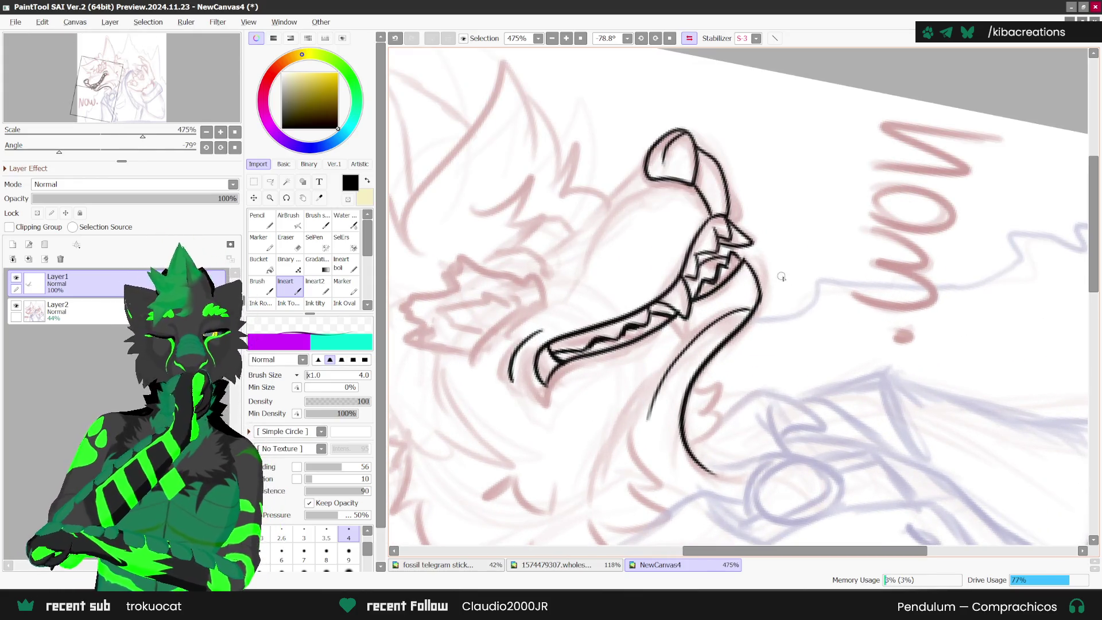
key(Delete)
key(End)
scroll(766, 305, down, 2)
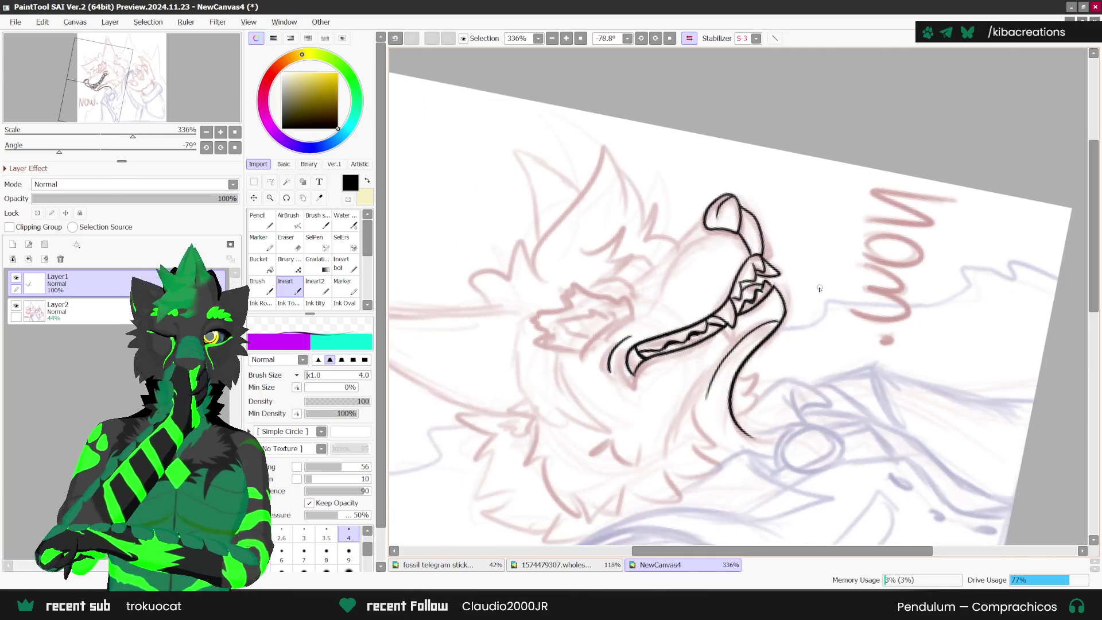
mouse_move(693, 393)
mouse_down()
mouse_move(687, 403)
mouse_move(708, 418)
mouse_move(745, 334)
mouse_up()
scroll(746, 334, down, 3)
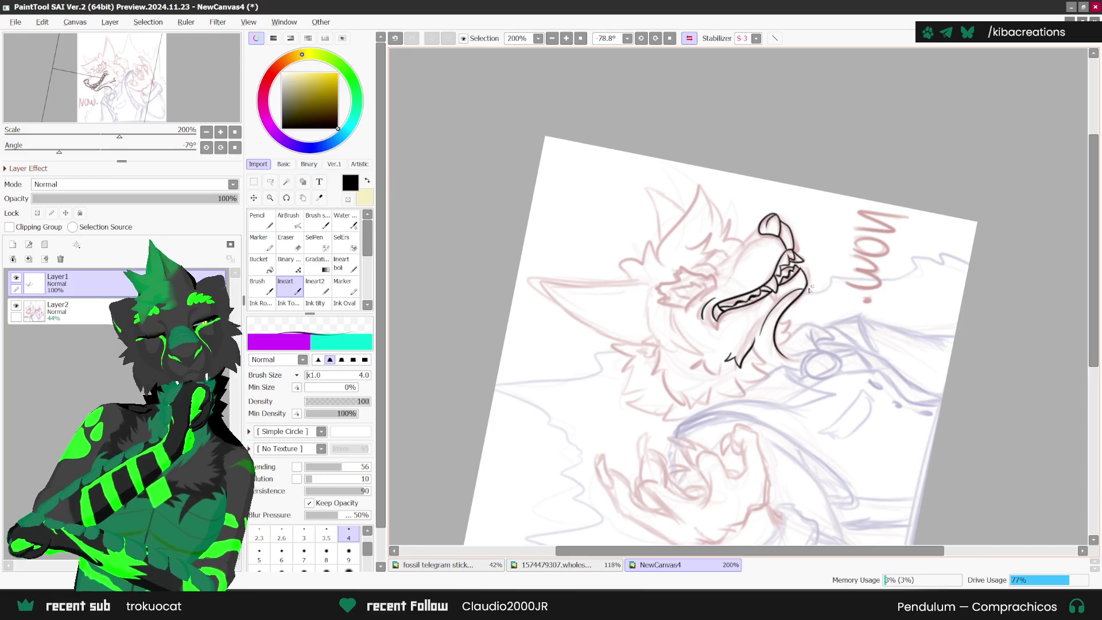
click(670, 37)
scroll(812, 327, up, 4)
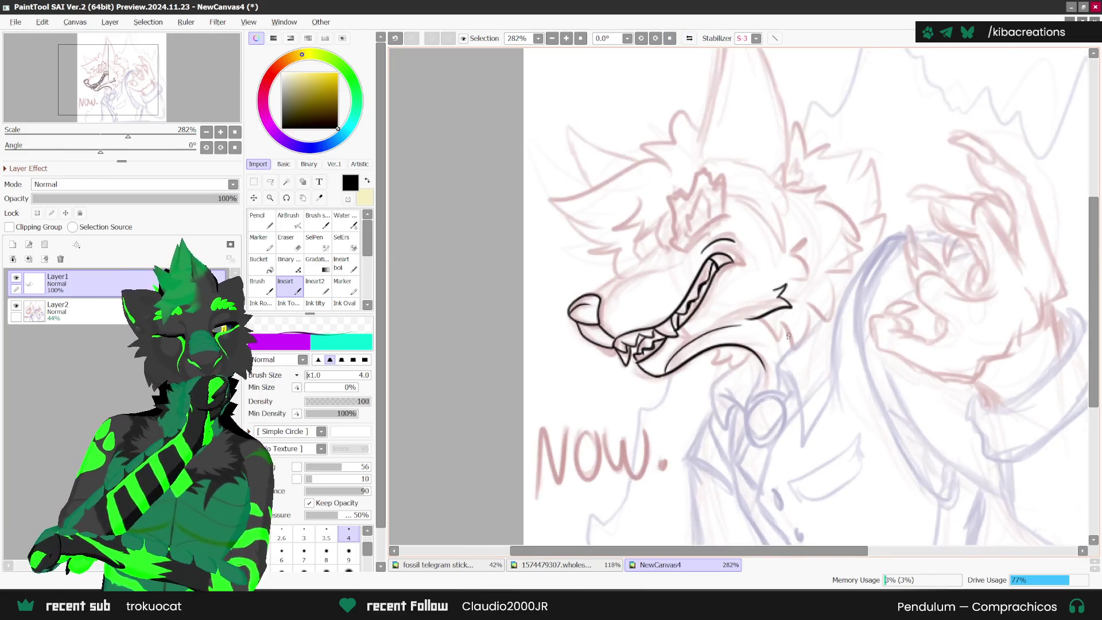
- Draw one jagged fur stroke from the jaw line's end up the wolf's cheek
mouse_move(733, 323)
mouse_down()
mouse_move(780, 350)
mouse_move(815, 287)
mouse_up()
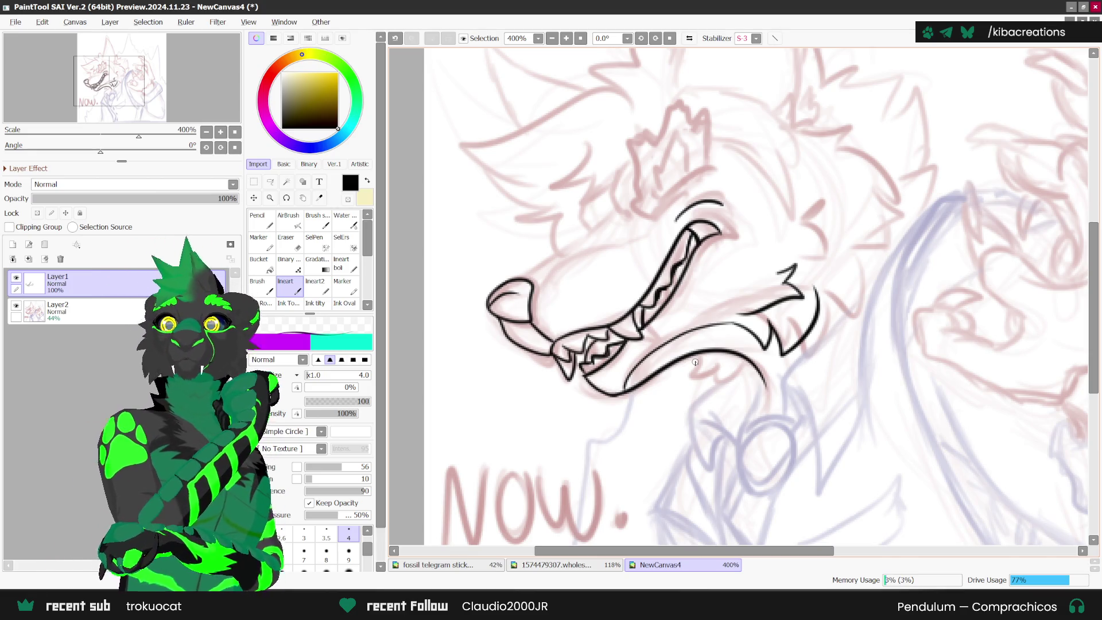
- With the view tilted, ink short jagged fur strokes on the wolf's cheek
click(688, 38)
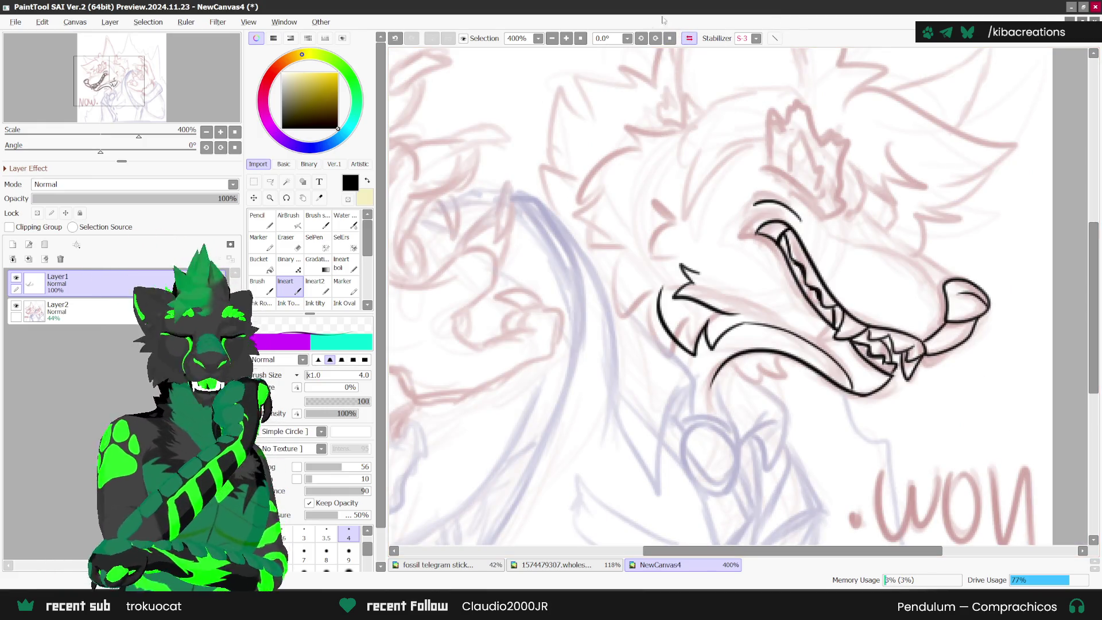
key(Delete)
mouse_move(616, 298)
mouse_down()
mouse_move(636, 359)
mouse_move(664, 303)
mouse_up()
key(ctrl+z)
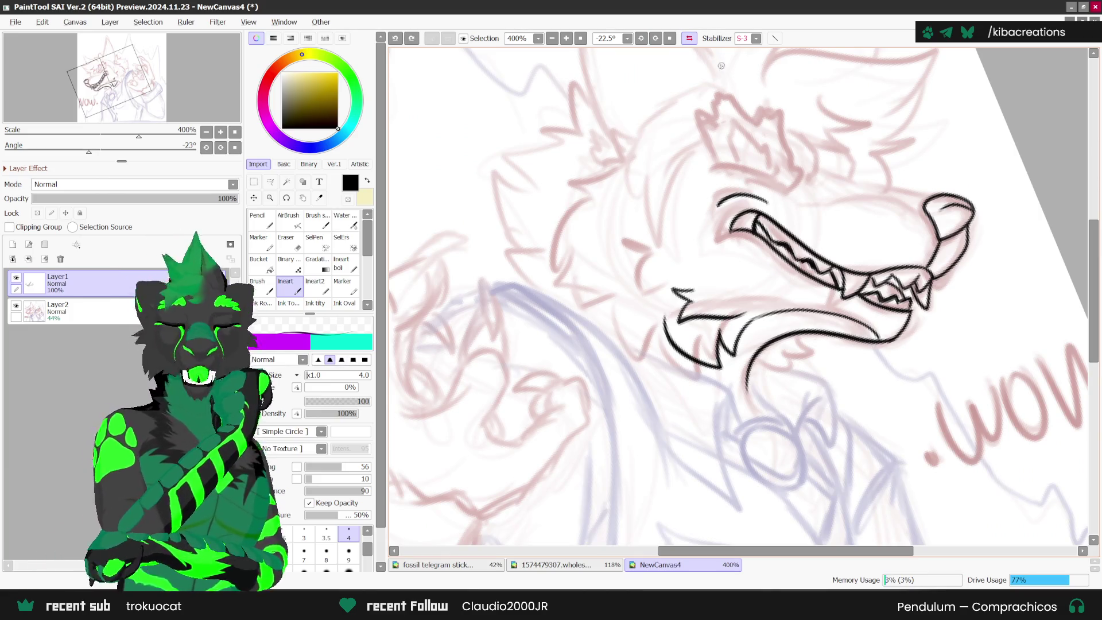
click(690, 38)
mouse_move(691, 173)
mouse_down()
mouse_move(740, 331)
mouse_move(768, 354)
mouse_move(801, 290)
mouse_move(827, 269)
mouse_up()
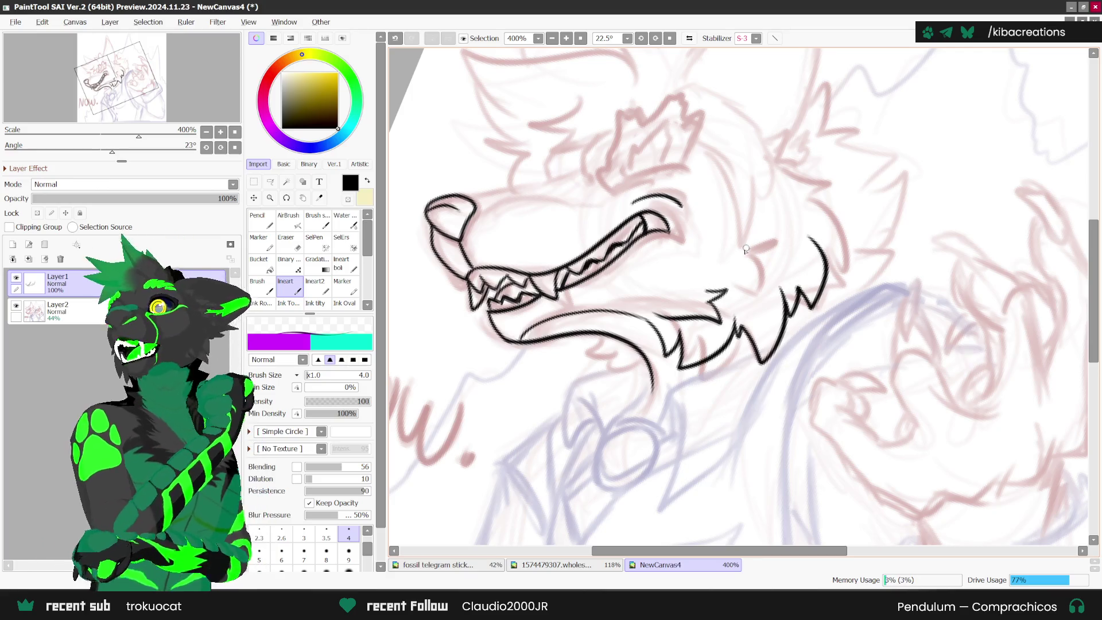
mouse_move(749, 237)
mouse_down()
mouse_move(758, 253)
mouse_move(746, 268)
mouse_up()
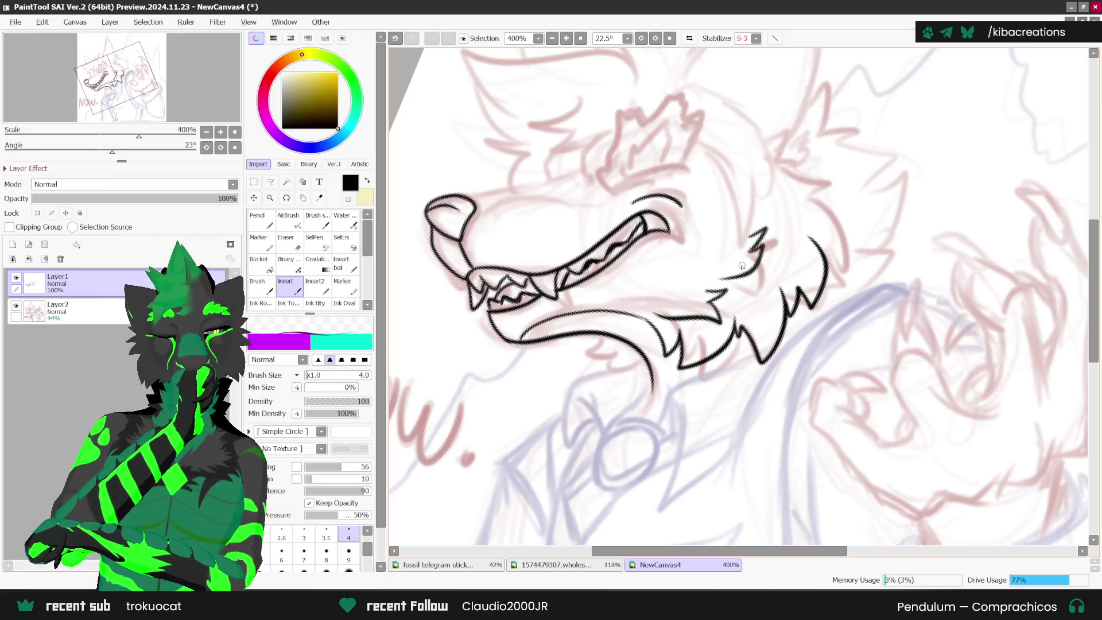
scroll(803, 304, down, 3)
scroll(677, 339, up, 2)
- Ink jagged fur below the lower jaw, redrawing it after an undo
mouse_move(670, 333)
mouse_down()
mouse_move(671, 363)
mouse_move(702, 333)
mouse_up()
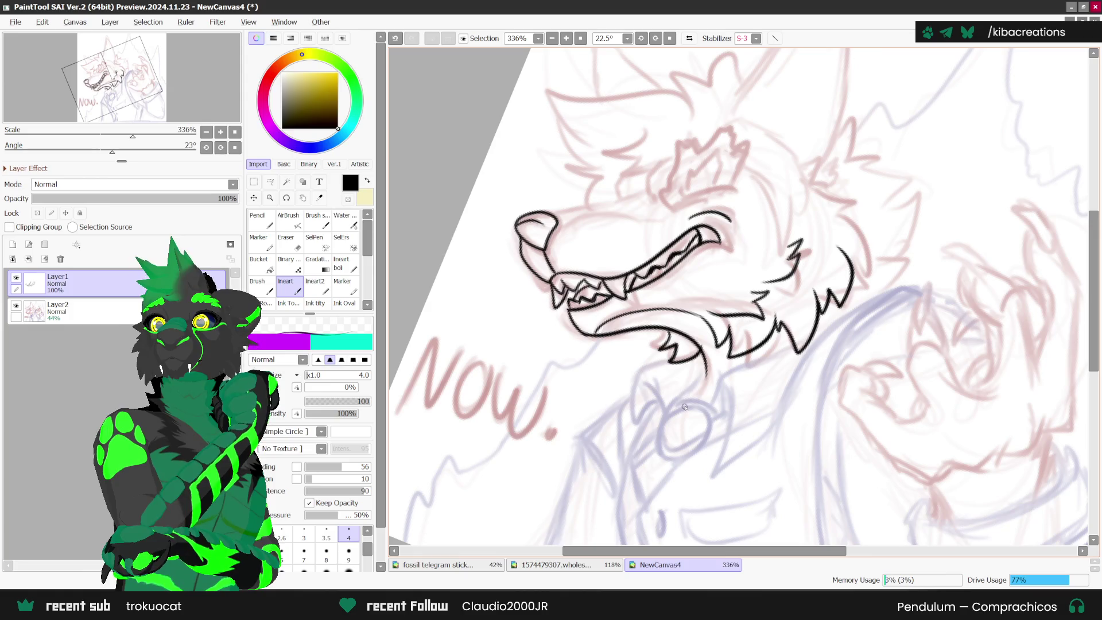
key(ctrl+z)
scroll(689, 370, up, 1)
drag(663, 332, 712, 380)
scroll(717, 333, down, 5)
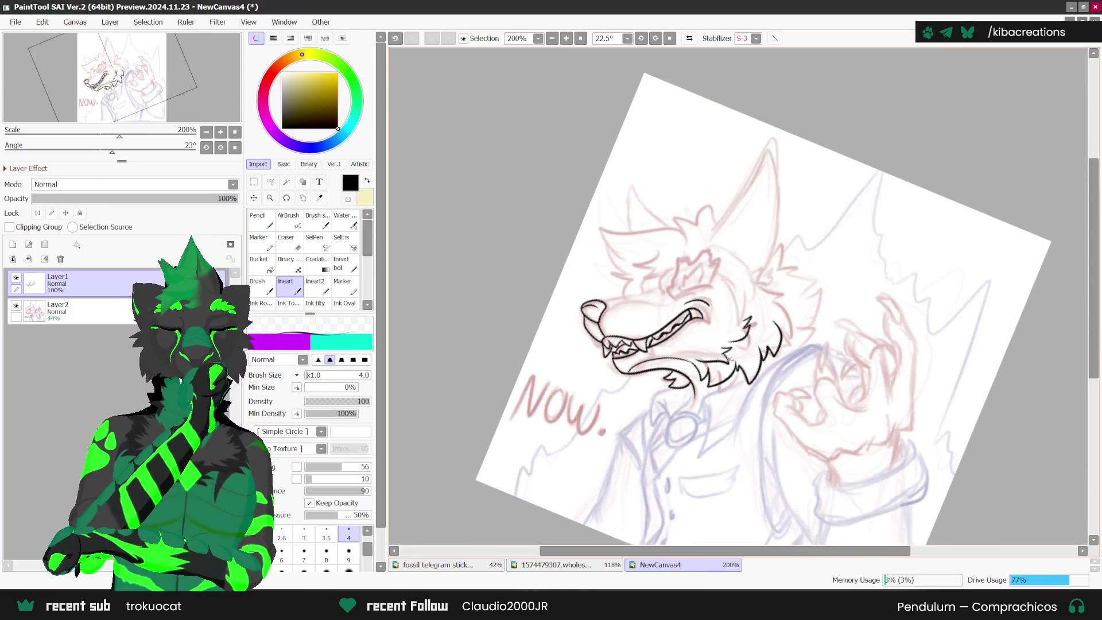
scroll(810, 264, up, 2)
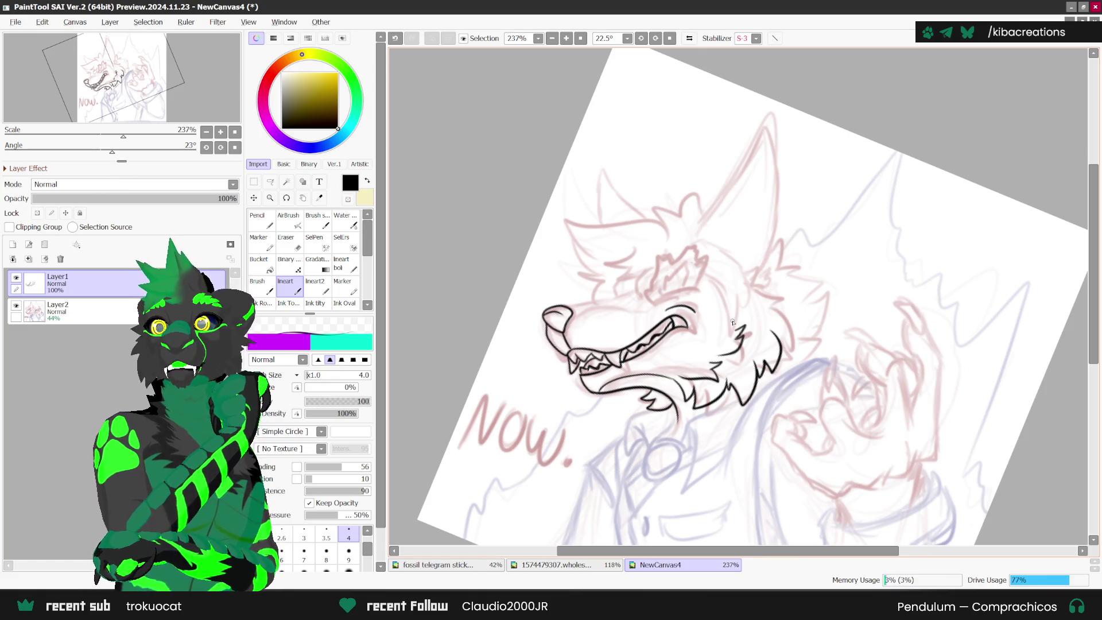
scroll(732, 322, down, 1)
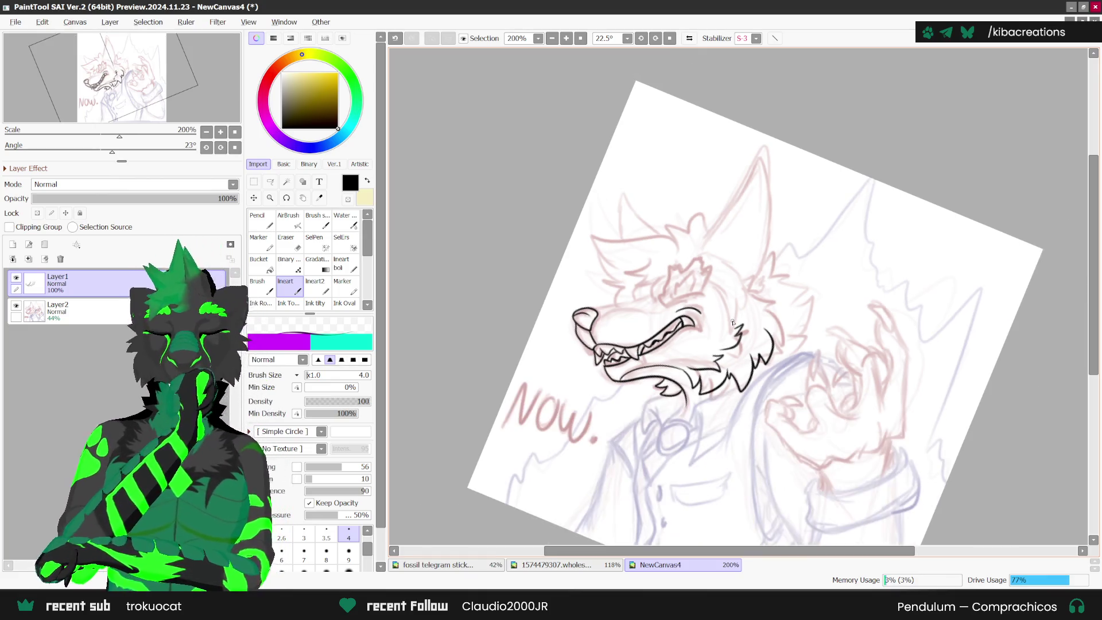
- With the view mirrored, ink more jagged cheek fur and the eyebrow line over the eye
key(Insert)
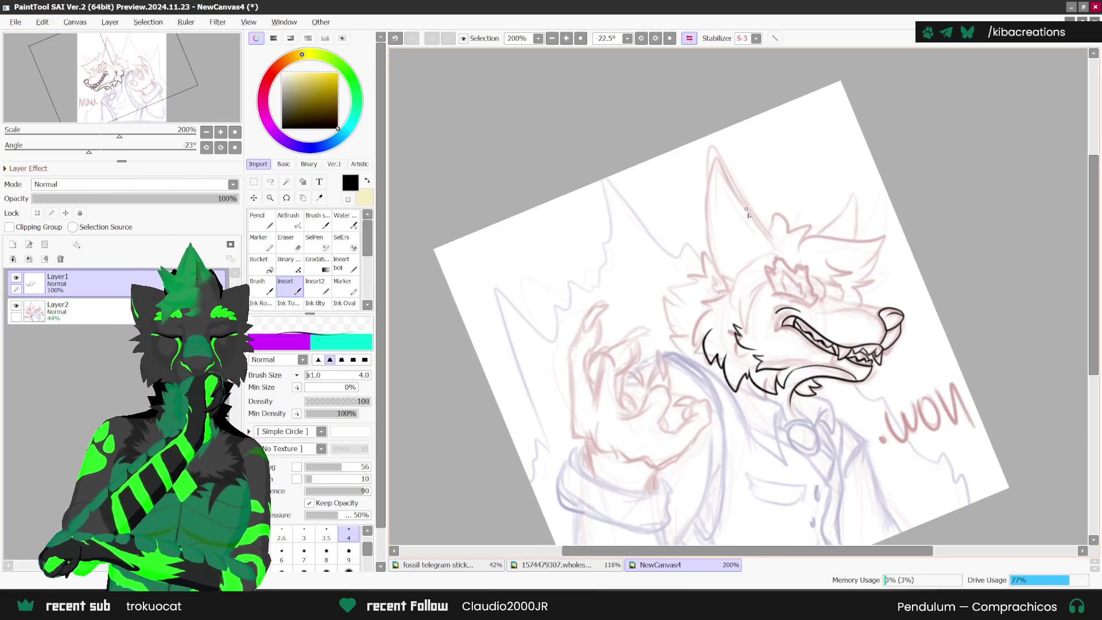
scroll(712, 301, up, 2)
mouse_move(723, 289)
mouse_down()
mouse_move(675, 327)
mouse_move(691, 352)
mouse_up()
scroll(710, 325, down, 1)
scroll(709, 325, down, 1)
scroll(746, 313, up, 4)
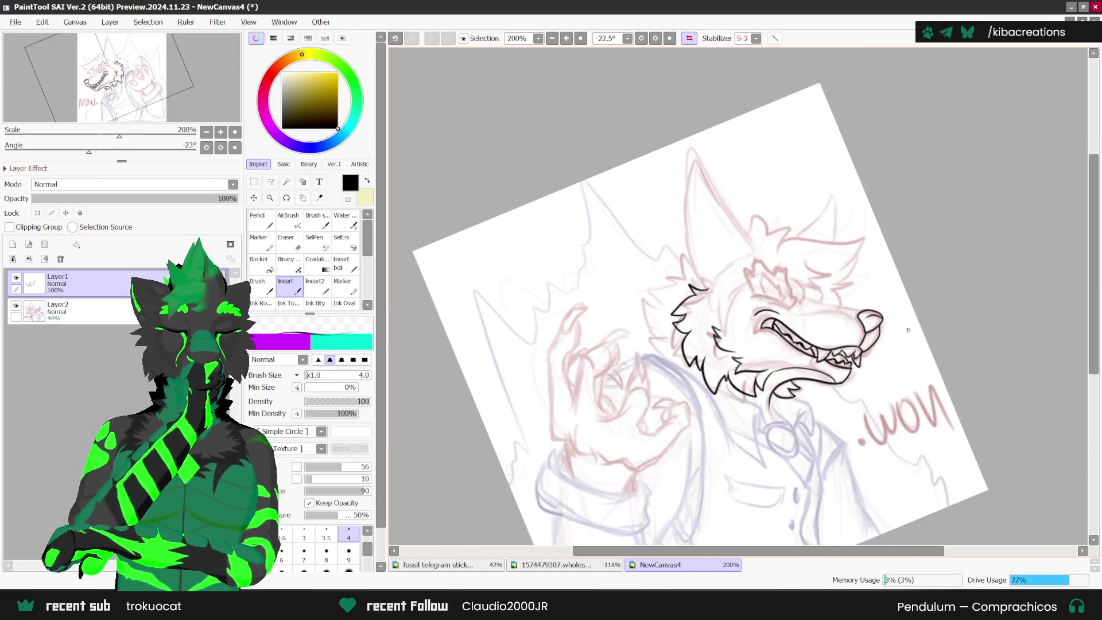
scroll(752, 308, up, 1)
mouse_move(759, 317)
mouse_down()
mouse_move(715, 285)
mouse_move(630, 303)
mouse_up()
scroll(809, 307, down, 2)
scroll(958, 280, up, 1)
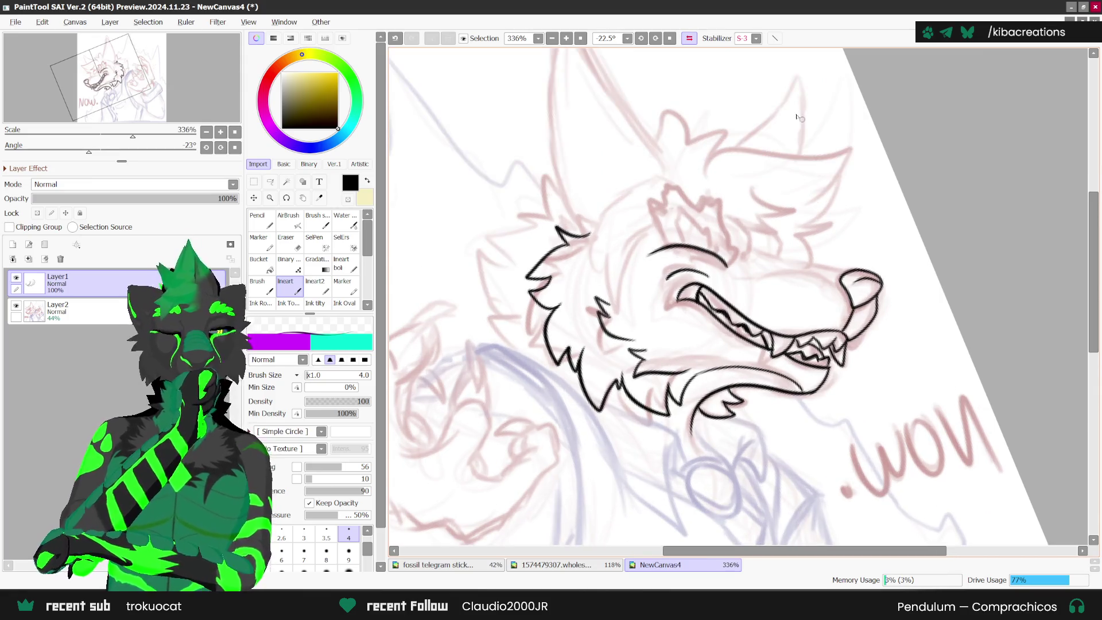
- Restore the view and ink the snout's top edge up to the forehead, plus a short forehead stroke
click(689, 38)
click(641, 38)
scroll(649, 328, up, 1)
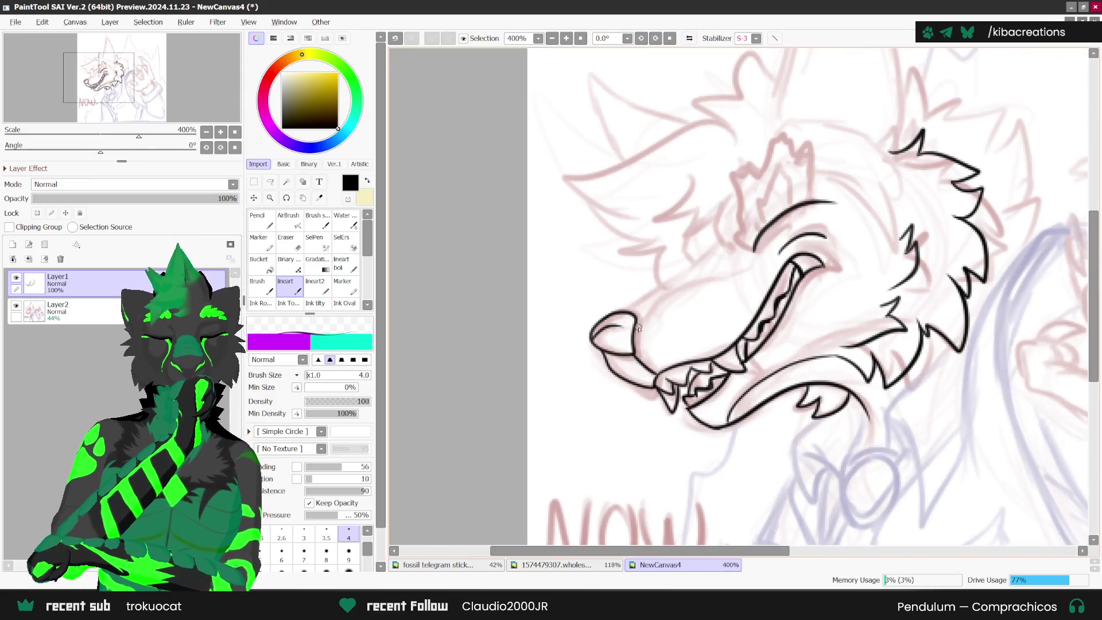
mouse_move(630, 308)
mouse_down()
mouse_move(712, 235)
mouse_move(686, 266)
mouse_up()
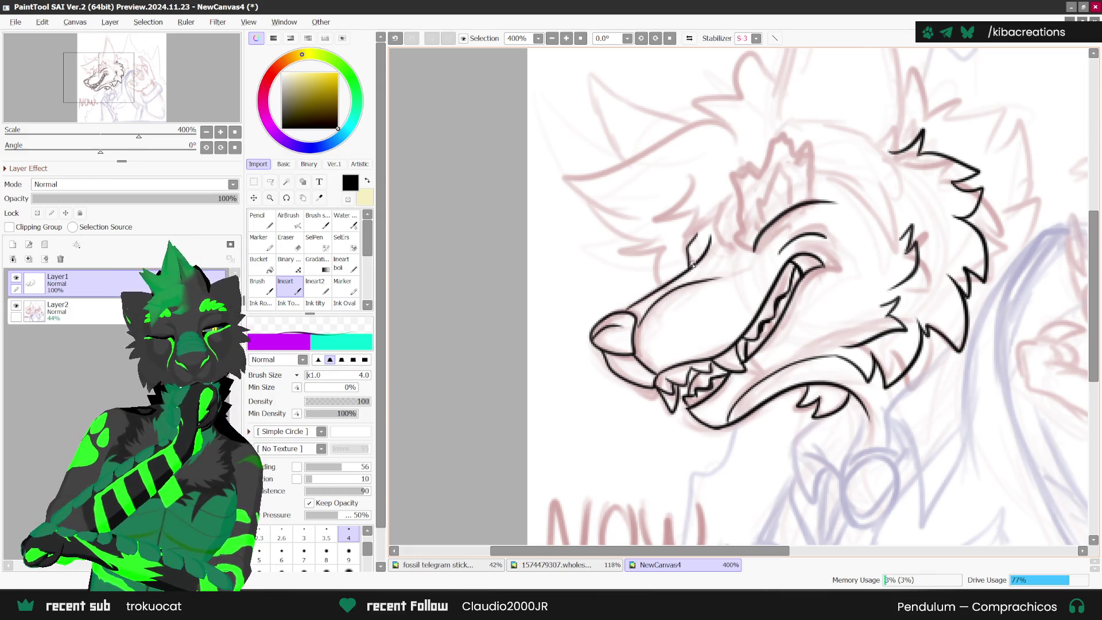
scroll(746, 194, down, 5)
scroll(930, 191, up, 2)
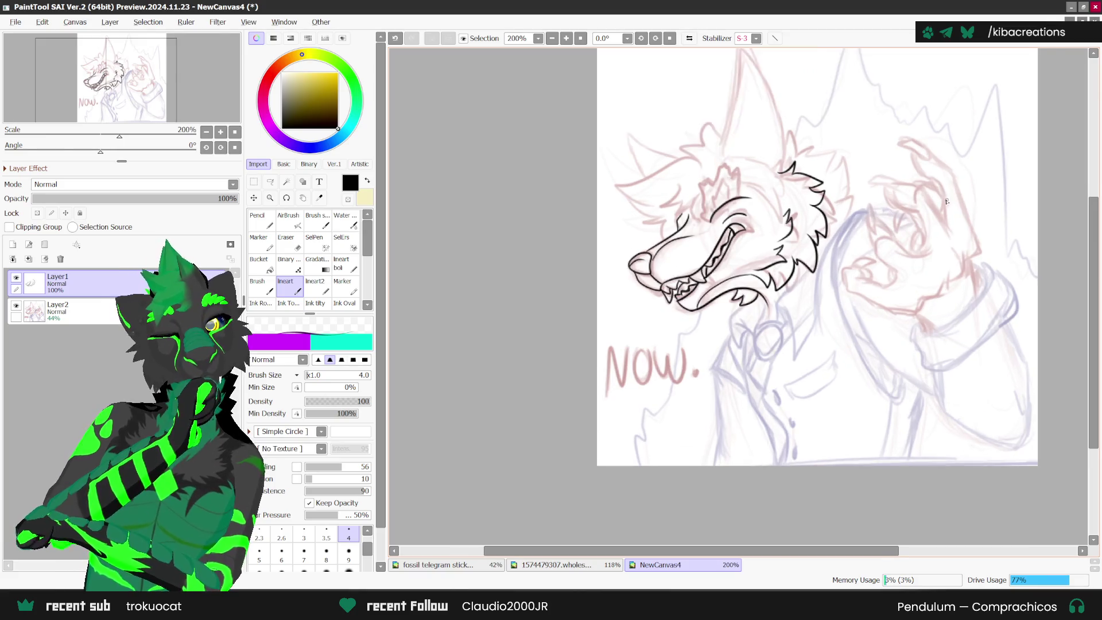
scroll(668, 252, up, 2)
drag(644, 202, 650, 224)
scroll(699, 202, down, 1)
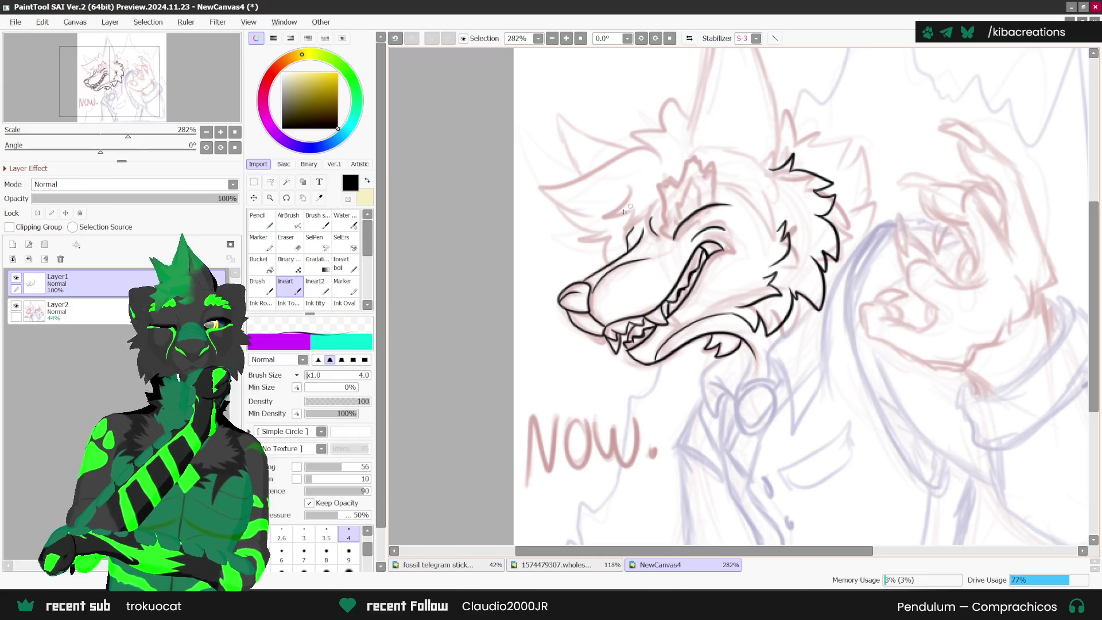
- Switch the drawing colour to a saturated orange
click(368, 181)
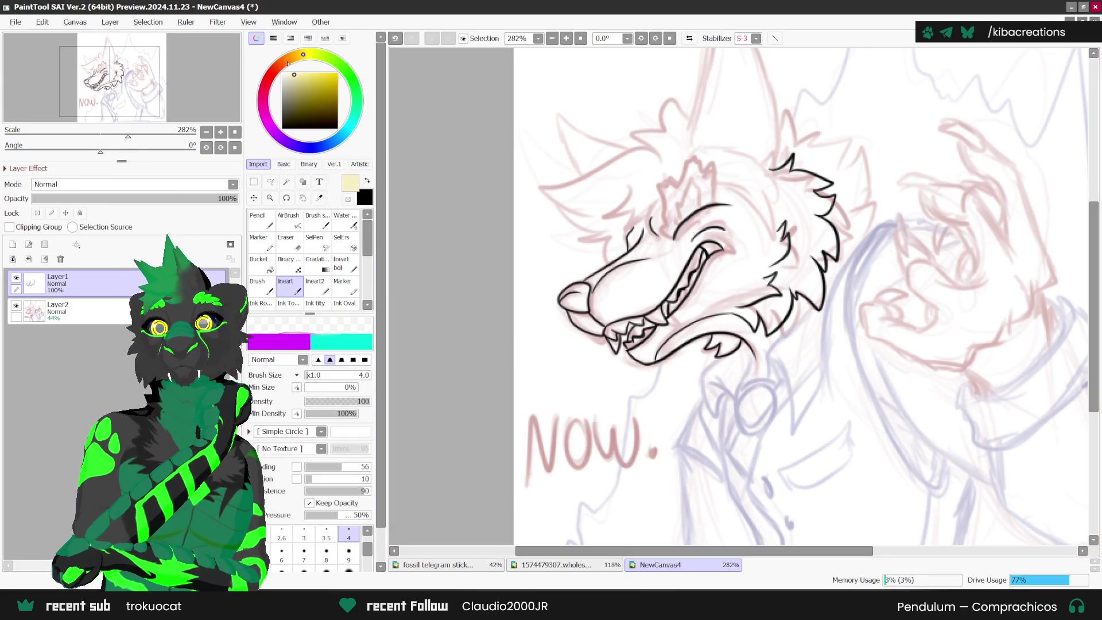
click(287, 62)
click(337, 74)
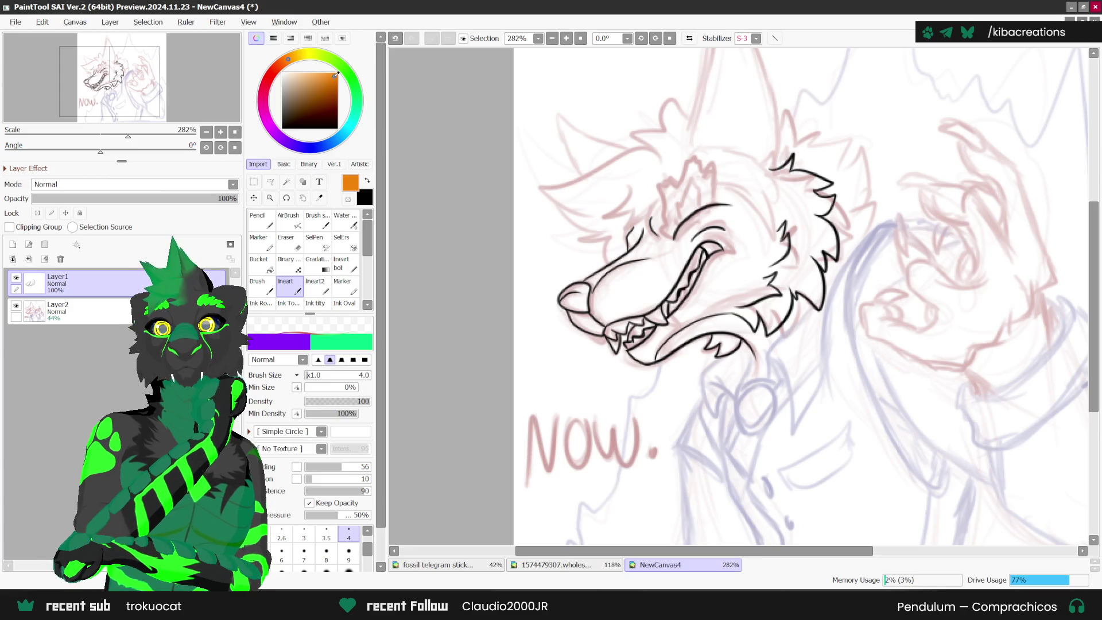
- Undo the stray forehead mark and draw an orange head-tuft stroke on a new layer
scroll(668, 237, up, 1)
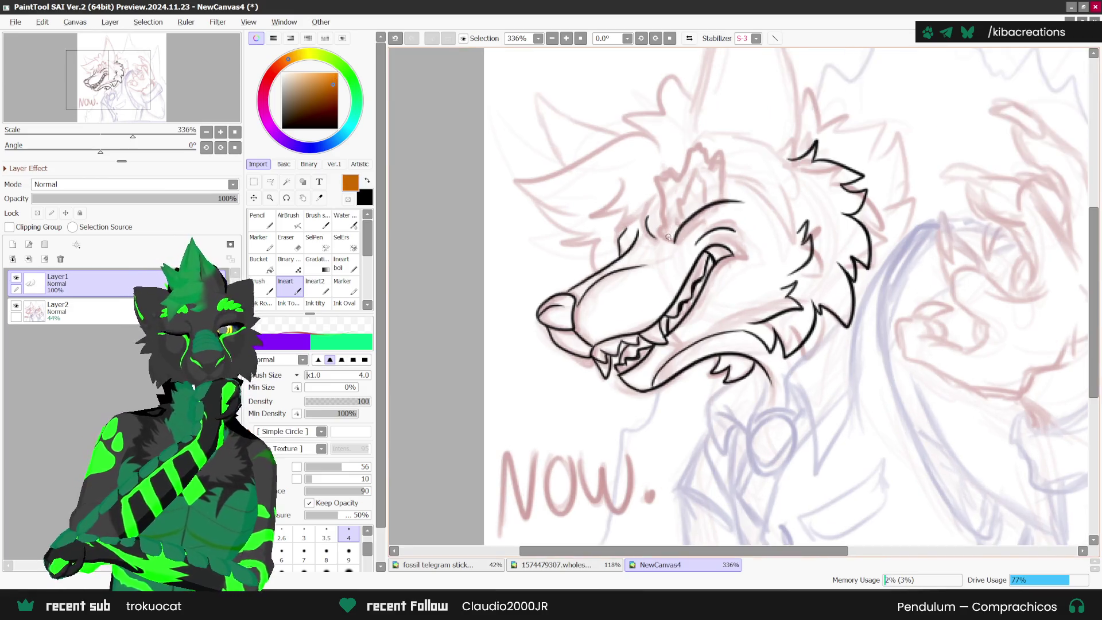
key(ctrl+z)
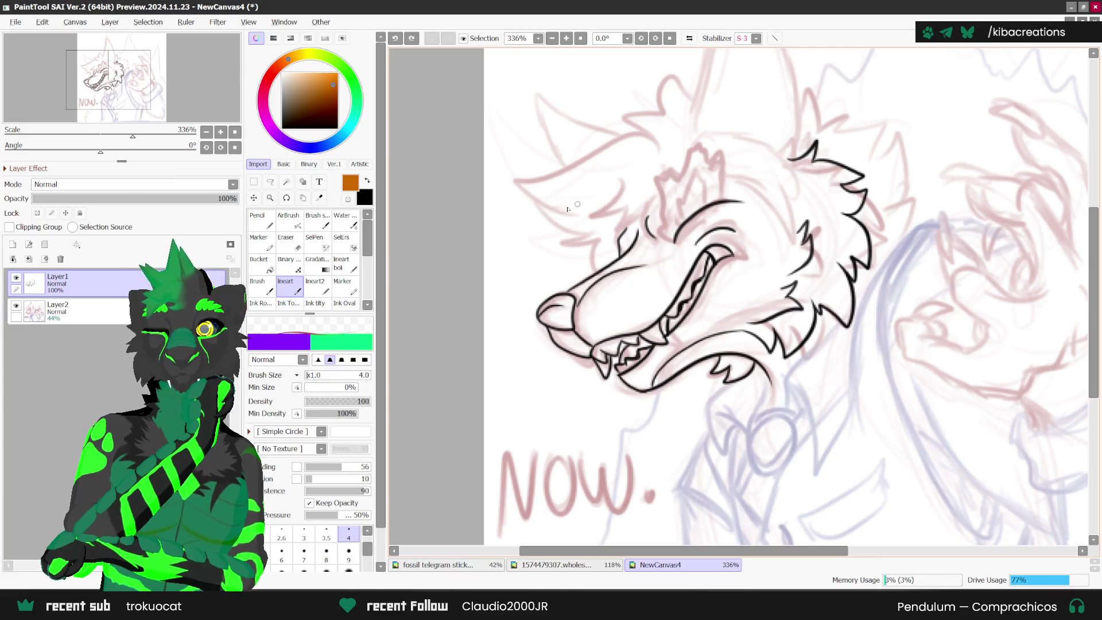
click(12, 244)
mouse_move(671, 240)
mouse_down()
mouse_move(659, 179)
mouse_move(687, 139)
mouse_move(715, 153)
mouse_move(735, 196)
mouse_up()
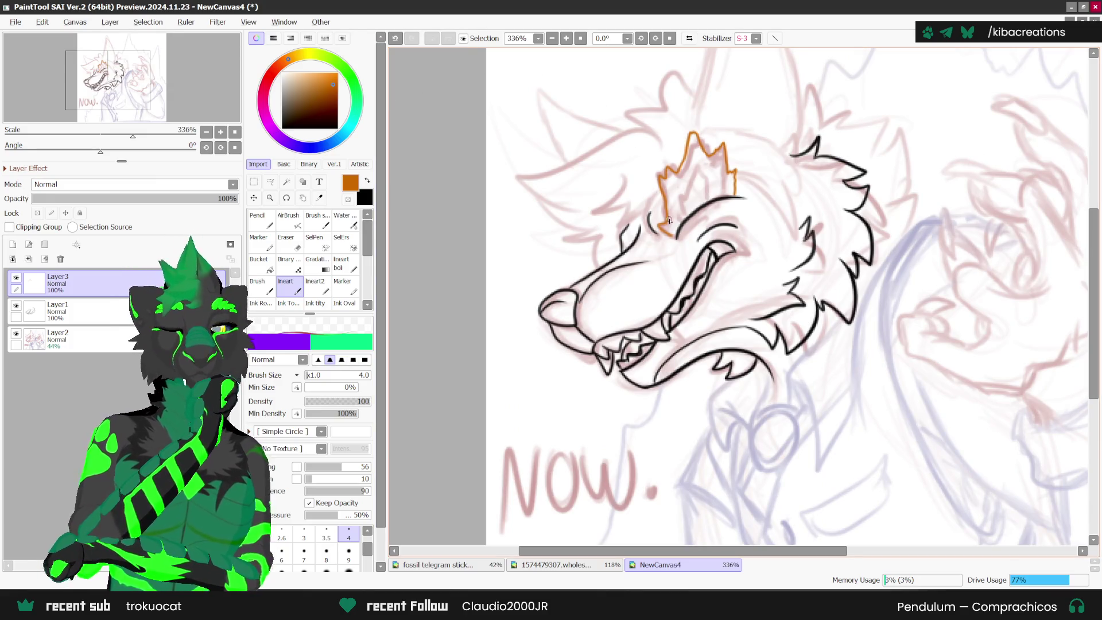
scroll(677, 229, up, 2)
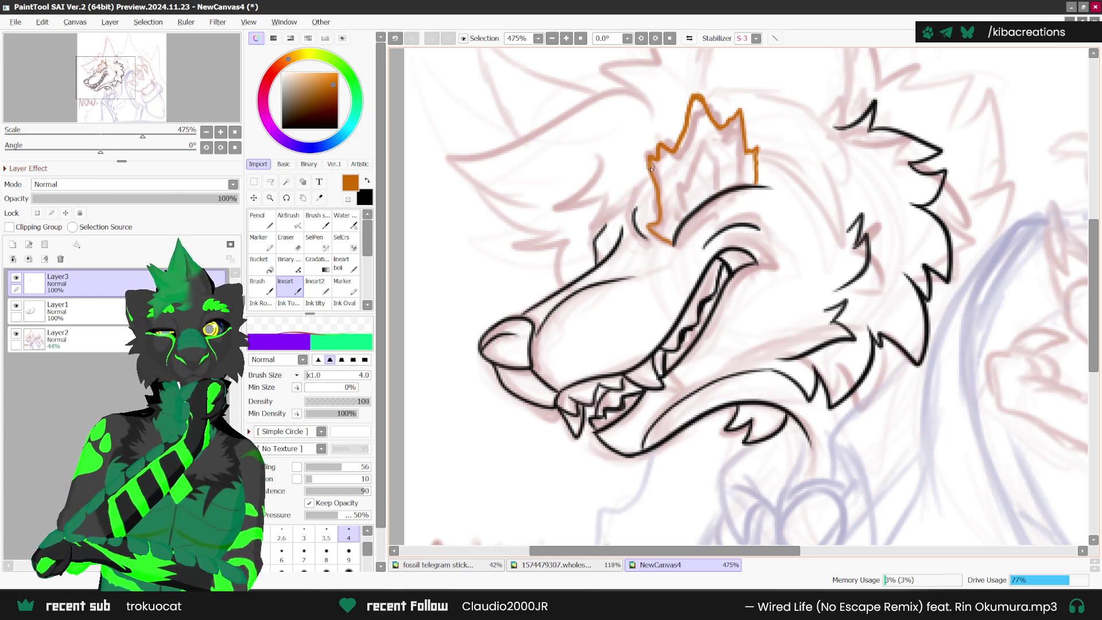
scroll(666, 195, down, 1)
scroll(741, 156, up, 1)
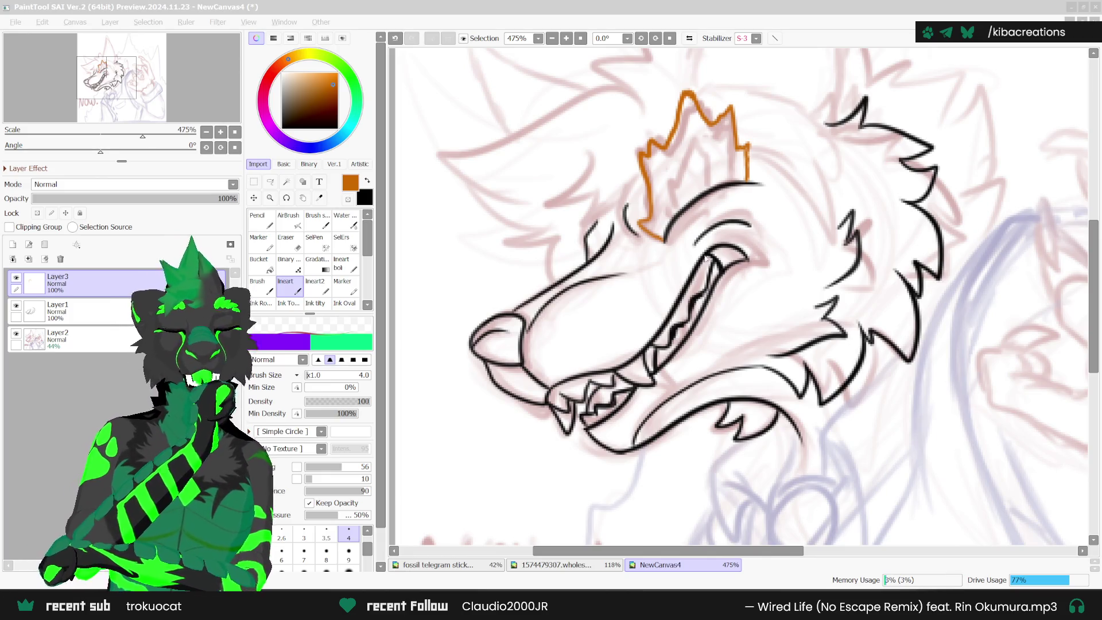
scroll(666, 253, down, 1)
- Back in black on Layer1, ink forehead fur left of the orange crest
click(367, 181)
click(57, 310)
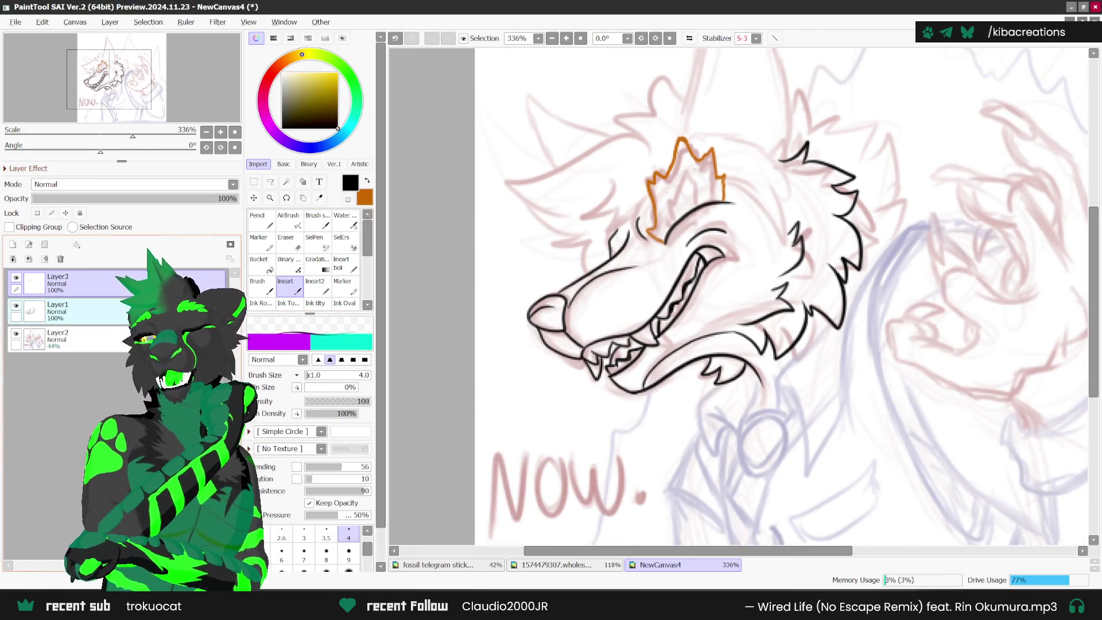
scroll(611, 184, up, 1)
mouse_move(613, 179)
mouse_down()
mouse_move(576, 214)
mouse_move(597, 230)
mouse_move(654, 198)
mouse_up()
scroll(661, 156, down, 2)
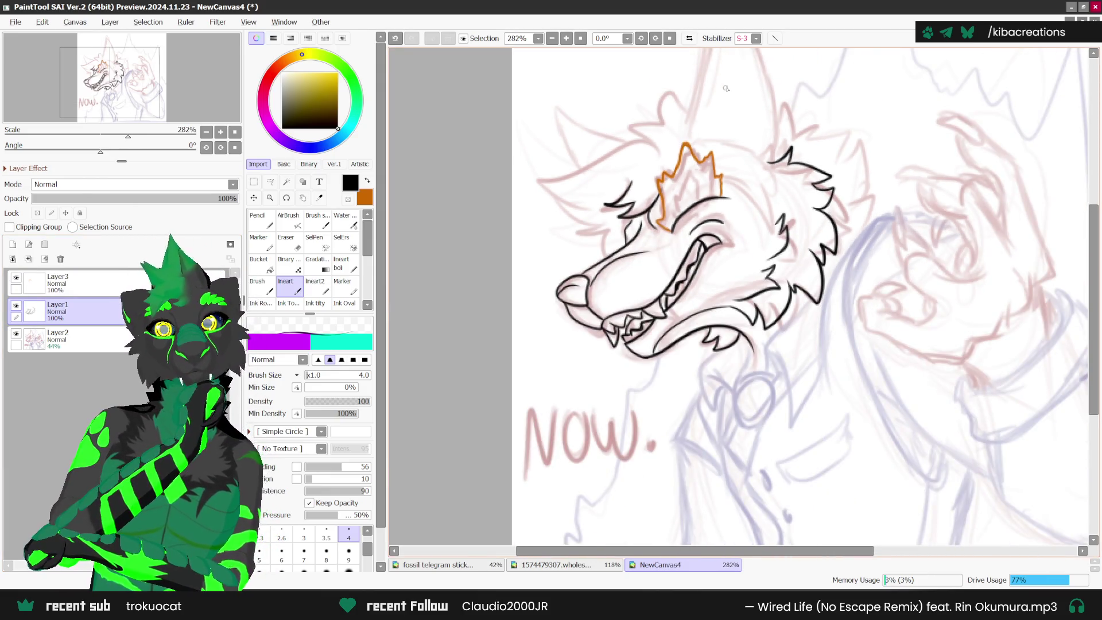
- Mirror the view, rotate it to -45°, and ink the back-of-head outline and curved fur line
click(689, 38)
click(641, 37)
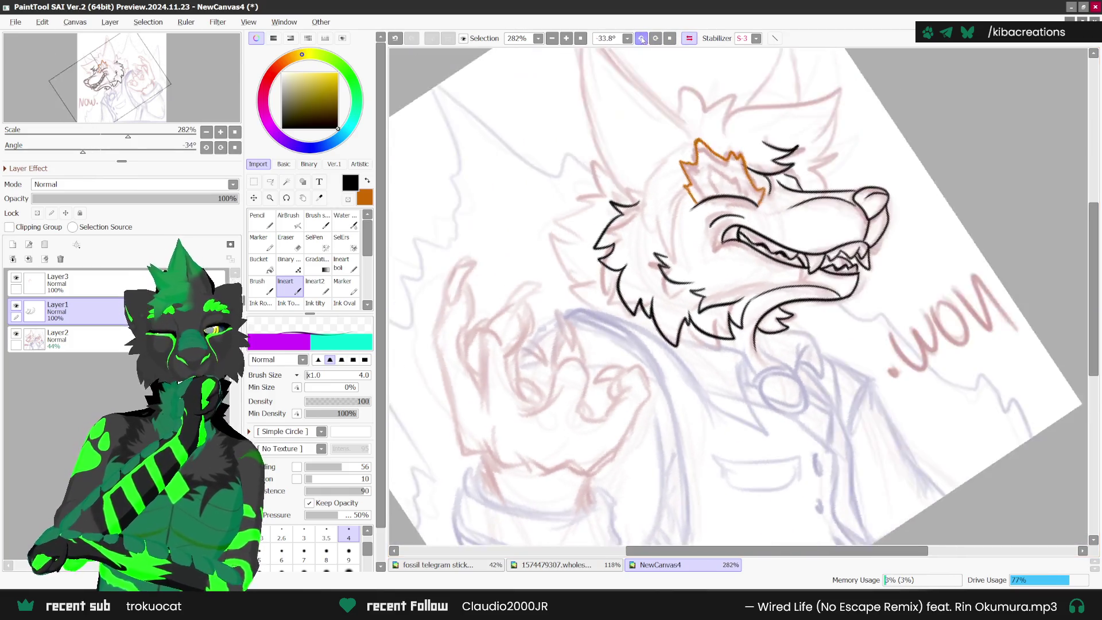
click(641, 38)
scroll(654, 158, up, 1)
mouse_move(657, 154)
mouse_down()
mouse_move(634, 261)
mouse_move(671, 285)
mouse_move(672, 200)
mouse_up()
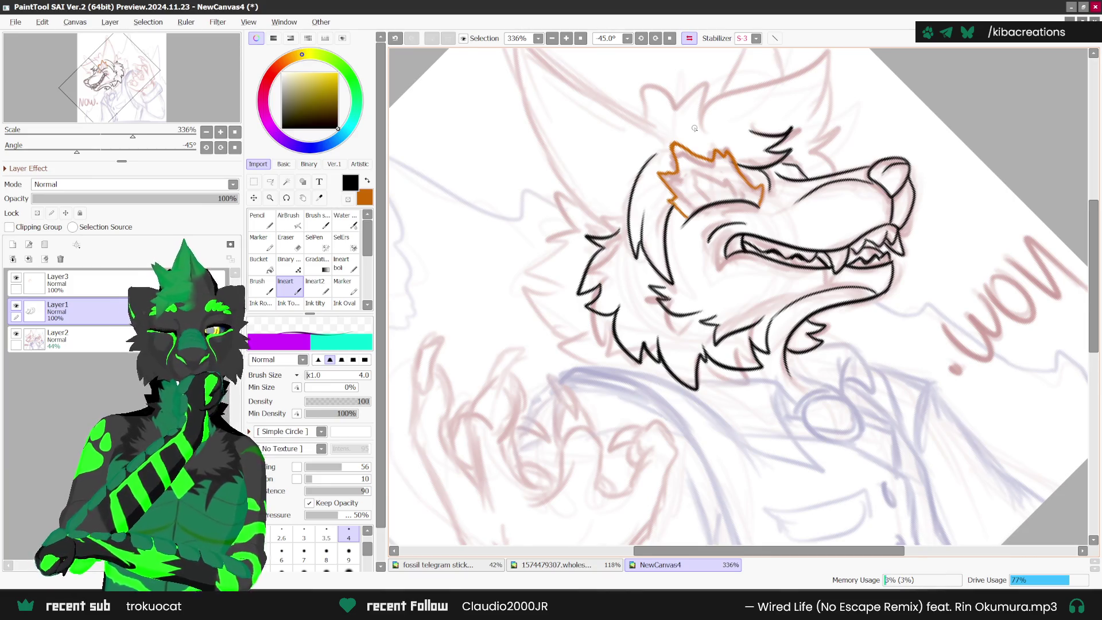
scroll(706, 144, down, 2)
scroll(649, 200, up, 2)
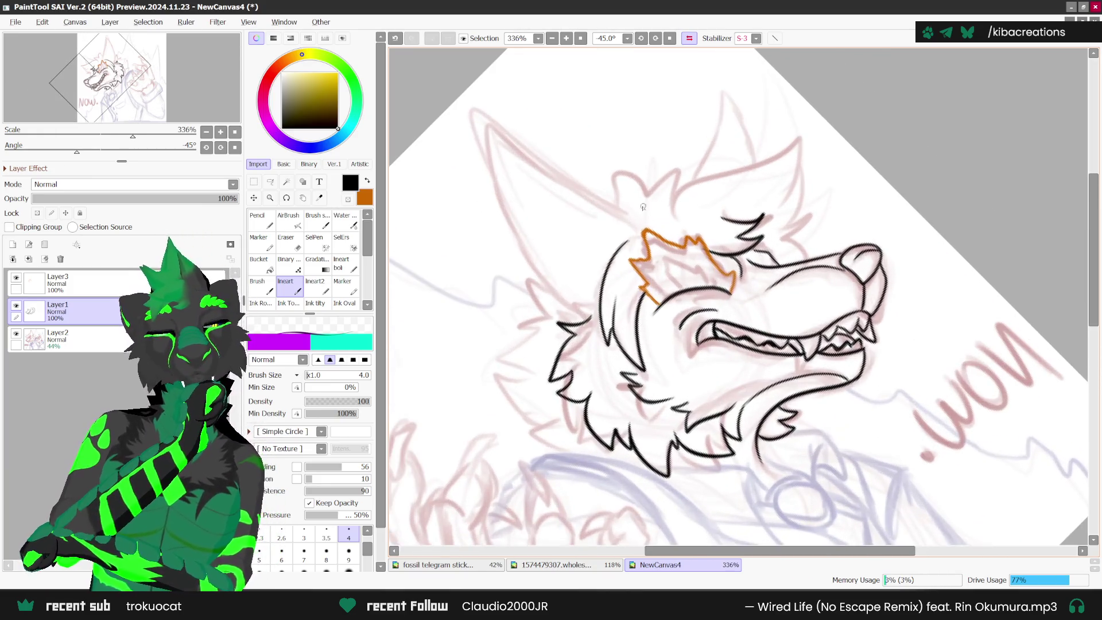
mouse_move(667, 214)
mouse_down()
mouse_move(700, 183)
mouse_move(794, 150)
mouse_move(784, 260)
mouse_up()
- Try inking a fur spike rising from the brow, undoing the attempts
scroll(822, 224, down, 1)
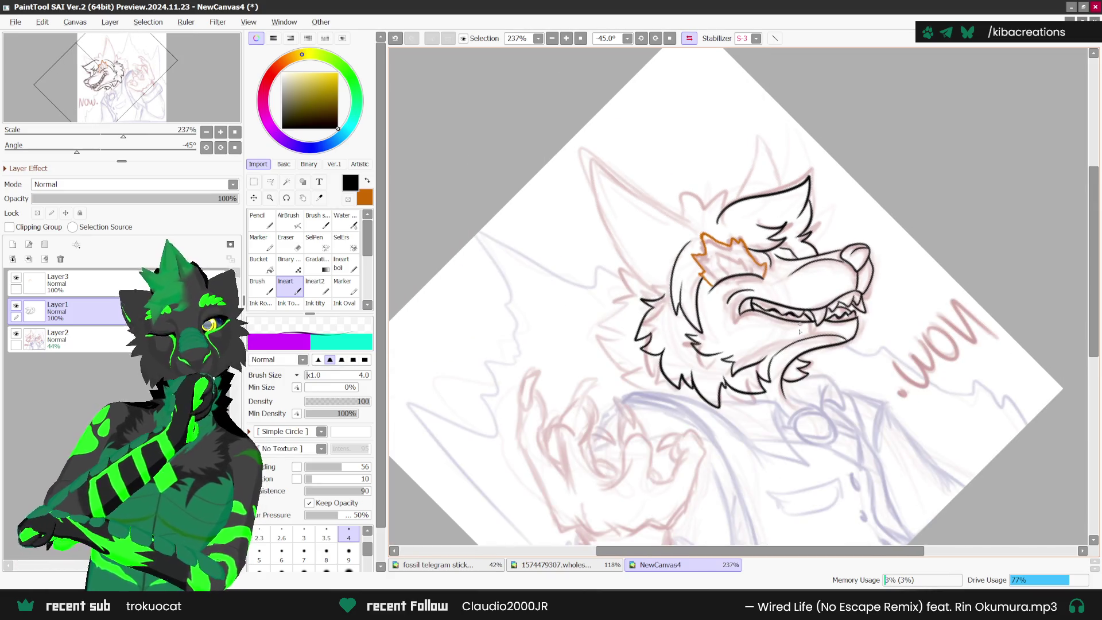
scroll(828, 284, up, 1)
scroll(810, 317, down, 2)
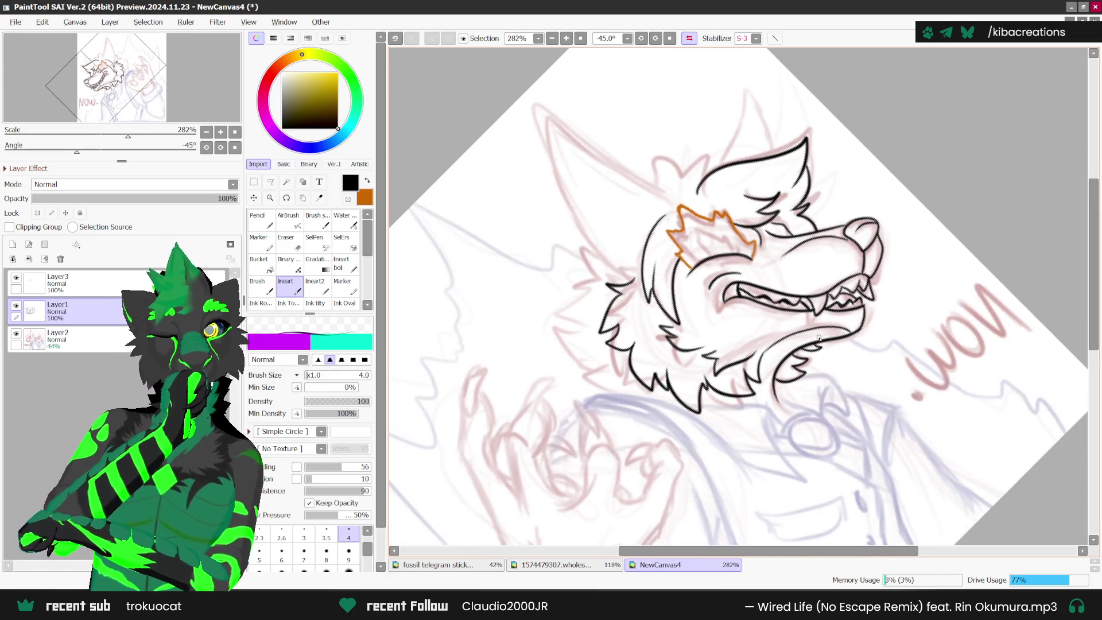
scroll(720, 217, up, 2)
mouse_move(704, 221)
mouse_down()
mouse_move(712, 189)
mouse_move(740, 177)
mouse_up()
key(ctrl+z)
mouse_move(701, 225)
mouse_down()
mouse_move(703, 210)
mouse_move(724, 214)
mouse_move(667, 206)
mouse_move(676, 216)
mouse_move(699, 213)
mouse_move(680, 228)
mouse_up()
scroll(701, 227, down, 2)
key(ctrl+z)
scroll(702, 239, up, 1)
scroll(764, 408, down, 2)
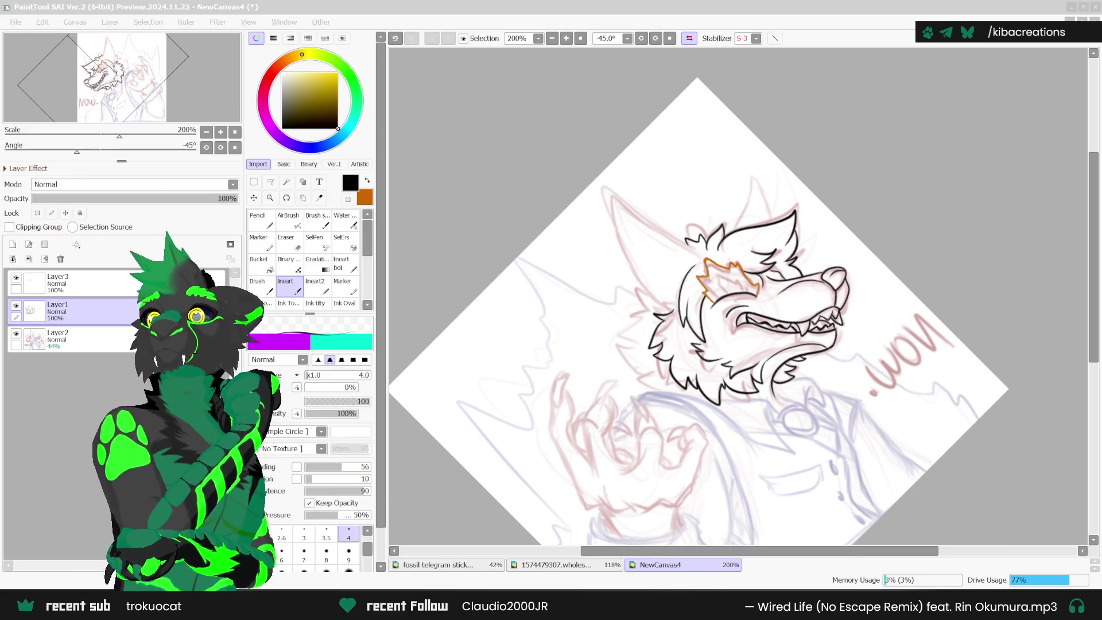
scroll(722, 251, up, 3)
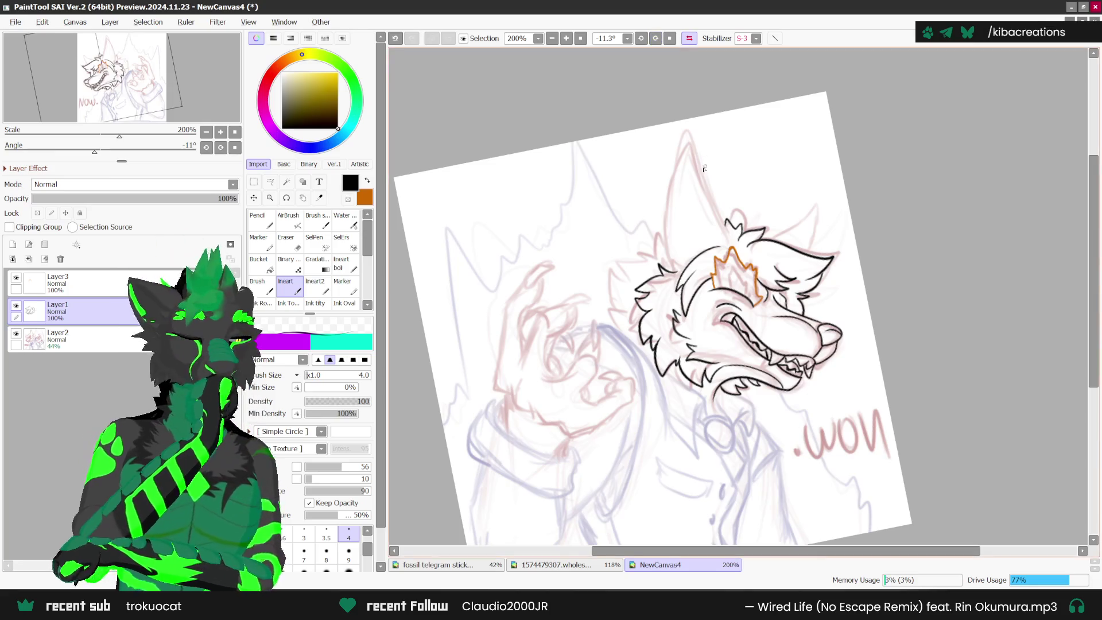
- Ink the outline of the wolf's tall pointed ear in black
scroll(722, 252, up, 2)
scroll(722, 251, up, 1)
key(ctrl+z)
key(ctrl+y)
scroll(732, 250, down, 1)
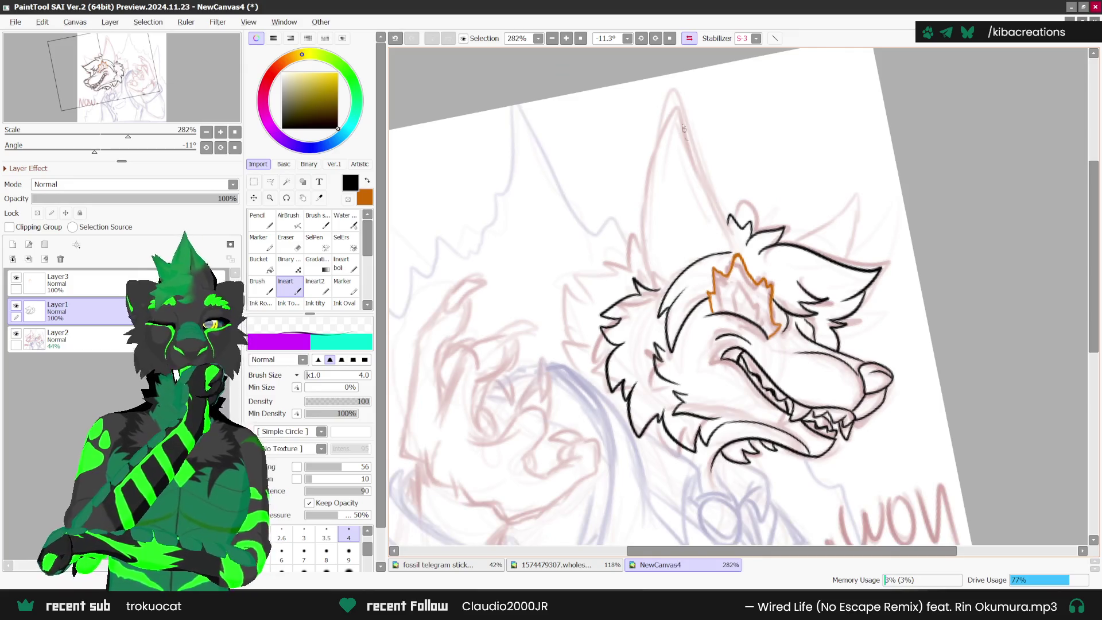
mouse_move(736, 272)
mouse_down()
mouse_move(677, 107)
mouse_move(635, 244)
mouse_move(635, 293)
mouse_move(657, 314)
mouse_up()
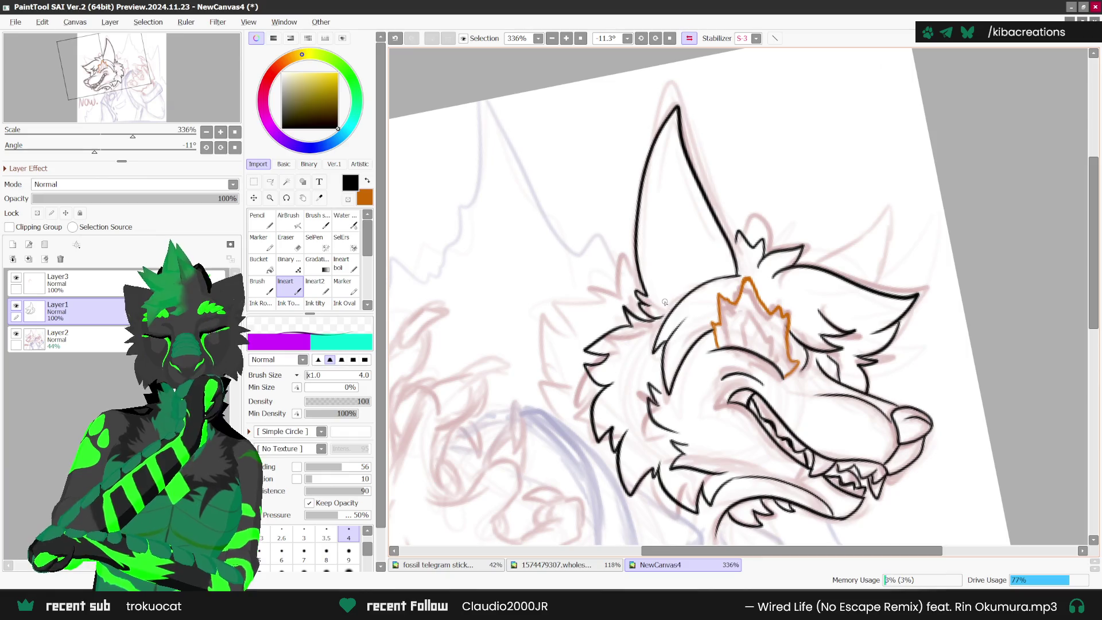
- Add inner-ear fur lines on both sides and thicken the ear where it meets the head
drag(684, 166, 686, 287)
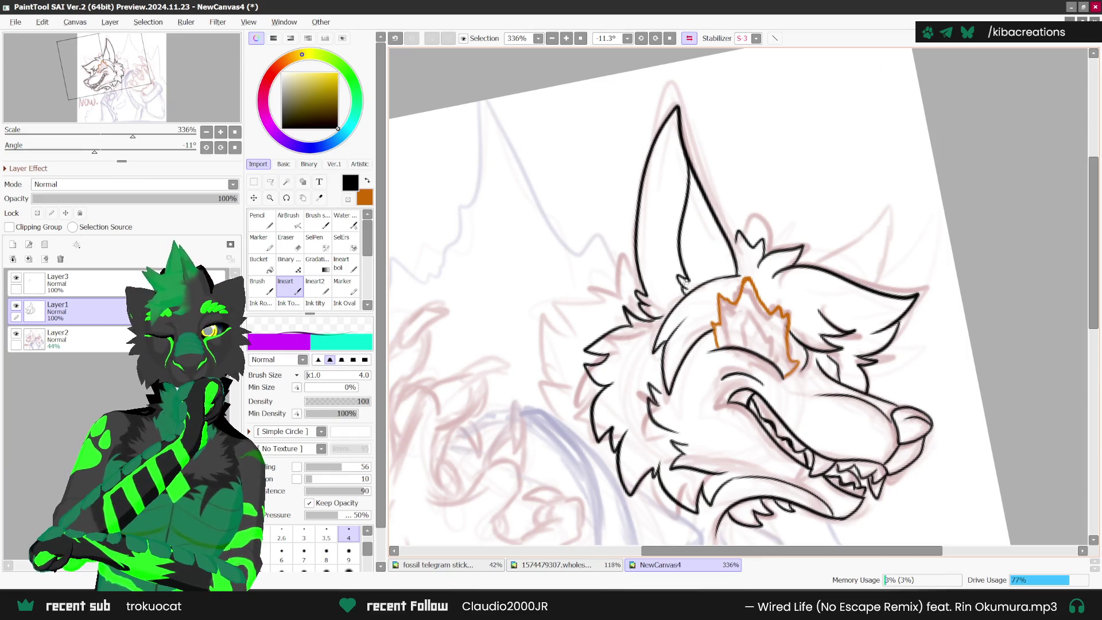
mouse_move(638, 254)
mouse_down()
mouse_move(651, 294)
mouse_move(671, 309)
mouse_up()
mouse_move(679, 214)
mouse_down()
mouse_move(668, 195)
mouse_move(655, 230)
mouse_move(660, 287)
mouse_move(676, 303)
mouse_up()
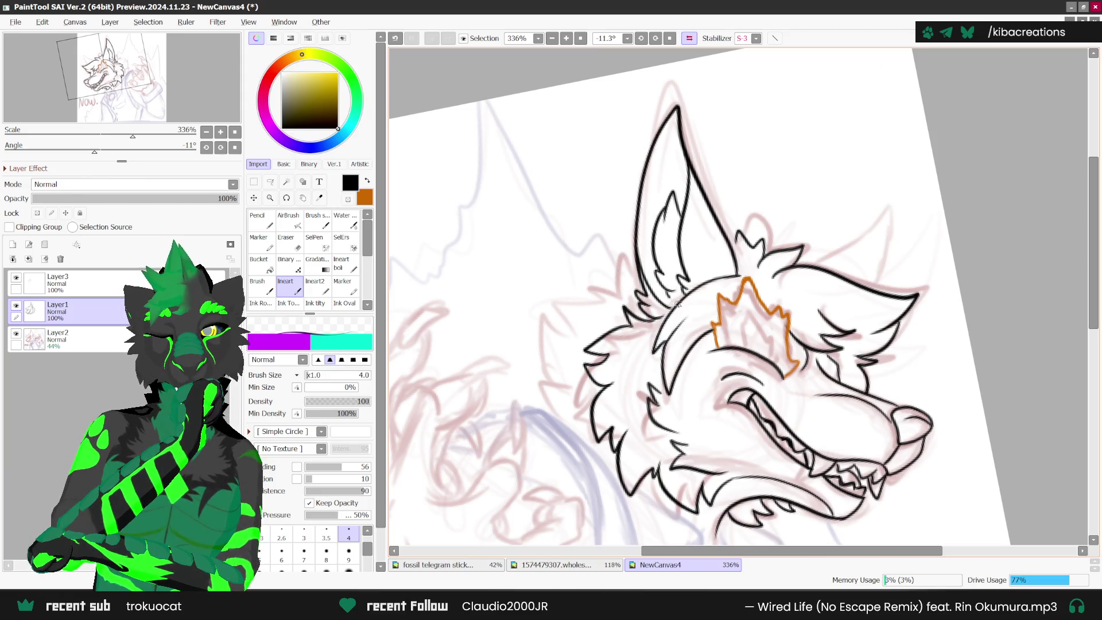
drag(706, 202, 716, 264)
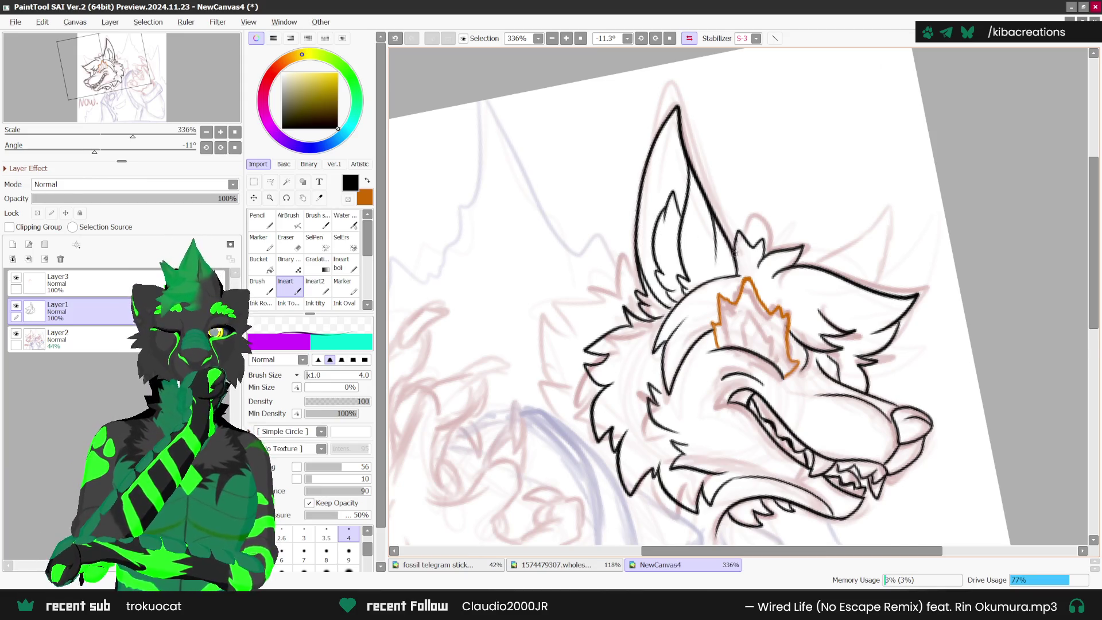
- Zoom around to check the ear, then flip the view back to unmirrored
scroll(736, 258, down, 3)
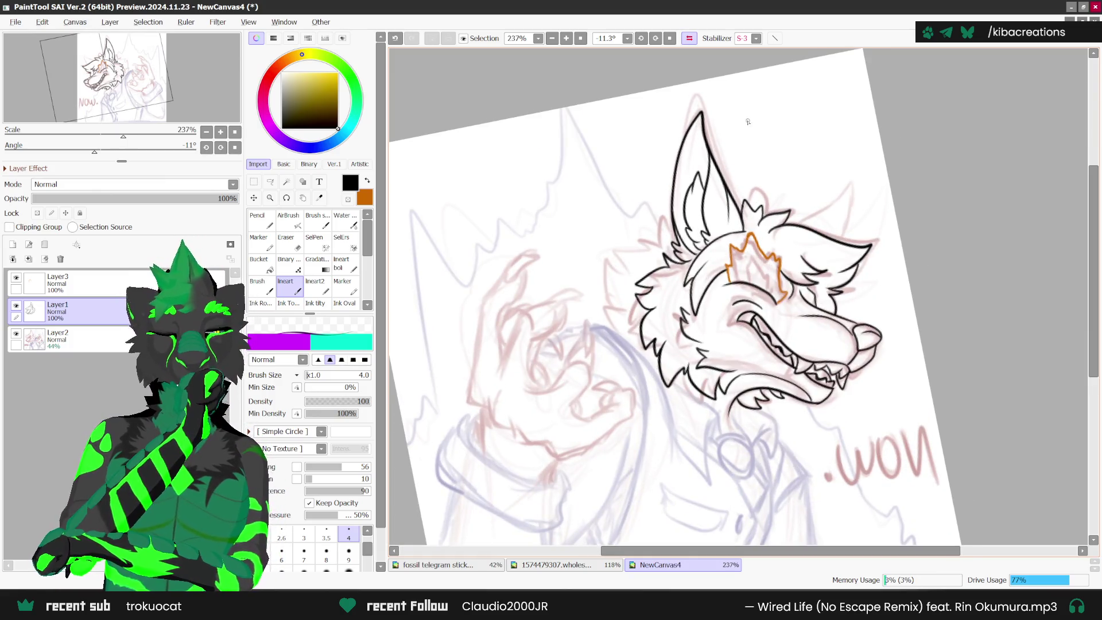
scroll(748, 121, down, 1)
scroll(735, 376, up, 4)
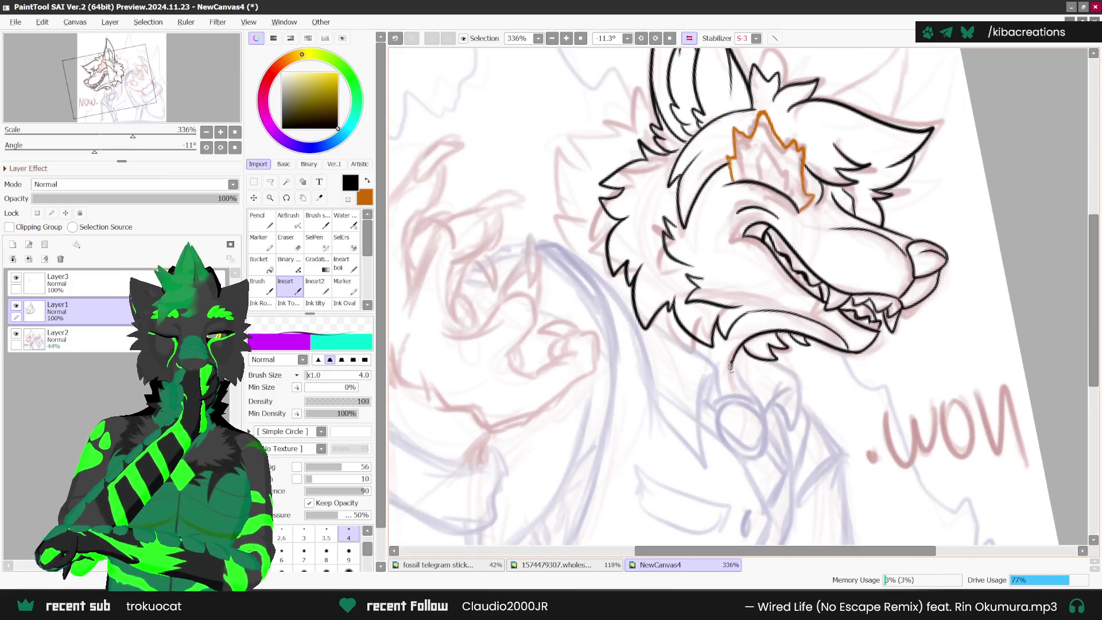
scroll(740, 378, down, 1)
scroll(739, 377, down, 2)
scroll(740, 378, up, 1)
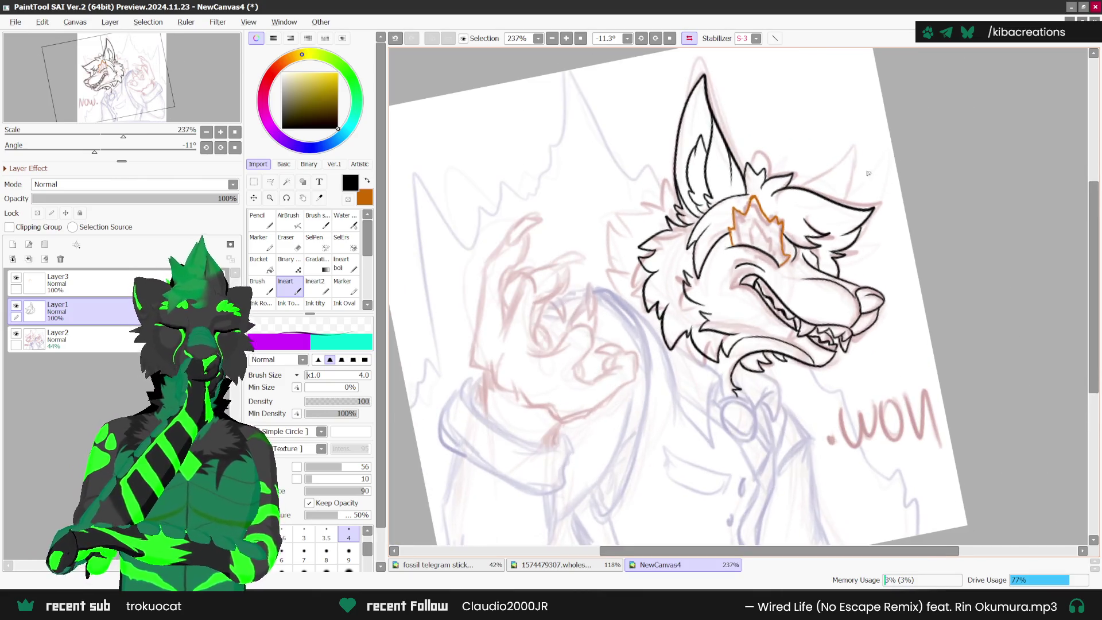
click(688, 38)
scroll(683, 41, up, 2)
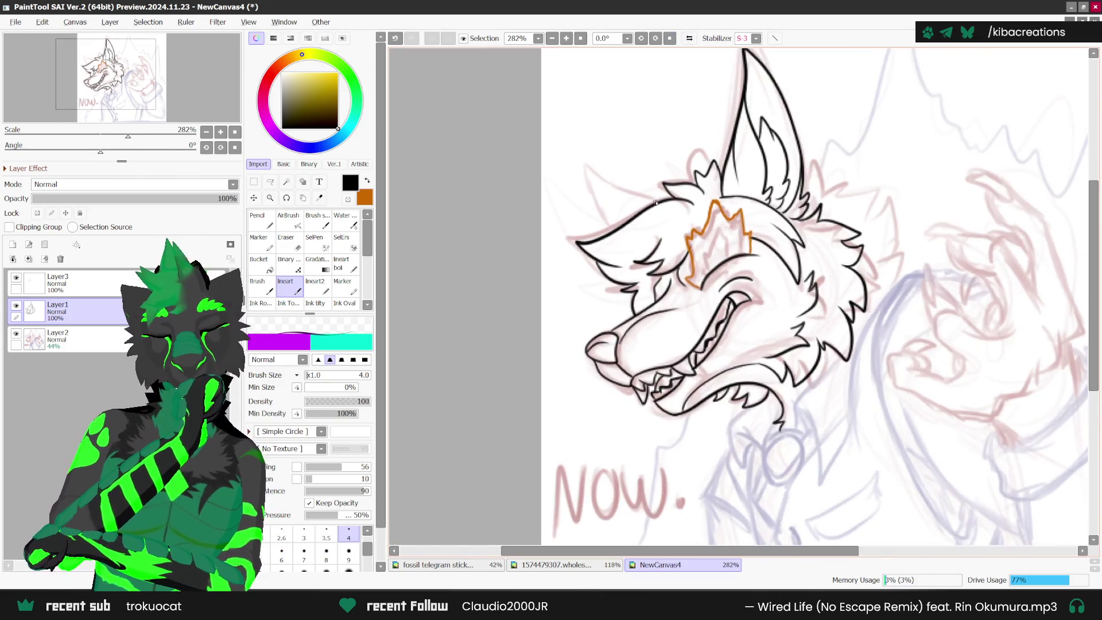
- Straighten the view, ink the far ear behind the head, and extend the cheek fur outline downward
key(Home)
mouse_move(654, 200)
mouse_down()
mouse_move(570, 150)
mouse_move(588, 218)
mouse_move(609, 241)
mouse_up()
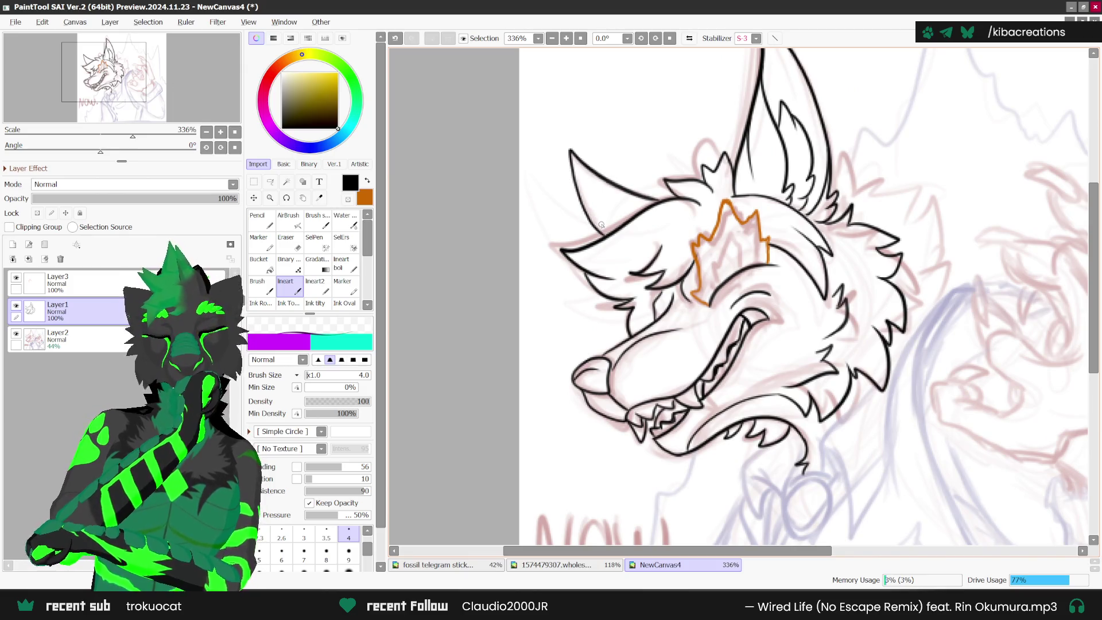
scroll(810, 230, down, 3)
scroll(804, 303, down, 1)
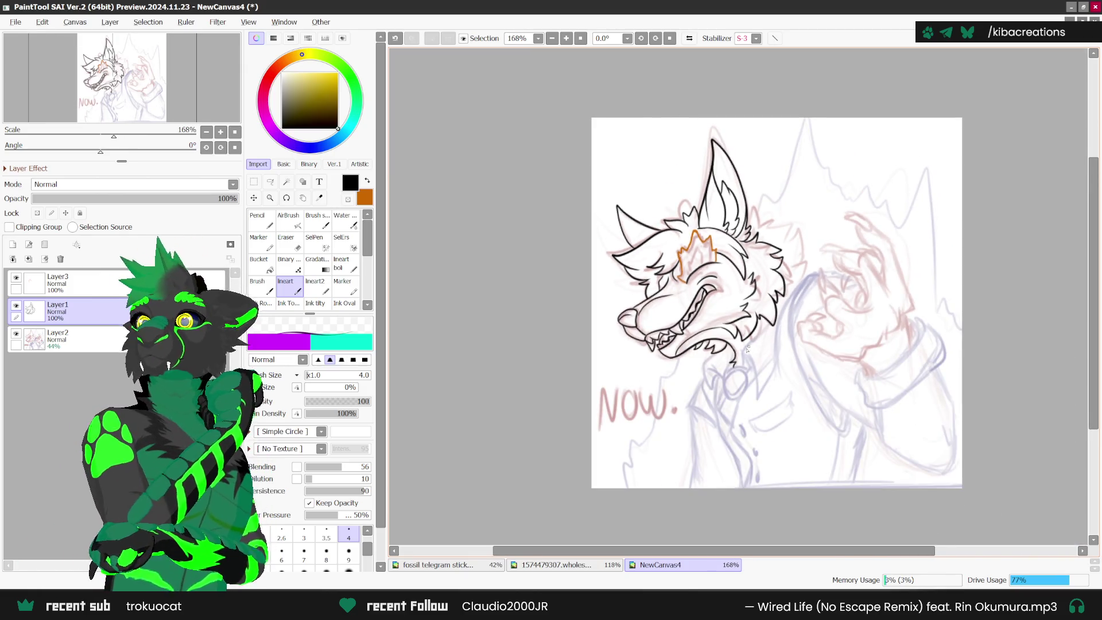
scroll(750, 291, up, 2)
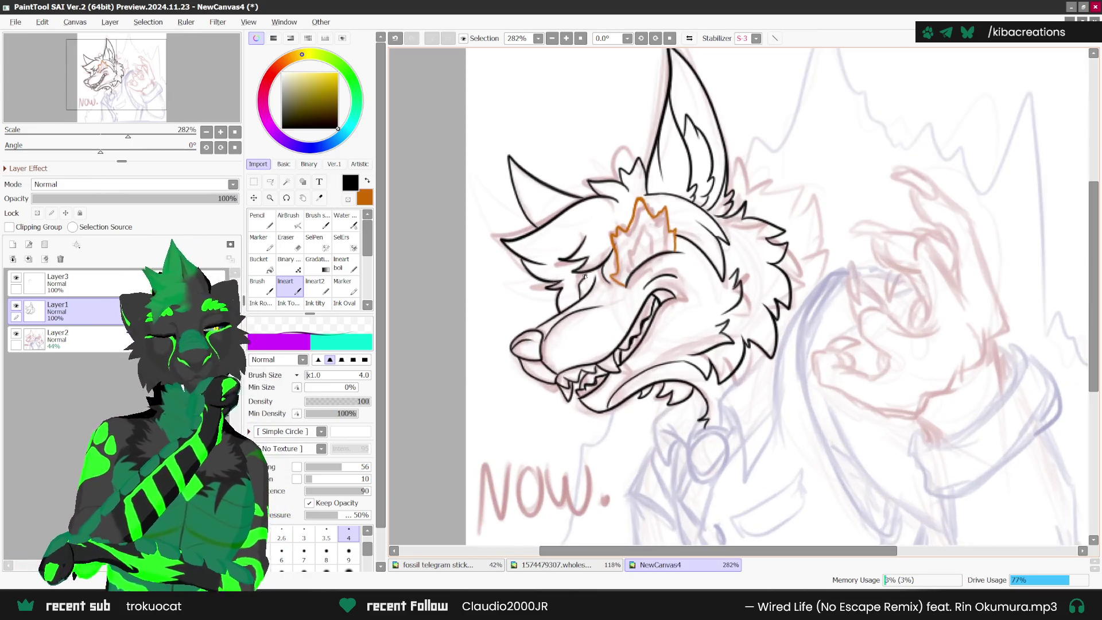
scroll(597, 279, up, 3)
scroll(710, 212, down, 3)
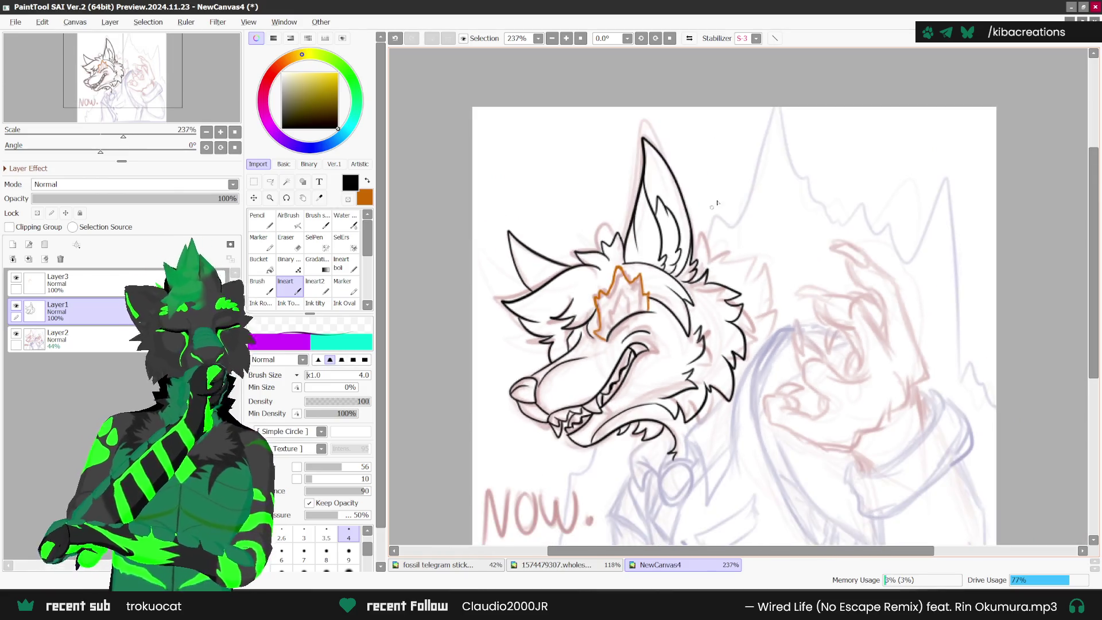
scroll(750, 254, up, 1)
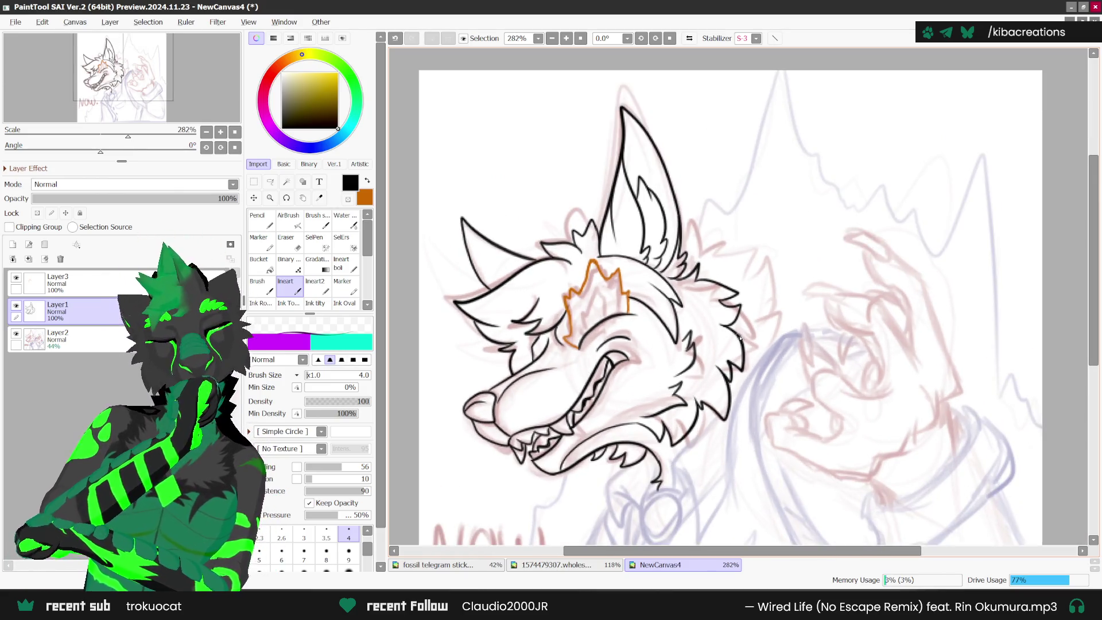
scroll(745, 328, down, 2)
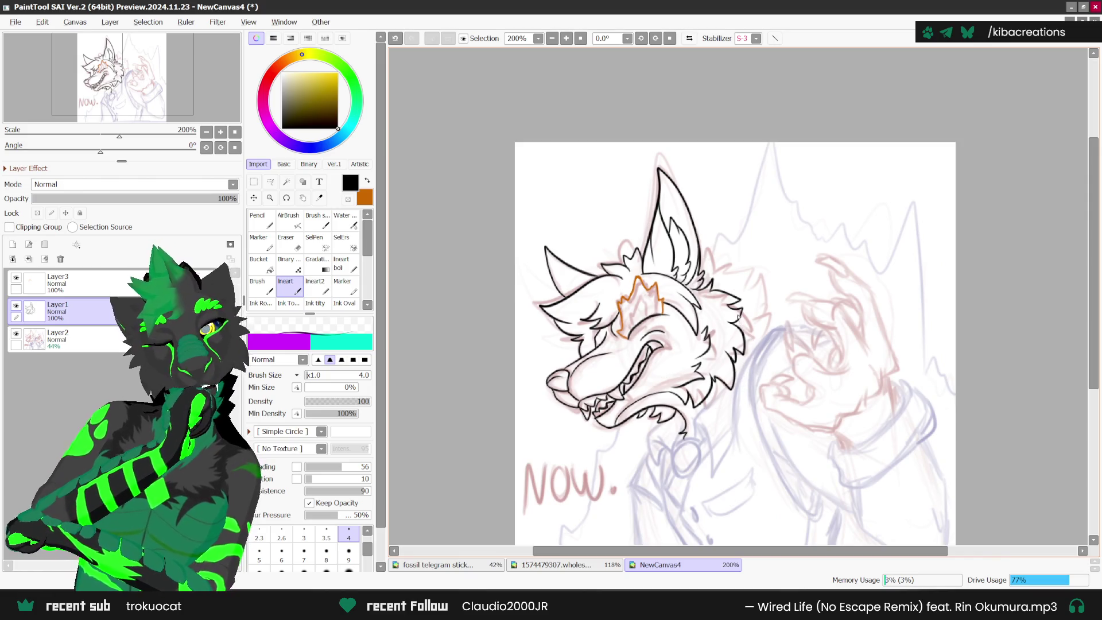
scroll(749, 360, up, 1)
drag(736, 316, 752, 348)
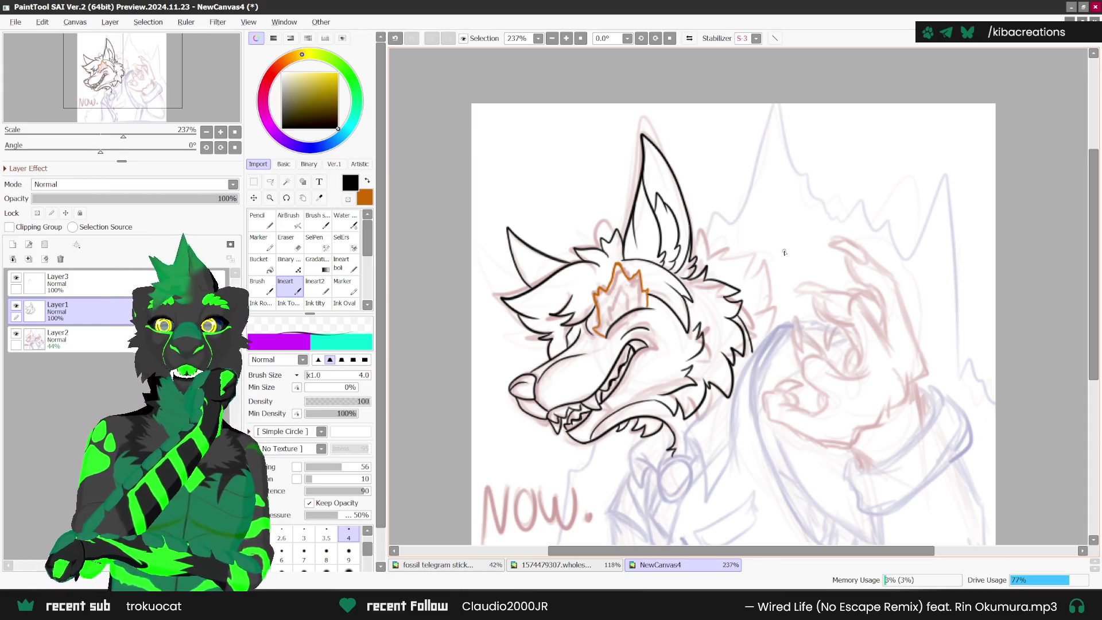
- Mirror the view and ink fur strokes on the wolf's cheek, undoing a stray one
key(h)
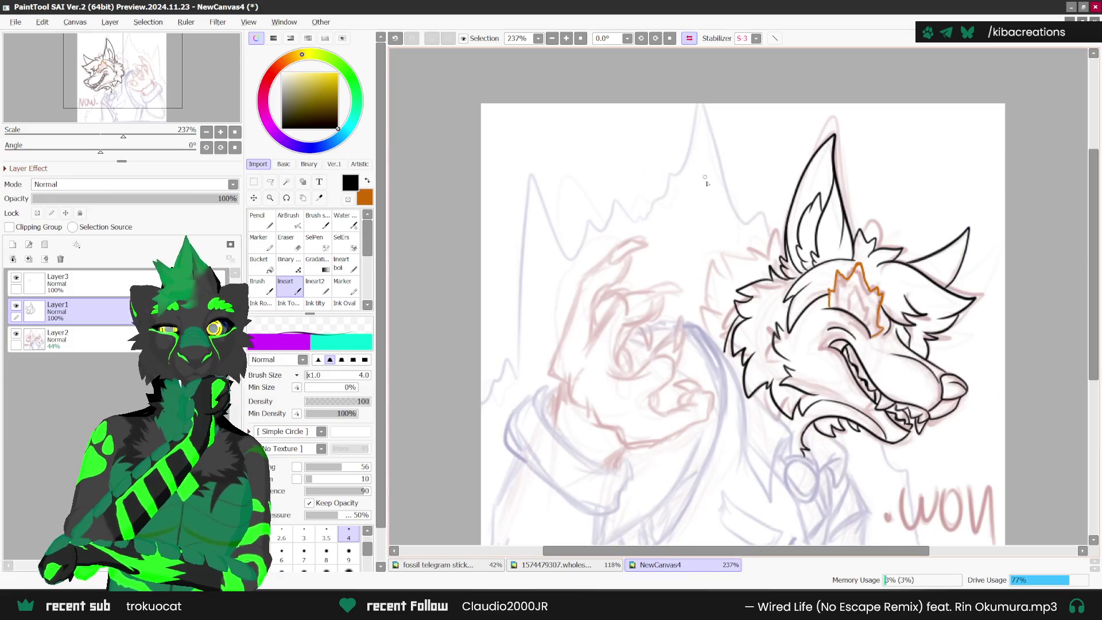
scroll(784, 253, up, 1)
mouse_move(787, 243)
mouse_down()
mouse_move(716, 294)
mouse_move(682, 378)
mouse_up()
scroll(695, 359, down, 1)
scroll(695, 359, down, 2)
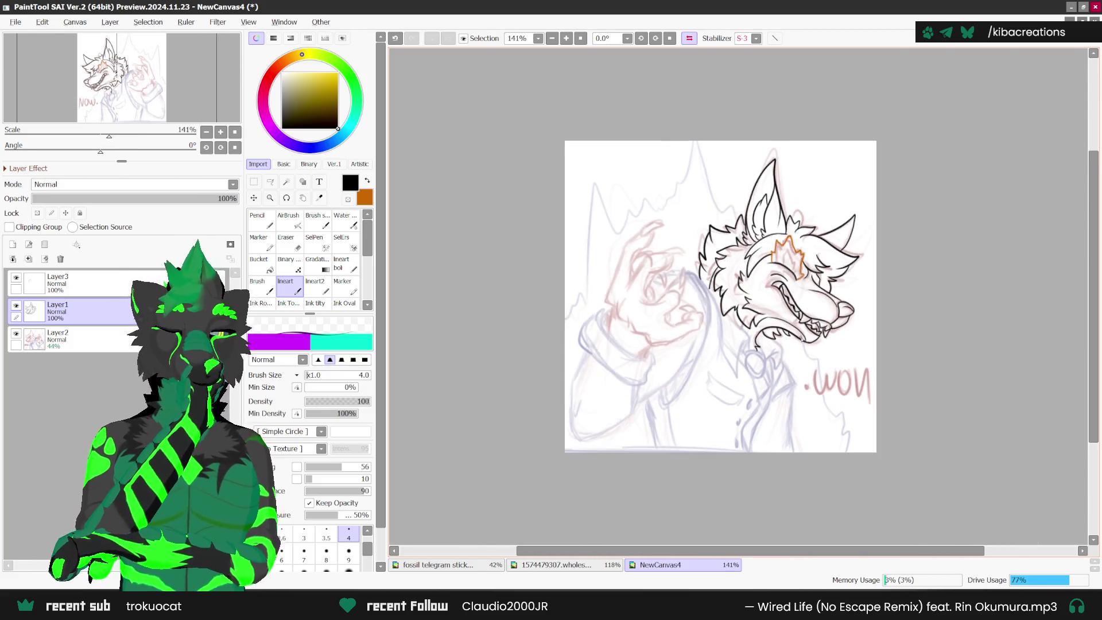
scroll(689, 321, up, 1)
scroll(688, 290, up, 1)
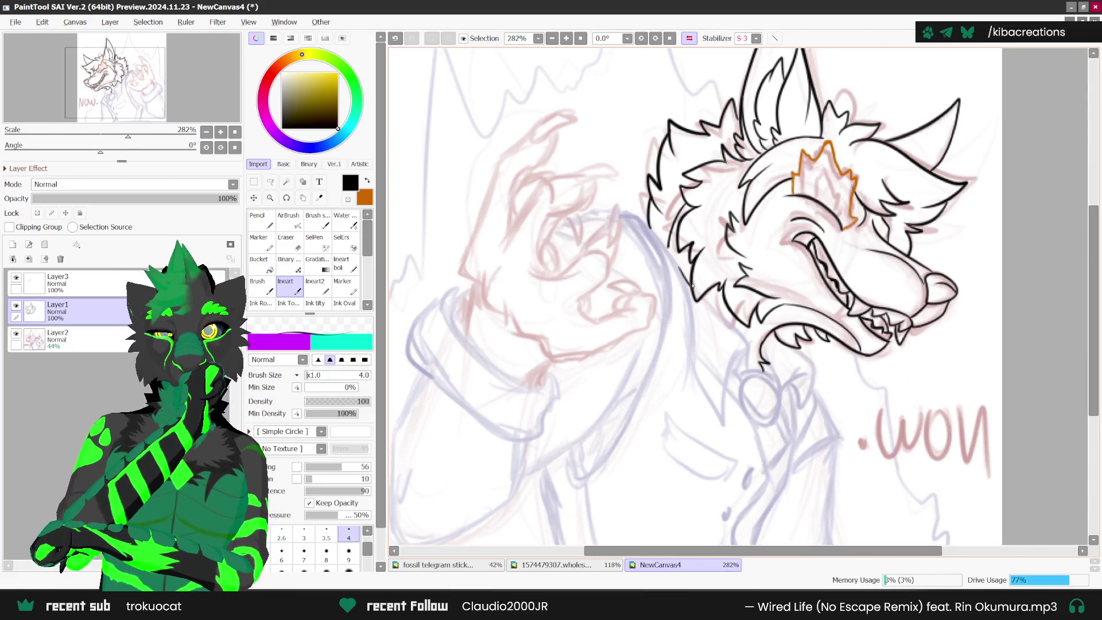
key(ctrl+z)
mouse_move(672, 251)
mouse_down()
mouse_move(749, 370)
mouse_move(730, 363)
mouse_move(720, 424)
mouse_move(693, 357)
mouse_up()
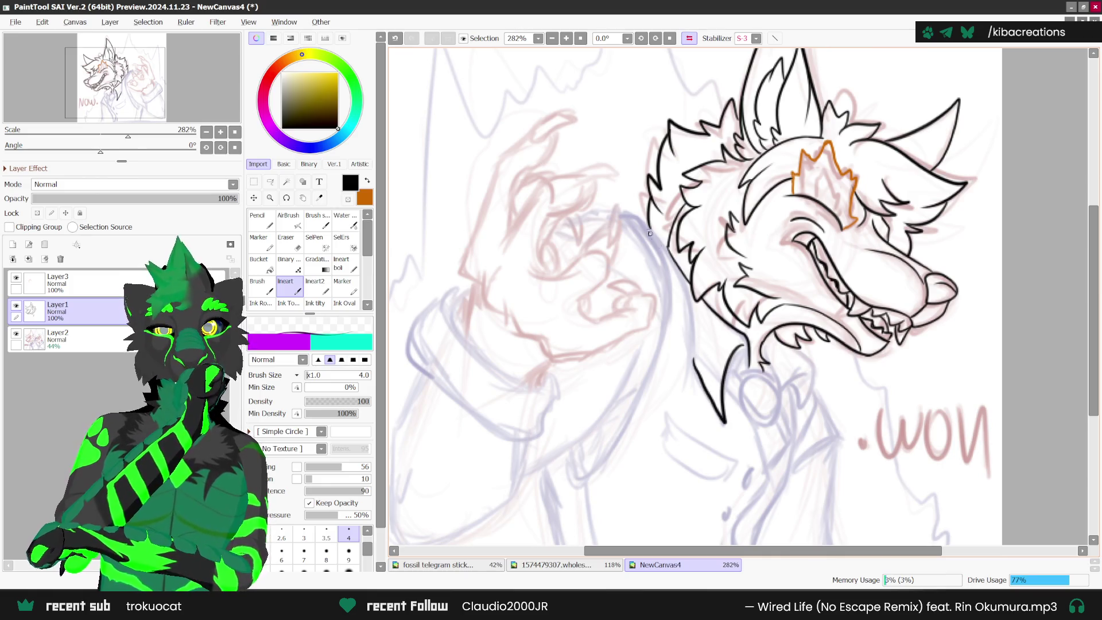
- Ink the long neck outline and the curve from the jaw into the collar ring
mouse_move(633, 218)
mouse_down()
mouse_move(658, 239)
mouse_move(692, 313)
mouse_move(680, 409)
mouse_up()
scroll(671, 424, down, 1)
scroll(720, 173, down, 2)
scroll(801, 311, up, 5)
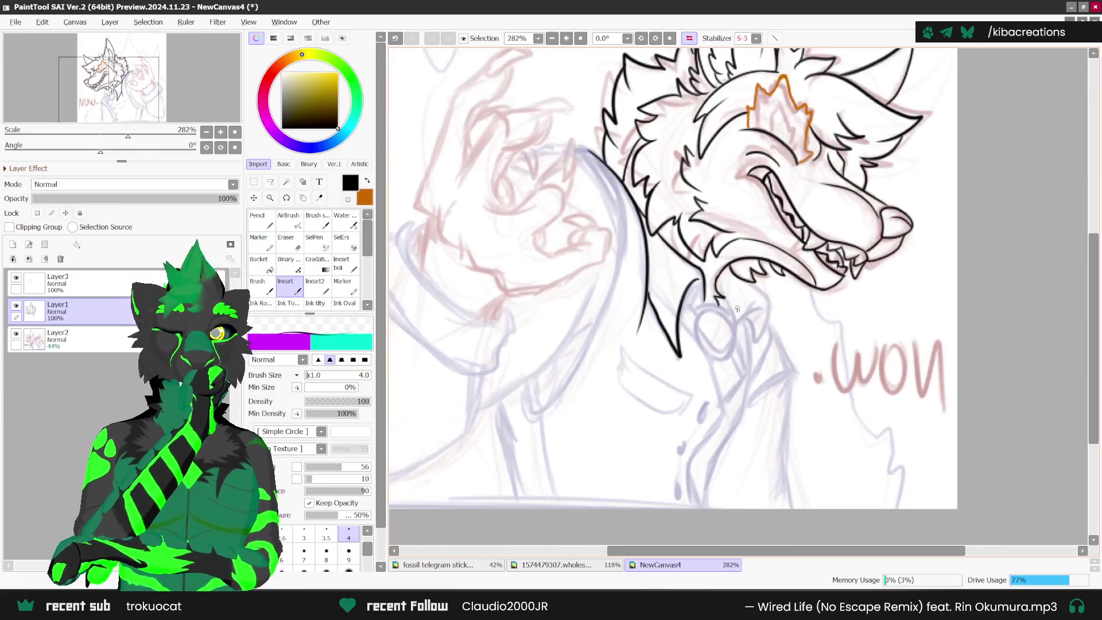
mouse_move(715, 303)
mouse_down()
mouse_move(738, 333)
mouse_move(723, 381)
mouse_move(711, 382)
mouse_up()
drag(691, 327, 690, 354)
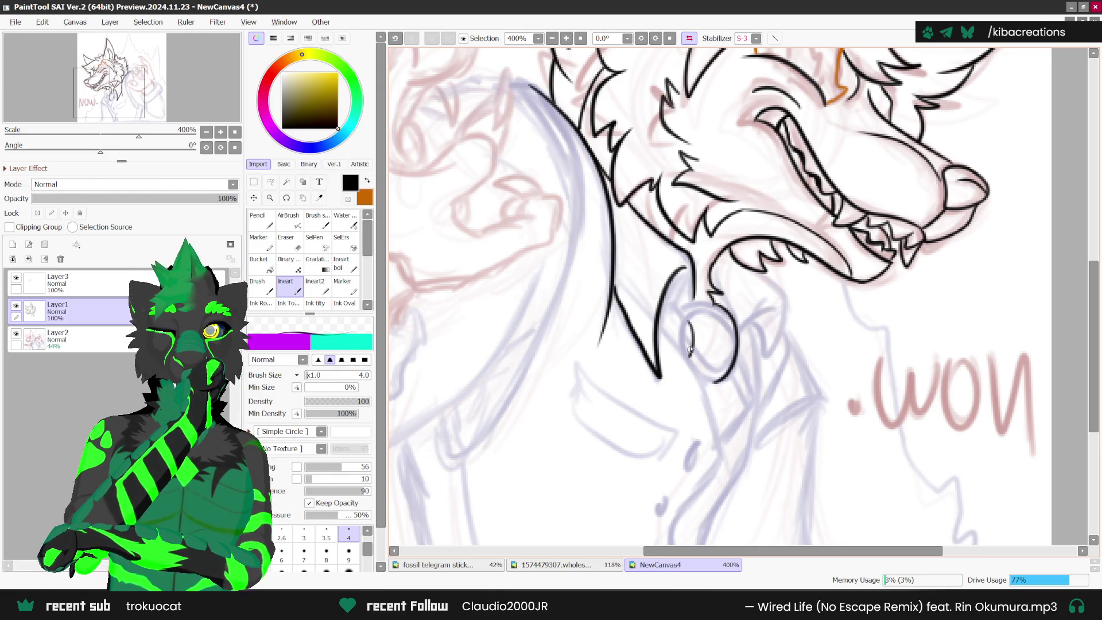
mouse_move(681, 316)
mouse_down()
mouse_move(729, 301)
mouse_move(686, 325)
mouse_up()
key(ctrl+z)
drag(667, 284, 717, 447)
- Add a line down from the ring's right side, removing a stray mark inside the ring
scroll(721, 381, down, 1)
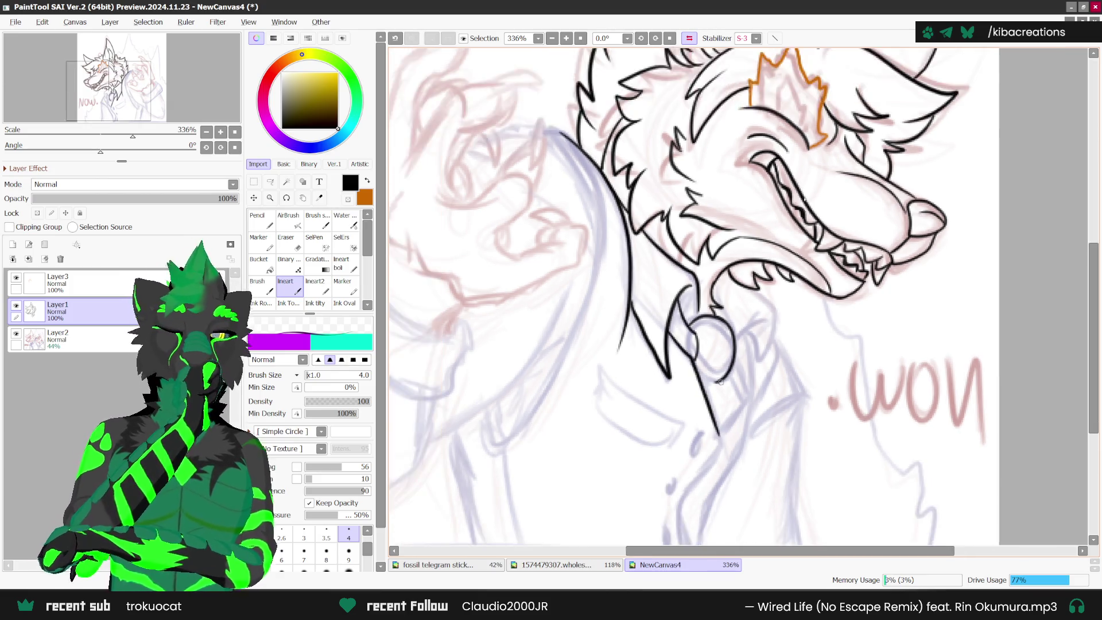
scroll(719, 382, down, 1)
scroll(719, 381, left, 1)
mouse_move(742, 334)
mouse_down()
mouse_move(749, 389)
mouse_move(731, 405)
mouse_up()
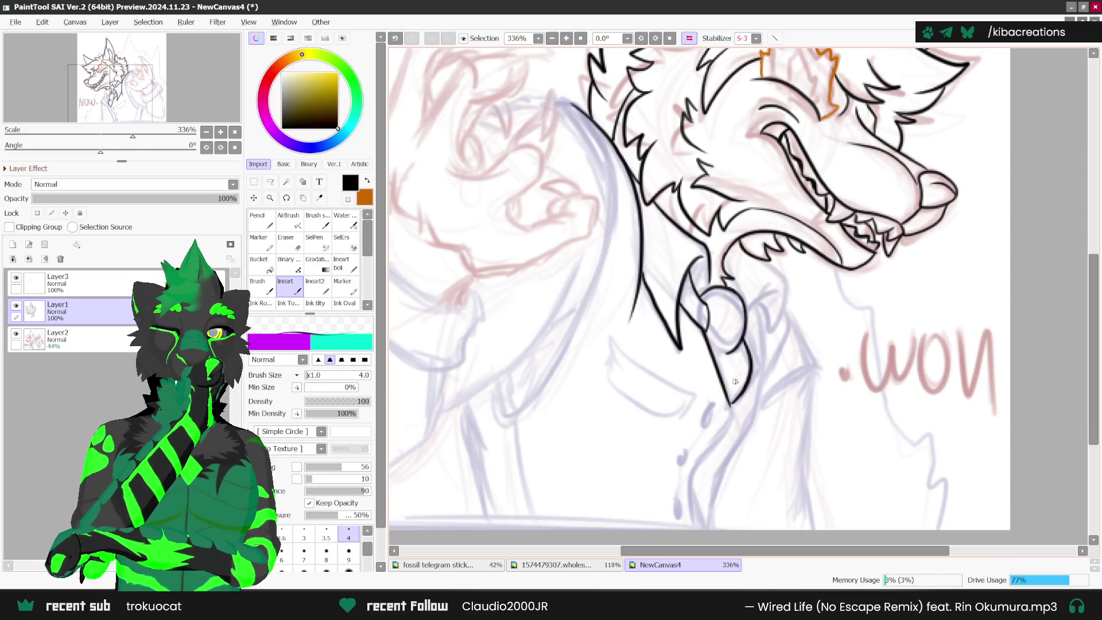
mouse_move(719, 327)
mouse_down()
mouse_move(723, 352)
mouse_move(729, 334)
mouse_up()
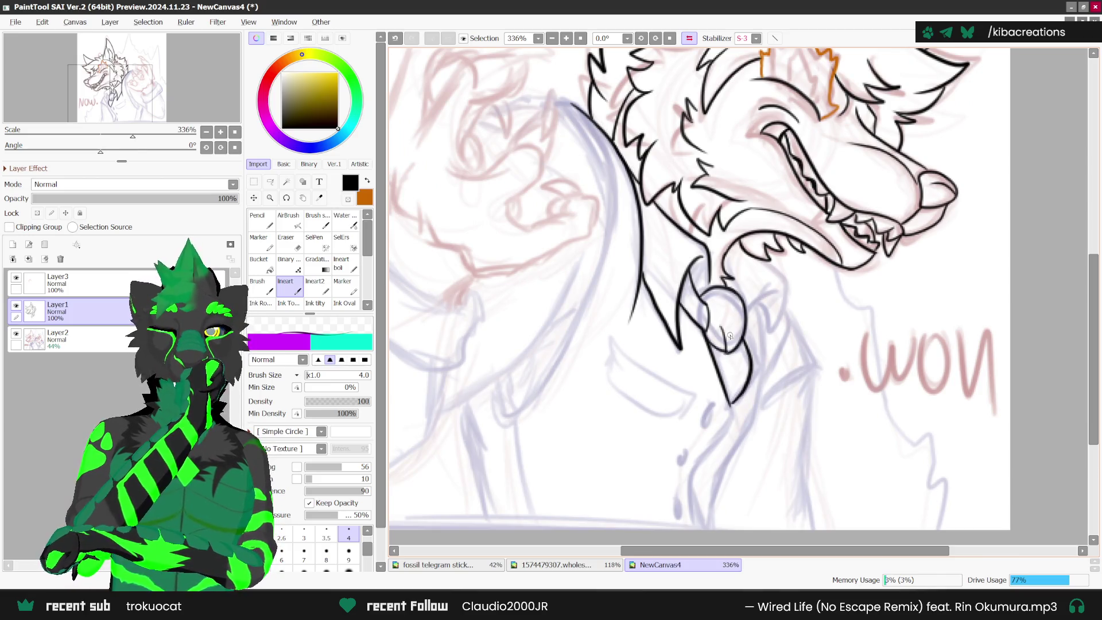
key(ctrl+z)
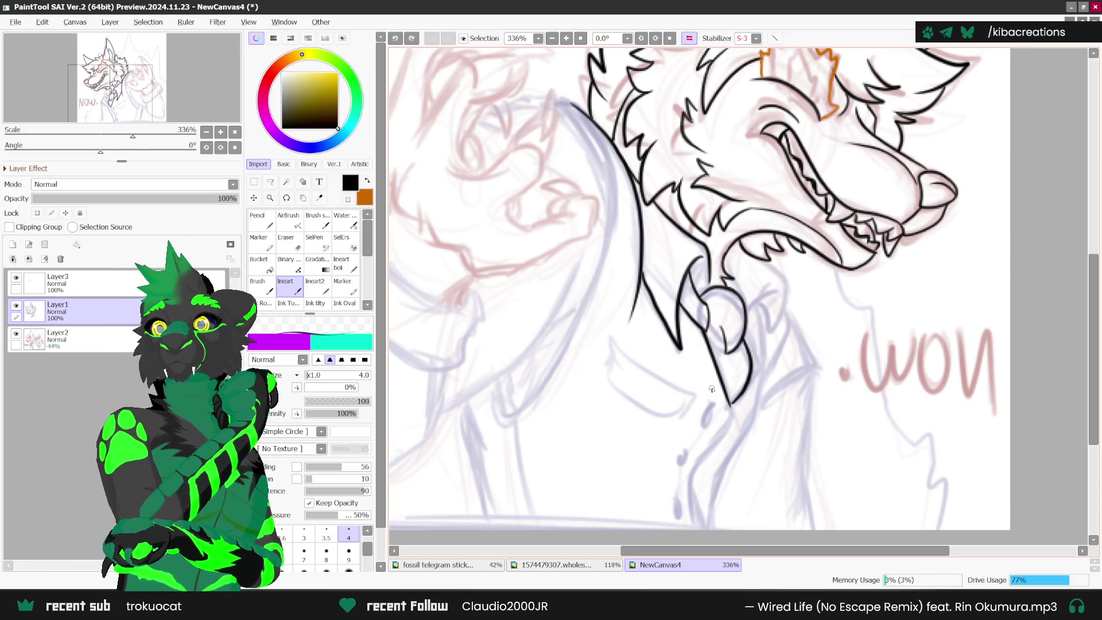
alt+click(716, 377)
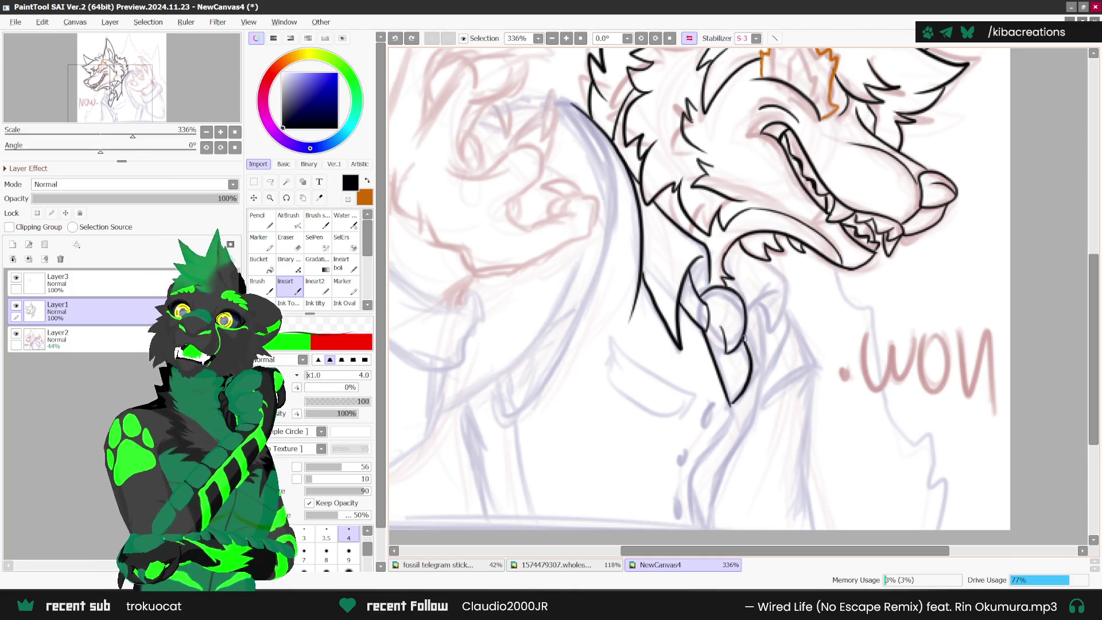
- Ink short detail strokes just below the collar ring
scroll(744, 338, up, 2)
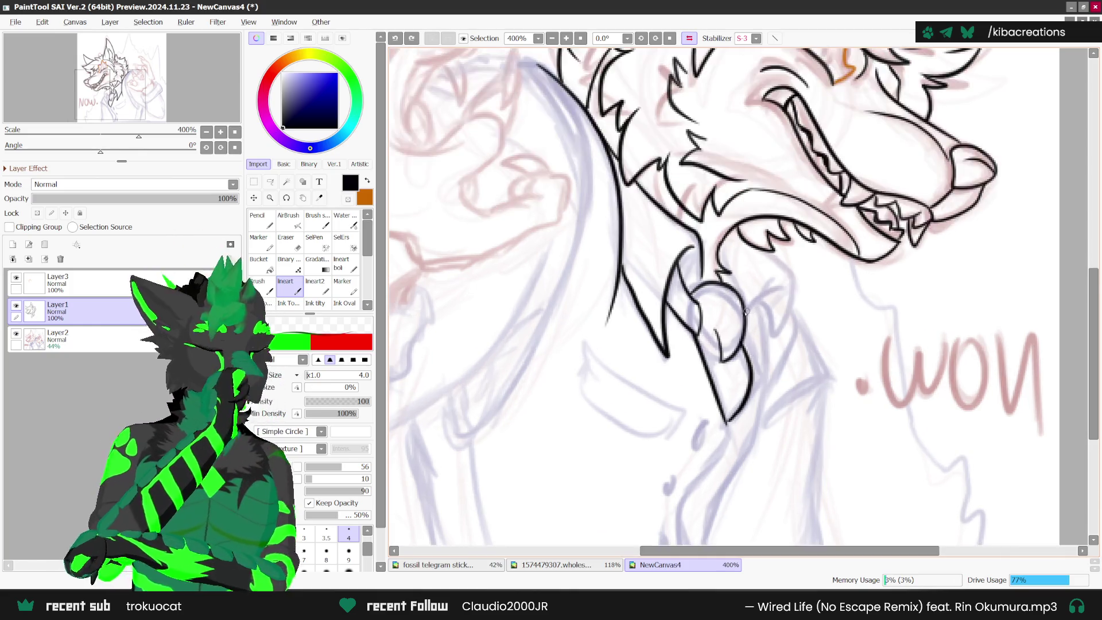
drag(716, 343, 726, 361)
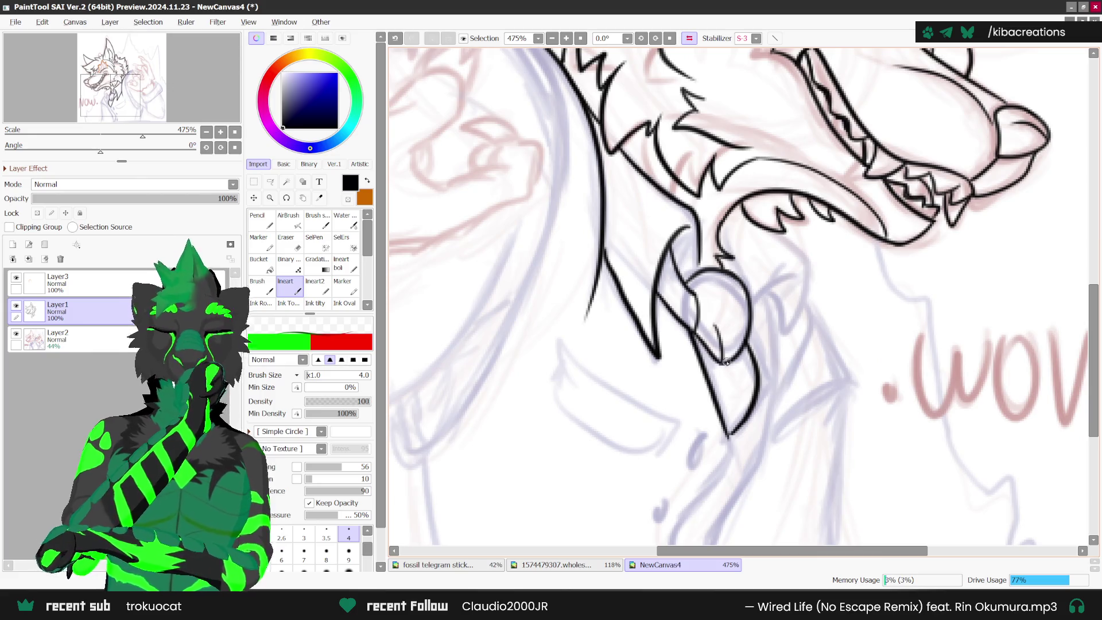
scroll(731, 371, up, 1)
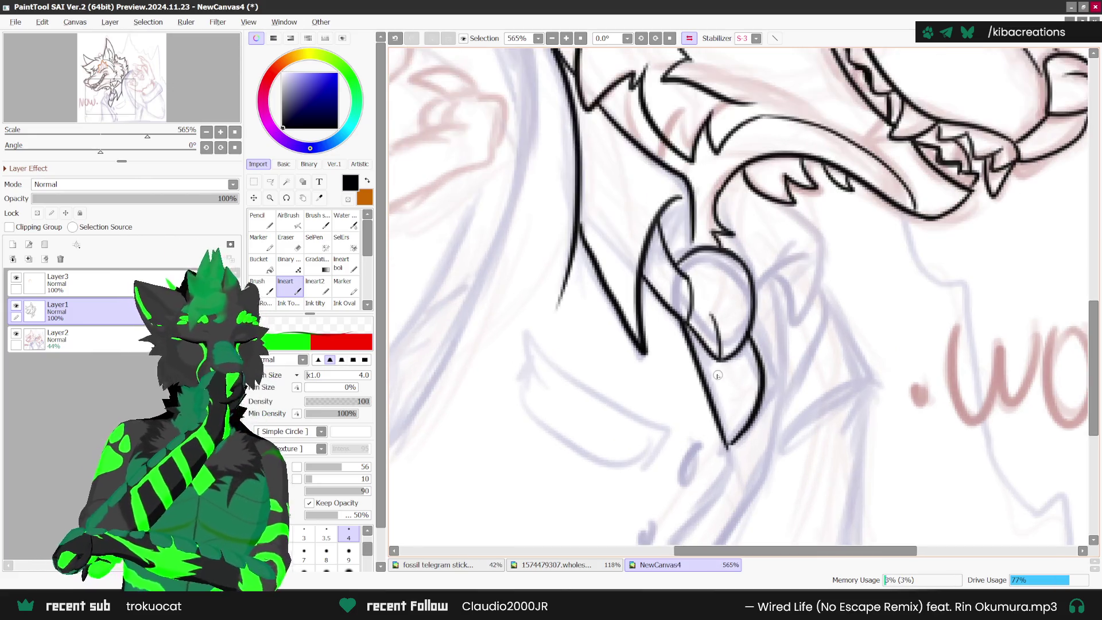
mouse_move(700, 364)
mouse_down()
mouse_move(740, 403)
mouse_move(742, 422)
mouse_up()
scroll(743, 422, down, 2)
scroll(761, 313, up, 2)
- Ink curves to the right of the ring and redraw the curve near the jaw
mouse_move(769, 300)
mouse_down()
mouse_move(769, 329)
mouse_move(738, 368)
mouse_up()
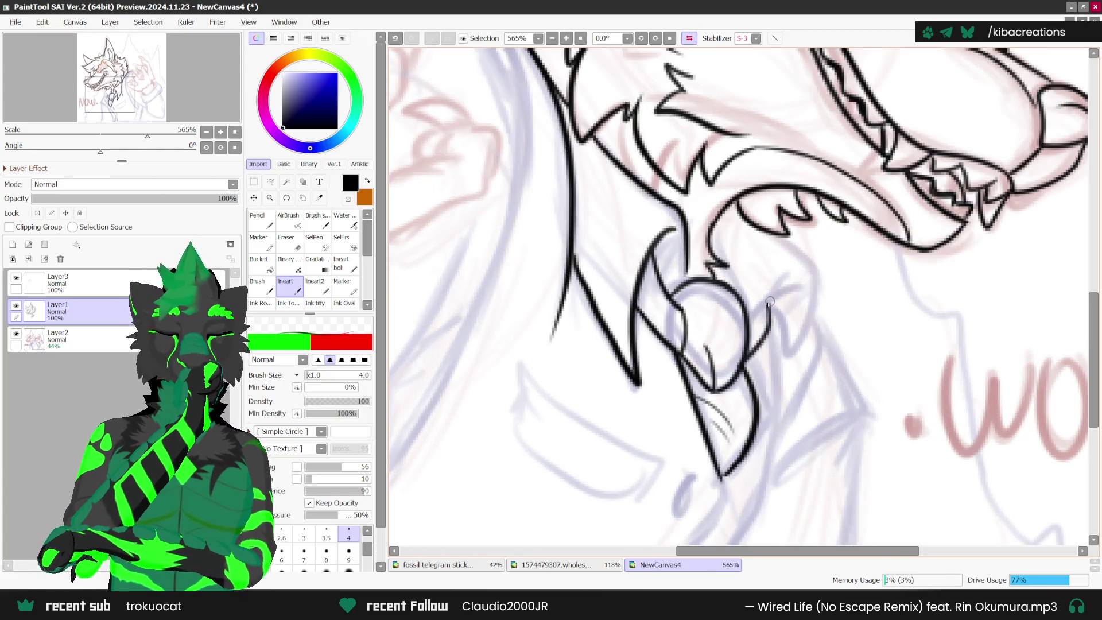
mouse_move(747, 316)
mouse_down()
mouse_move(787, 277)
mouse_move(801, 294)
mouse_move(780, 316)
mouse_move(783, 359)
mouse_up()
key(ctrl+z)
mouse_move(765, 293)
mouse_down()
mouse_move(786, 356)
mouse_move(812, 287)
mouse_move(775, 235)
mouse_move(717, 248)
mouse_move(747, 306)
mouse_up()
key(ctrl+z)
drag(711, 241, 743, 283)
scroll(743, 283, down, 5)
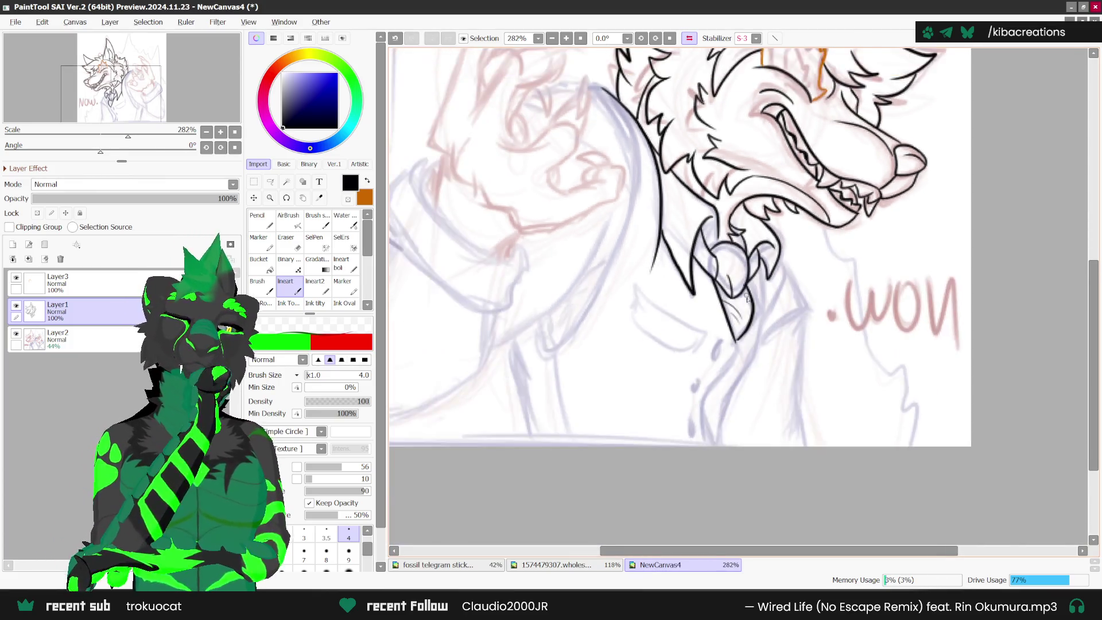
scroll(735, 265, up, 2)
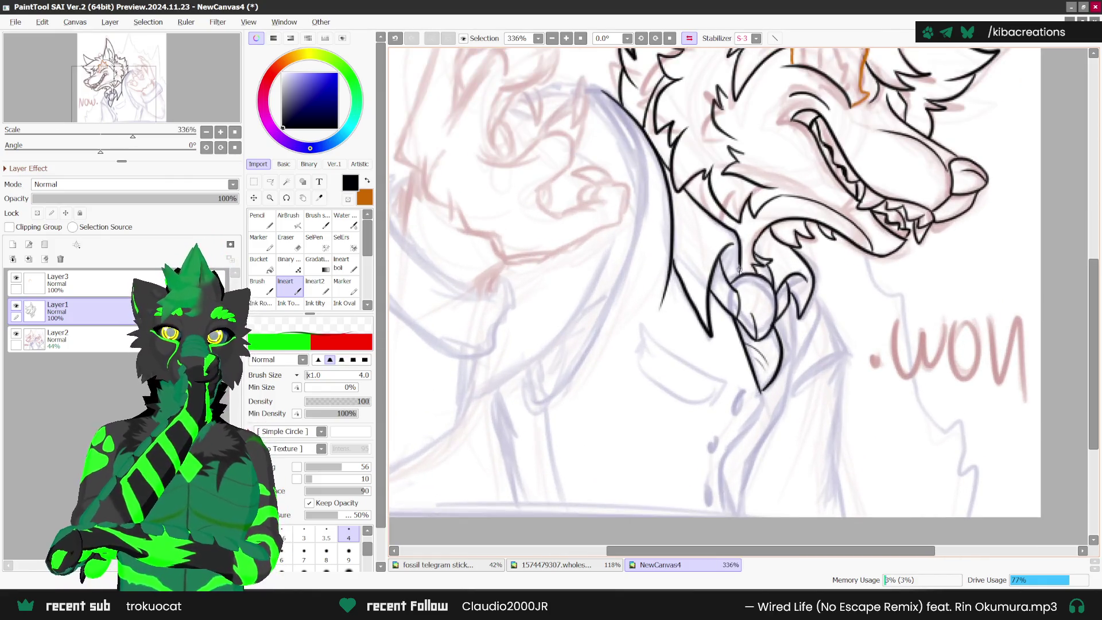
scroll(604, 446, down, 2)
scroll(654, 197, up, 1)
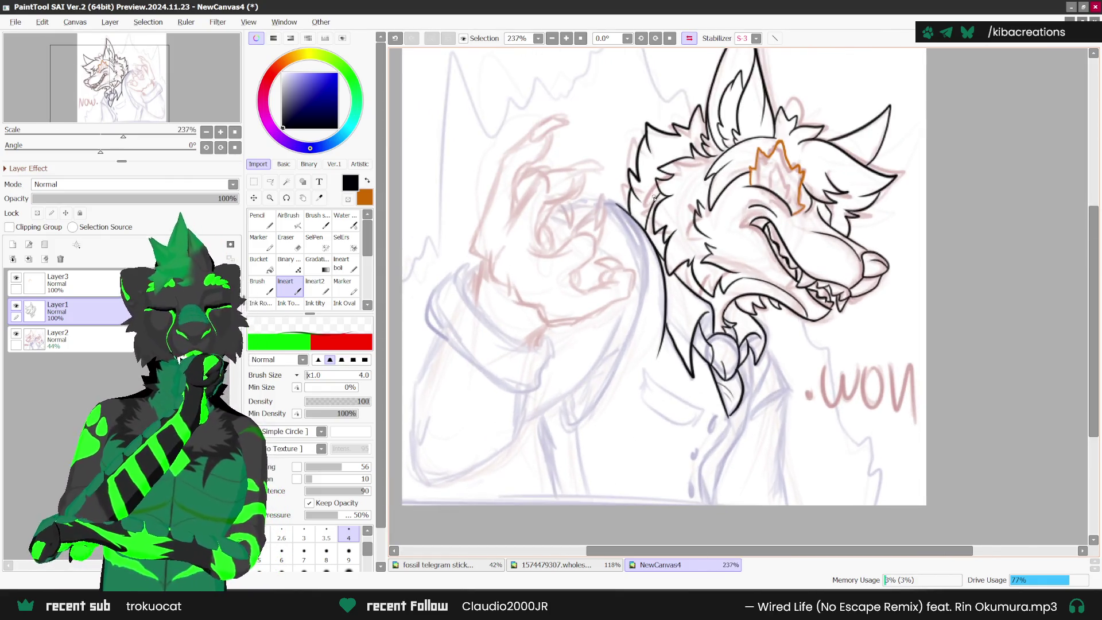
scroll(637, 263, up, 2)
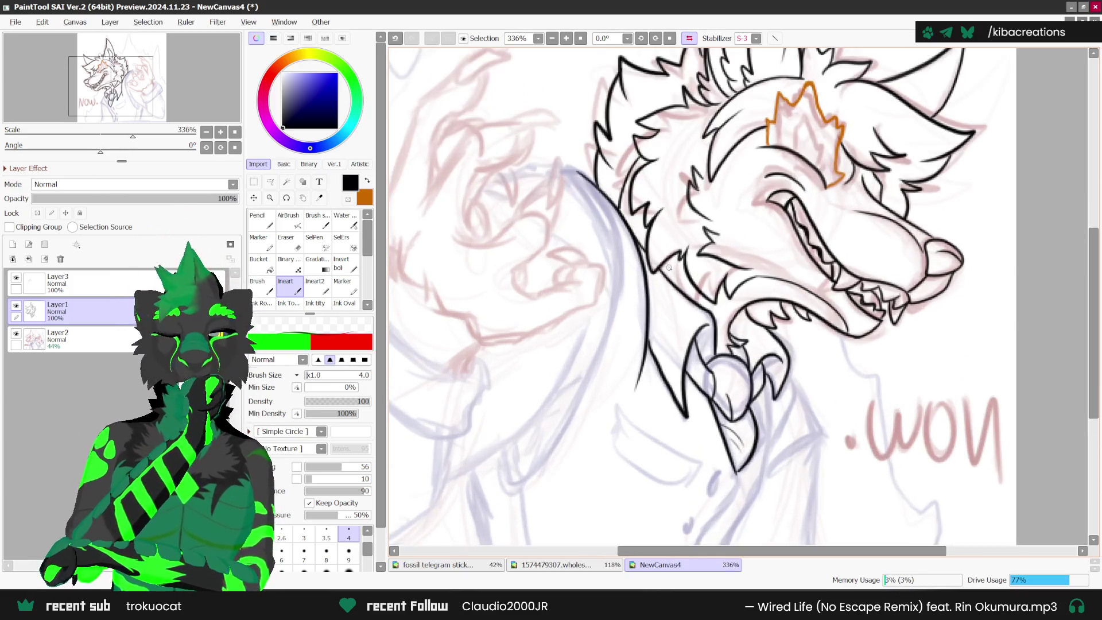
scroll(705, 332, down, 3)
scroll(705, 332, up, 4)
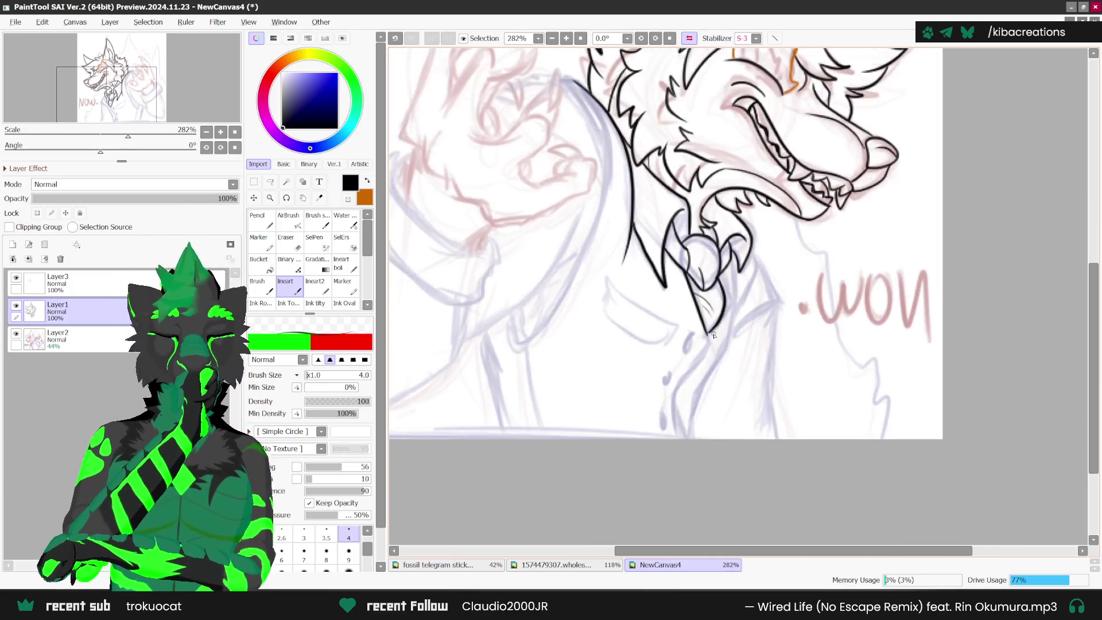
scroll(706, 332, down, 2)
- Unmirror the view, extend the neck line down, and add a second parallel line beside it
key(h)
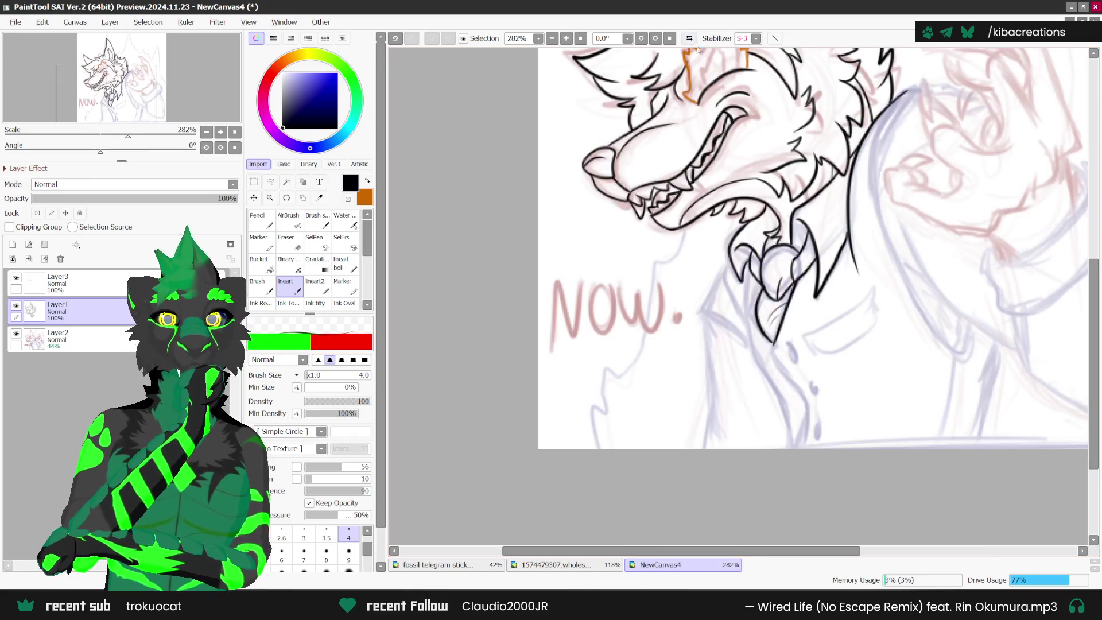
scroll(816, 360, up, 1)
mouse_move(768, 342)
mouse_down()
mouse_move(789, 386)
mouse_move(800, 478)
mouse_up()
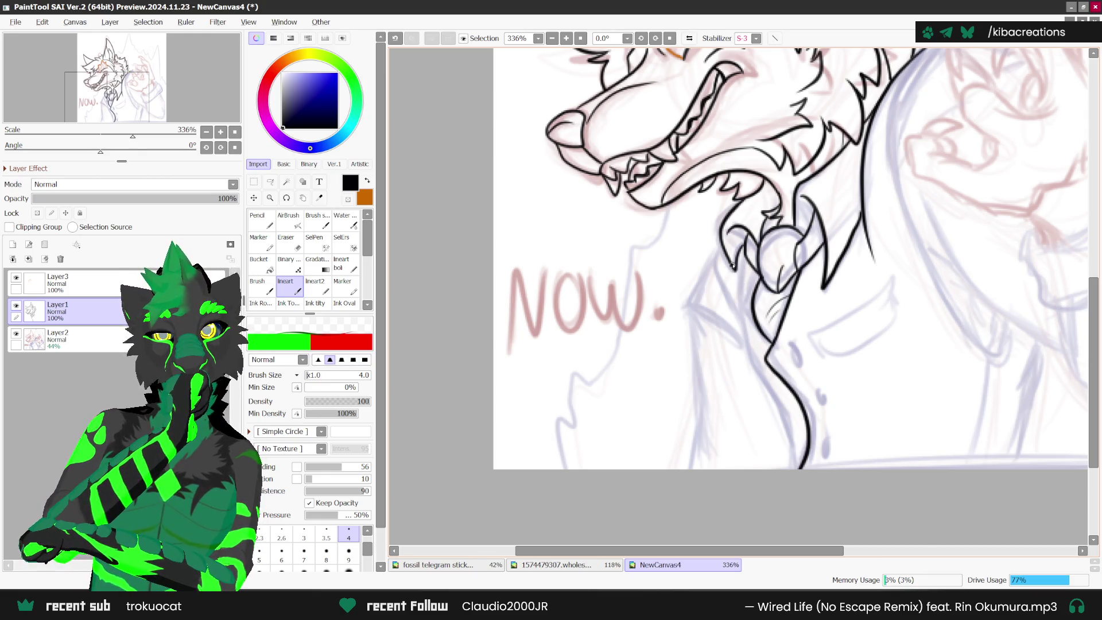
mouse_move(741, 263)
mouse_down()
mouse_move(746, 359)
mouse_move(794, 468)
mouse_up()
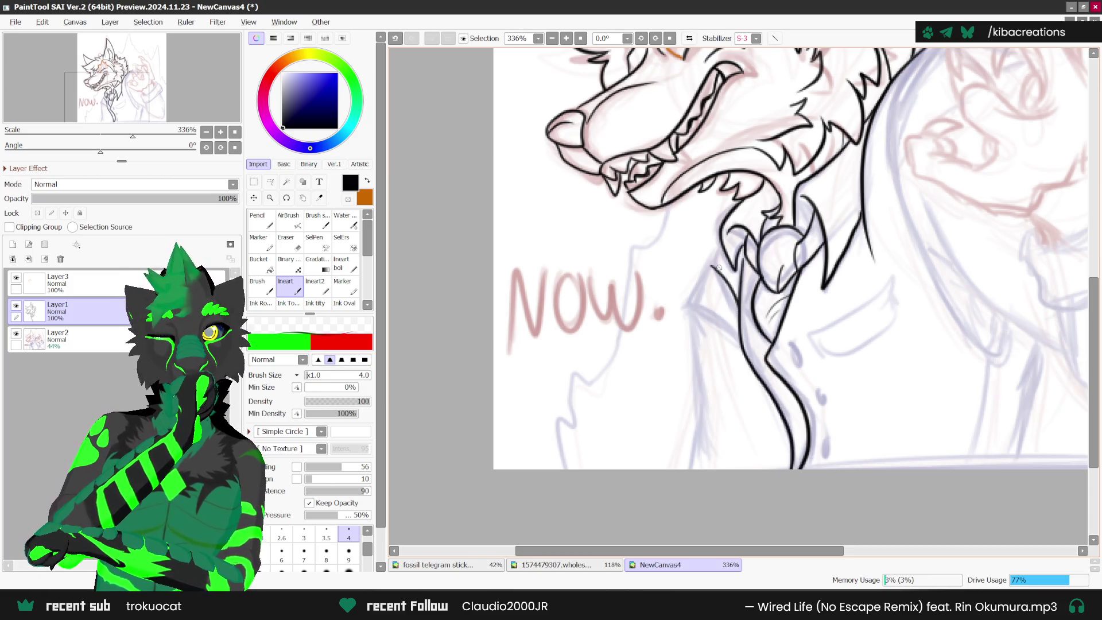
scroll(713, 266, up, 1)
scroll(806, 310, down, 4)
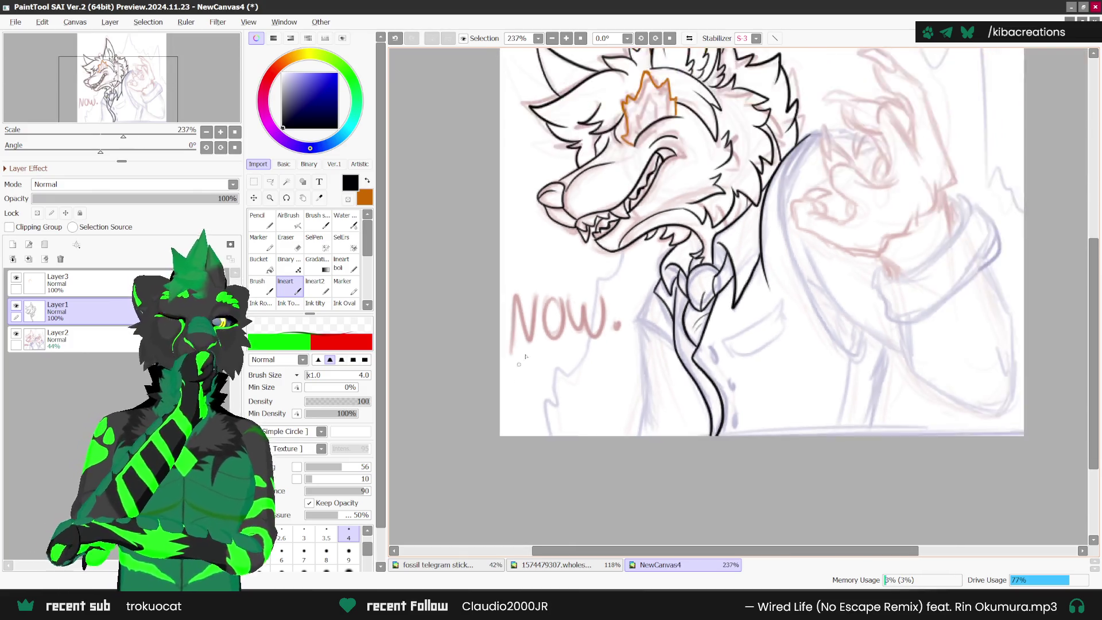
- Ink three oval buttons down the jacket and the long curved collar line
scroll(691, 328, up, 3)
mouse_move(676, 339)
mouse_down()
mouse_move(668, 347)
mouse_move(683, 364)
mouse_move(678, 338)
mouse_up()
mouse_move(703, 382)
mouse_down()
mouse_move(701, 404)
mouse_move(704, 380)
mouse_up()
mouse_move(712, 432)
mouse_down()
mouse_move(706, 455)
mouse_move(717, 437)
mouse_up()
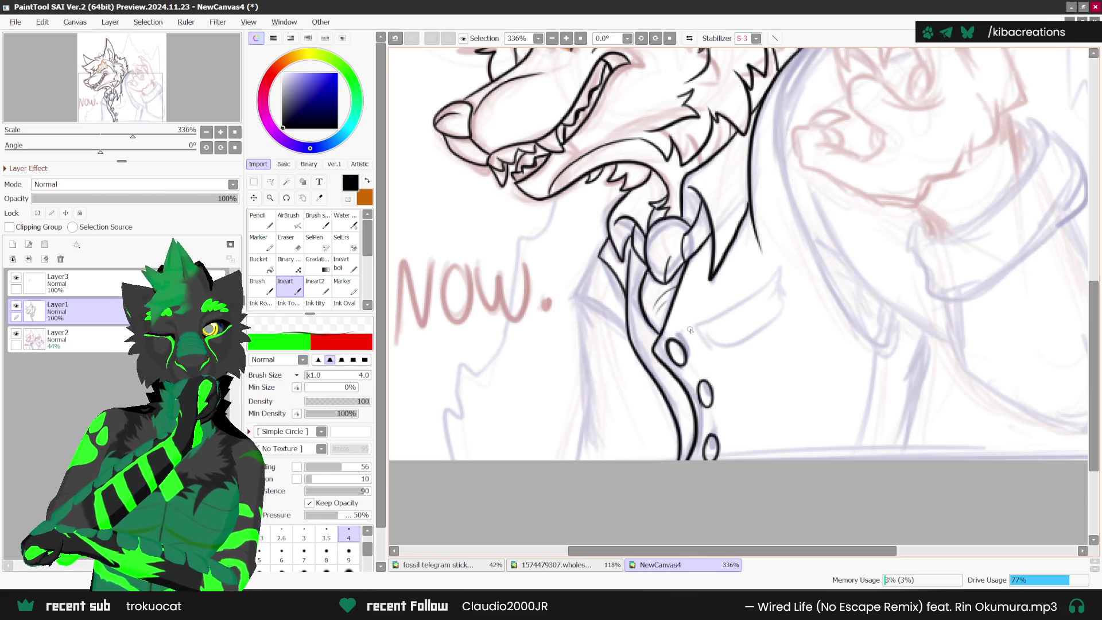
drag(690, 329, 782, 266)
drag(695, 336, 705, 351)
drag(716, 355, 789, 307)
- Add another collar stroke down the jacket, discarding a stray coat stroke
scroll(784, 277, down, 5)
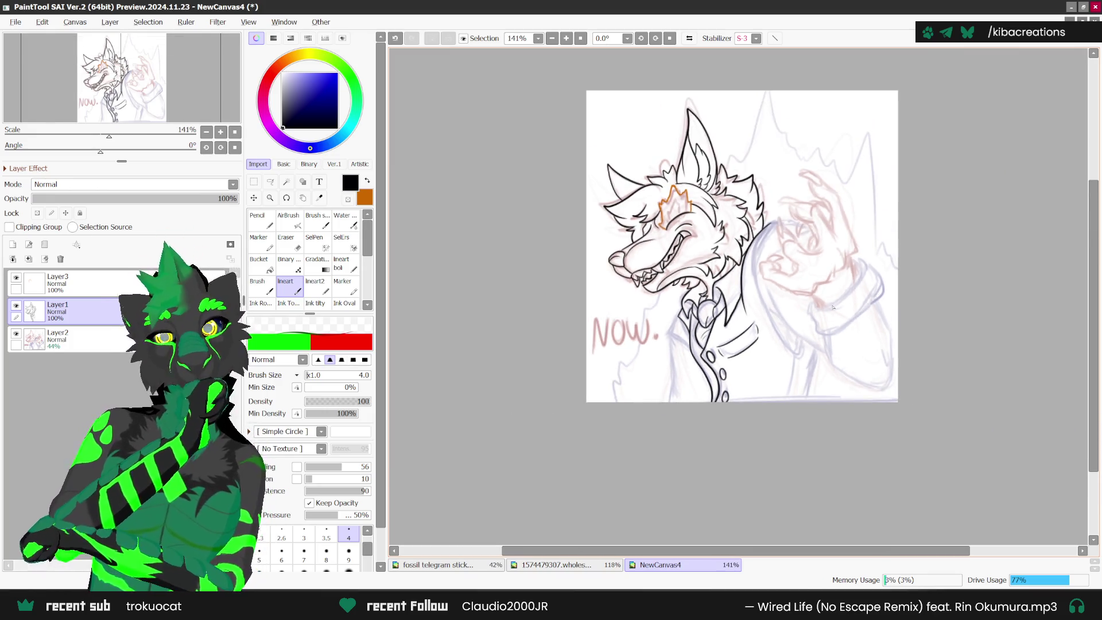
scroll(671, 328, up, 5)
mouse_move(679, 315)
mouse_down()
mouse_move(658, 350)
mouse_move(696, 370)
mouse_move(686, 456)
mouse_move(667, 480)
mouse_up()
scroll(668, 363, down, 1)
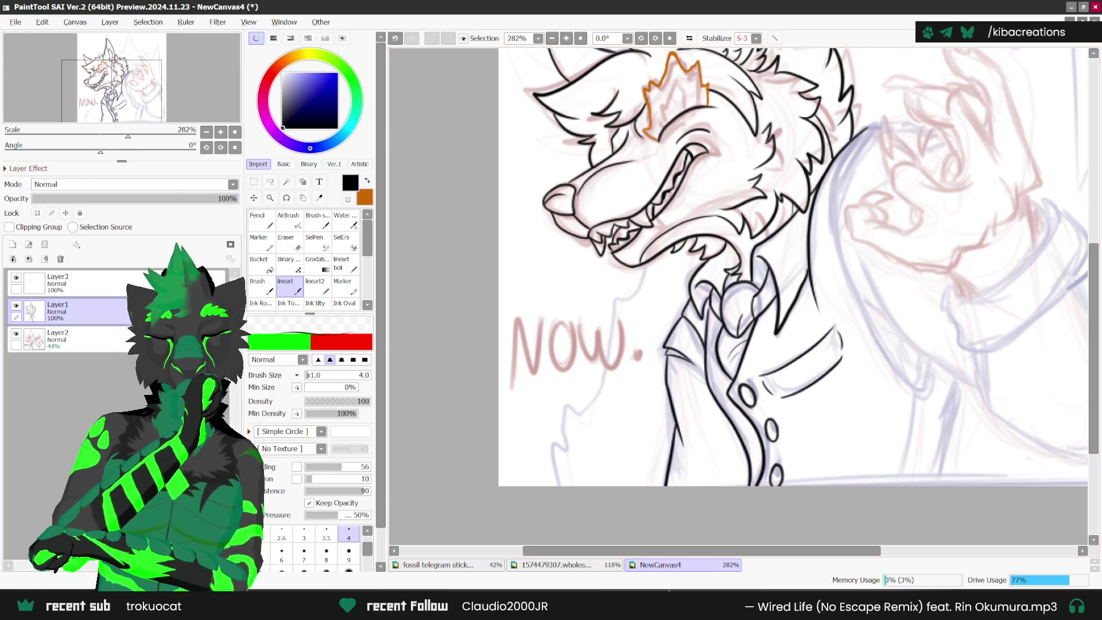
drag(740, 482, 748, 447)
key(ctrl+z)
scroll(766, 409, down, 2)
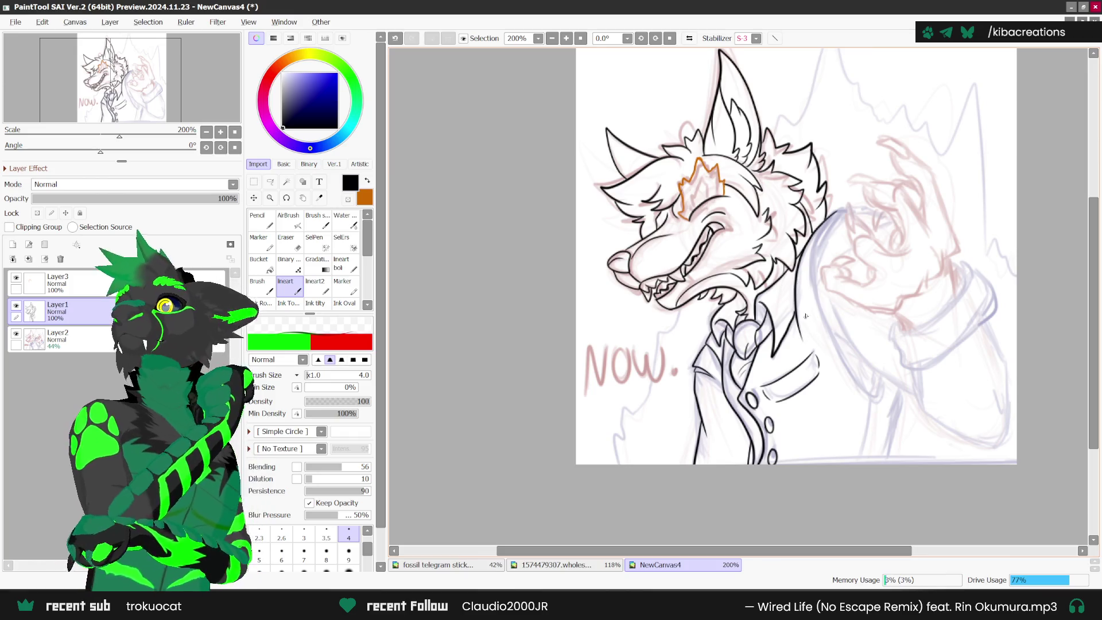
scroll(770, 379, up, 1)
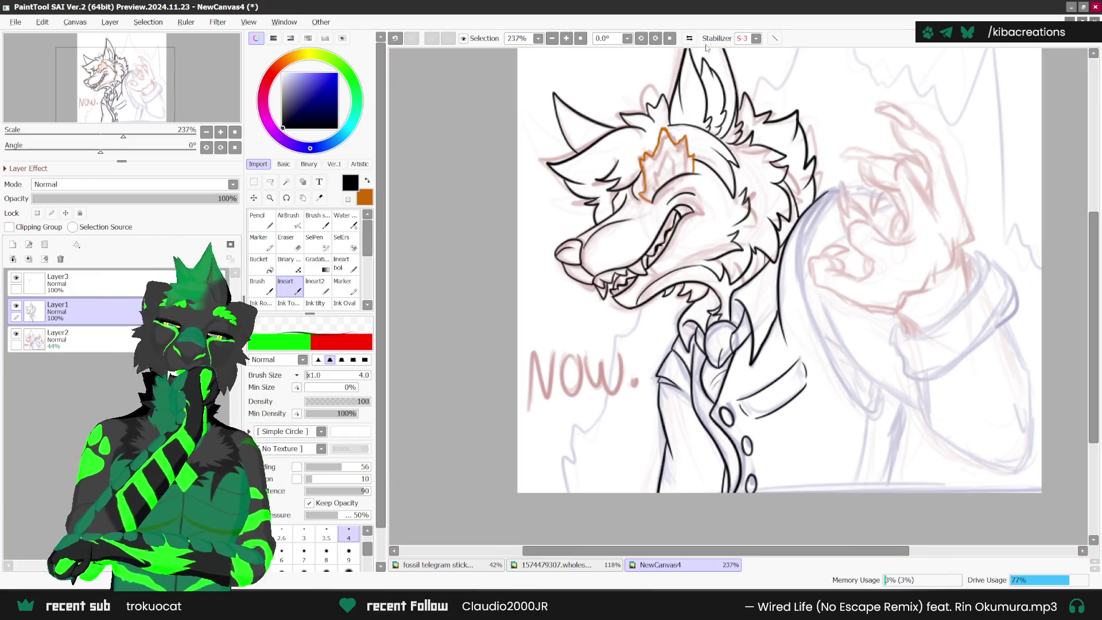
- Mirror the view and ink the sleeve and jacket side lines down to the canvas bottom
click(670, 38)
scroll(631, 395, up, 1)
mouse_move(588, 392)
mouse_down()
mouse_move(594, 415)
mouse_move(663, 338)
mouse_move(693, 236)
mouse_move(667, 146)
mouse_up()
scroll(667, 146, down, 2)
scroll(634, 335, up, 2)
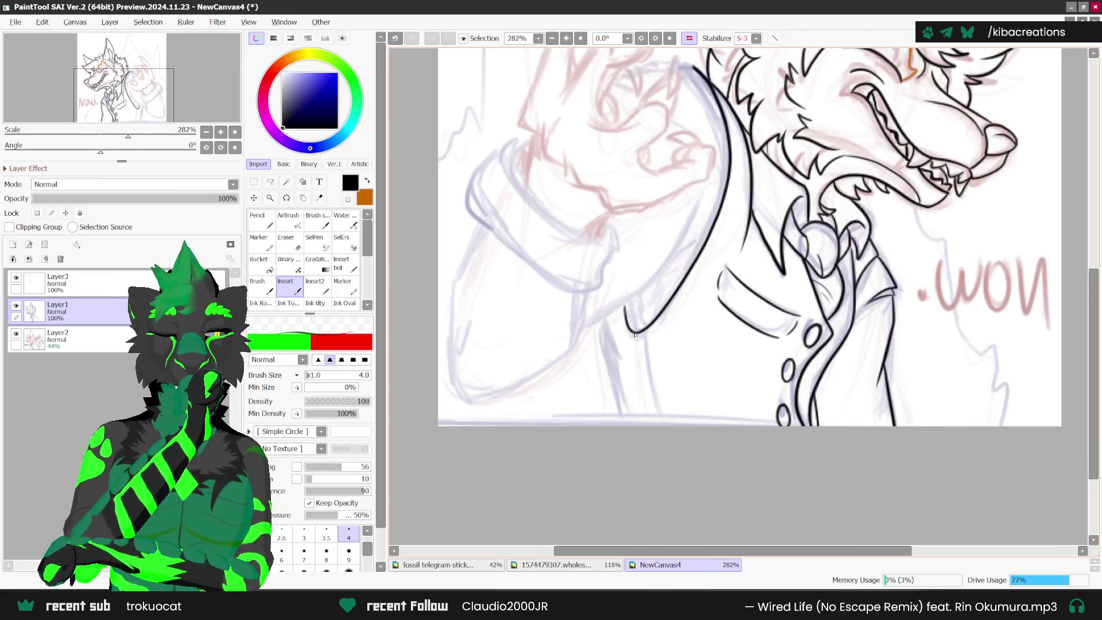
mouse_move(634, 335)
mouse_down()
mouse_move(654, 425)
mouse_move(641, 372)
mouse_up()
drag(597, 327, 625, 426)
key(ctrl+z)
drag(597, 327, 625, 426)
- Add a new empty Layer4 above Layer1 for the hand lineart
scroll(700, 371, down, 3)
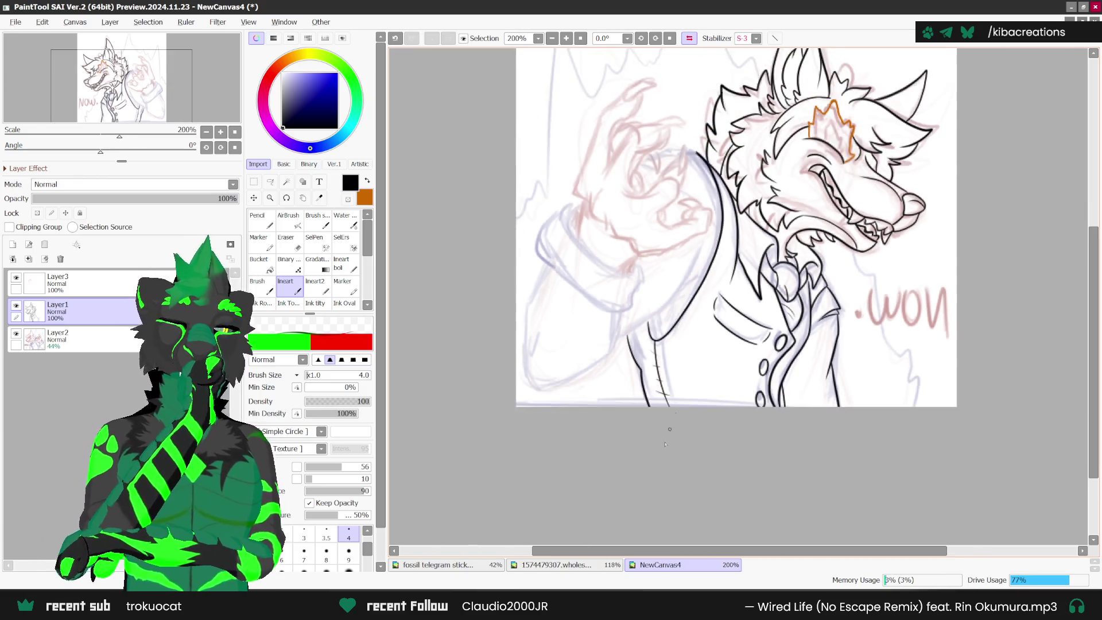
scroll(833, 352, up, 1)
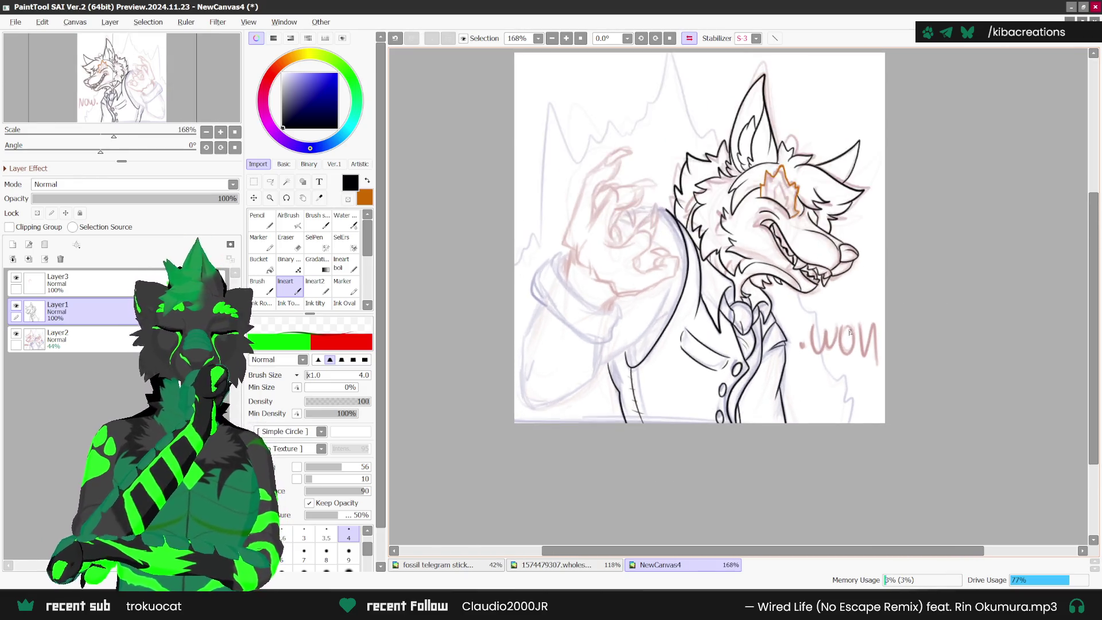
scroll(832, 352, down, 1)
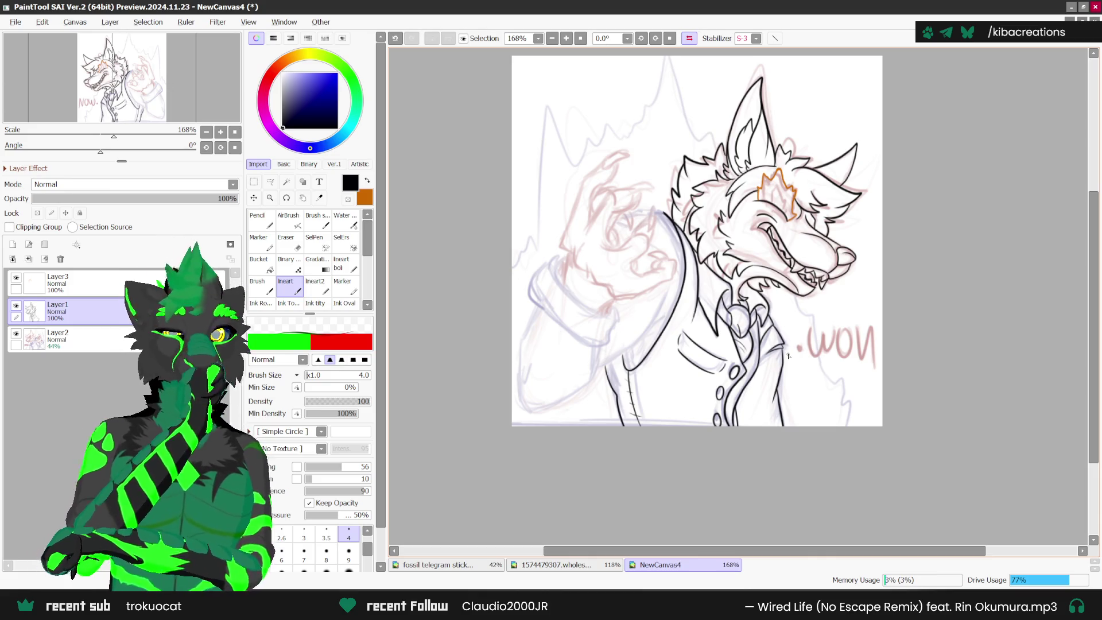
click(12, 244)
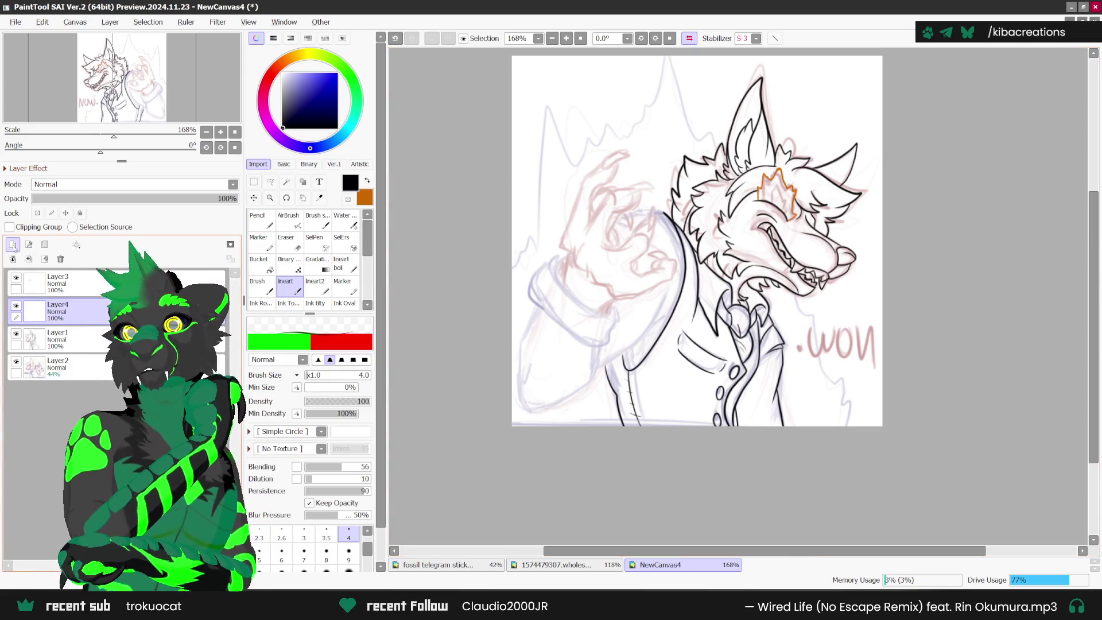
key(h)
scroll(916, 296, down, 1)
scroll(861, 213, up, 6)
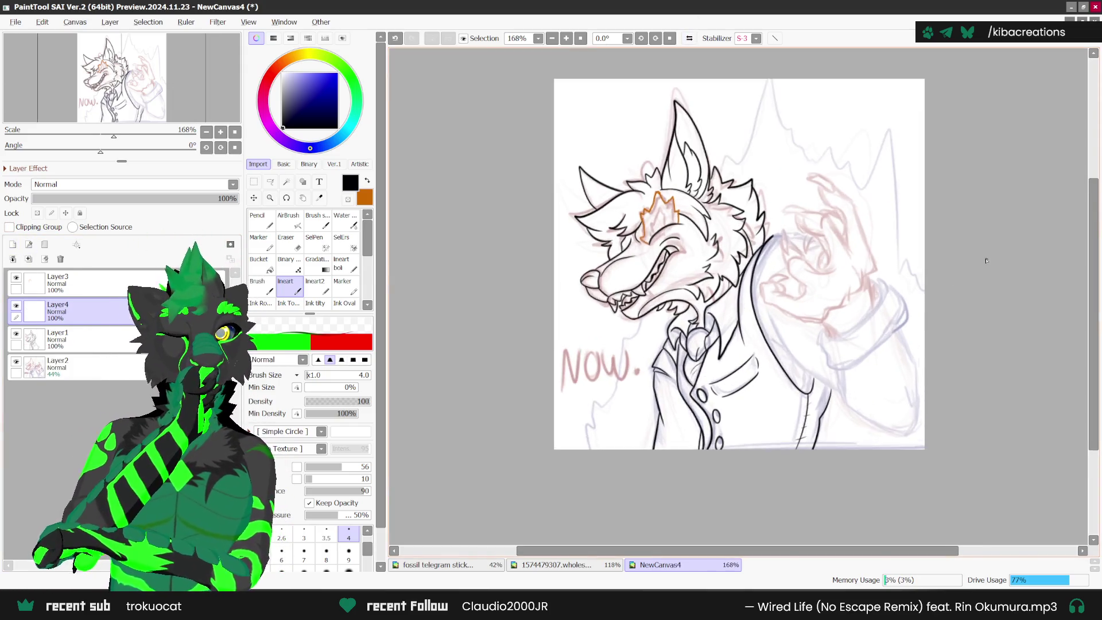
mouse_move(747, 143)
mouse_down()
mouse_move(755, 180)
mouse_move(787, 194)
mouse_up()
key(ctrl+z)
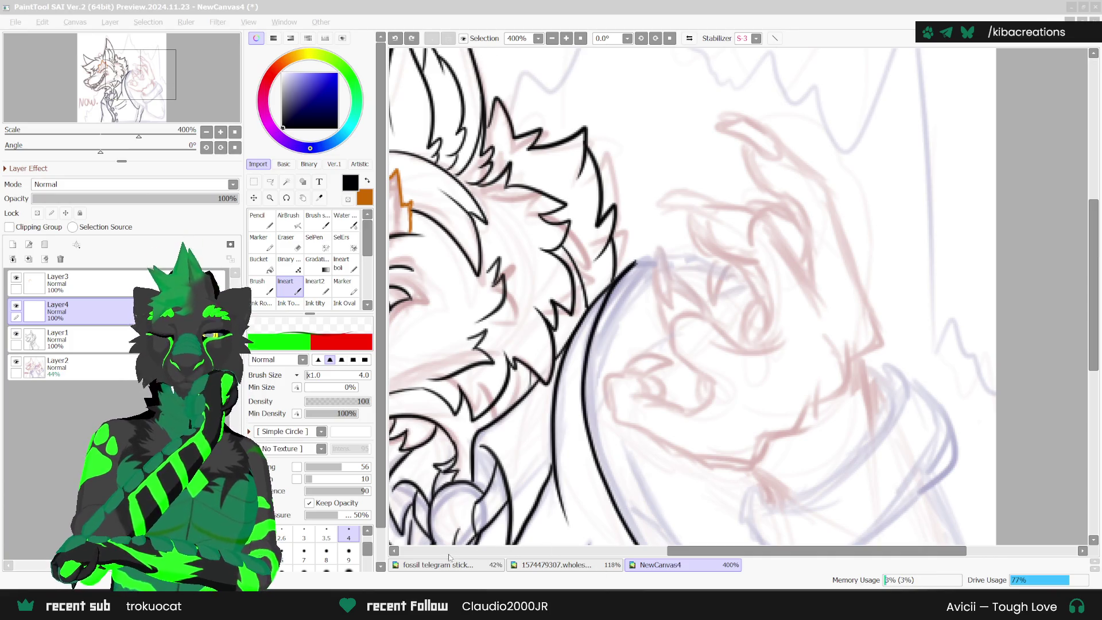
click(551, 568)
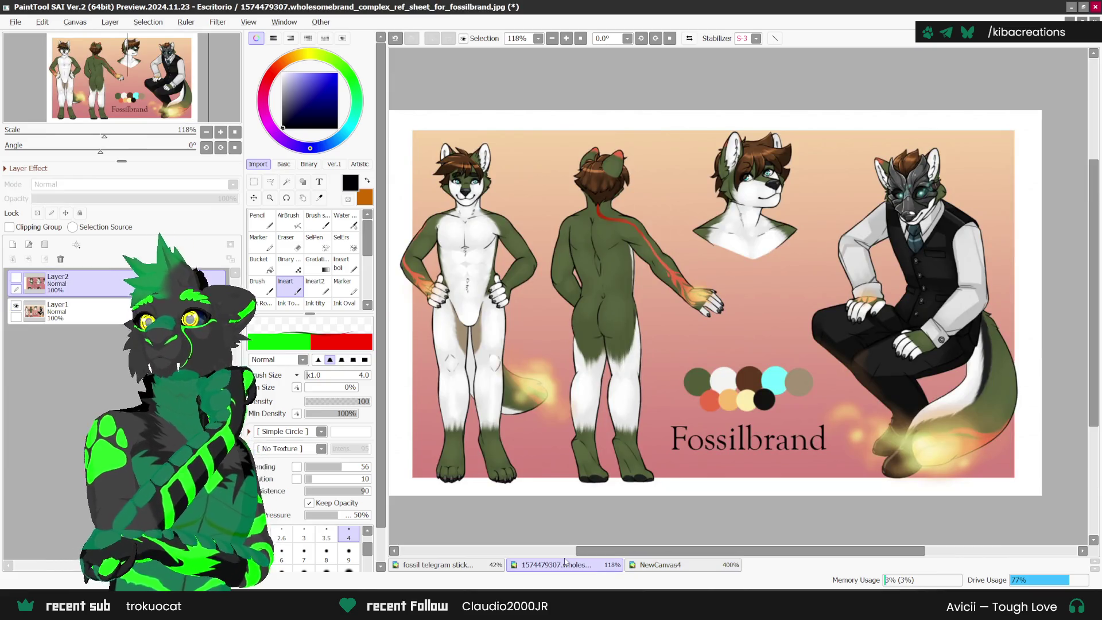
key(ctrl+v)
scroll(620, 334, down, 1)
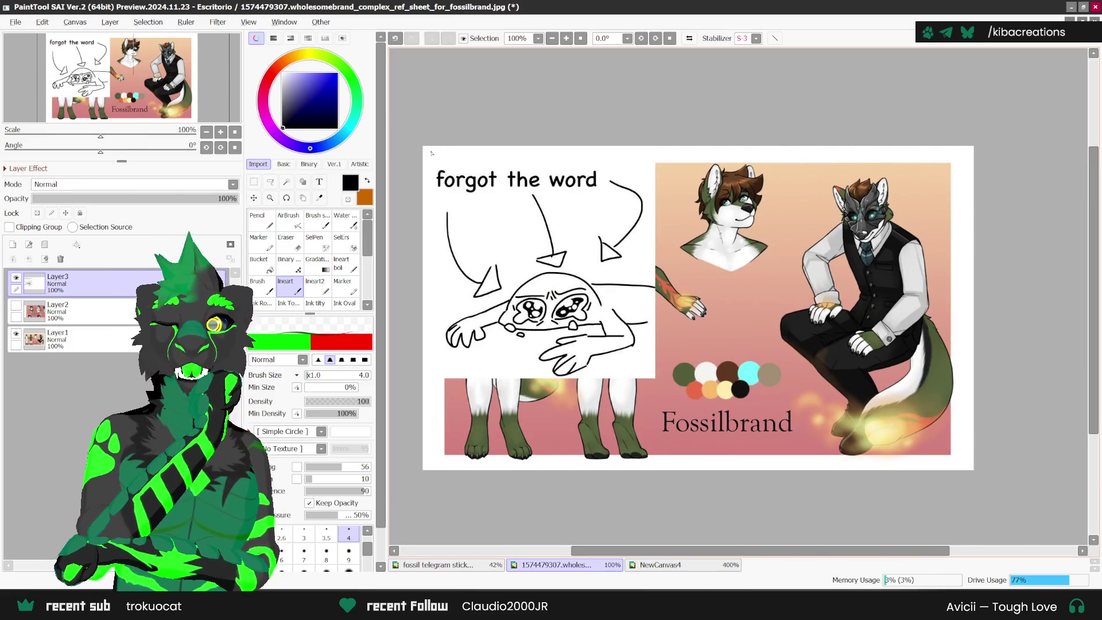
scroll(432, 153, up, 3)
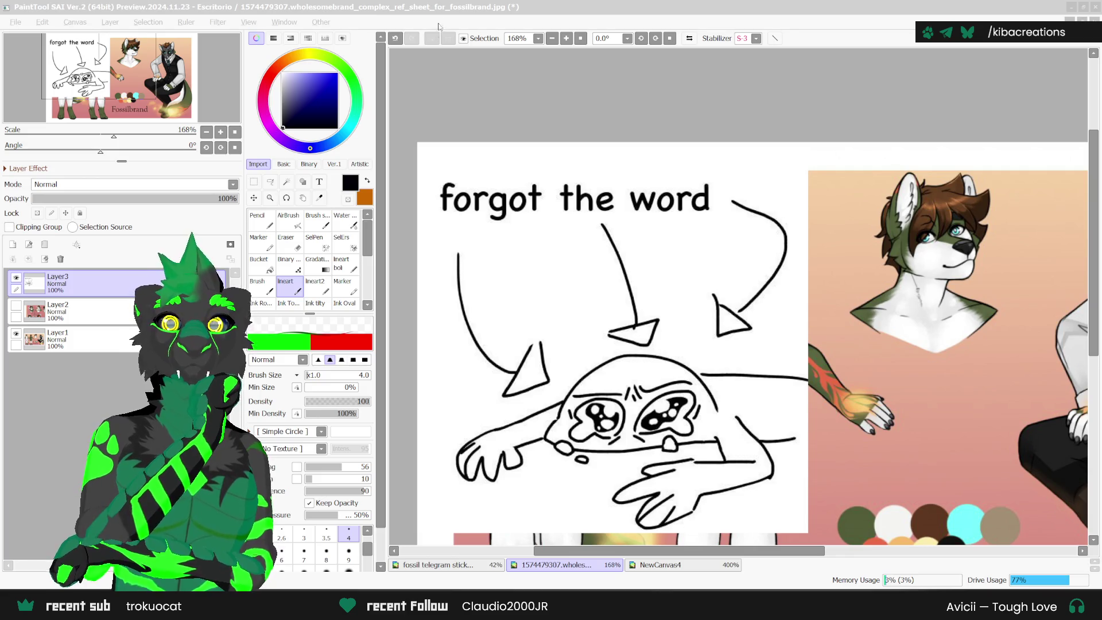
click(513, 107)
scroll(513, 107, down, 3)
key(ctrl+v)
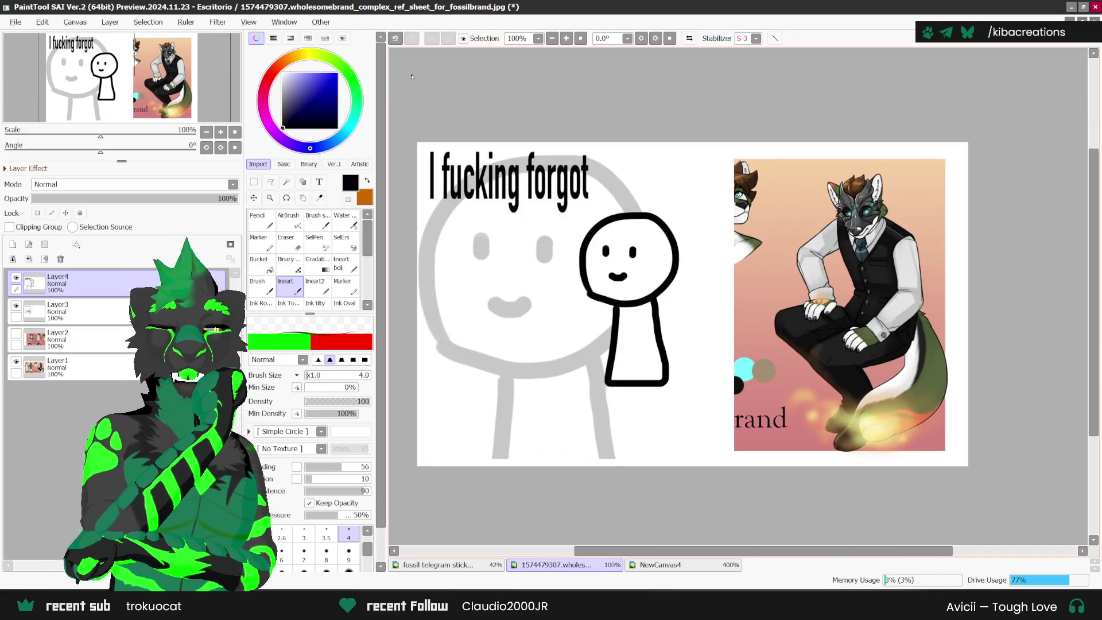
key(ctrl)
mouse_move(637, 351)
mouse_down()
mouse_move(959, 355)
mouse_move(873, 354)
mouse_up()
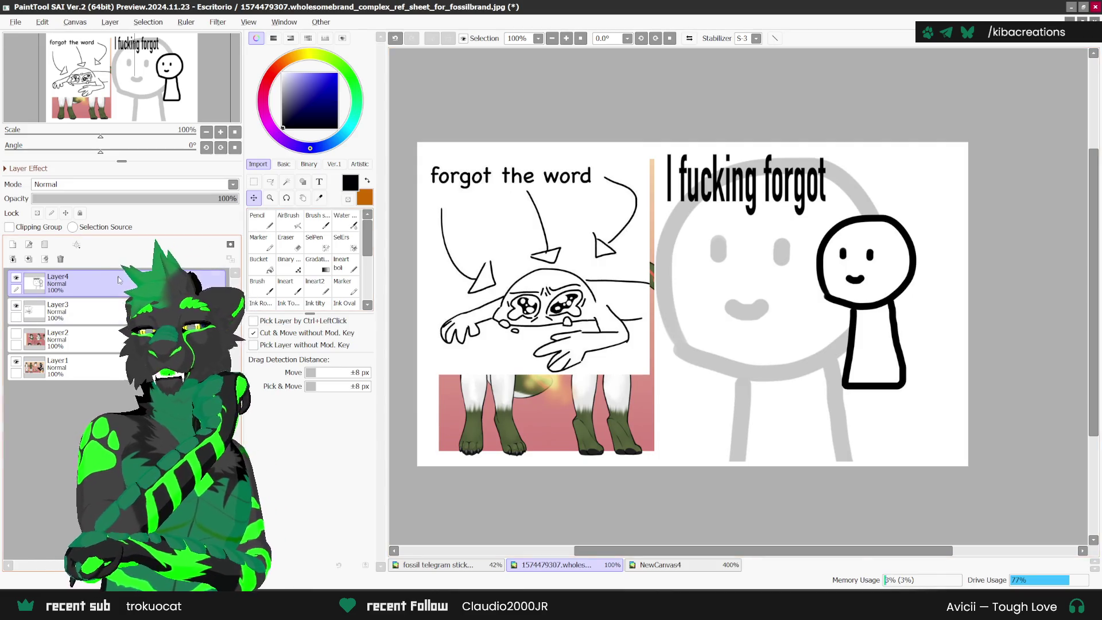
click(61, 259)
click(61, 259)
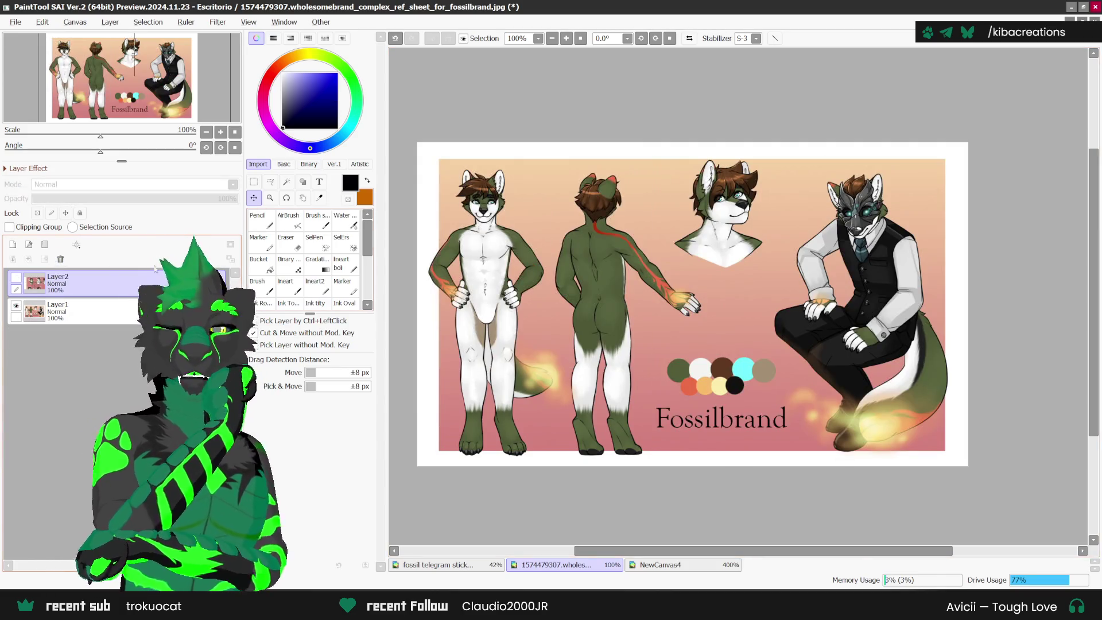
click(709, 561)
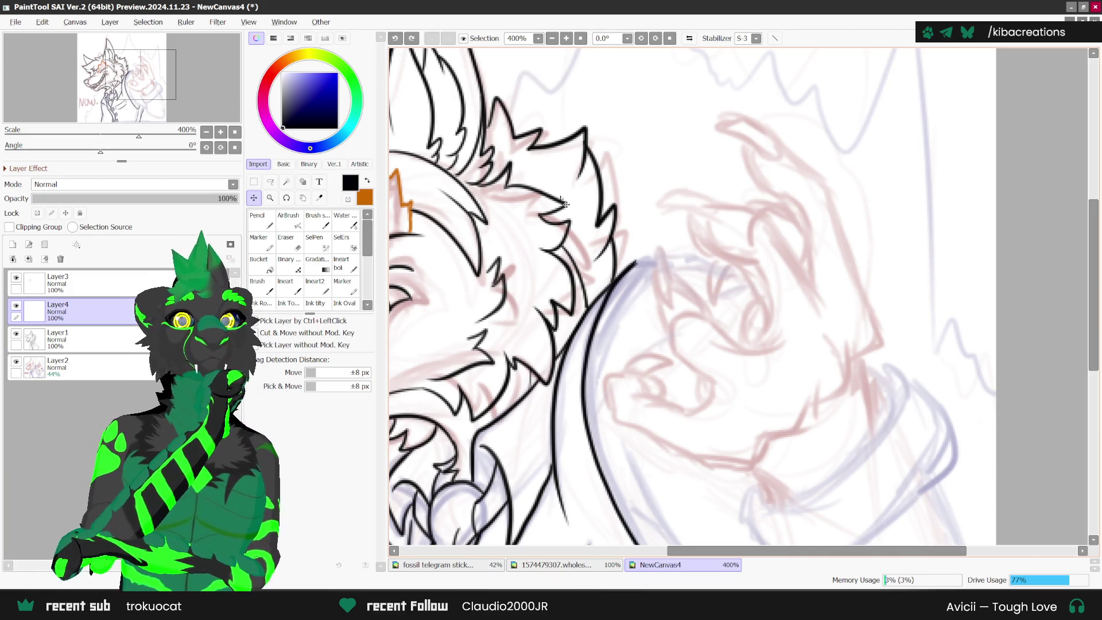
- Rotate the view to about -112.5° and ink the first claw tip and the finger's outer edge
drag(564, 204, 612, 57)
scroll(612, 57, up, 1)
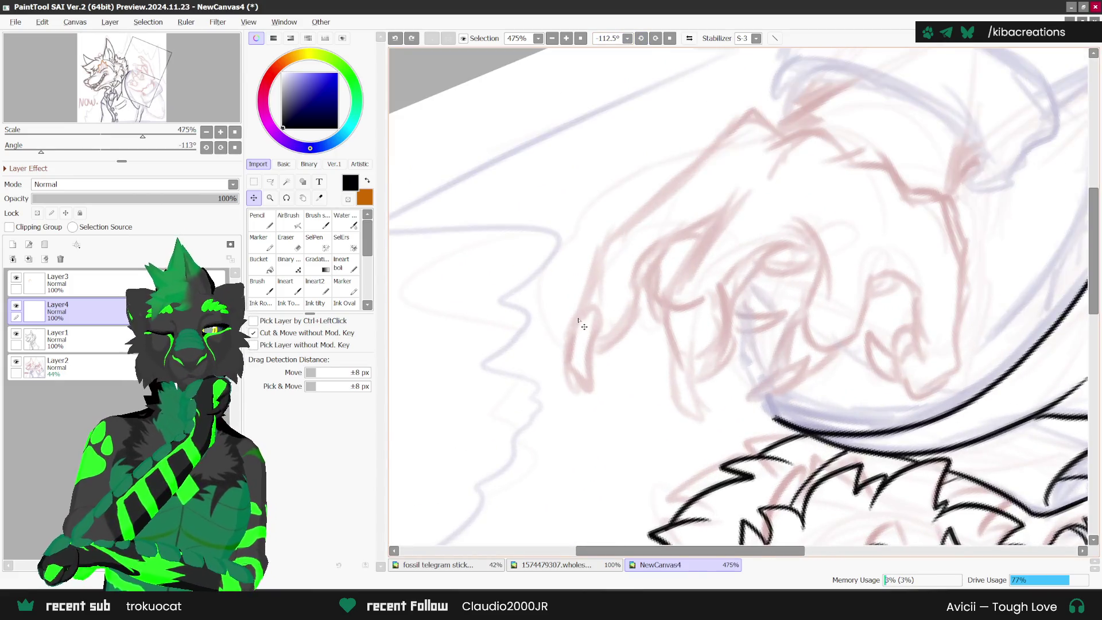
scroll(582, 304, up, 1)
mouse_move(583, 304)
mouse_down()
mouse_move(565, 338)
mouse_move(594, 405)
mouse_move(595, 320)
mouse_move(566, 370)
mouse_up()
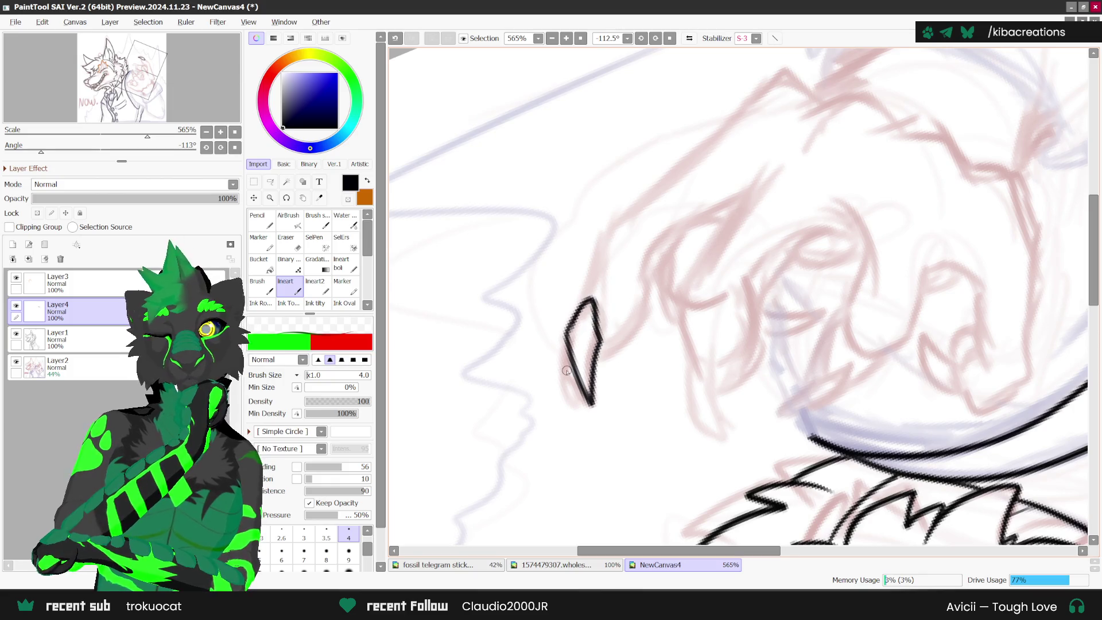
key(ctrl+z)
mouse_move(592, 297)
mouse_down()
mouse_move(565, 376)
mouse_move(599, 339)
mouse_move(570, 330)
mouse_move(649, 300)
mouse_move(672, 242)
mouse_move(736, 210)
mouse_up()
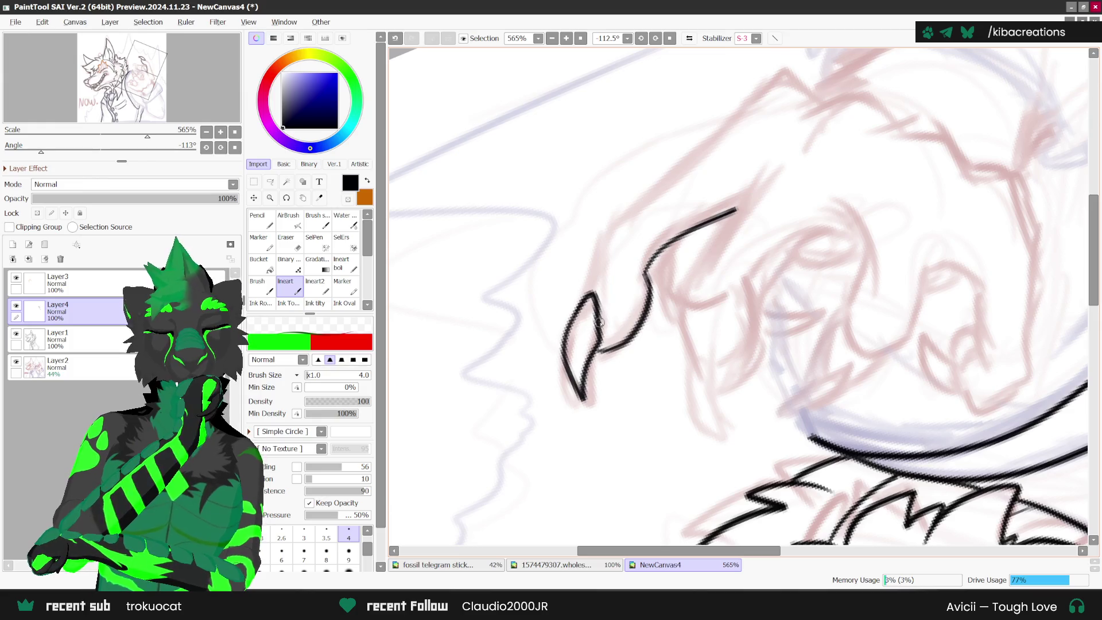
scroll(734, 208, down, 1)
scroll(734, 209, up, 1)
mouse_move(720, 183)
mouse_down()
mouse_move(586, 286)
mouse_move(572, 344)
mouse_up()
scroll(572, 345, down, 2)
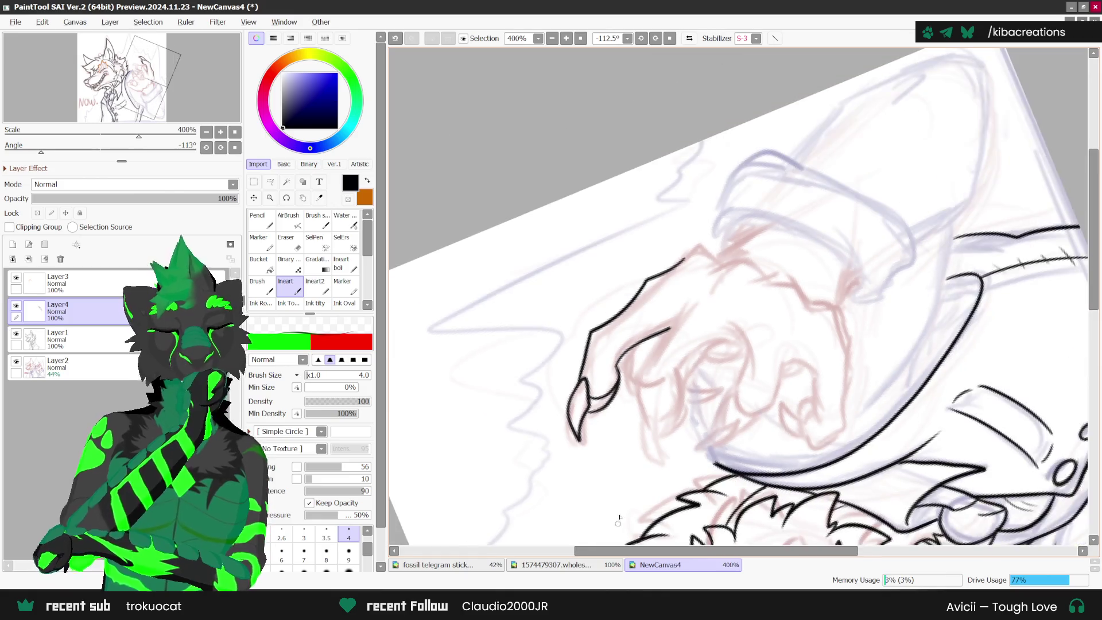
- Check the drawing mirrored, reset the view, then re-rotate it toward -112.5°
click(690, 37)
click(670, 38)
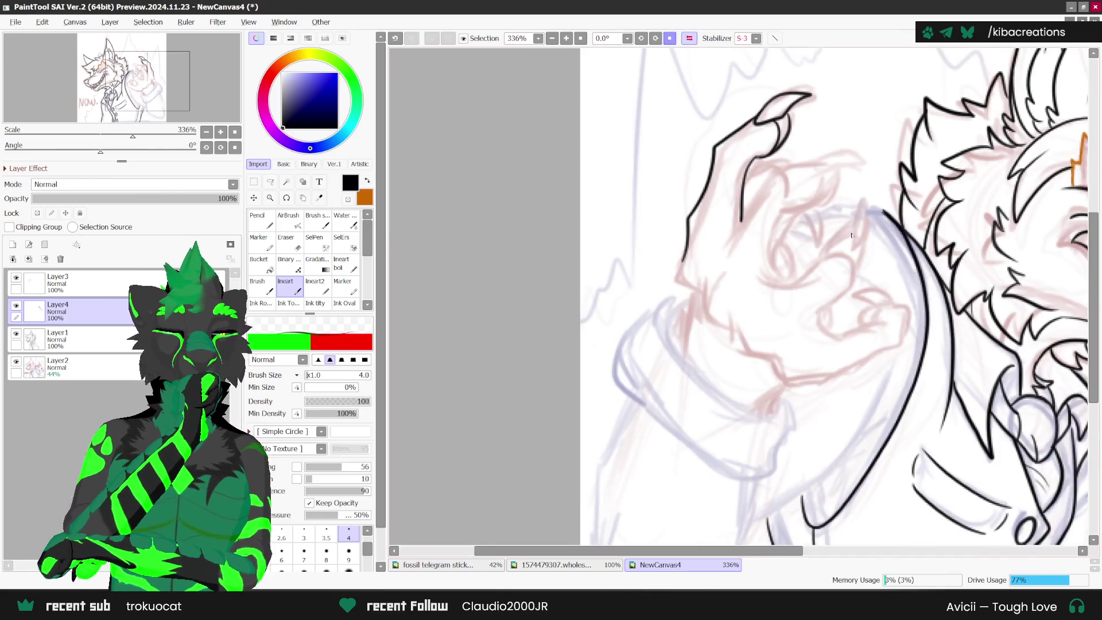
scroll(825, 282, up, 2)
click(689, 38)
click(641, 38)
click(641, 38)
click(641, 38)
click(641, 38)
click(641, 38)
- Ink the next finger's outline and a curved hook for its claw tip
mouse_move(683, 253)
mouse_down()
mouse_move(618, 357)
mouse_move(619, 338)
mouse_move(689, 244)
mouse_up()
key(ctrl+z)
drag(619, 363, 640, 432)
key(ctrl+z)
mouse_move(613, 350)
mouse_down()
mouse_move(655, 358)
mouse_move(623, 388)
mouse_move(660, 479)
mouse_move(643, 403)
mouse_move(682, 383)
mouse_move(676, 359)
mouse_move(749, 295)
mouse_up()
key(ctrl+z)
key(ctrl+y)
key(ctrl+z)
key(ctrl+y)
- Try lines around the claw, undo the last one, and reset the view rotation to 0°
mouse_move(674, 351)
mouse_down()
mouse_move(654, 416)
mouse_move(680, 349)
mouse_move(643, 397)
mouse_up()
key(ctrl+z)
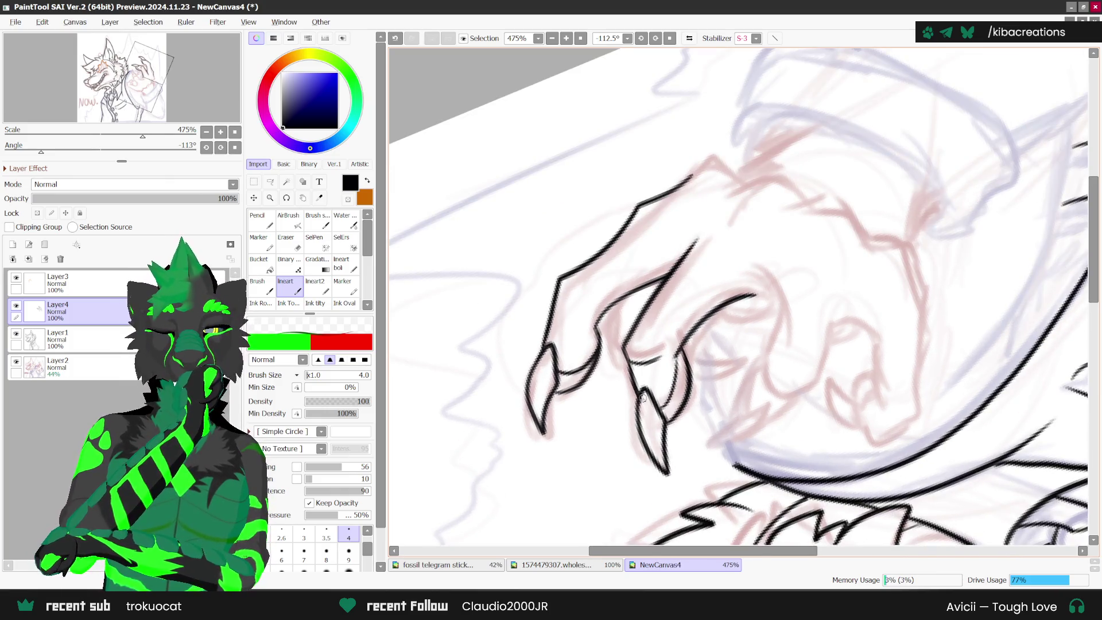
scroll(643, 399, down, 3)
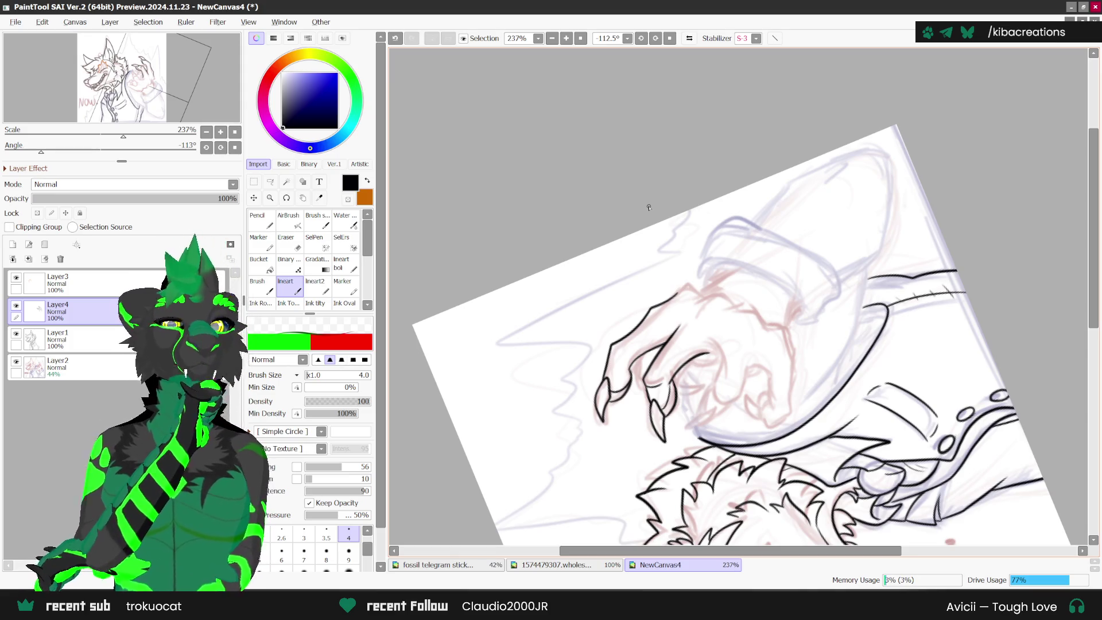
click(670, 38)
scroll(628, 263, up, 3)
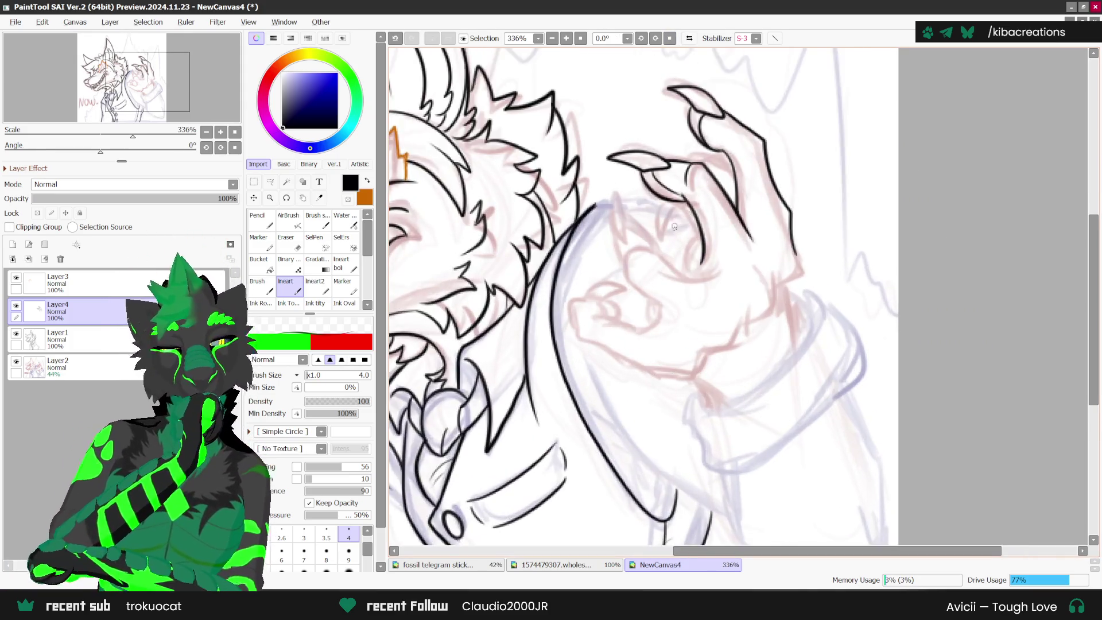
- Ink the top and knuckle curves of the curled finger, undoing a misplaced inner stroke
mouse_move(615, 269)
mouse_down()
mouse_move(653, 250)
mouse_move(607, 192)
mouse_move(614, 292)
mouse_move(678, 320)
mouse_up()
mouse_move(653, 255)
mouse_down()
mouse_move(741, 267)
mouse_move(699, 273)
mouse_up()
mouse_move(620, 208)
mouse_down()
mouse_move(653, 247)
mouse_move(626, 214)
mouse_move(650, 247)
mouse_move(609, 290)
mouse_up()
key(ctrl+z)
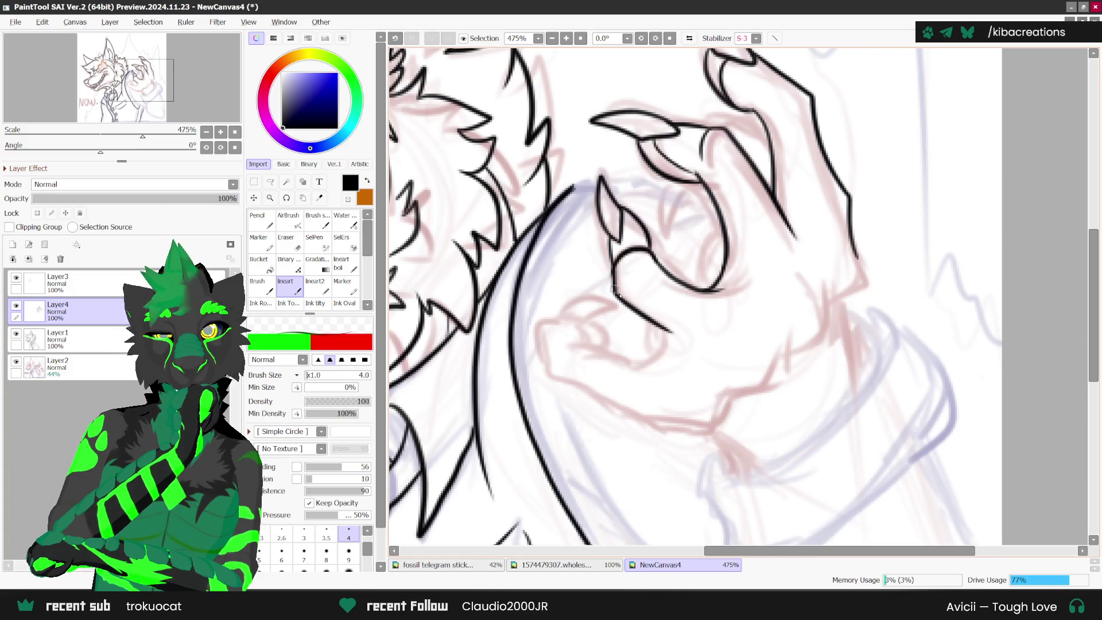
- Rotate the canvas to about 56° and add a short line at the fingertip
scroll(648, 246, down, 2)
scroll(652, 244, down, 4)
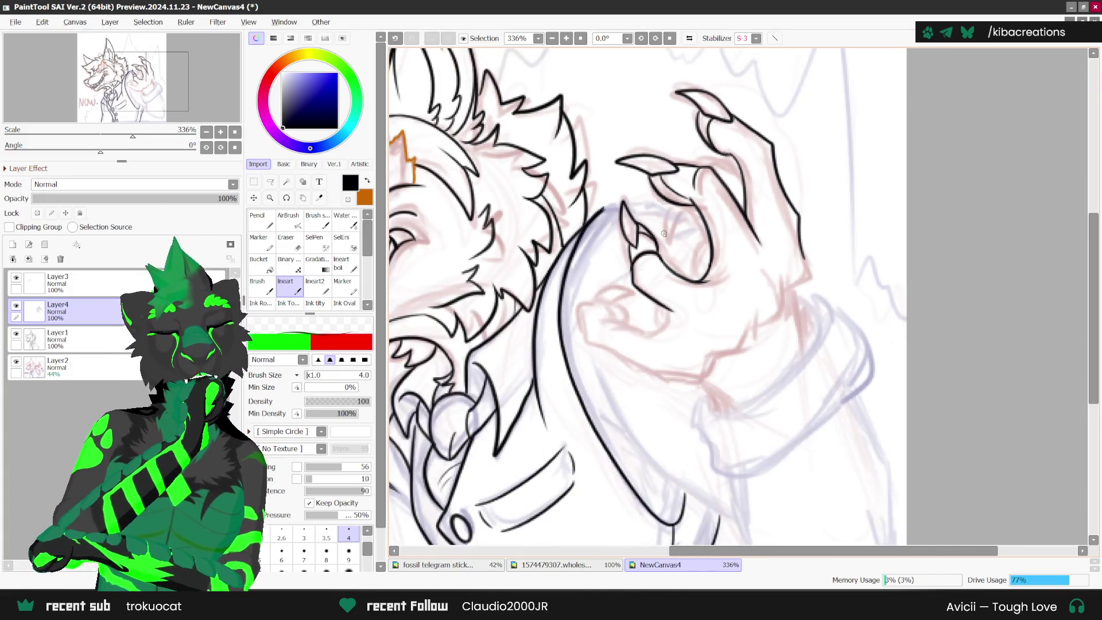
scroll(686, 332, up, 3)
scroll(686, 331, up, 3)
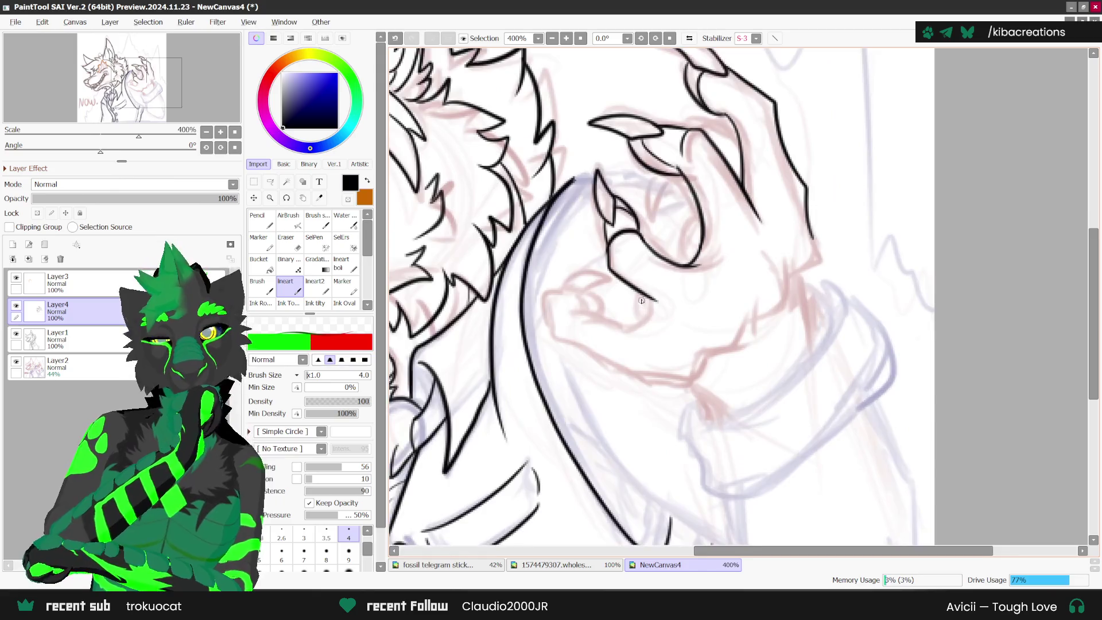
scroll(649, 252, down, 3)
mouse_move(649, 250)
mouse_down()
mouse_move(616, 206)
mouse_move(631, 180)
mouse_move(577, 185)
mouse_move(586, 255)
mouse_move(617, 305)
mouse_up()
scroll(616, 207, up, 1)
drag(636, 173, 642, 206)
- Ink the palm's lower edge, join it to the existing contour, and draw the wrist edge
scroll(779, 142, down, 5)
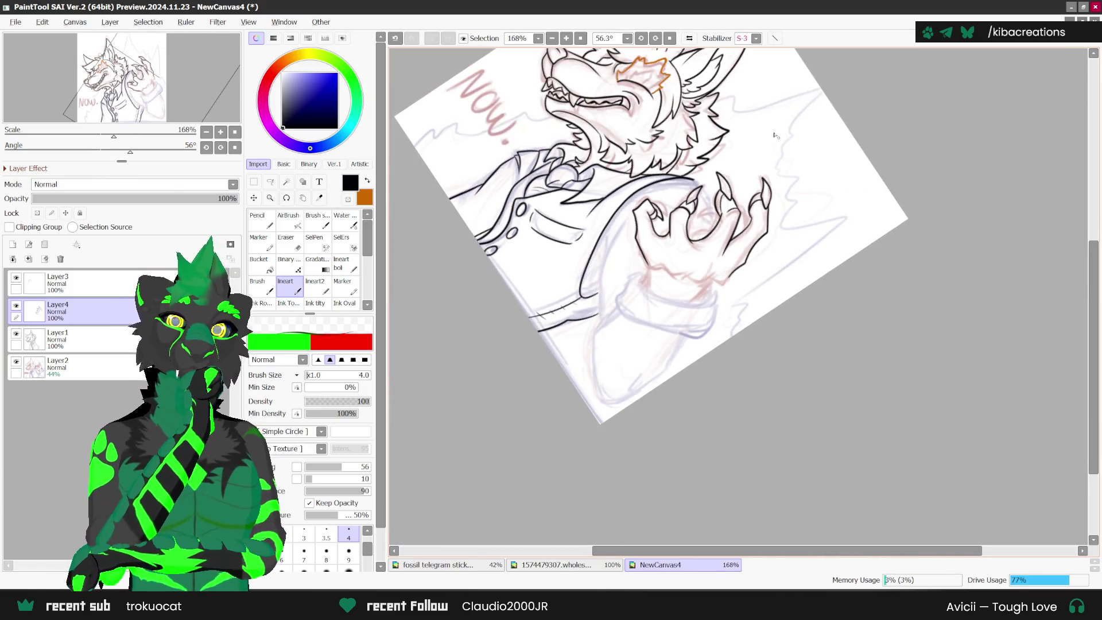
scroll(779, 142, up, 2)
scroll(667, 315, up, 2)
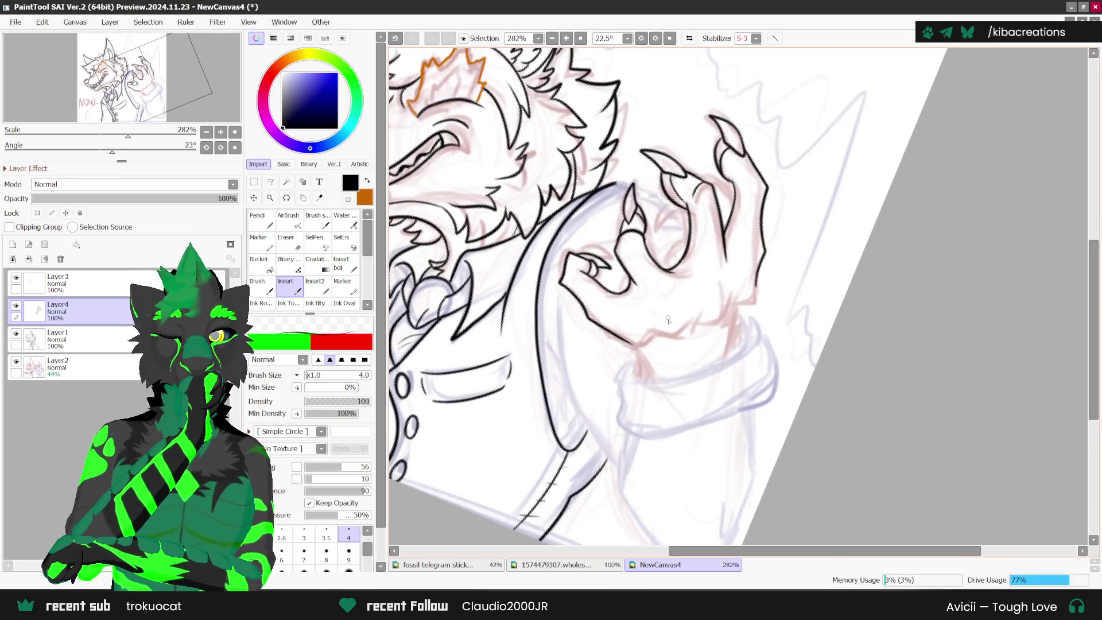
scroll(668, 316, up, 1)
mouse_move(651, 335)
mouse_down()
mouse_move(770, 283)
mouse_move(779, 252)
mouse_up()
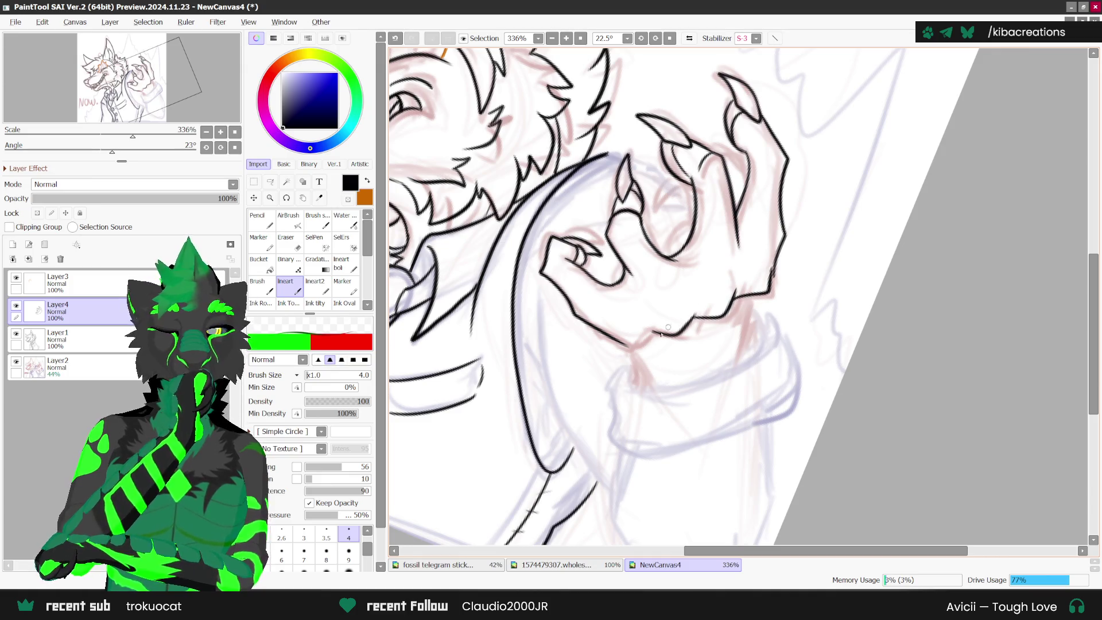
mouse_move(629, 346)
mouse_down()
mouse_move(656, 333)
mouse_move(662, 382)
mouse_up()
drag(755, 295, 741, 362)
- Ink the inside curve and upper arc of the curled finger
scroll(698, 268, down, 2)
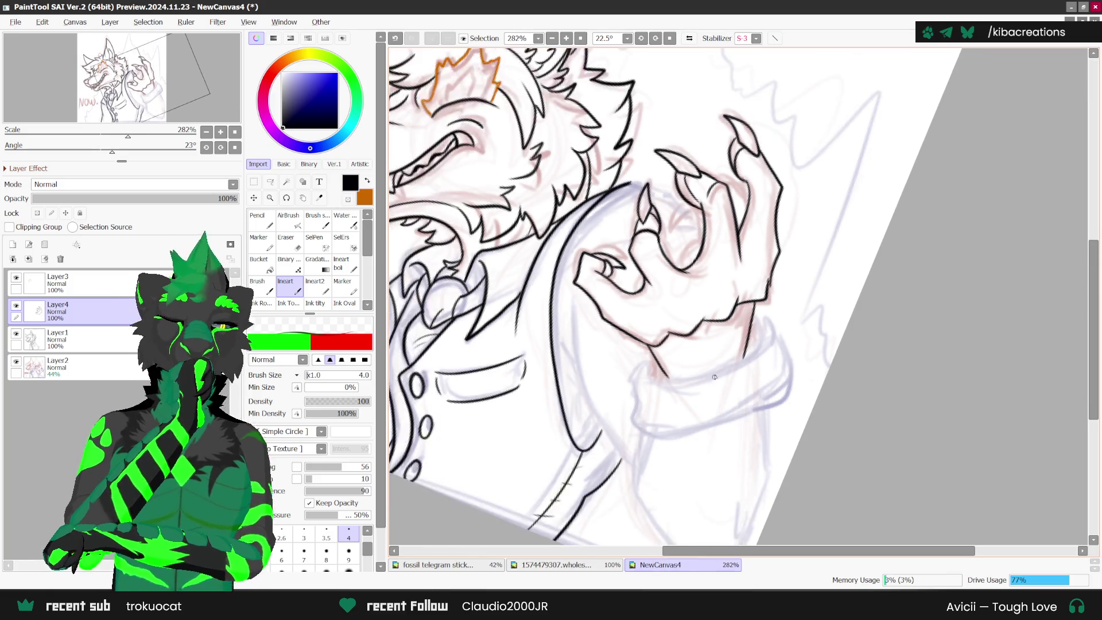
scroll(698, 269, up, 2)
drag(698, 262, 671, 290)
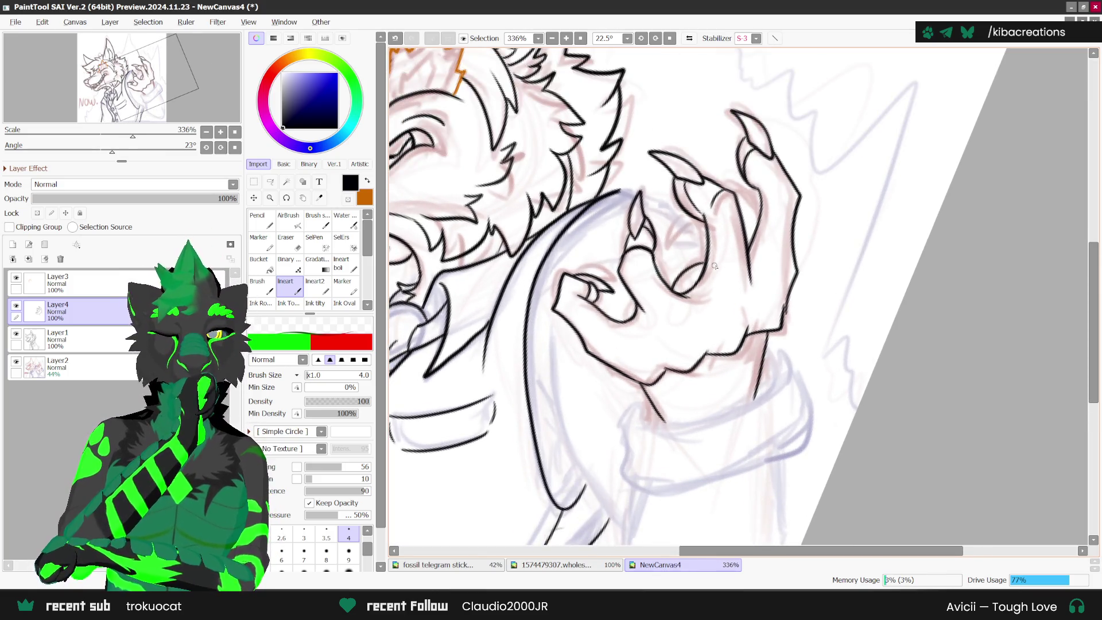
scroll(744, 197, up, 1)
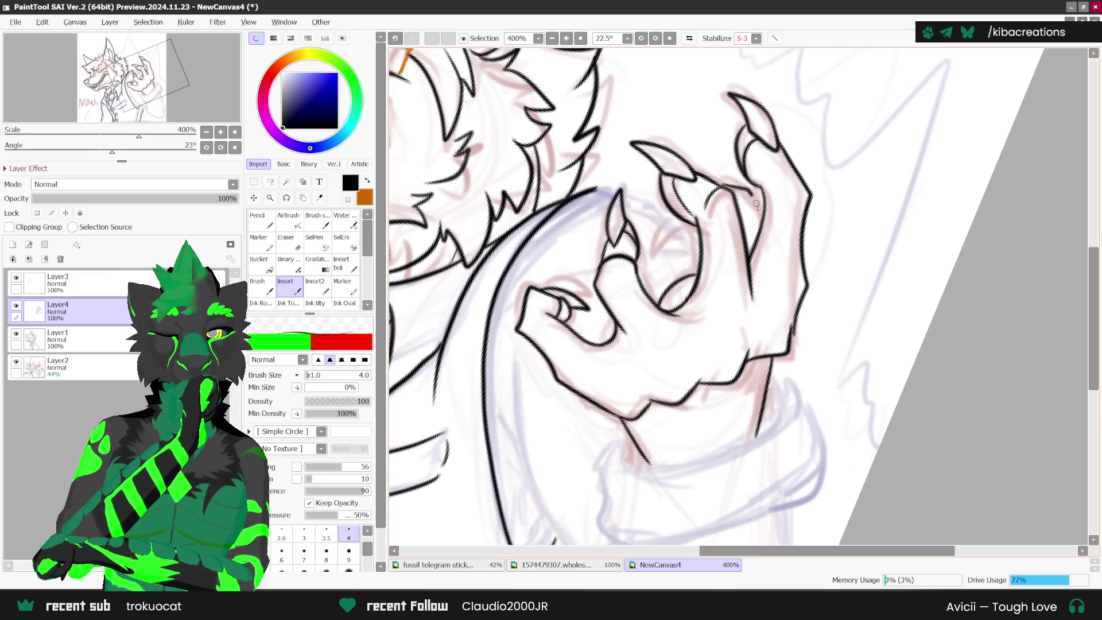
drag(660, 234, 698, 231)
scroll(744, 196, down, 4)
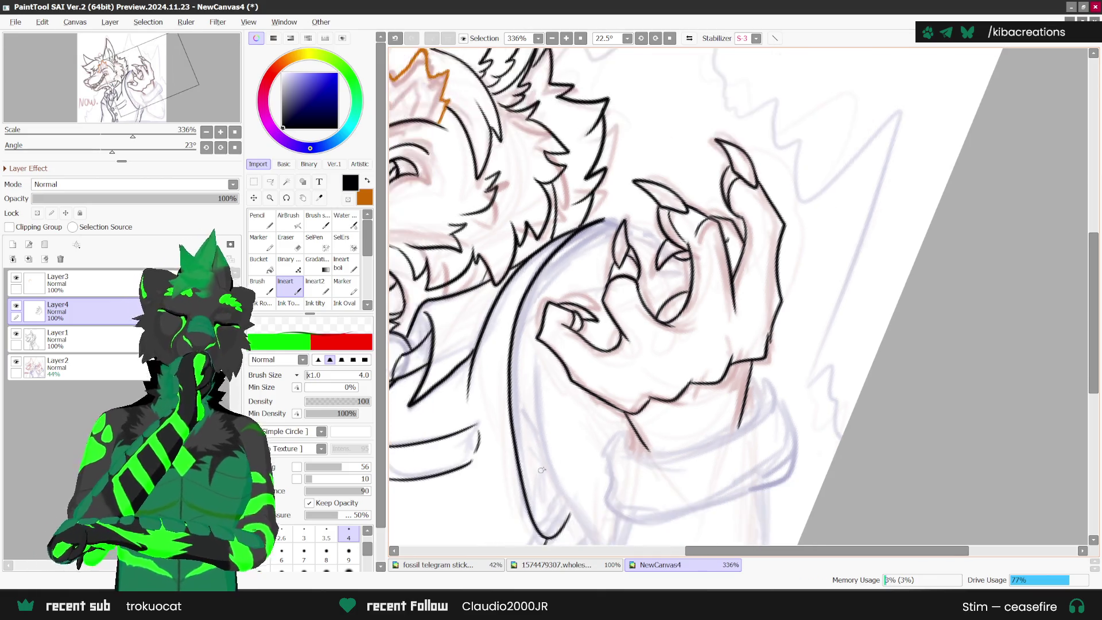